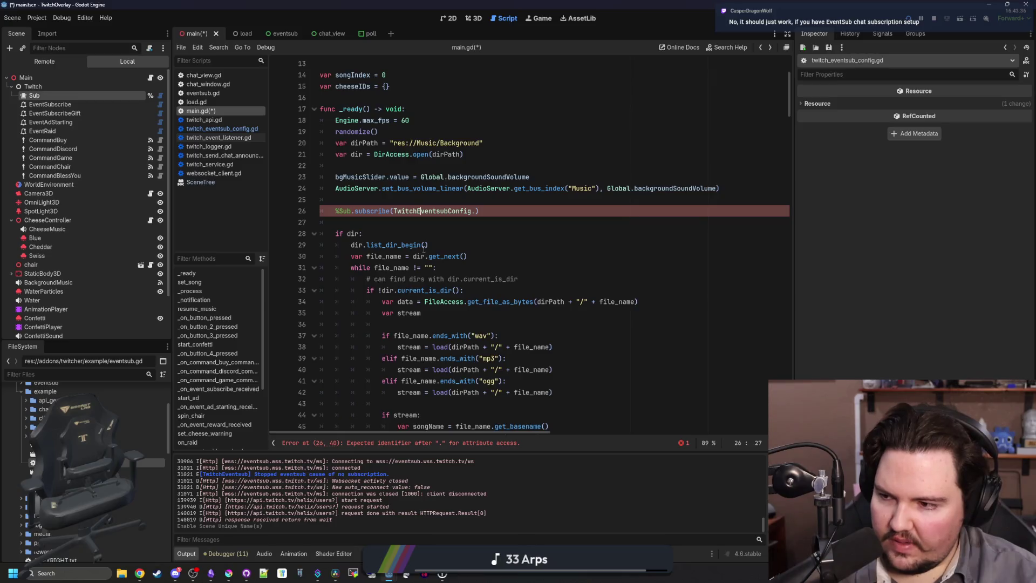
Step: Delete the broken %Sub.subscribe line from _ready and select the Sub node
{"action": "key", "text": "ctrl+shift+k"}
{"action": "key", "text": "ctrl+shift+k"}
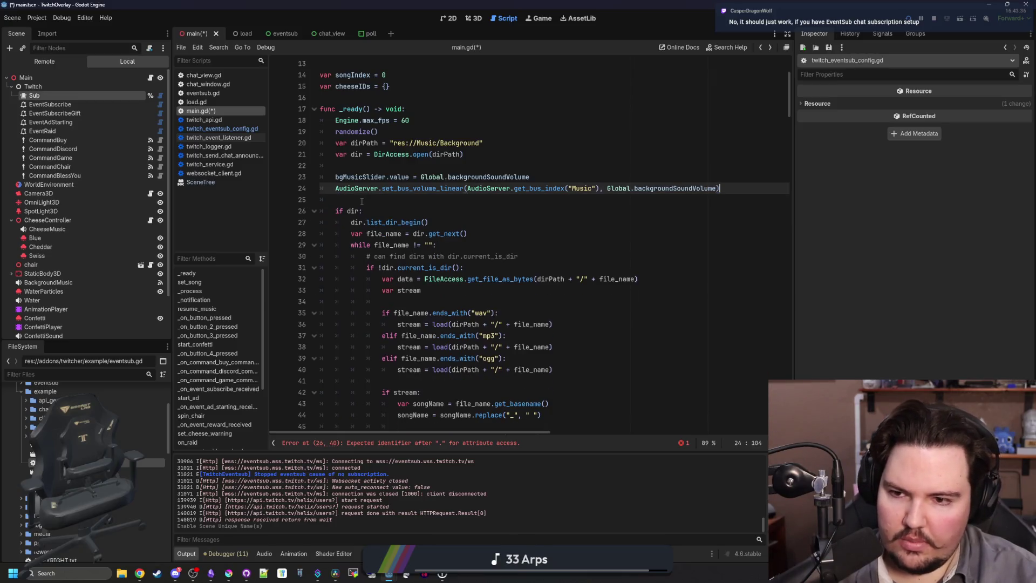
{"action": "left_click", "coordinate": [59, 96]}
{"action": "left_click", "coordinate": [49, 104]}
{"action": "left_click", "coordinate": [34, 95]}
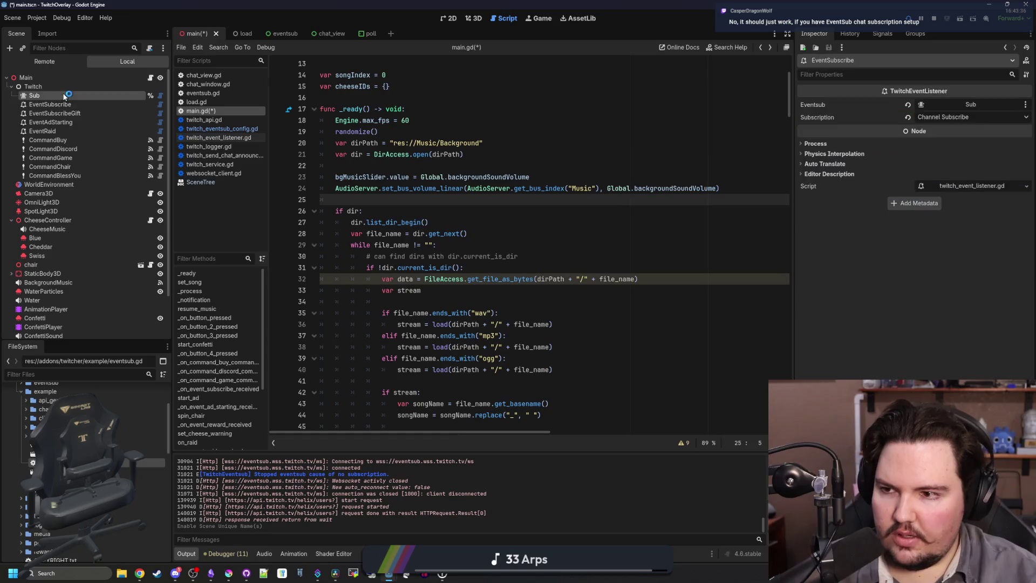
Step: Add a fifth Subscriptions element to Sub: a new TwitchEventsubConfig of type Channel Chat Message
{"action": "left_click", "coordinate": [918, 194]}
{"action": "left_click", "coordinate": [964, 194]}
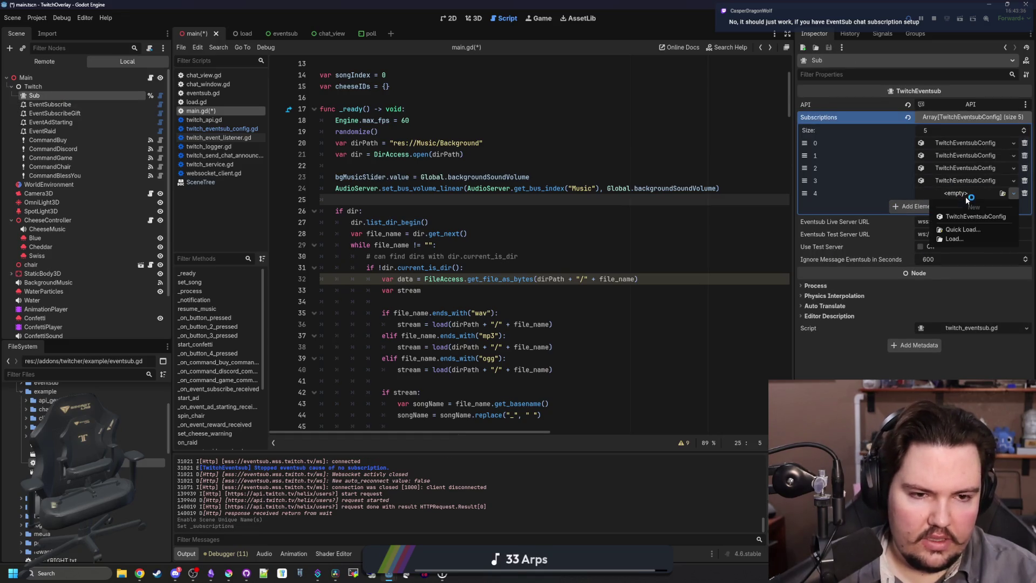
{"action": "left_click", "coordinate": [975, 216]}
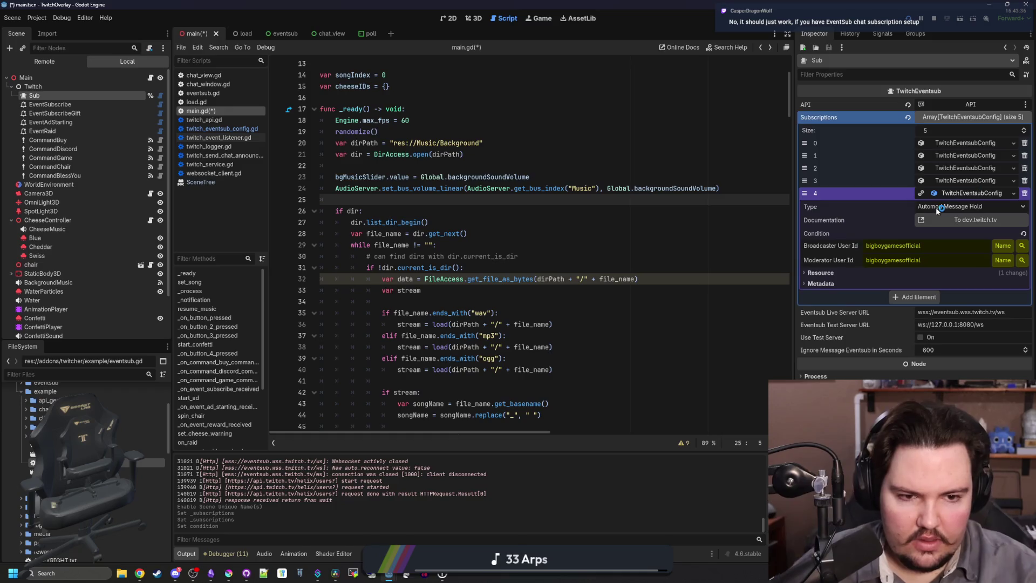
{"action": "left_click", "coordinate": [966, 208]}
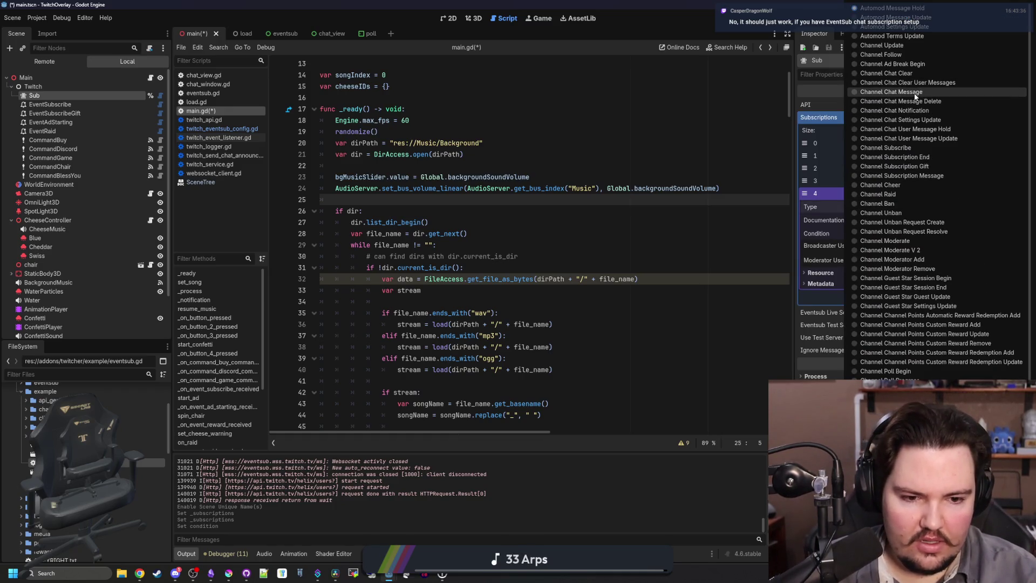
{"action": "scroll", "coordinate": [914, 93], "scroll_direction": "down", "scroll_amount": 5}
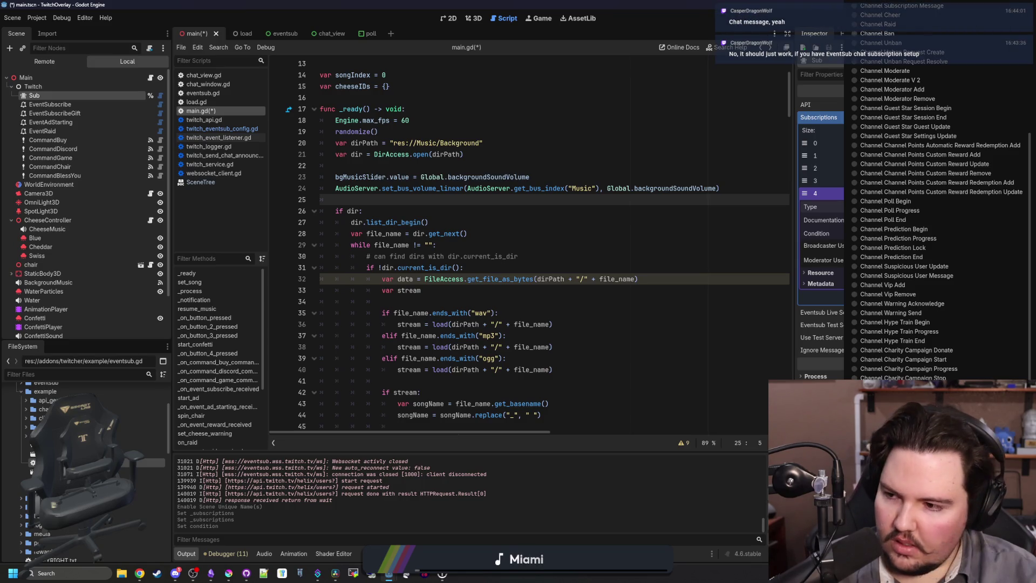
{"action": "scroll", "coordinate": [923, 98], "scroll_direction": "up", "scroll_amount": 5}
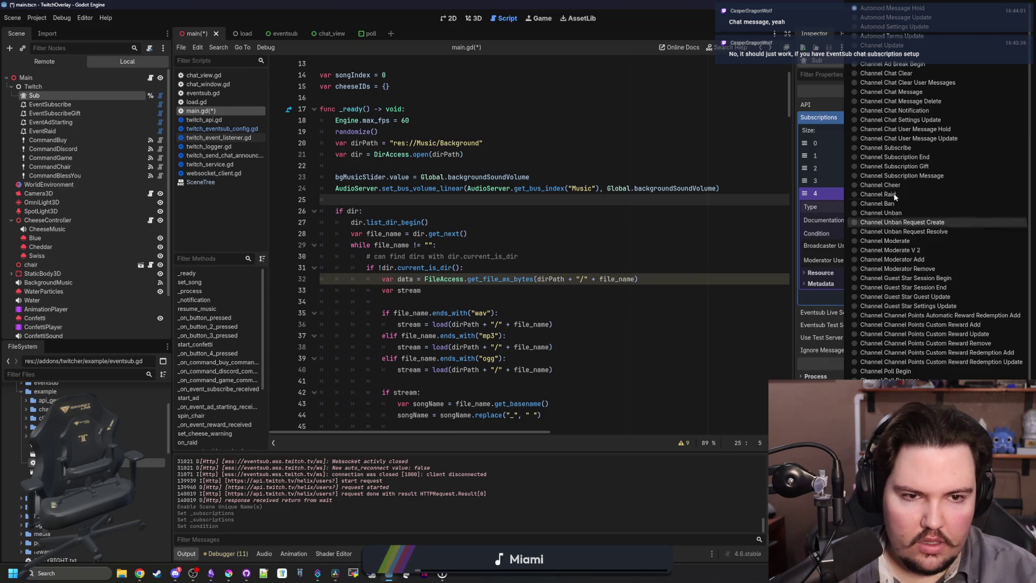
{"action": "left_click", "coordinate": [921, 94]}
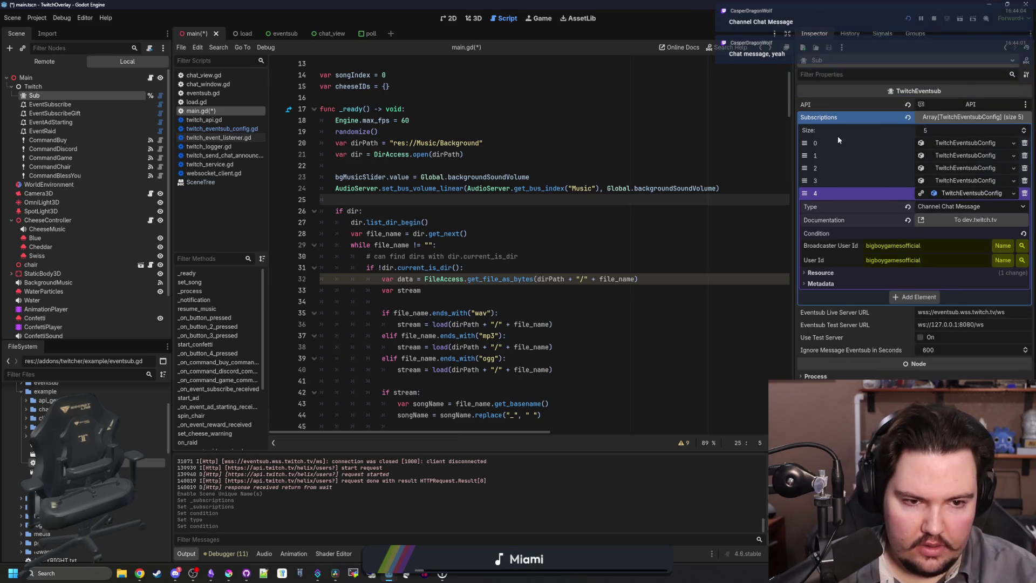
Step: Save the script and scene, then stop the running overlay
{"action": "left_click", "coordinate": [587, 216]}
{"action": "key", "text": "ctrl+s"}
{"action": "left_click", "coordinate": [658, 222]}
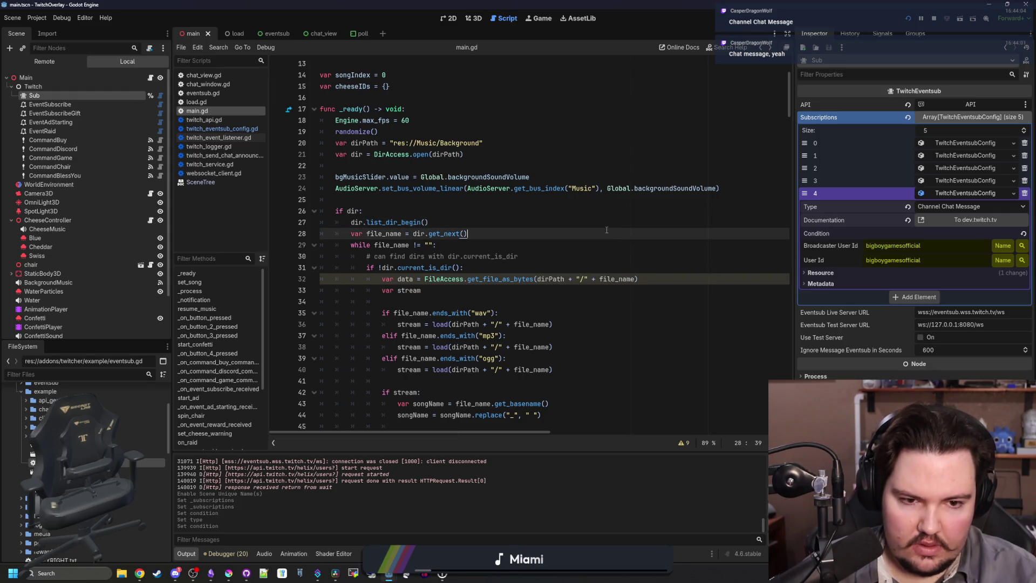
{"action": "key", "text": "ctrl+s"}
{"action": "key", "text": "Up"}
{"action": "key", "text": "Up"}
{"action": "key", "text": "Up"}
{"action": "left_click", "coordinate": [938, 25]}
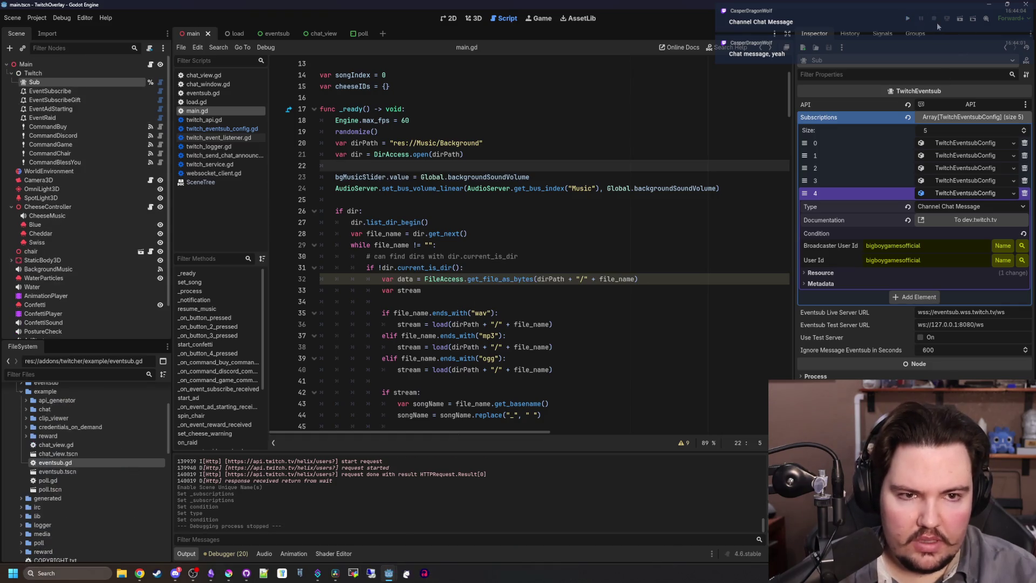
Step: Run the overlay project again, then bring the Godot editor back to the front
{"action": "left_click", "coordinate": [909, 20]}
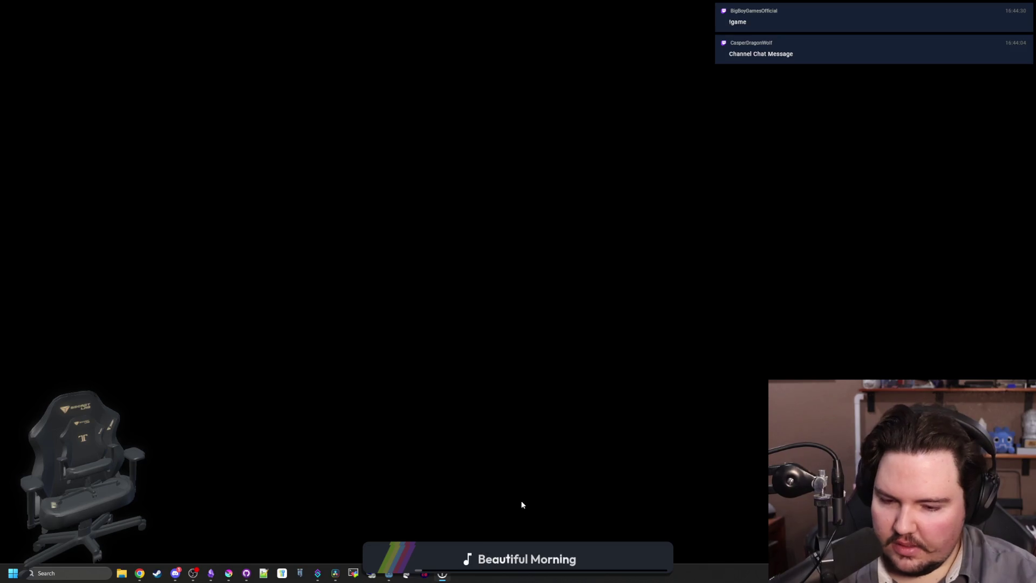
{"action": "mouse_move", "coordinate": [389, 573]}
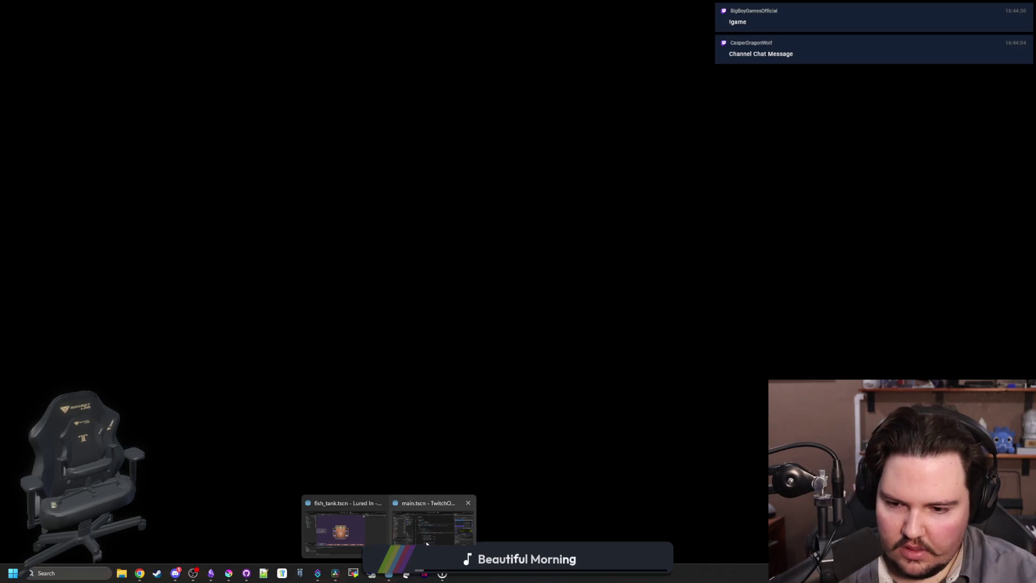
{"action": "left_click", "coordinate": [427, 541]}
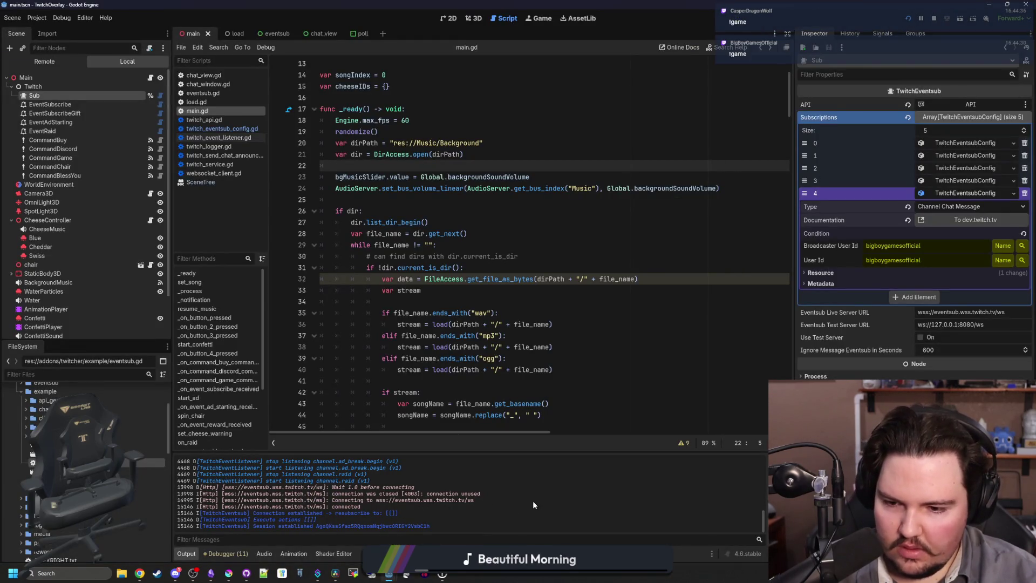
Step: Declare the subs variable in main.gd, typed as Array[TwitchEventsubConfig]
{"action": "scroll", "coordinate": [461, 508], "scroll_direction": "up", "scroll_amount": 1}
{"action": "scroll", "coordinate": [461, 507], "scroll_direction": "down", "scroll_amount": 2}
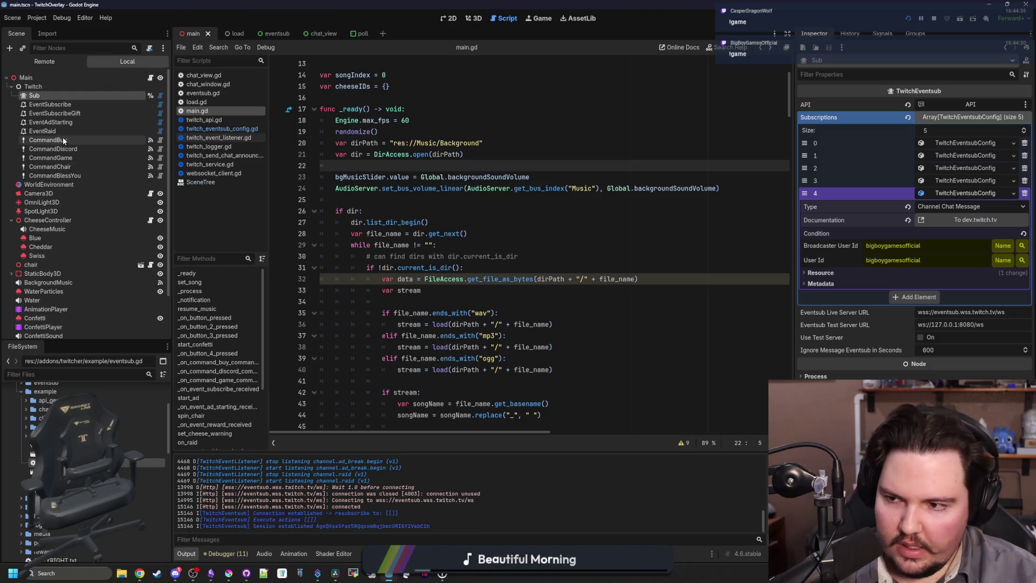
{"action": "left_click", "coordinate": [70, 175]}
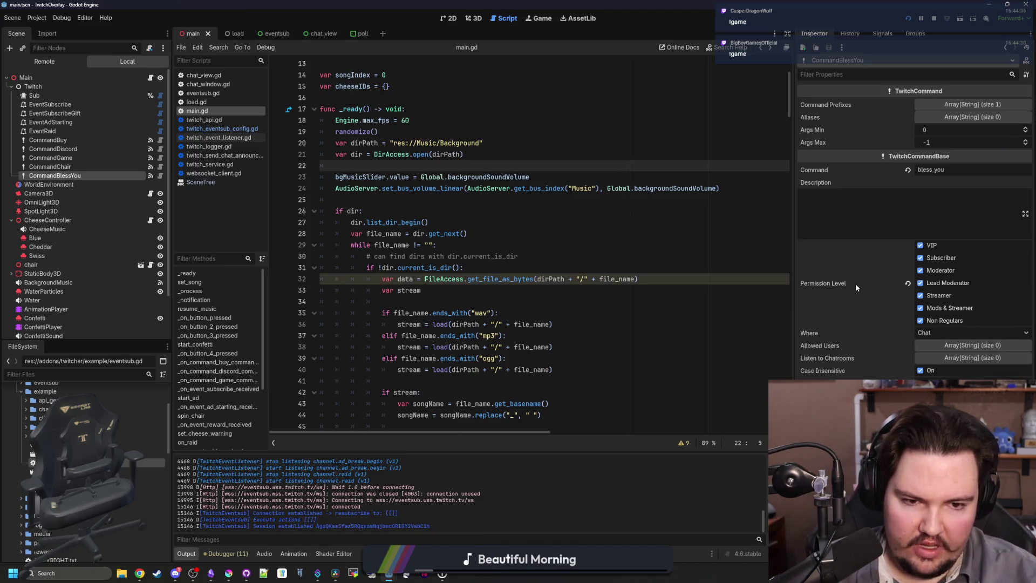
{"action": "mouse_move", "coordinate": [856, 283]}
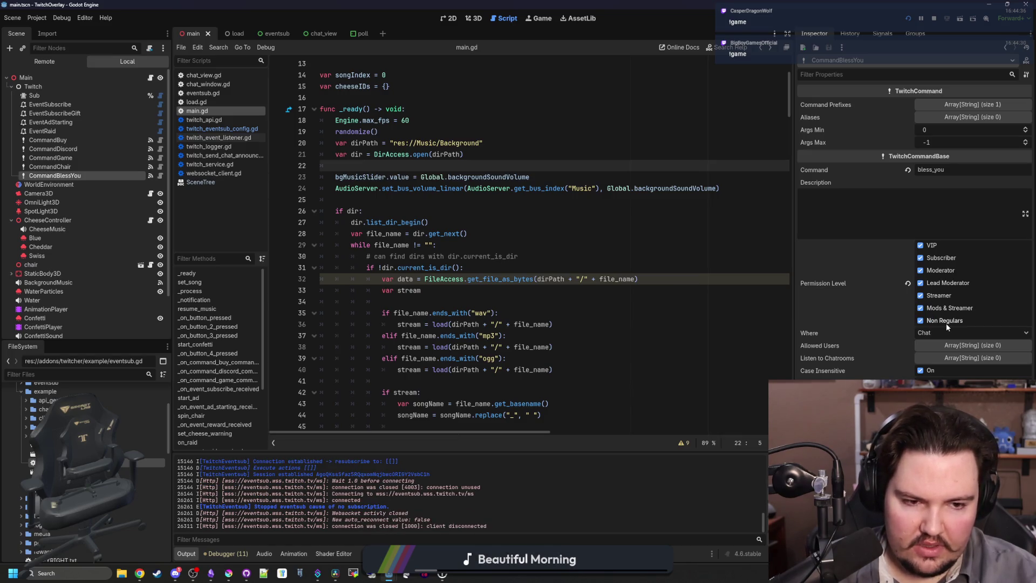
{"action": "mouse_move", "coordinate": [881, 313]}
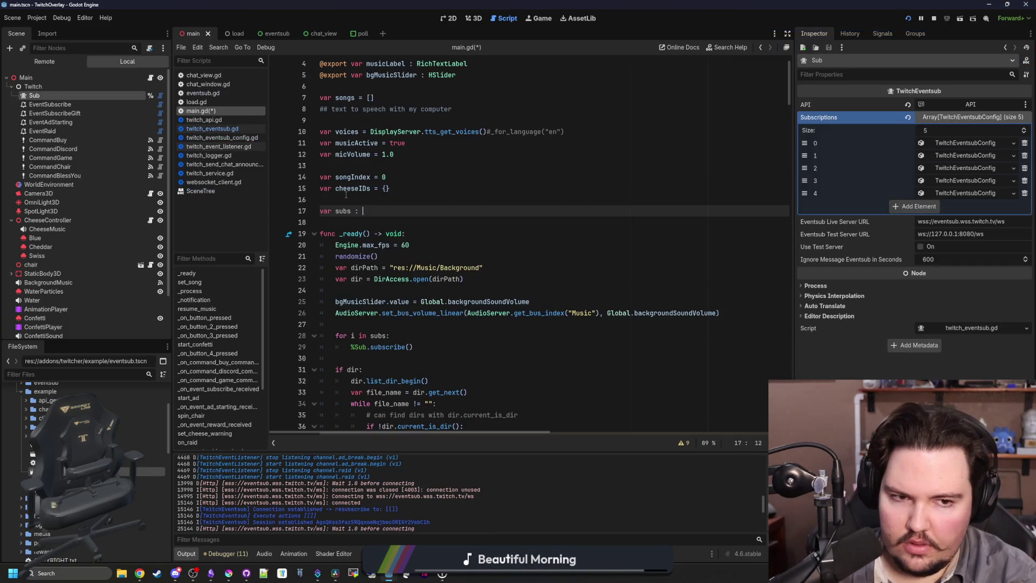
{"action": "type", "text": "Array[]"}
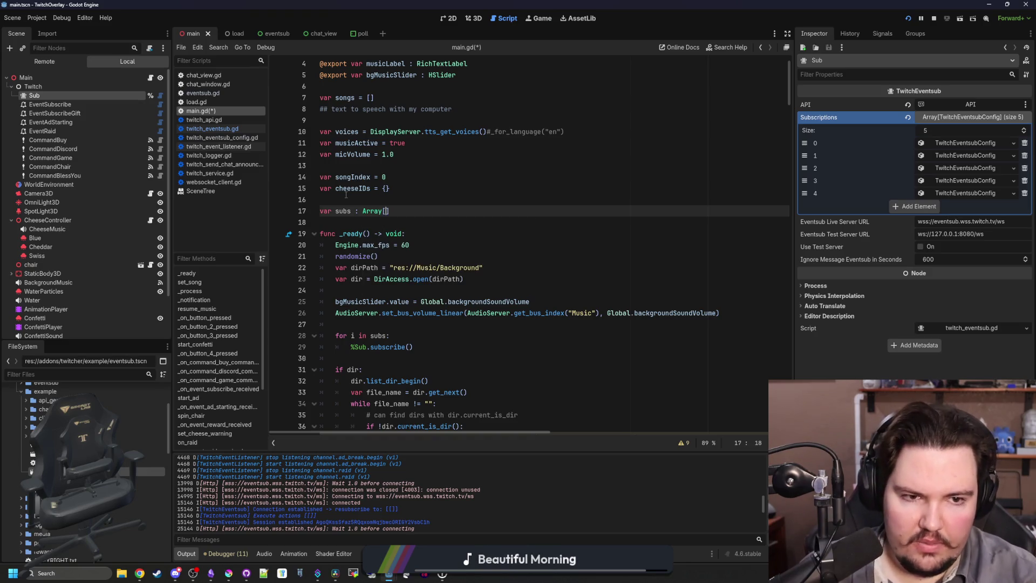
{"action": "type", "text": "TwitchEven"}
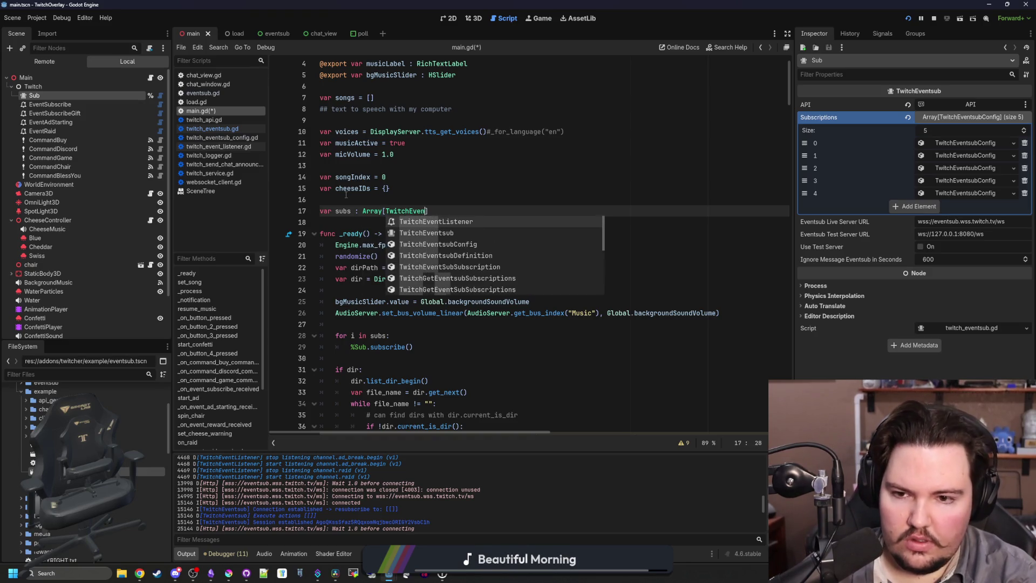
{"action": "type", "text": "tSub"}
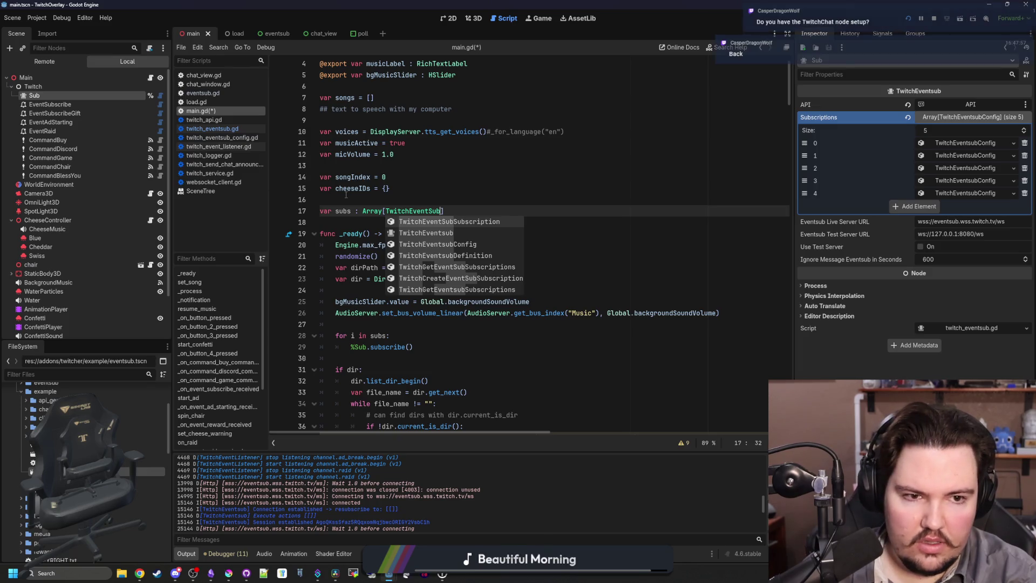
{"action": "type", "text": "Con"}
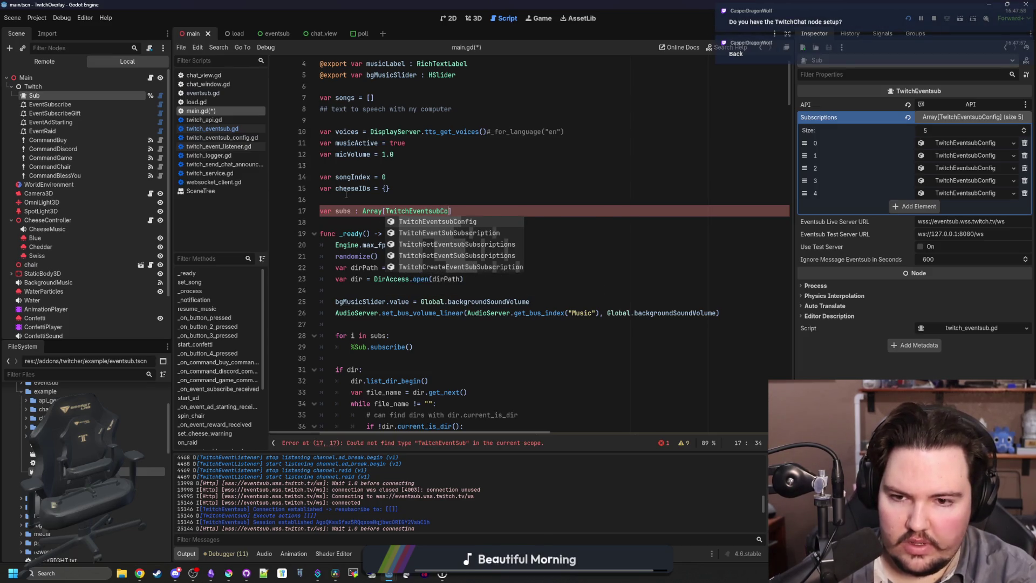
{"action": "key", "text": "Return"}
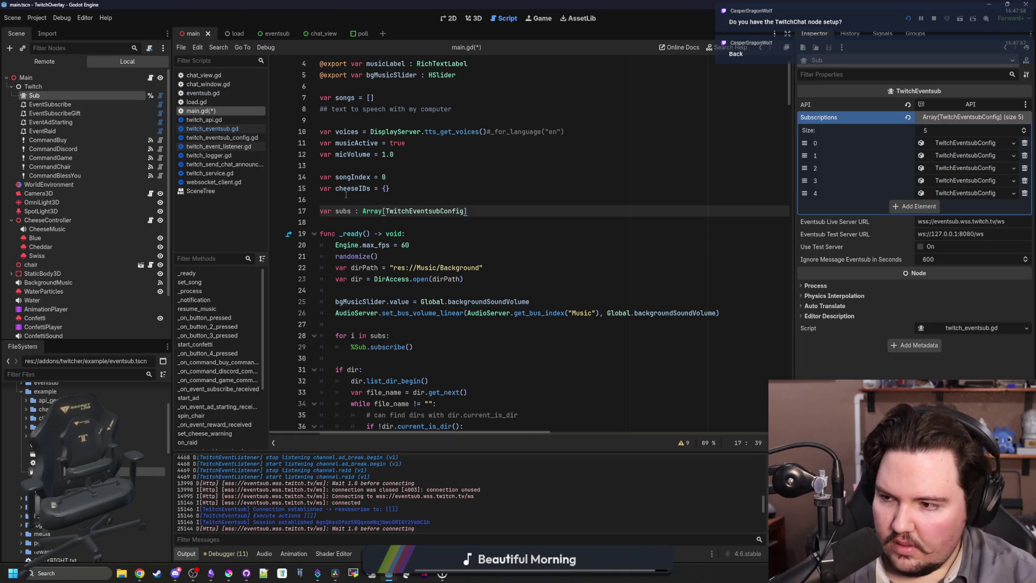
{"action": "scroll", "coordinate": [346, 195], "scroll_direction": "right", "scroll_amount": 3}
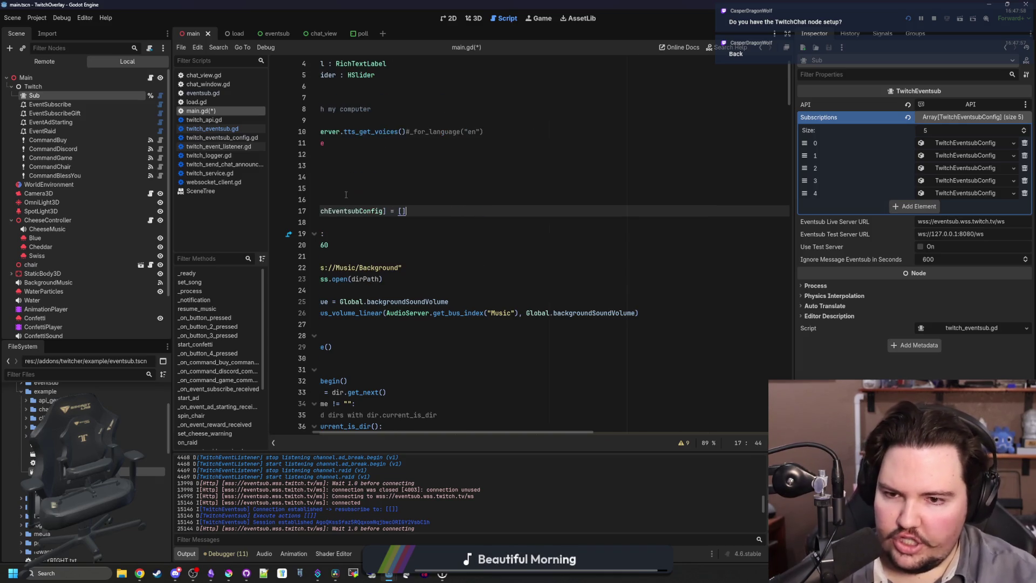
{"action": "scroll", "coordinate": [416, 433], "scroll_direction": "left", "scroll_amount": 3}
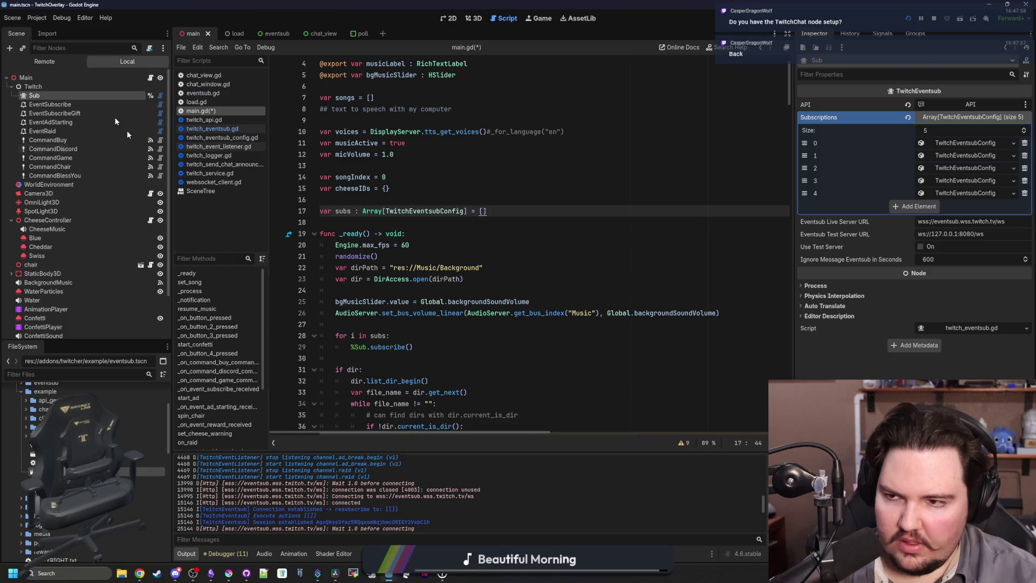
{"action": "left_click", "coordinate": [38, 87]}
Step: Add a TwitchChat child under Twitch and set its Eventsub property to the Sub node
{"action": "right_click", "coordinate": [40, 85]}
{"action": "left_click", "coordinate": [71, 89]}
{"action": "type", "text": "chat"}
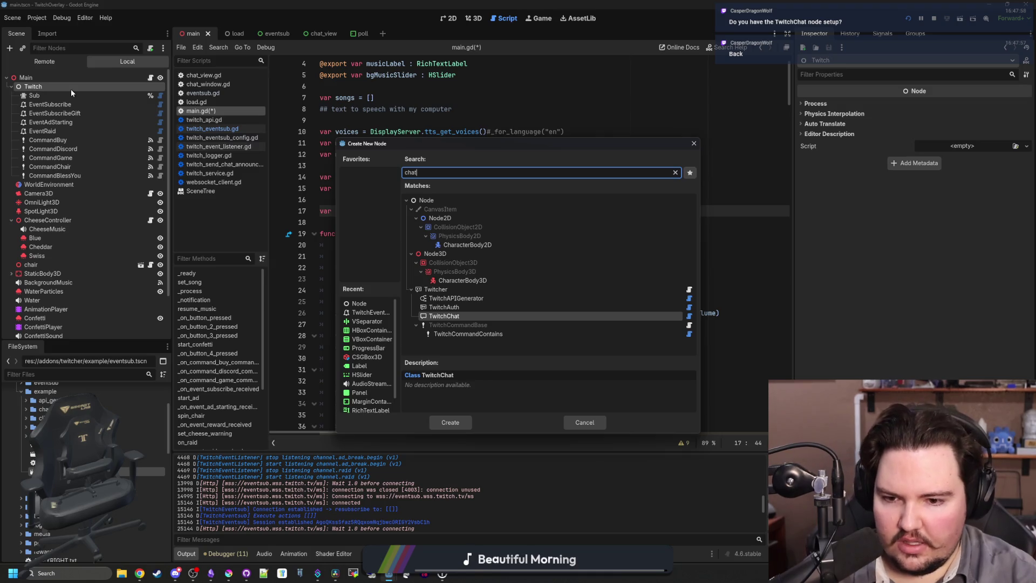
{"action": "key", "text": "Return"}
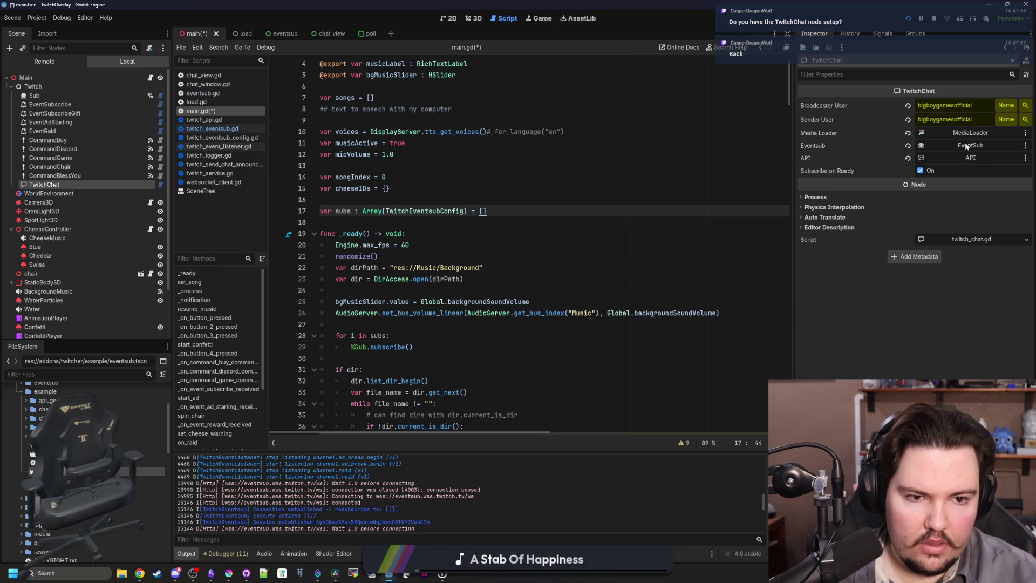
{"action": "left_click_drag", "start_coordinate": [920, 152], "coordinate": [924, 145]}
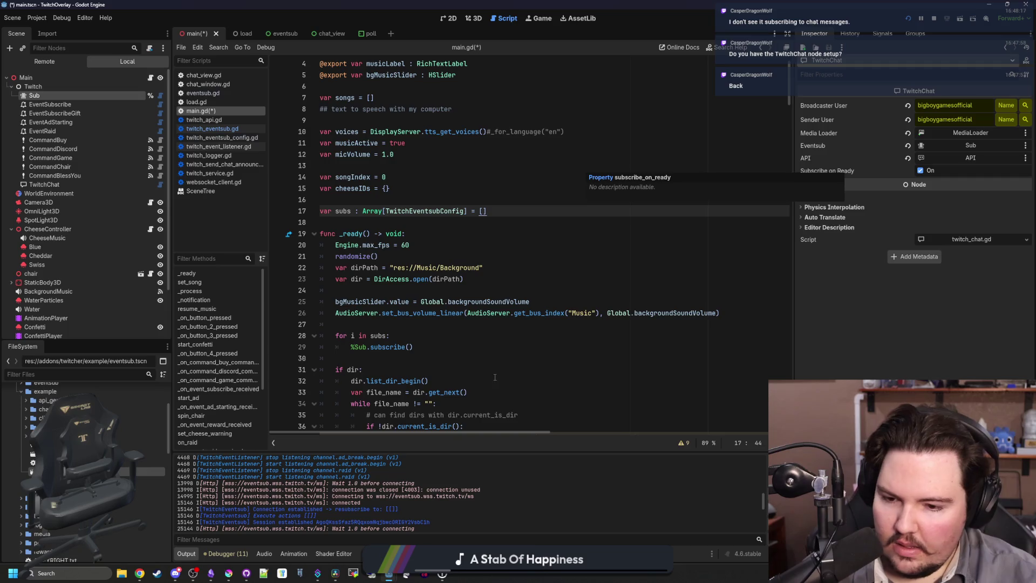
Step: Review Sub's subscriptions, then trigger the Confetti test in the running overlay
{"action": "left_click", "coordinate": [367, 358]}
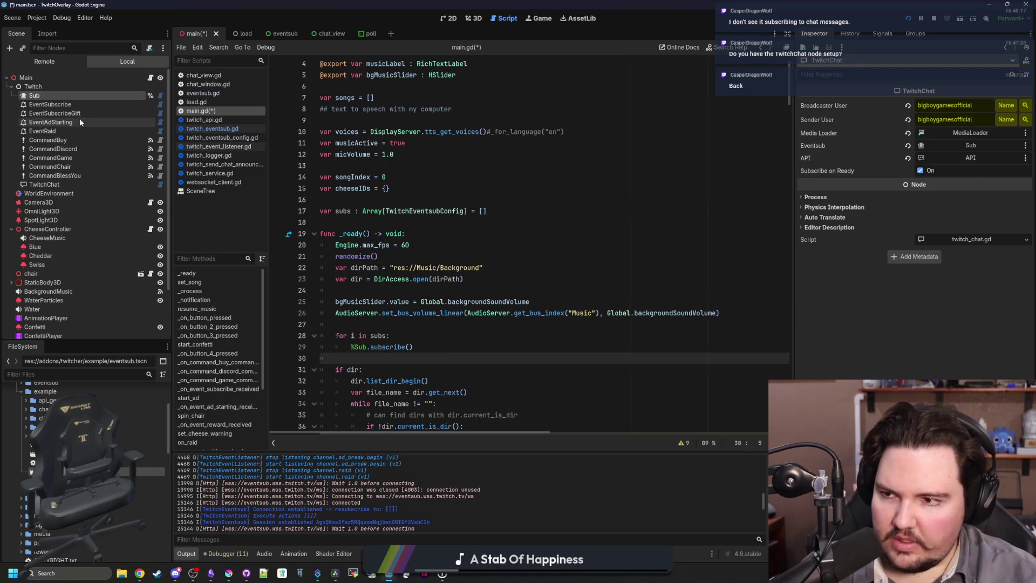
{"action": "left_click", "coordinate": [78, 93]}
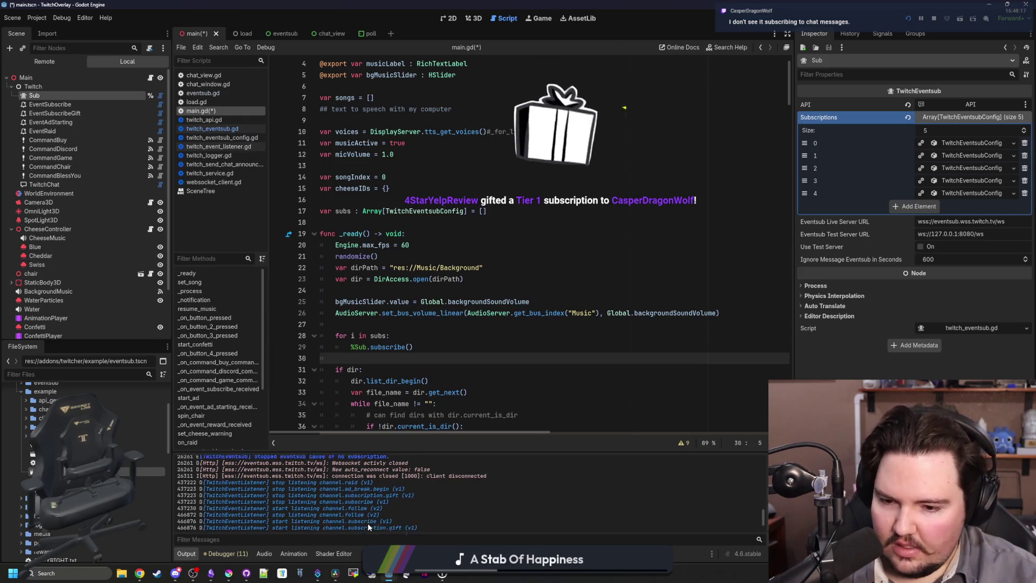
{"action": "scroll", "coordinate": [368, 523], "scroll_direction": "up", "scroll_amount": 10}
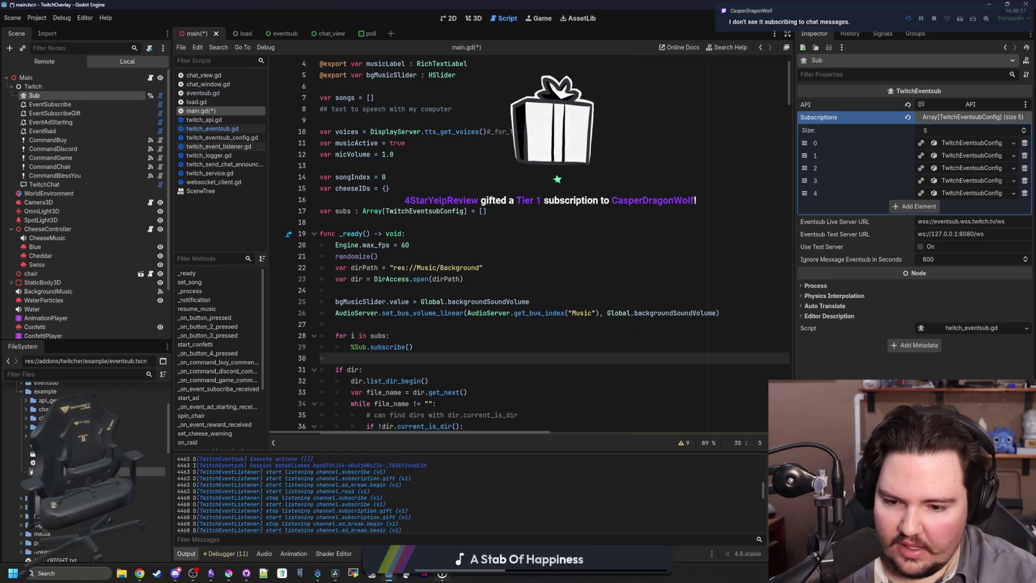
{"action": "left_click", "coordinate": [699, 235]}
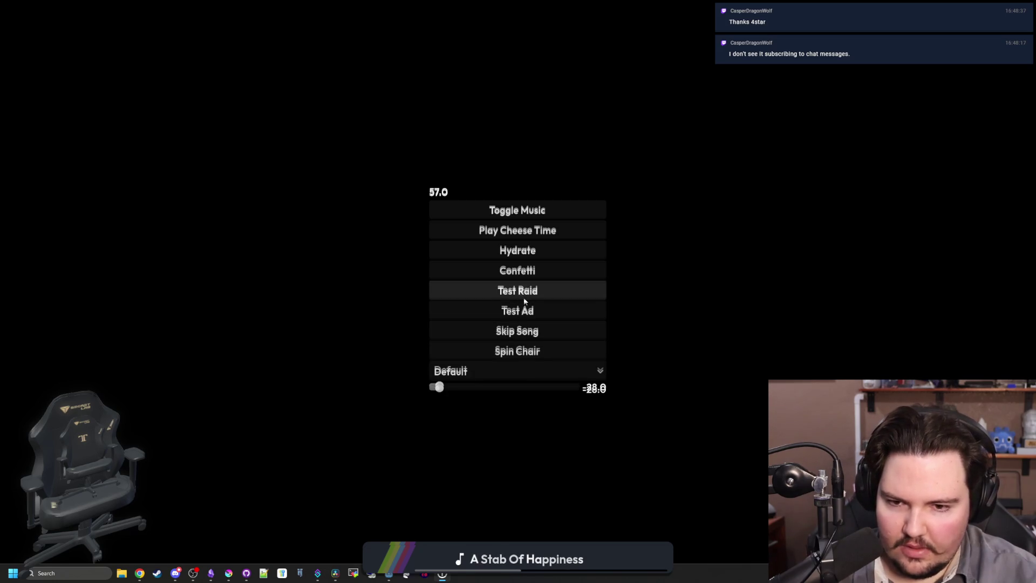
{"action": "left_click", "coordinate": [527, 269]}
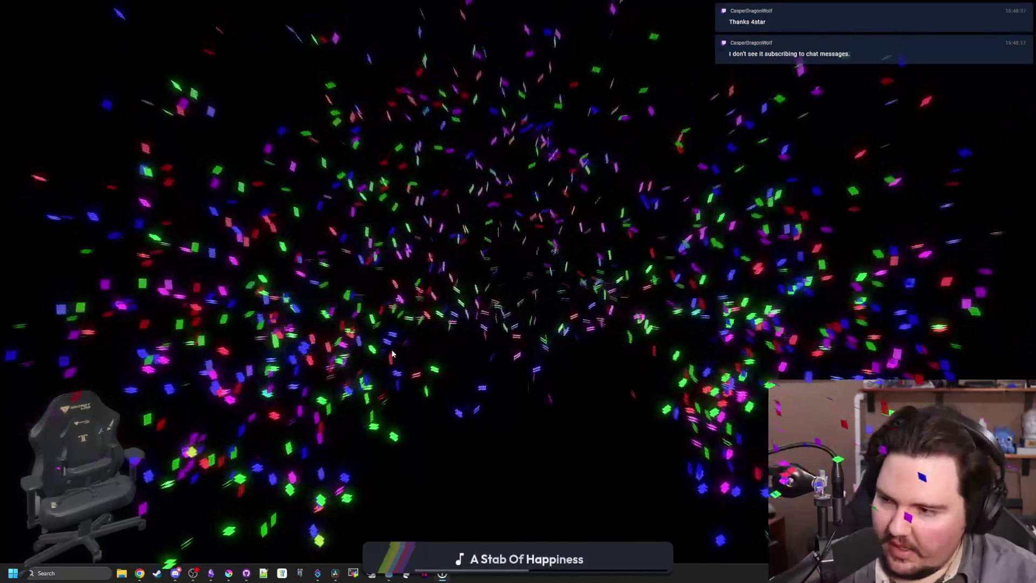
Step: Back in the editor, check subscription item 4, then show the Main node's properties
{"action": "key", "text": "super"}
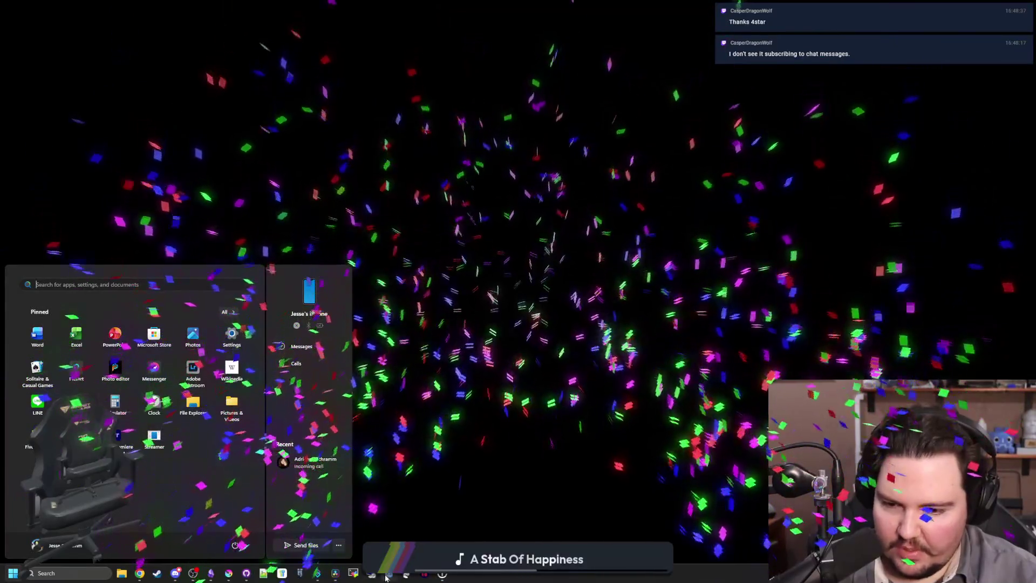
{"action": "mouse_move", "coordinate": [386, 577]}
{"action": "left_click", "coordinate": [399, 480]}
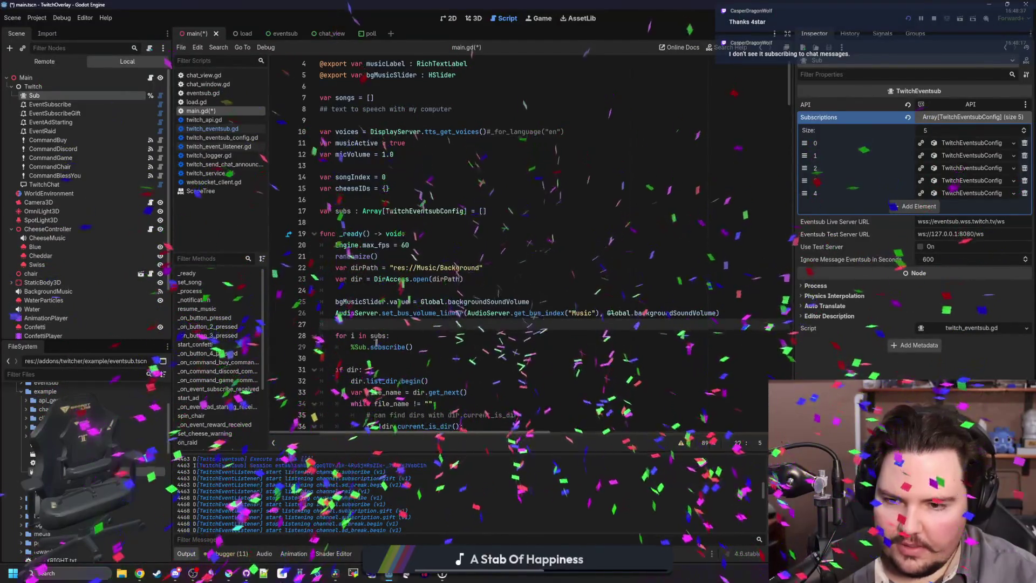
{"action": "left_click", "coordinate": [389, 336]}
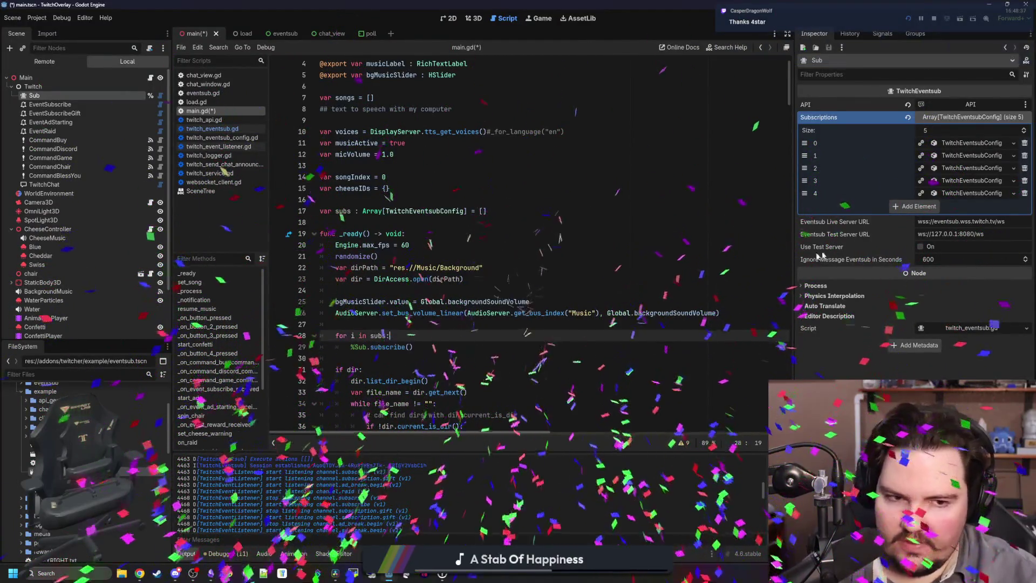
{"action": "left_click", "coordinate": [975, 194]}
{"action": "left_click", "coordinate": [975, 194]}
{"action": "right_click", "coordinate": [889, 119]}
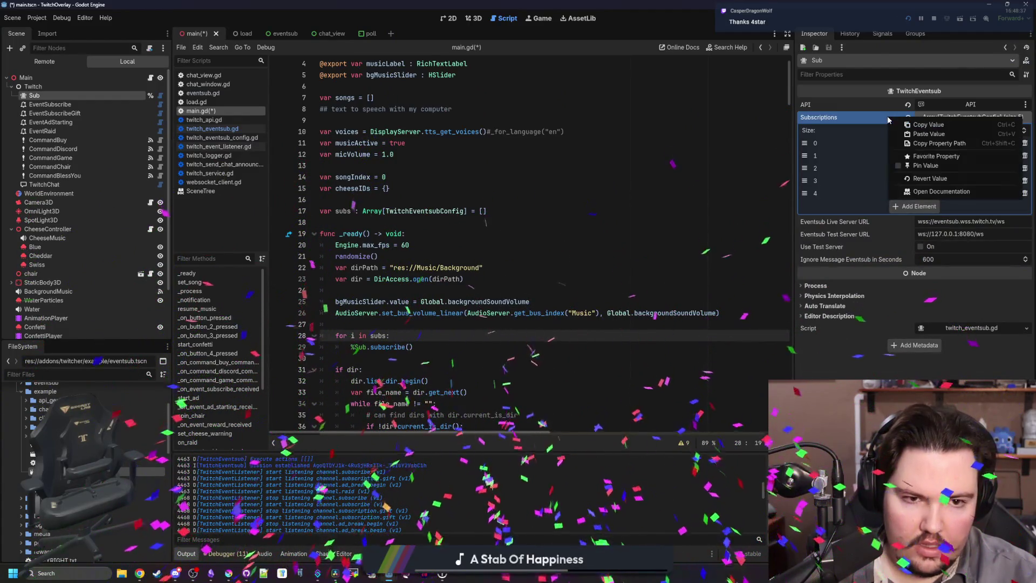
{"action": "key", "text": "Escape"}
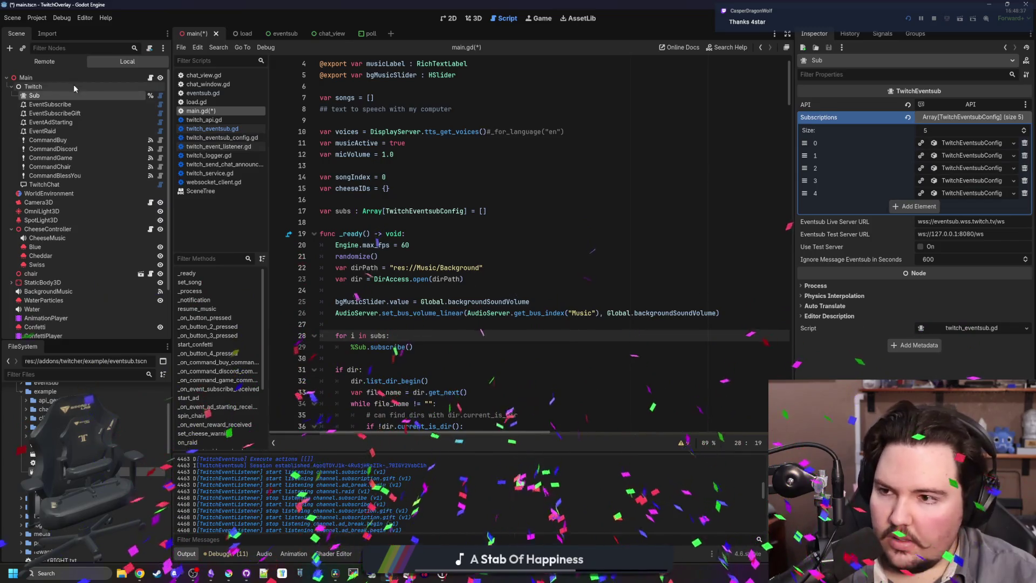
{"action": "left_click", "coordinate": [69, 78]}
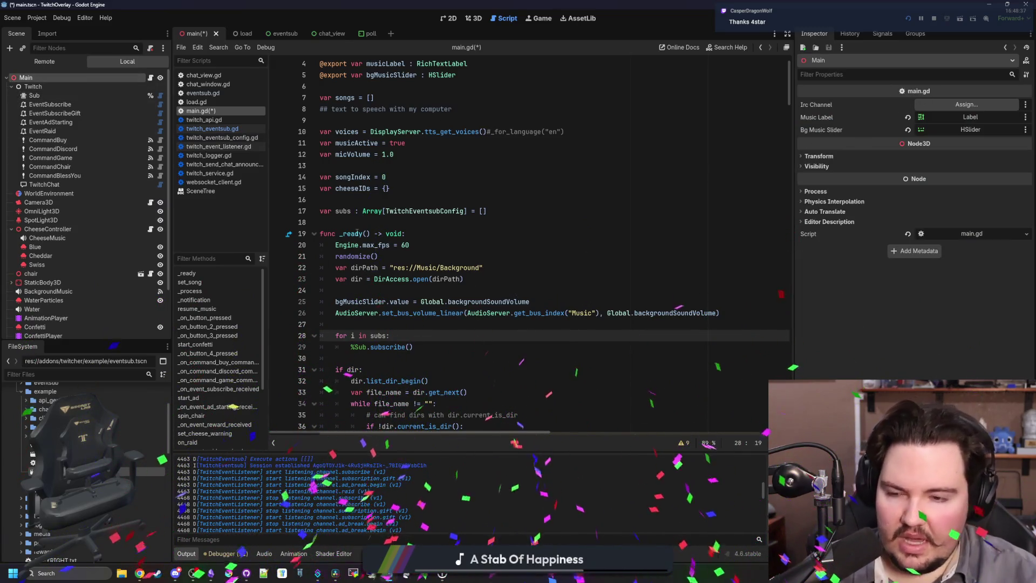
{"action": "left_click", "coordinate": [321, 210]}
{"action": "type", "text": "@export"}
{"action": "left_click", "coordinate": [376, 200]}
{"action": "key", "text": "ctrl+s"}
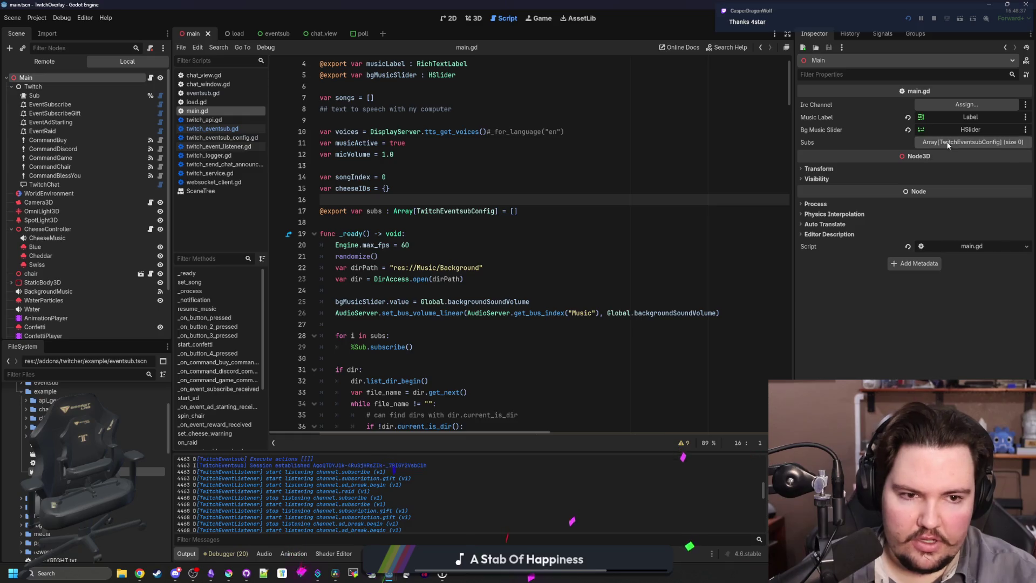
Step: Initialize Main's empty Subs array in the Inspector and select the TwitchChat node
{"action": "right_click", "coordinate": [886, 138]}
{"action": "left_click", "coordinate": [917, 144]}
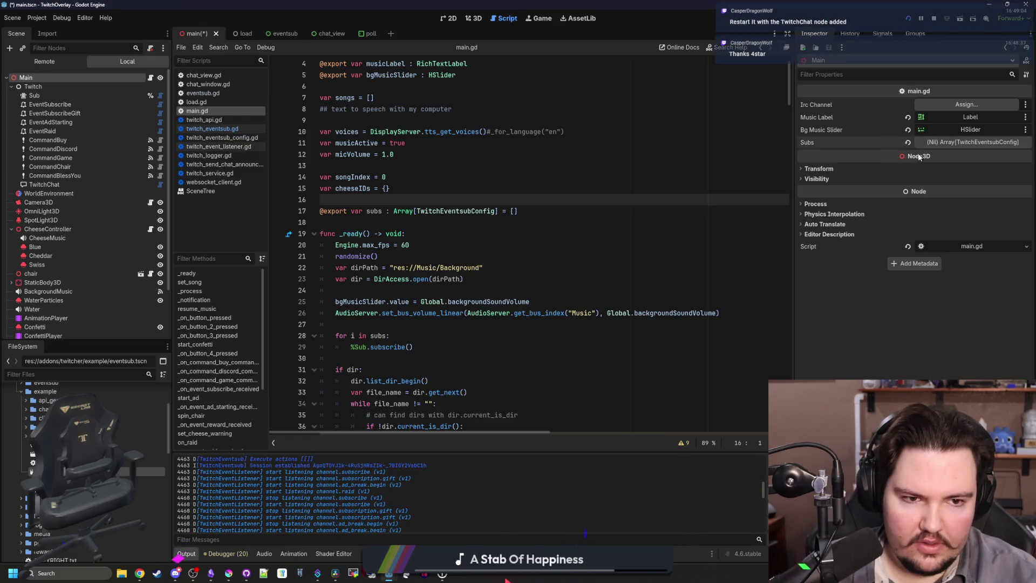
{"action": "left_click", "coordinate": [941, 143]}
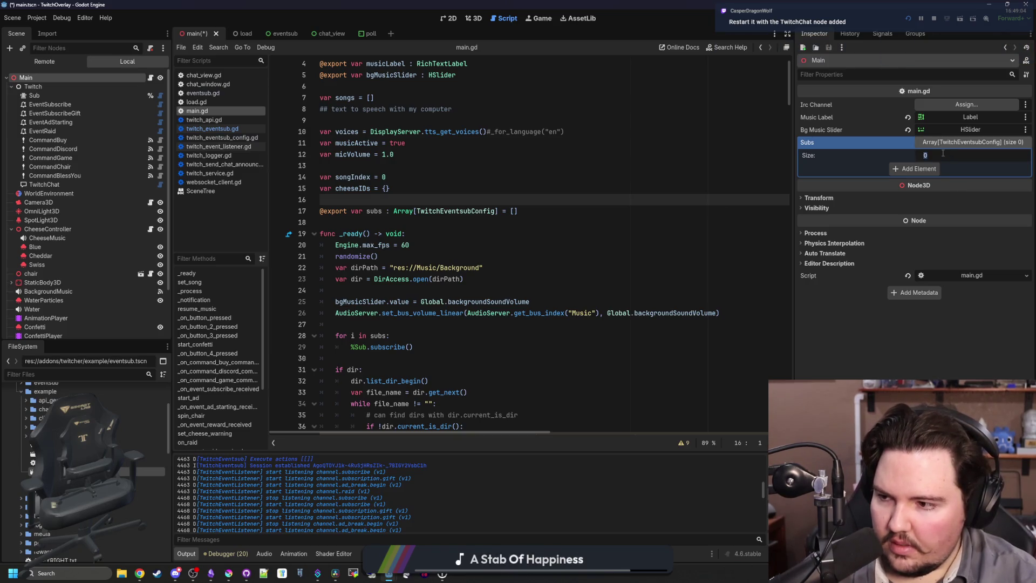
{"action": "left_click", "coordinate": [466, 254]}
{"action": "left_click", "coordinate": [101, 184]}
{"action": "left_click", "coordinate": [485, 233]}
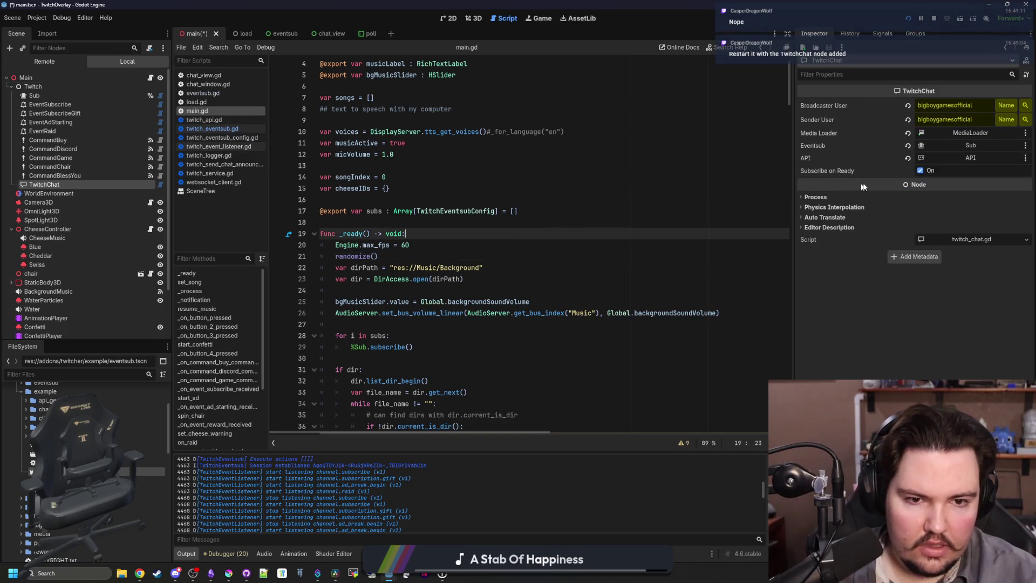
{"action": "key", "text": "Up"}
{"action": "key", "text": "Up"}
{"action": "key", "text": "Up"}
Step: Stop and relaunch the overlay, then return to the editor at the top of twitch_eventsub_config.gd
{"action": "left_click", "coordinate": [933, 20]}
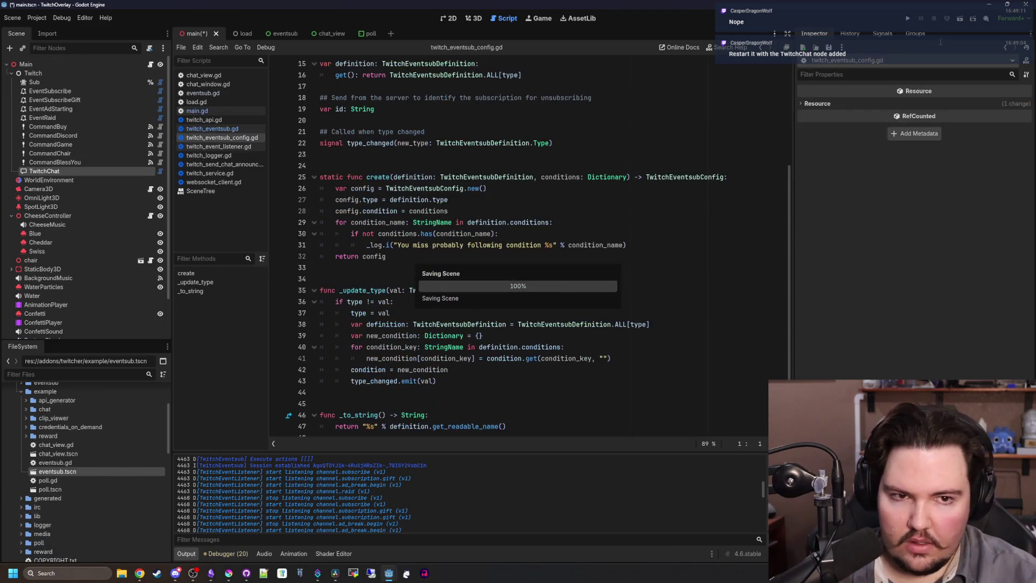
{"action": "left_click", "coordinate": [910, 19]}
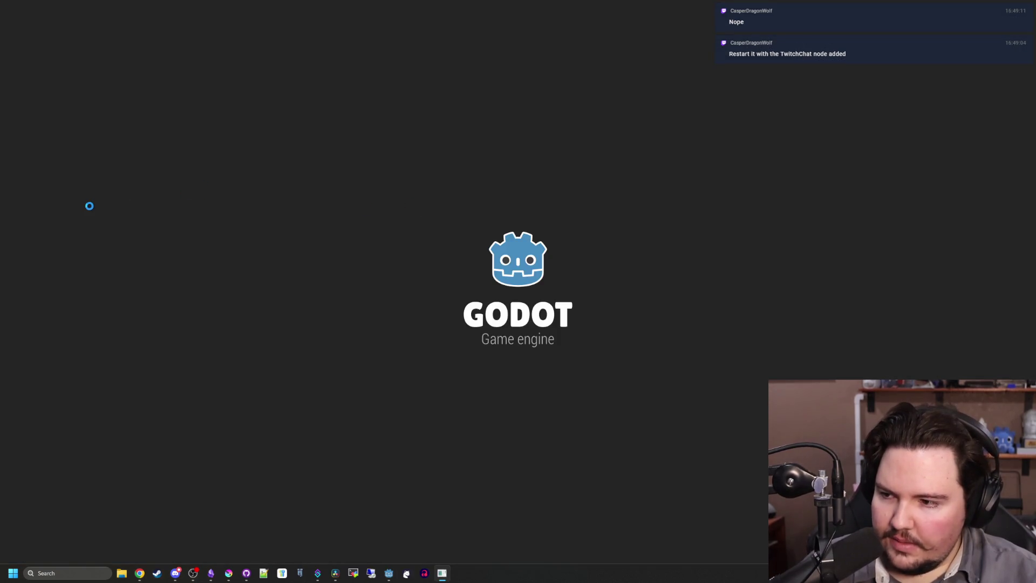
{"action": "mouse_move", "coordinate": [445, 574]}
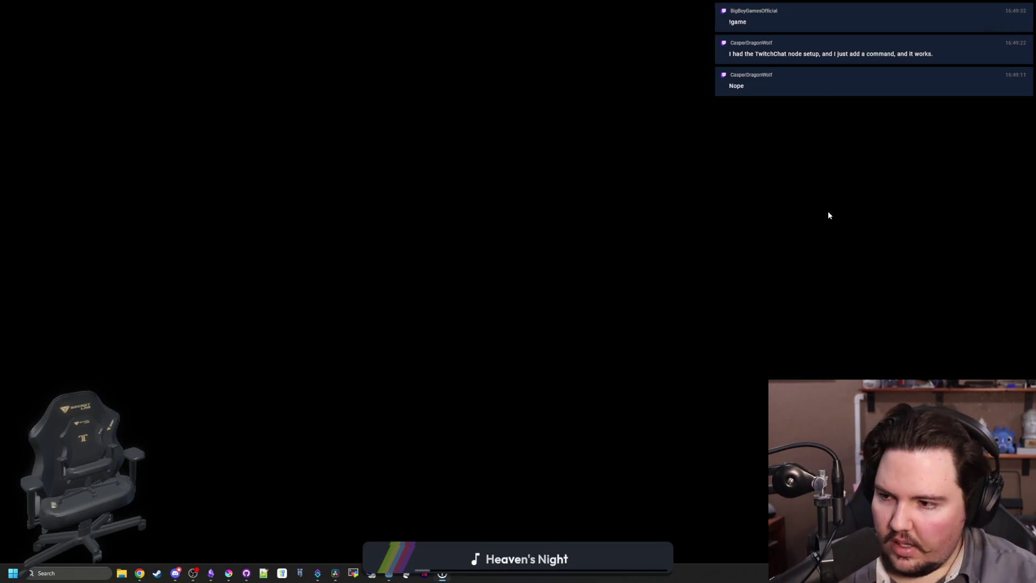
{"action": "mouse_move", "coordinate": [389, 574]}
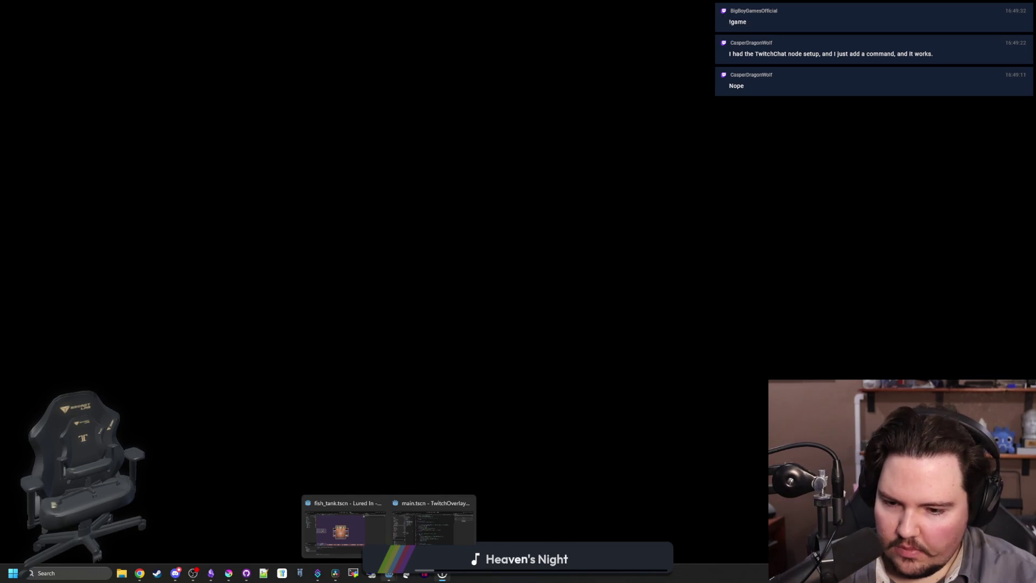
{"action": "left_click", "coordinate": [412, 540]}
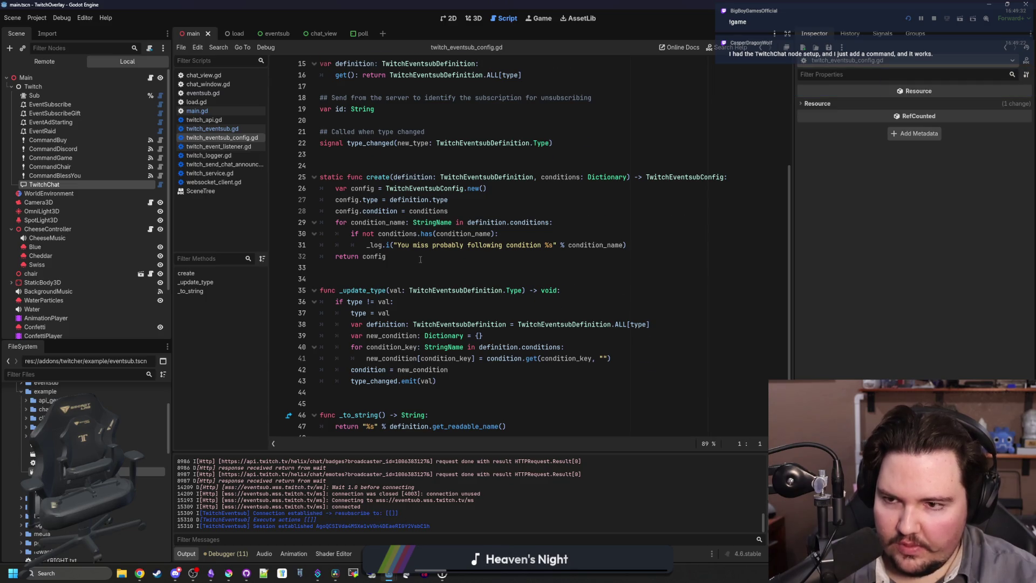
{"action": "scroll", "coordinate": [421, 260], "scroll_direction": "up", "scroll_amount": 5}
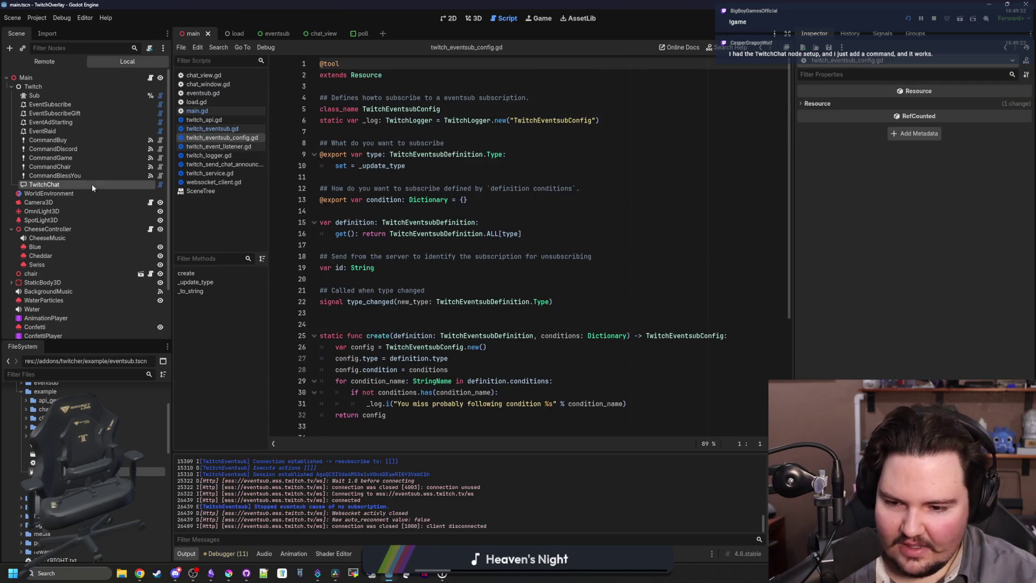
Step: Open main.gd from Main, then inspect the TwitchChat, Sub and EventSubscribe nodes' settings
{"action": "left_click", "coordinate": [150, 77]}
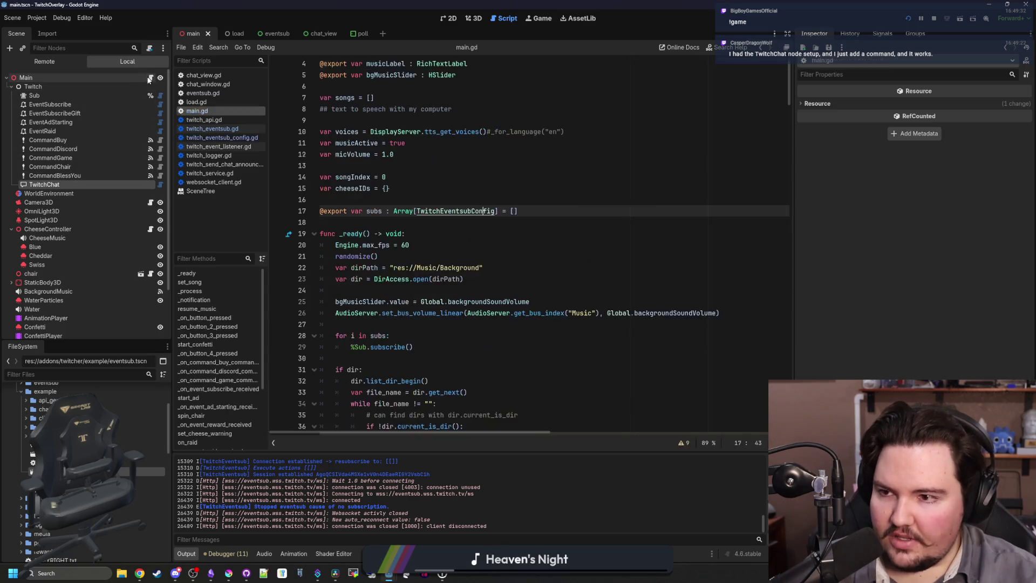
{"action": "left_click", "coordinate": [59, 184]}
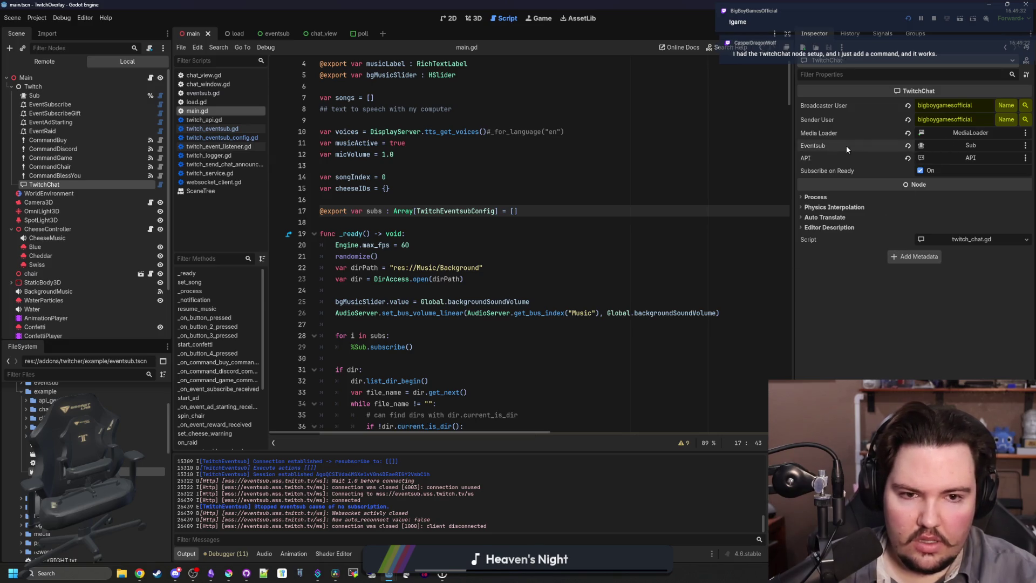
{"action": "left_click", "coordinate": [31, 95]}
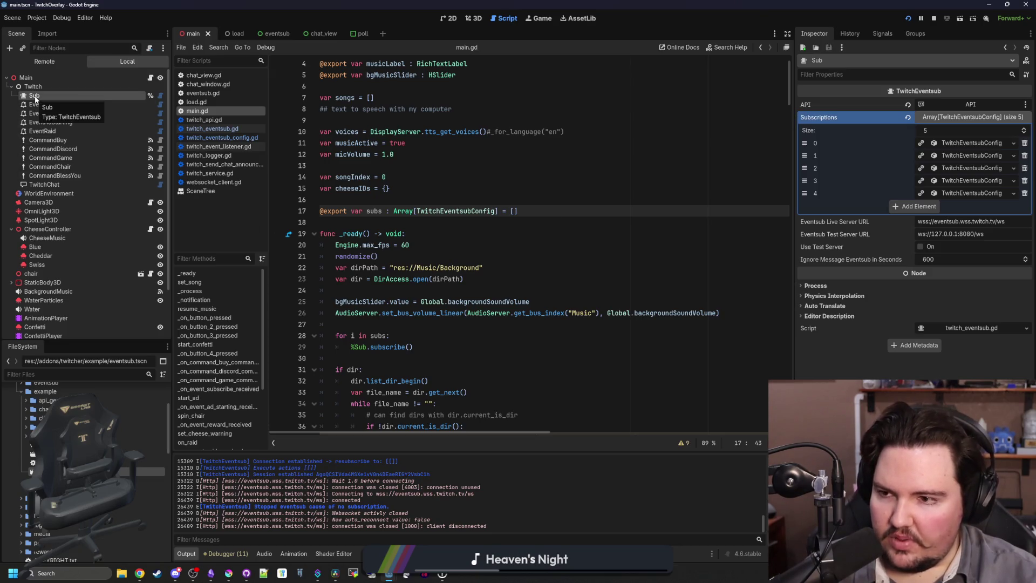
{"action": "left_click", "coordinate": [51, 104]}
Step: Give Main's Subs array 5 elements and copy Sub's first two configs into elements 0 and 1
{"action": "left_click", "coordinate": [73, 95]}
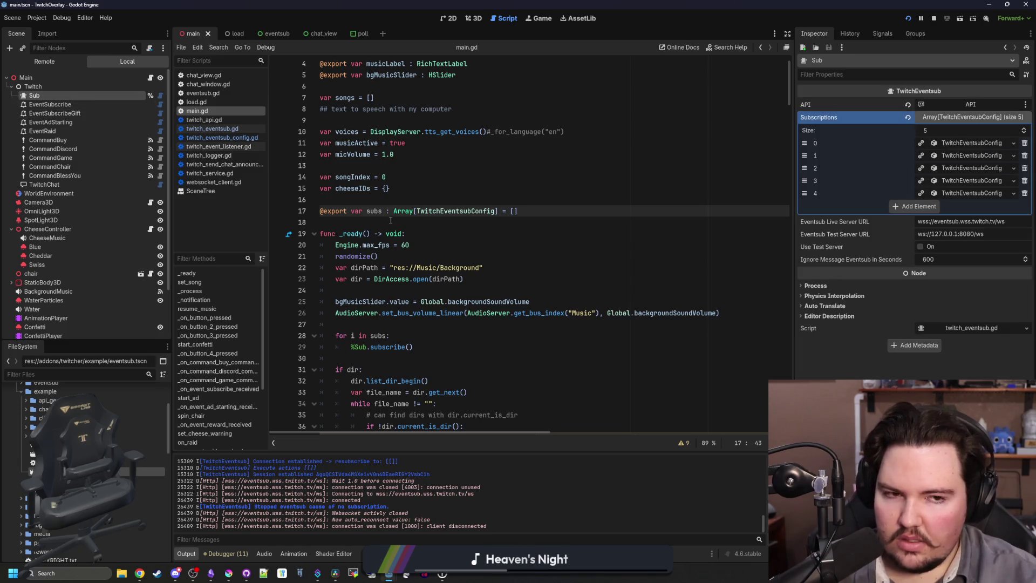
{"action": "right_click", "coordinate": [982, 147]}
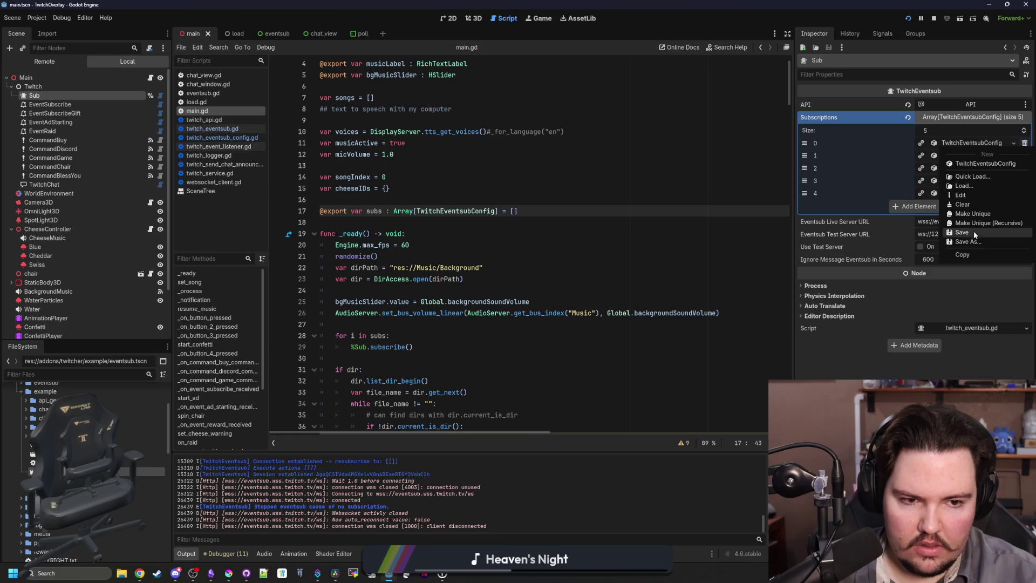
{"action": "left_click", "coordinate": [58, 78]}
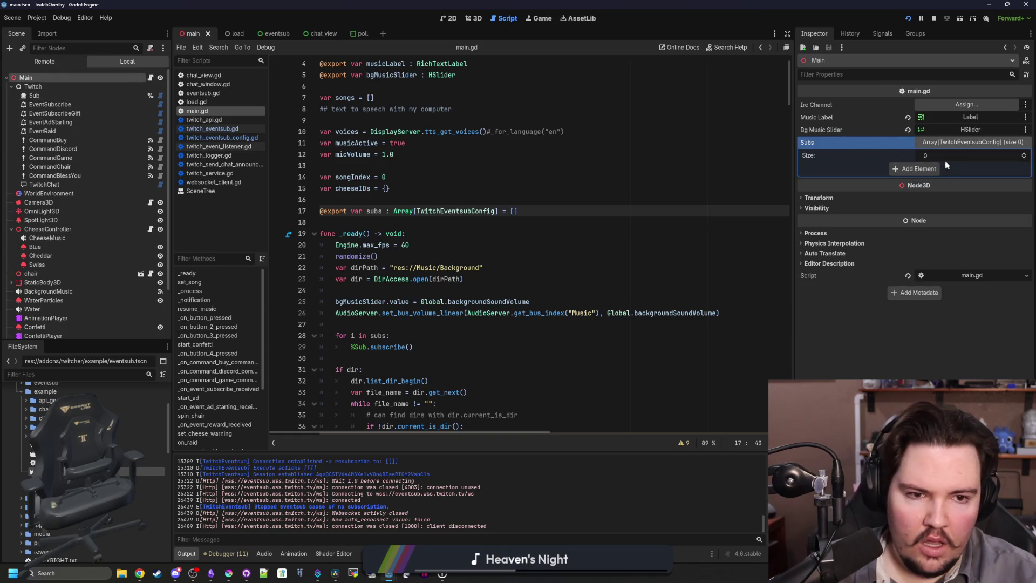
{"action": "type", "text": "5"}
{"action": "key", "text": "Return"}
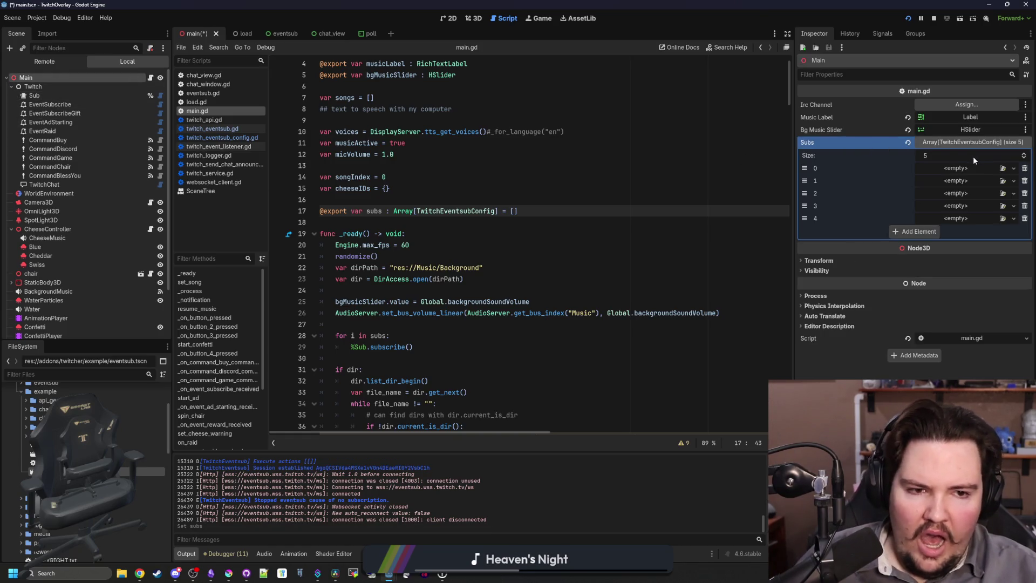
{"action": "left_click", "coordinate": [963, 168]}
{"action": "left_click", "coordinate": [978, 211]}
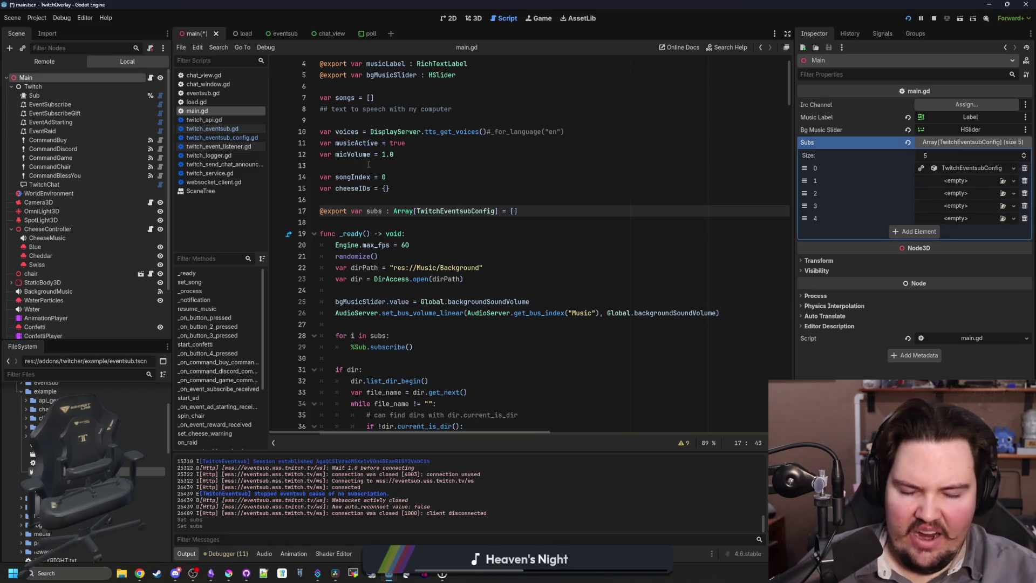
{"action": "left_click", "coordinate": [63, 95]}
{"action": "left_click", "coordinate": [960, 157]}
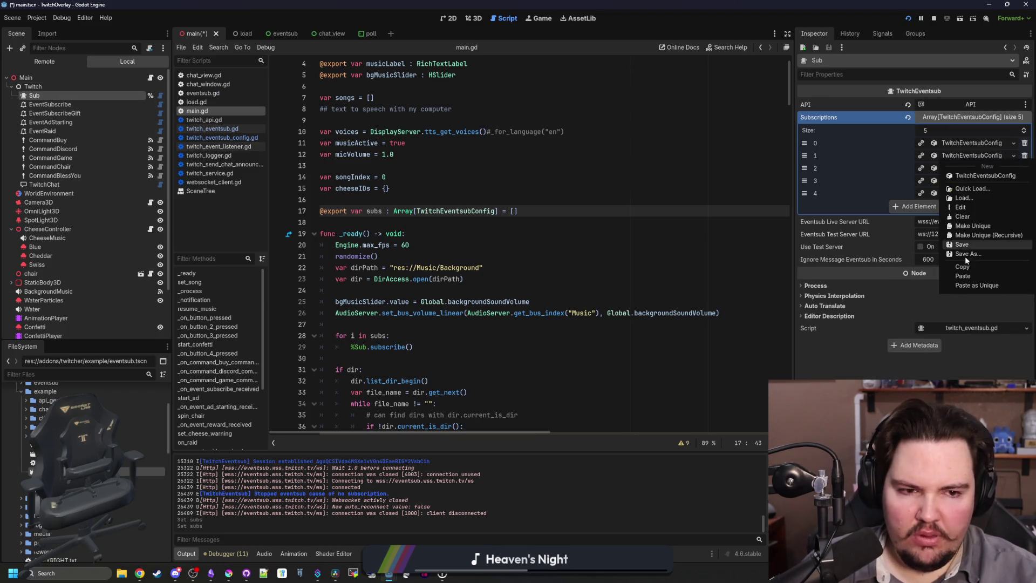
{"action": "key", "text": "Escape"}
{"action": "left_click", "coordinate": [56, 79]}
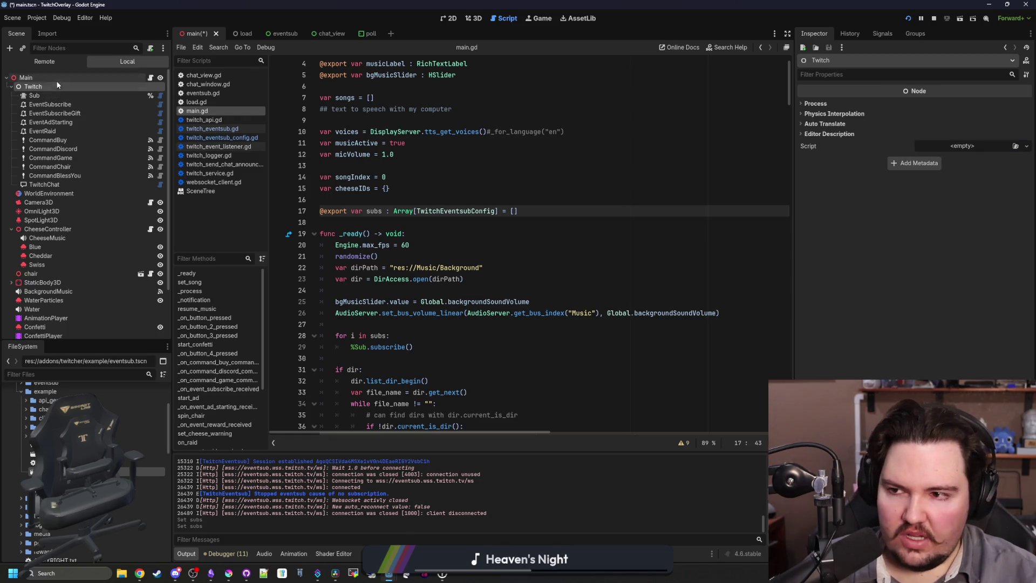
{"action": "left_click", "coordinate": [957, 181]}
{"action": "key", "text": "Escape"}
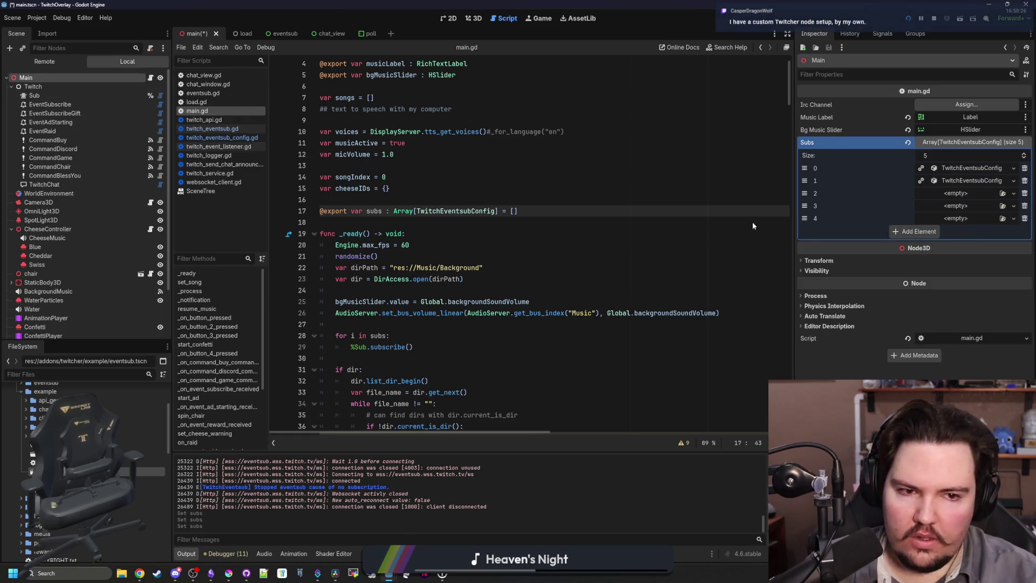
Step: Copy Sub's third and fourth configs into Subs elements 2 and 3
{"action": "left_click", "coordinate": [67, 94]}
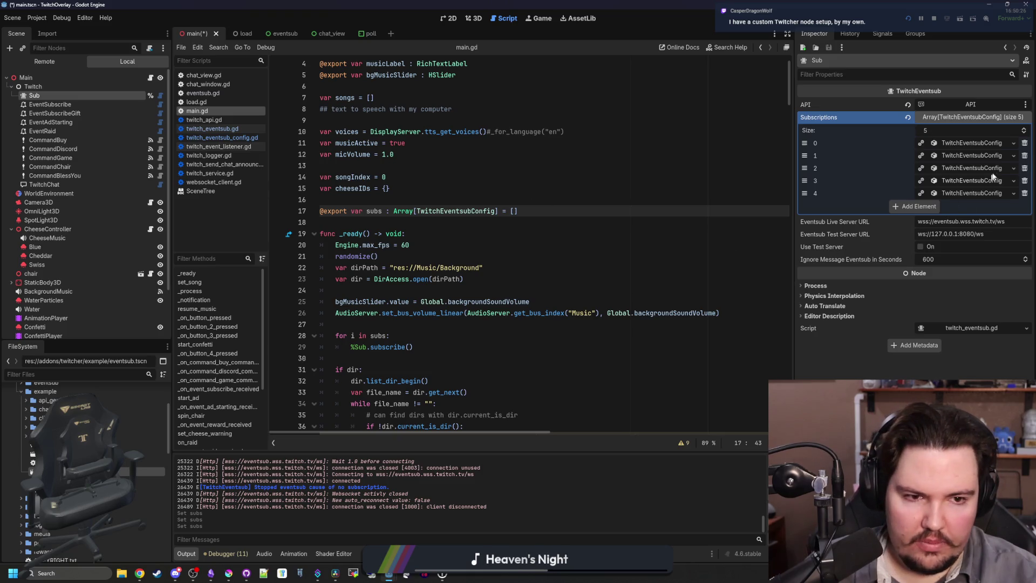
{"action": "right_click", "coordinate": [987, 169]}
{"action": "left_click", "coordinate": [778, 264]}
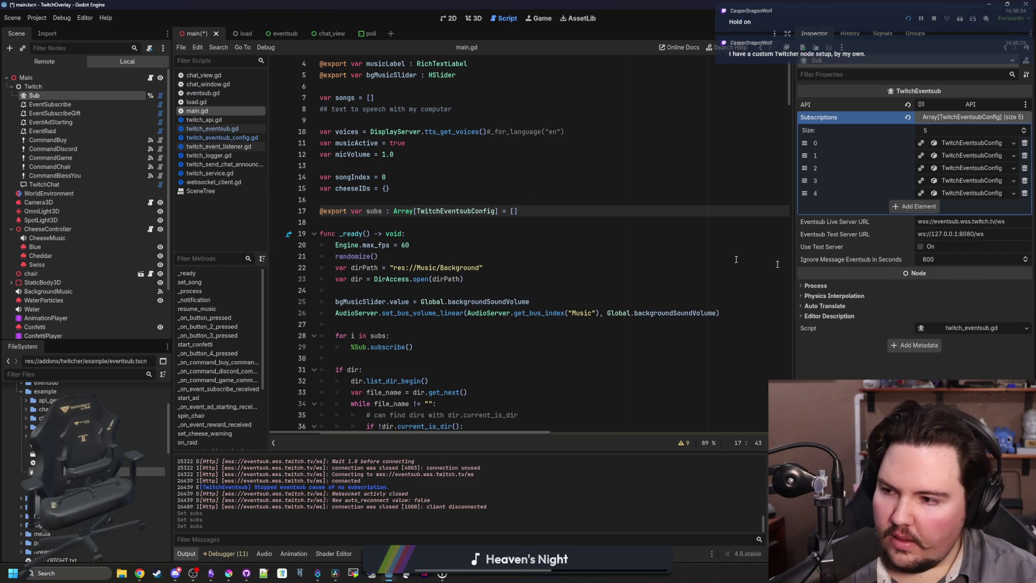
{"action": "left_click", "coordinate": [26, 77]}
{"action": "left_click", "coordinate": [966, 191]}
{"action": "left_click", "coordinate": [972, 235]}
{"action": "left_click", "coordinate": [42, 96]}
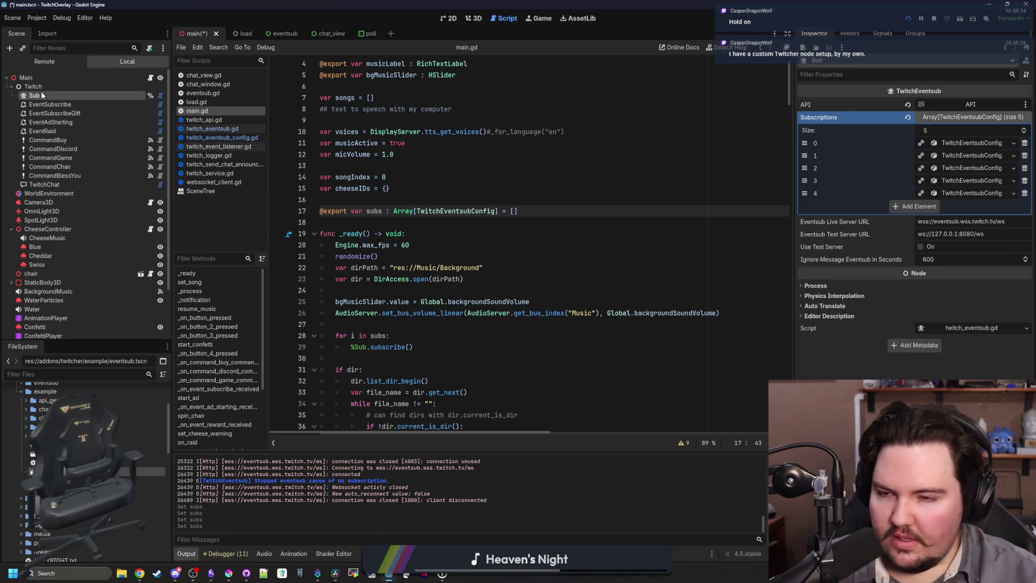
{"action": "right_click", "coordinate": [988, 183]}
{"action": "left_click", "coordinate": [971, 291]}
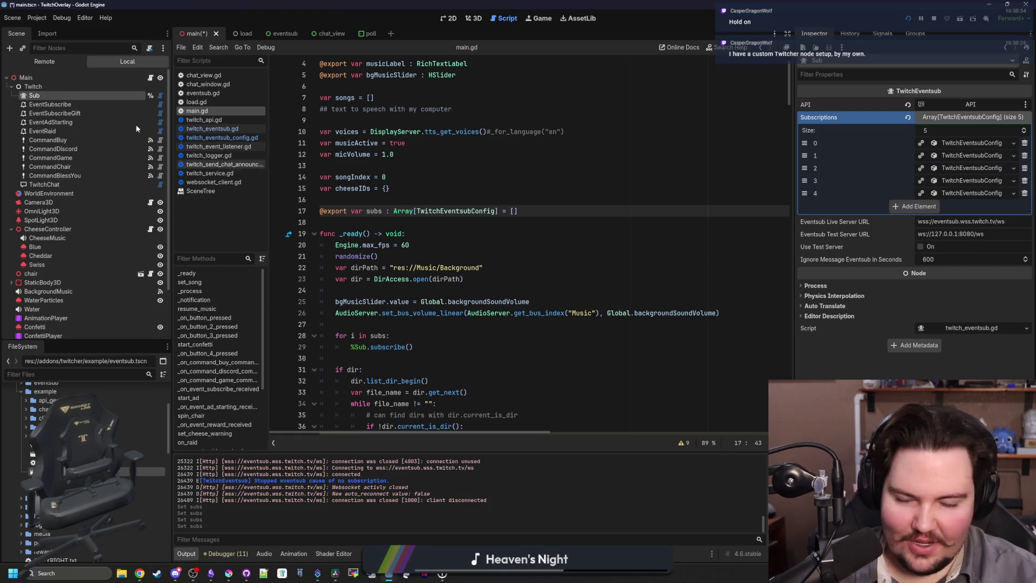
{"action": "left_click", "coordinate": [25, 79]}
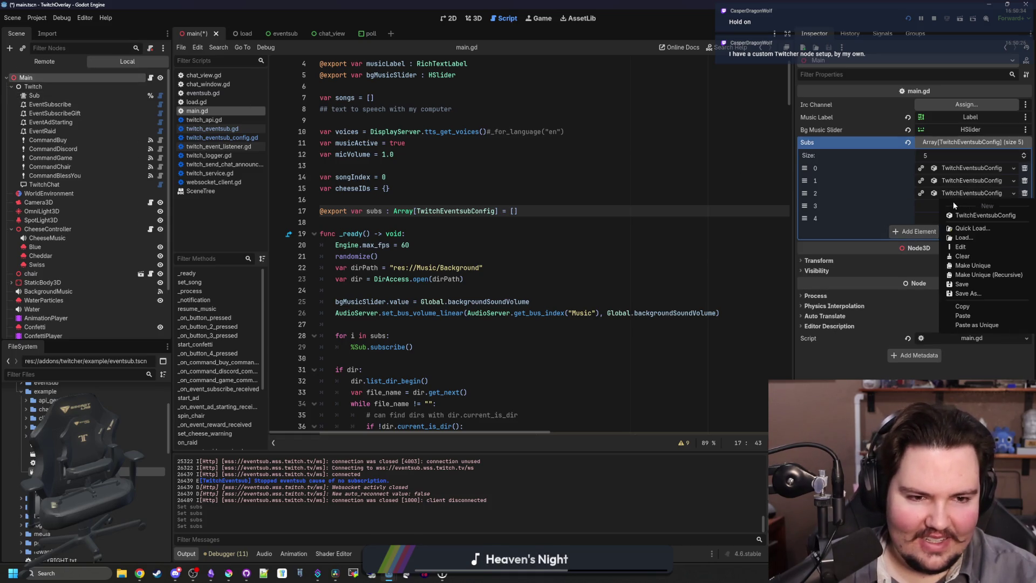
{"action": "left_click", "coordinate": [961, 206]}
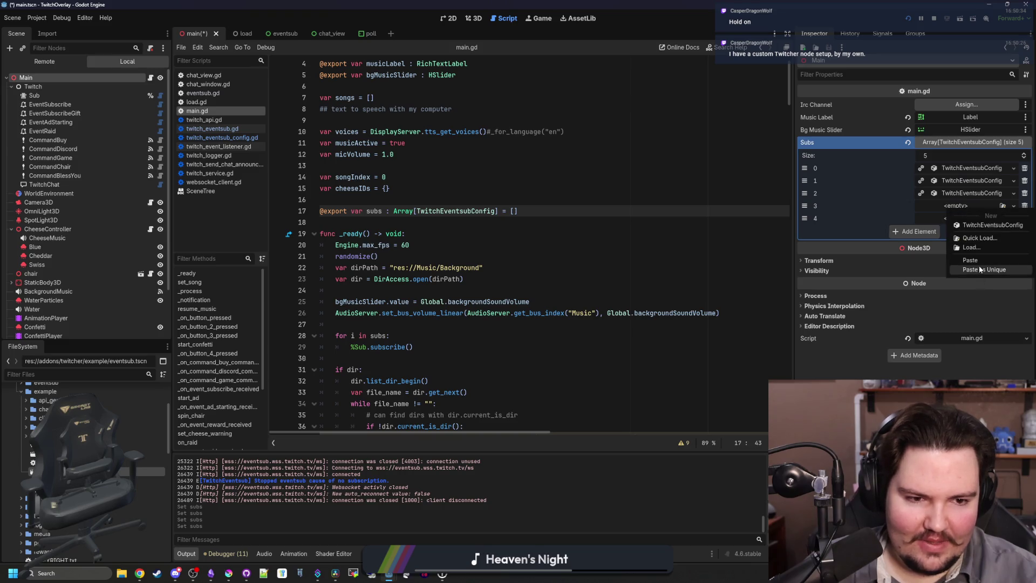
{"action": "left_click", "coordinate": [956, 263]}
Step: Copy Sub's last config into Subs element 4 and save main.tscn
{"action": "left_click", "coordinate": [56, 98]}
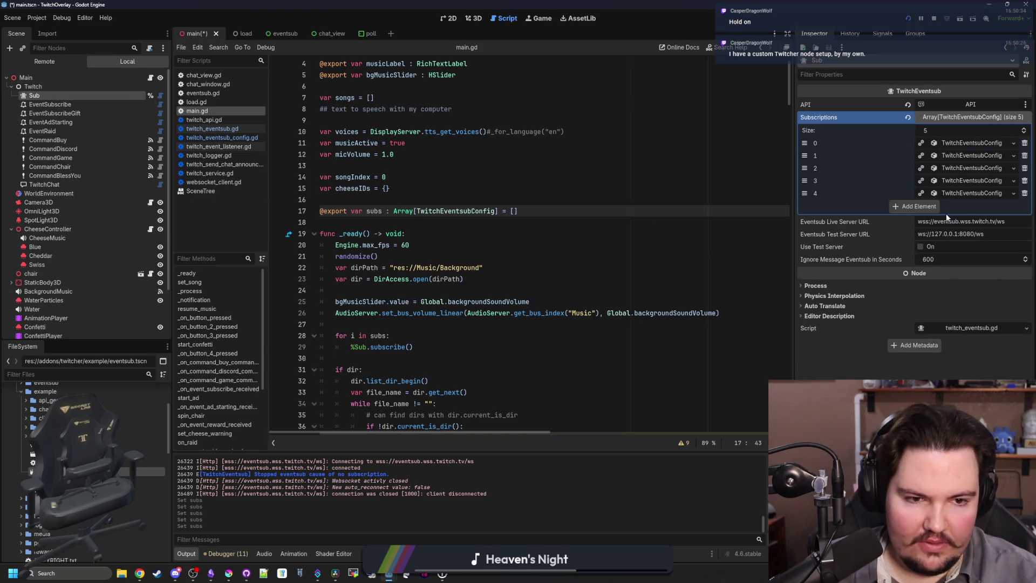
{"action": "left_click", "coordinate": [970, 193]}
{"action": "left_click", "coordinate": [959, 302]}
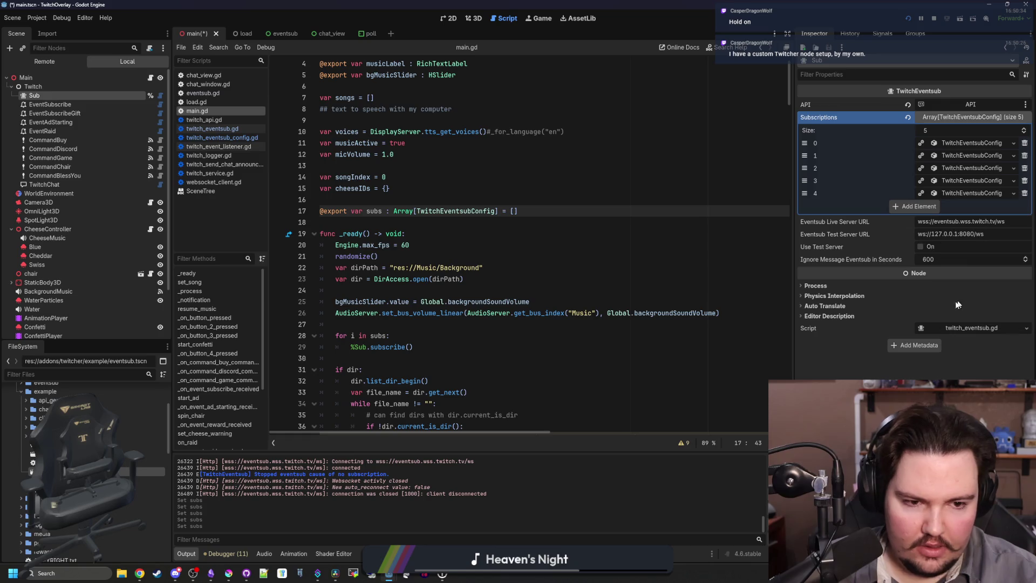
{"action": "left_click", "coordinate": [40, 77]}
{"action": "left_click", "coordinate": [977, 219]}
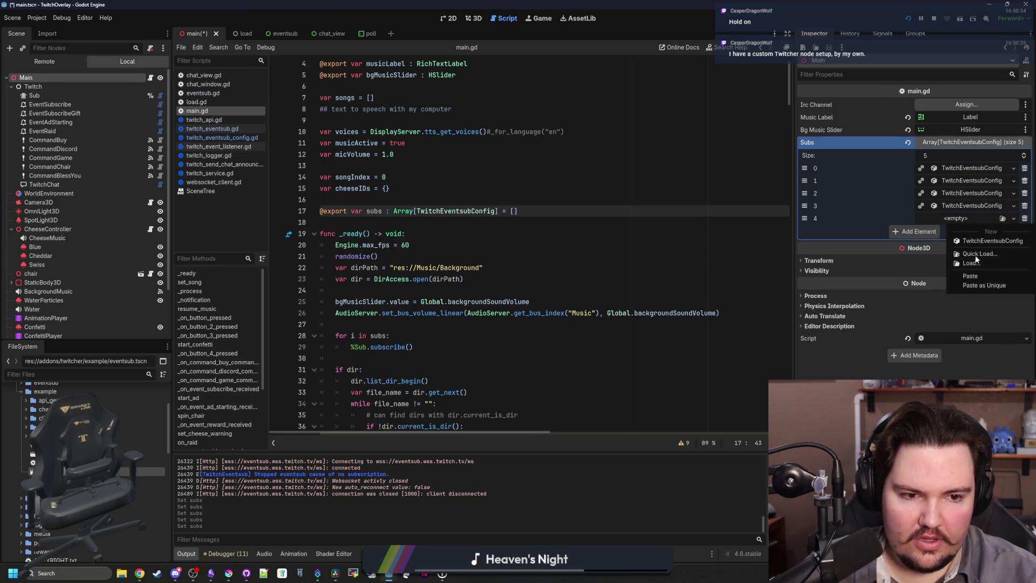
{"action": "left_click", "coordinate": [978, 277]}
{"action": "left_click", "coordinate": [605, 199]}
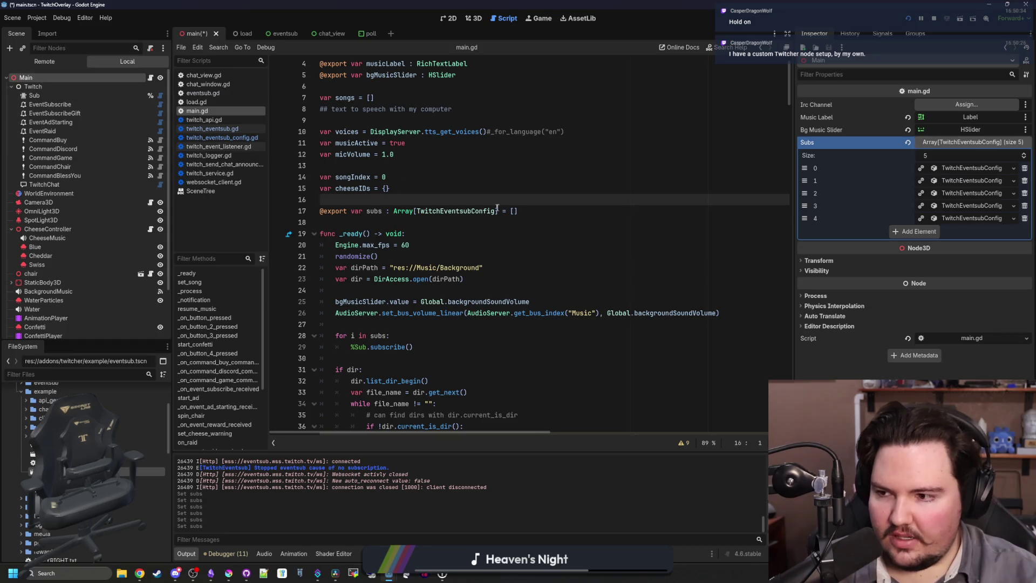
{"action": "key", "text": "ctrl+s"}
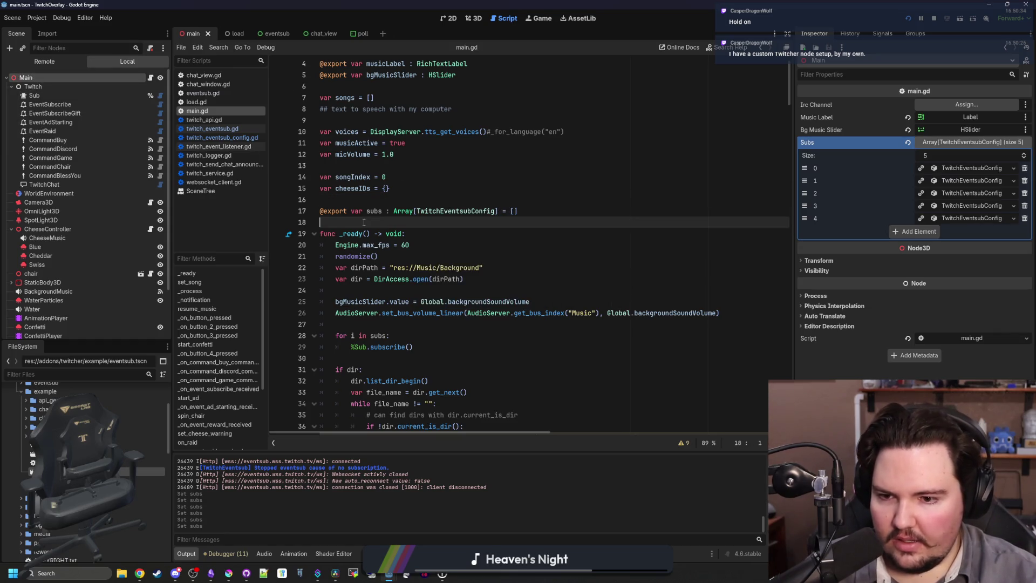
Step: Change the loop's call to %Sub.subscribe(i) and save
{"action": "scroll", "coordinate": [419, 209], "scroll_direction": "down", "scroll_amount": 2}
{"action": "left_click", "coordinate": [385, 258]}
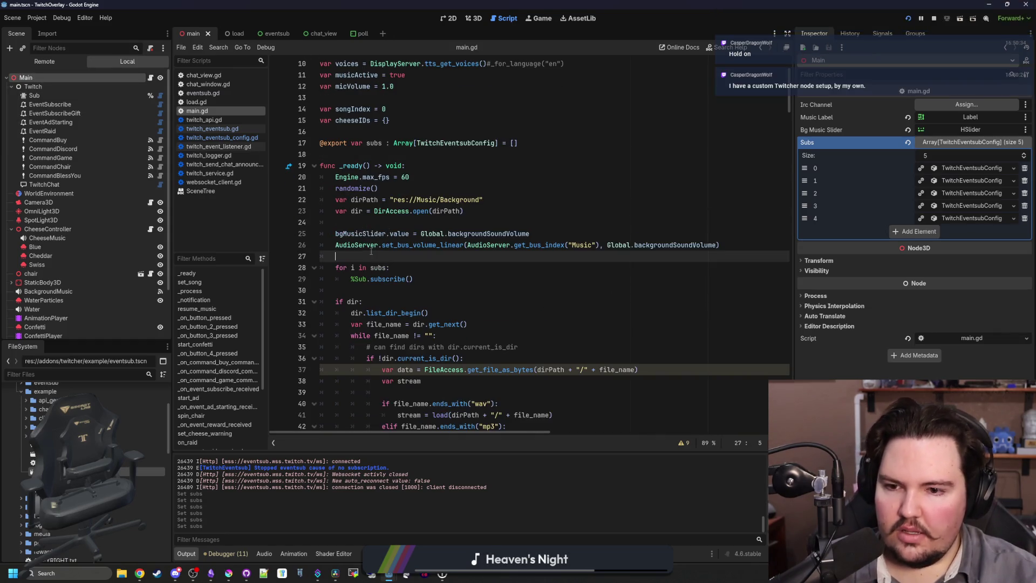
{"action": "left_click", "coordinate": [410, 278]}
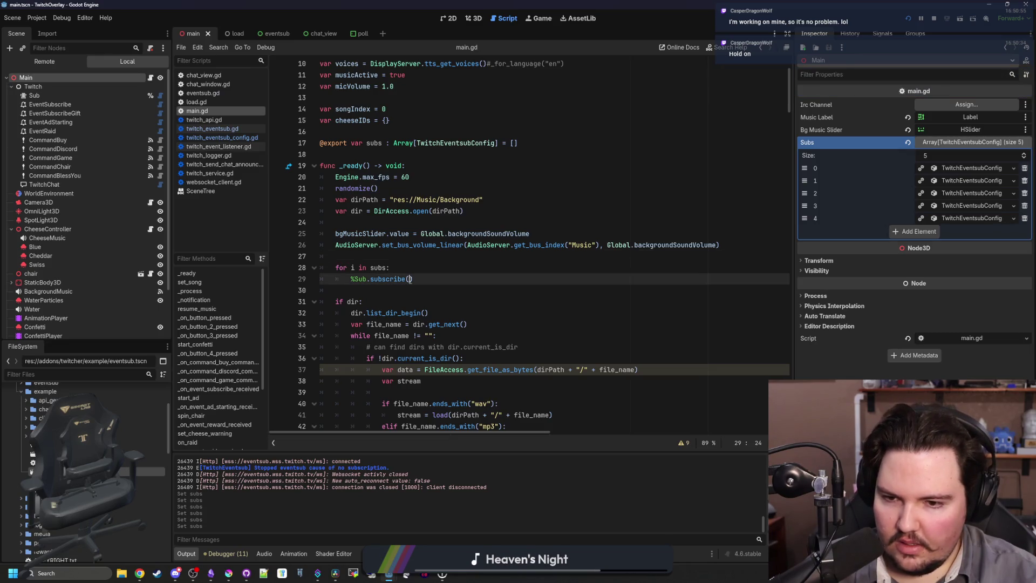
{"action": "type", "text": "i"}
{"action": "key", "text": "Escape"}
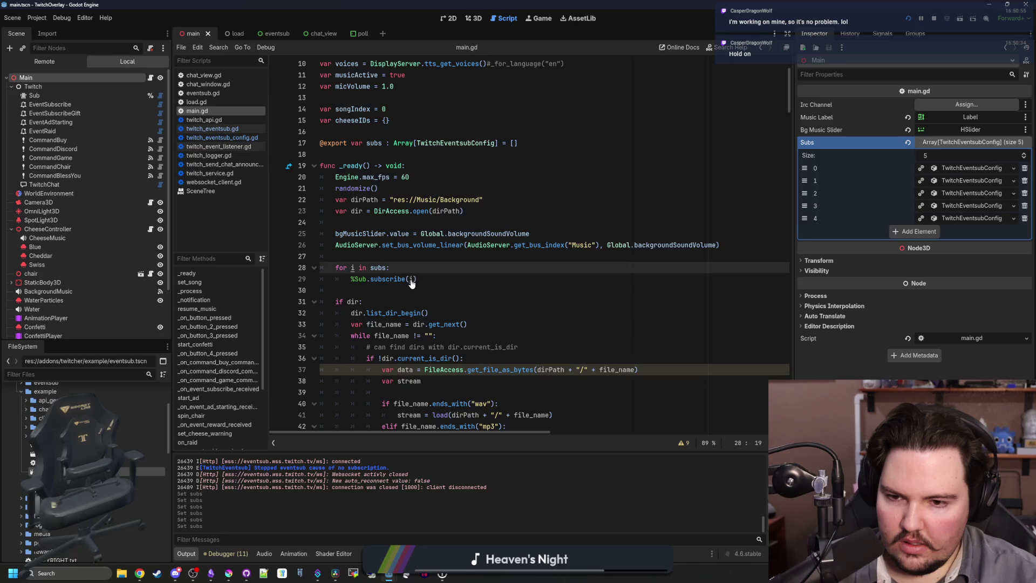
{"action": "left_click", "coordinate": [394, 259]}
{"action": "key", "text": "ctrl+s"}
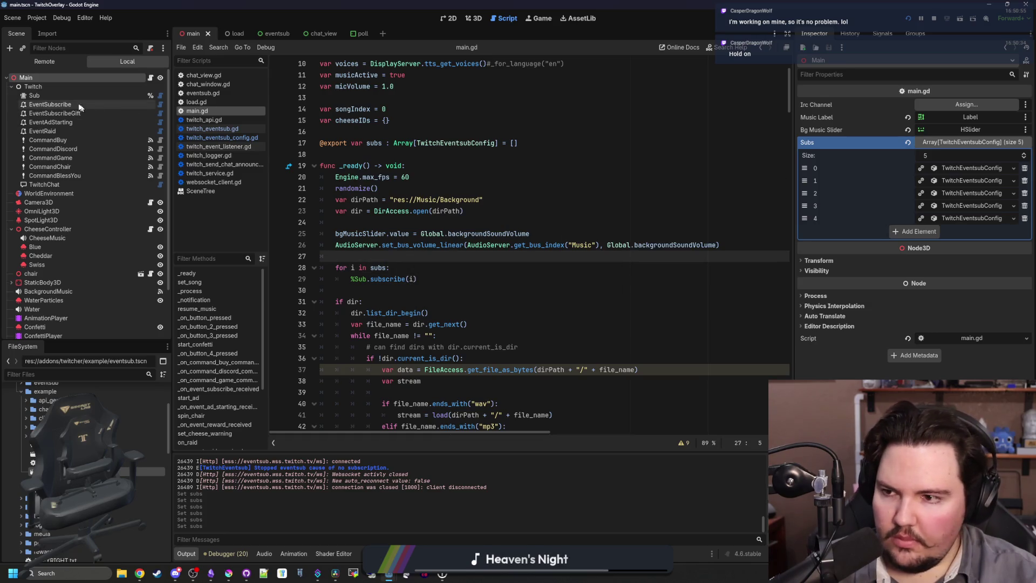
Step: Revert the Sub node's Subscriptions to size 0, save, and relaunch the overlay
{"action": "left_click", "coordinate": [34, 95]}
{"action": "left_click", "coordinate": [909, 118]}
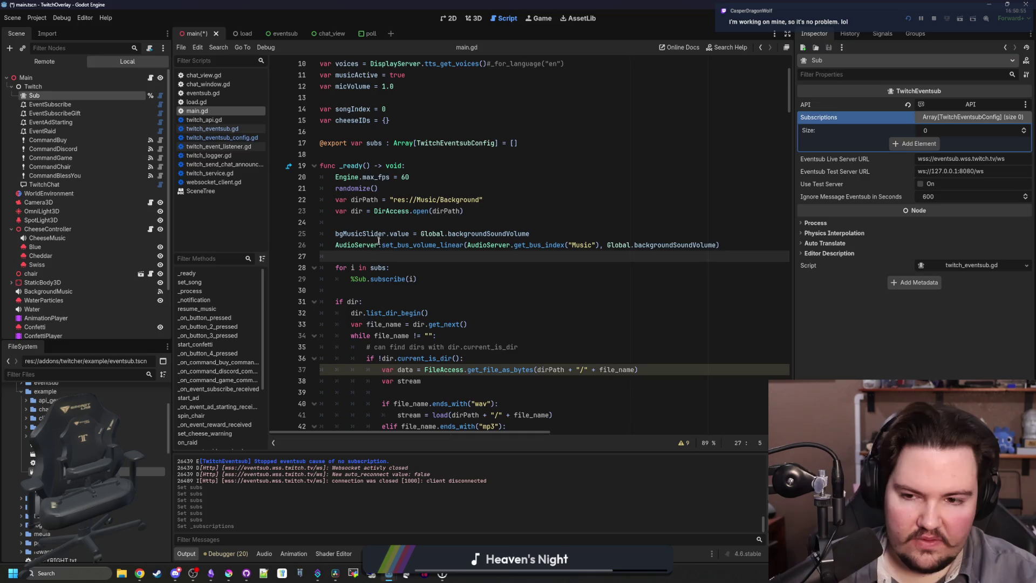
{"action": "key", "text": "ctrl+s"}
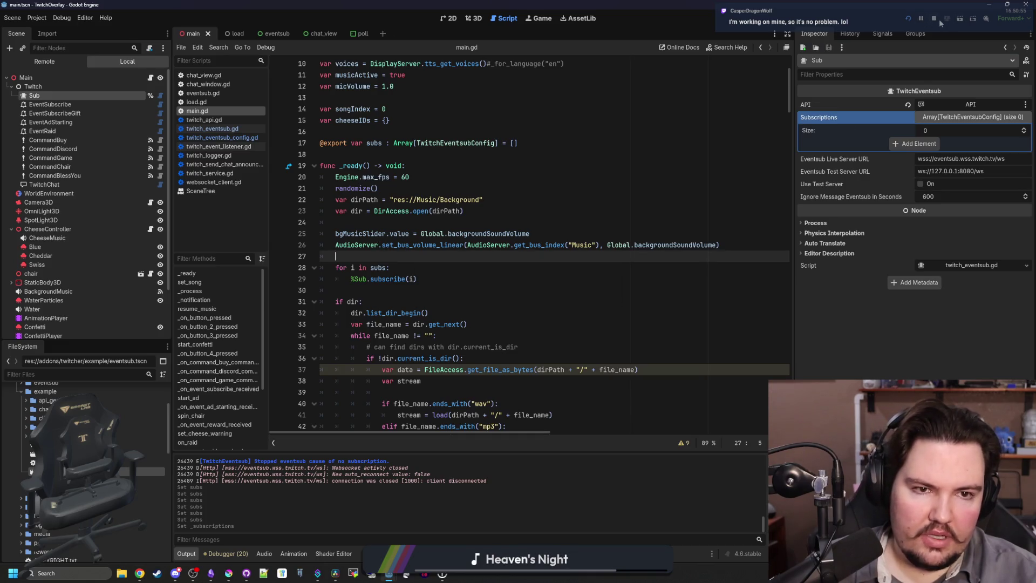
{"action": "left_click", "coordinate": [909, 18]}
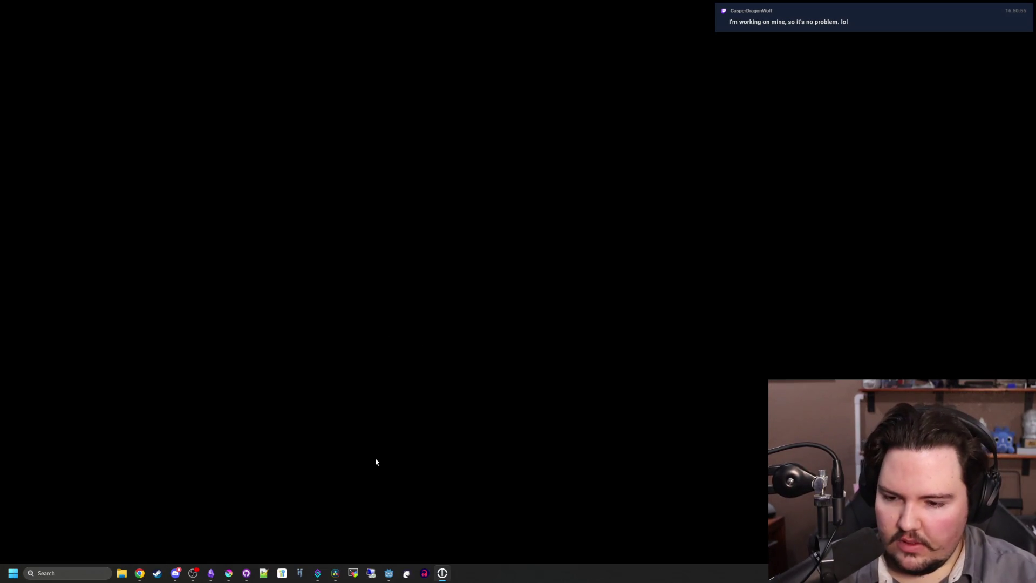
Step: Return to the Godot editor from the taskbar after reloading the running overlay
{"action": "mouse_move", "coordinate": [389, 573]}
{"action": "left_click", "coordinate": [424, 551]}
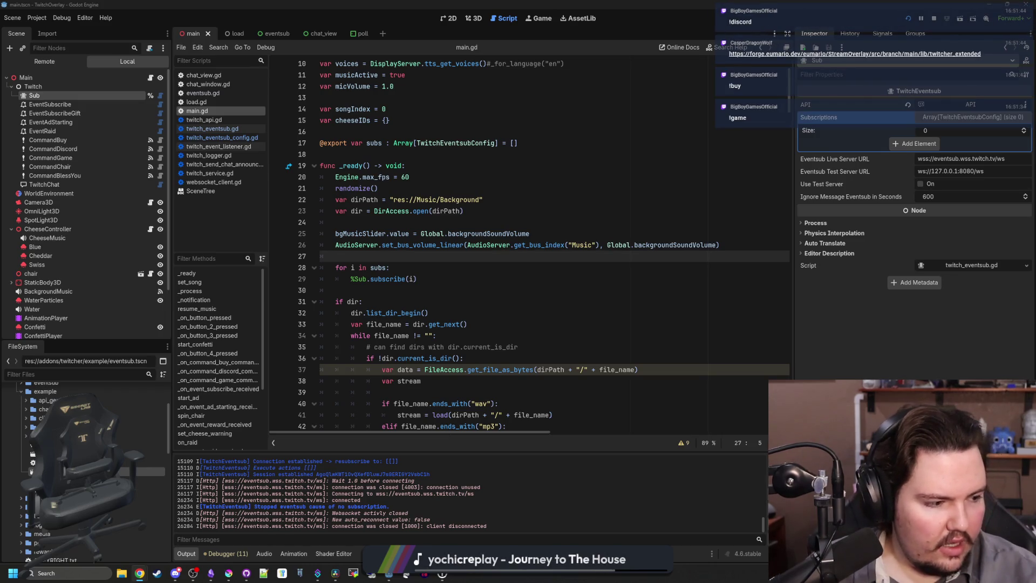
Step: Open the shared twitcher_extended link and read twitcher_extended.gd and chatbot_authorization.gd
{"action": "left_click", "coordinate": [855, 54]}
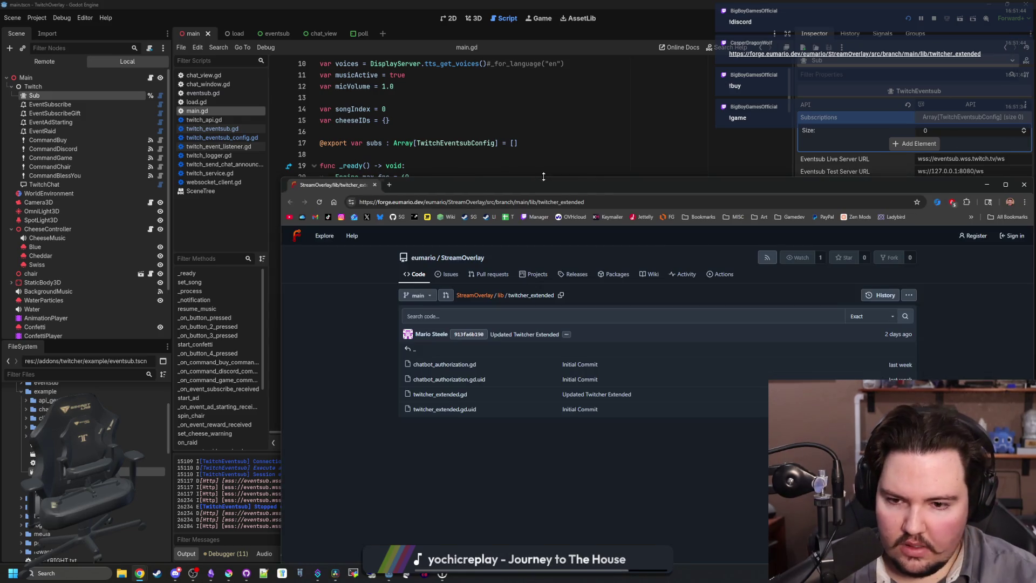
{"action": "left_click_drag", "start_coordinate": [494, 185], "coordinate": [493, 2]}
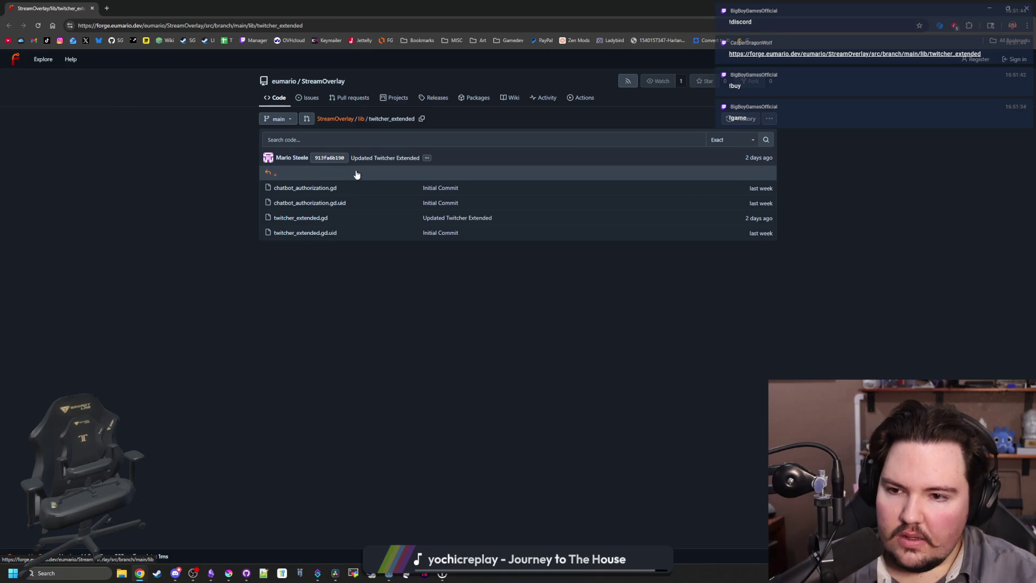
{"action": "left_click", "coordinate": [315, 220]}
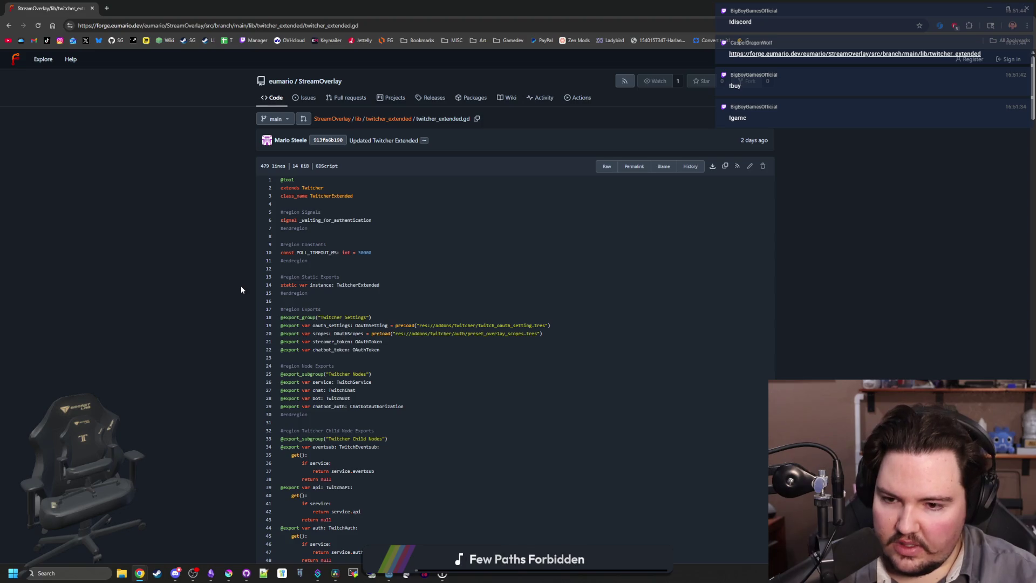
{"action": "scroll", "coordinate": [241, 289], "scroll_direction": "down", "scroll_amount": 5}
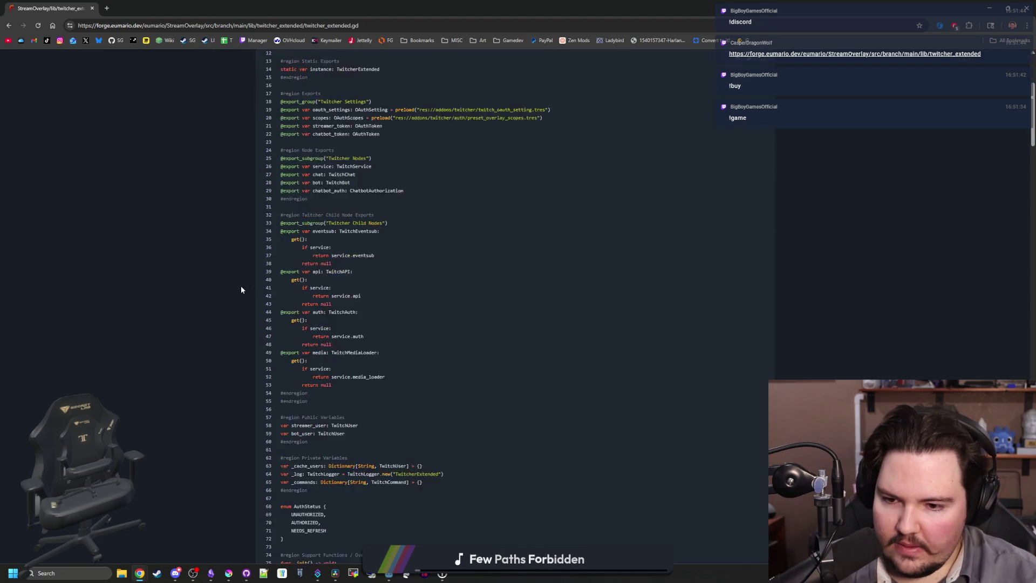
{"action": "scroll", "coordinate": [241, 290], "scroll_direction": "down", "scroll_amount": 4}
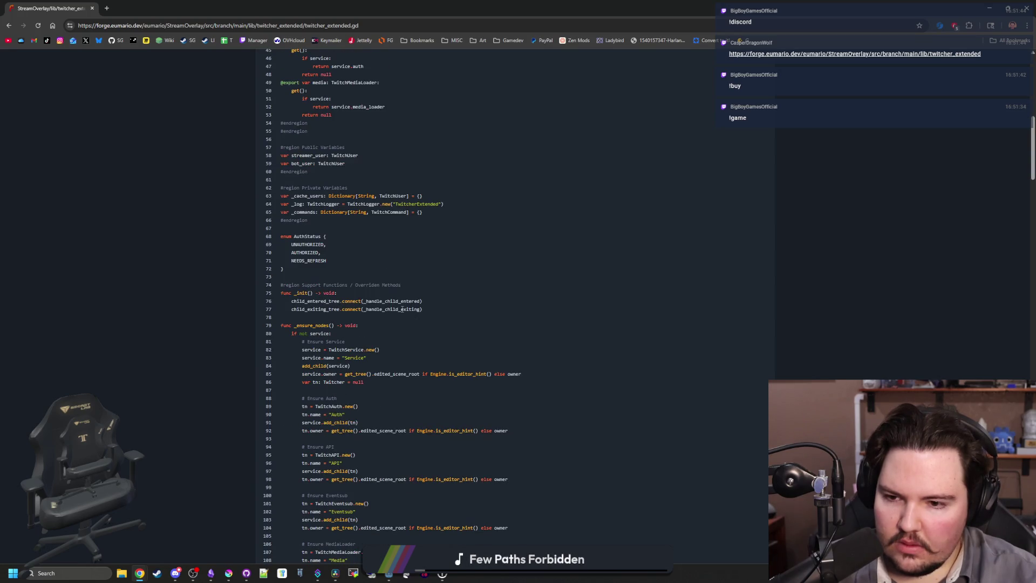
{"action": "scroll", "coordinate": [402, 309], "scroll_direction": "down", "scroll_amount": 12}
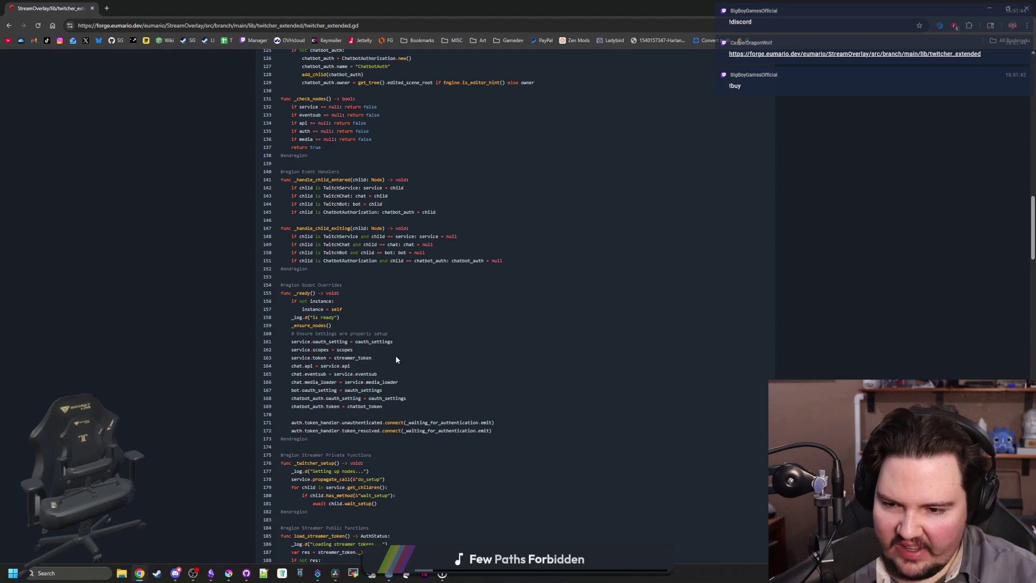
{"action": "scroll", "coordinate": [396, 356], "scroll_direction": "down", "scroll_amount": 20}
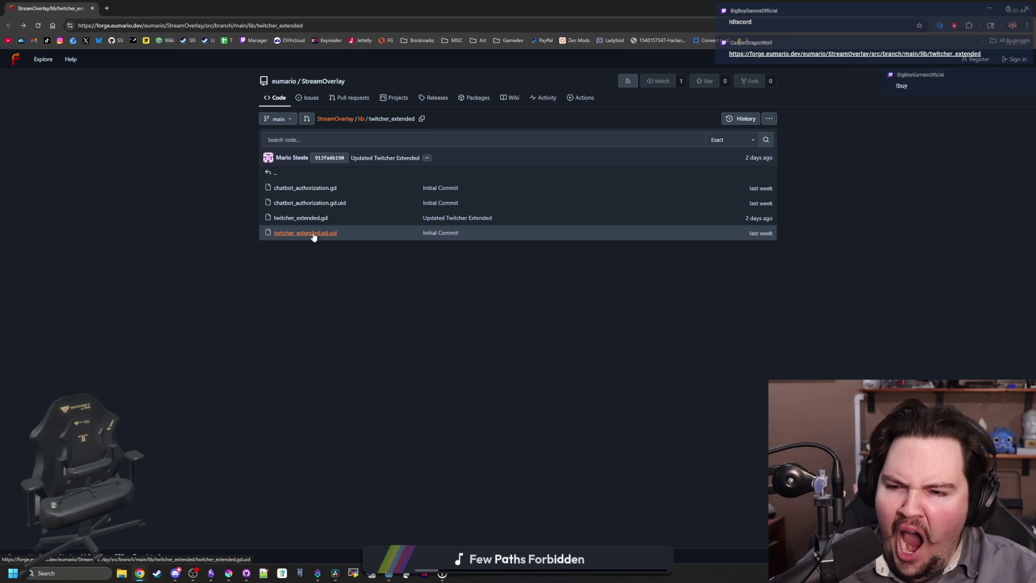
{"action": "left_click", "coordinate": [331, 189]}
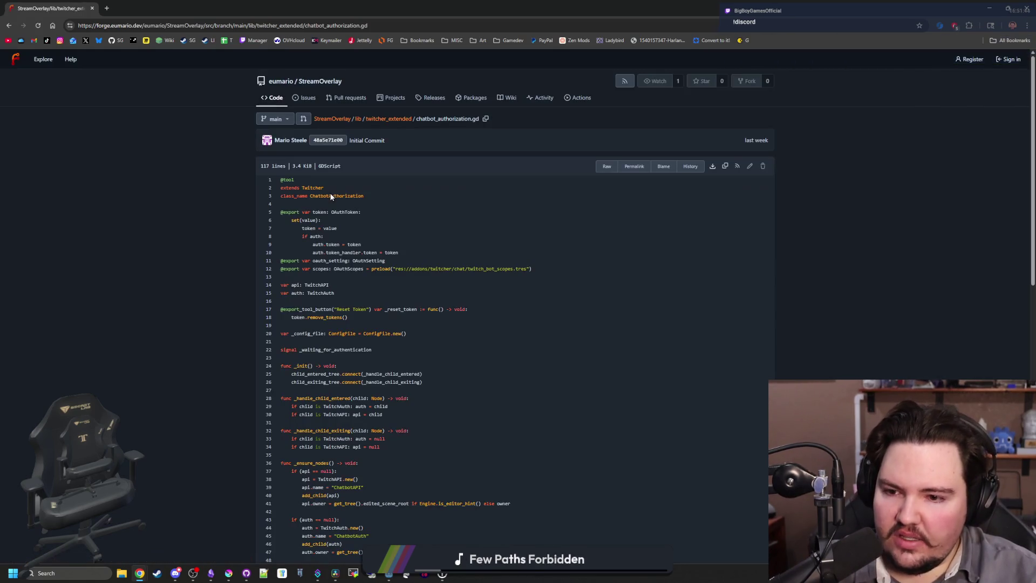
{"action": "scroll", "coordinate": [195, 269], "scroll_direction": "down", "scroll_amount": 10}
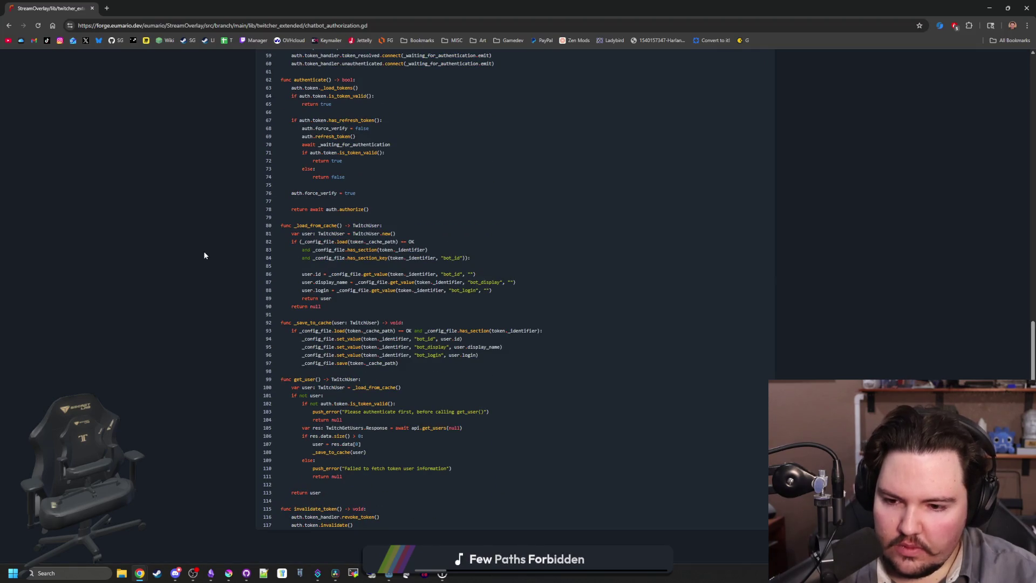
Step: Browse the StreamOverlay repository's addons/twitcher folder, then return to the Godot editor
{"action": "key", "text": "alt+Left"}
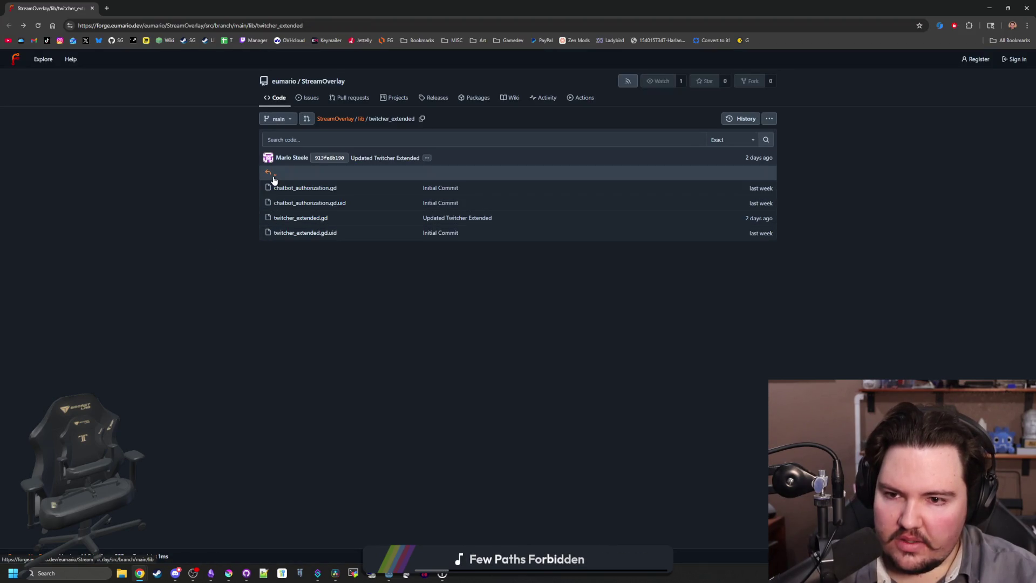
{"action": "left_click", "coordinate": [344, 121]}
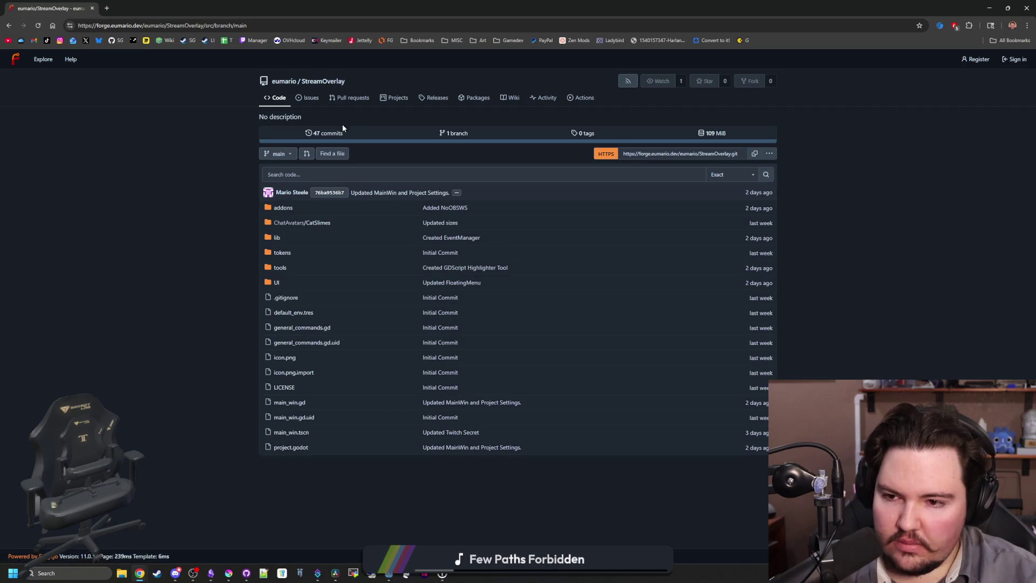
{"action": "left_click", "coordinate": [286, 208]}
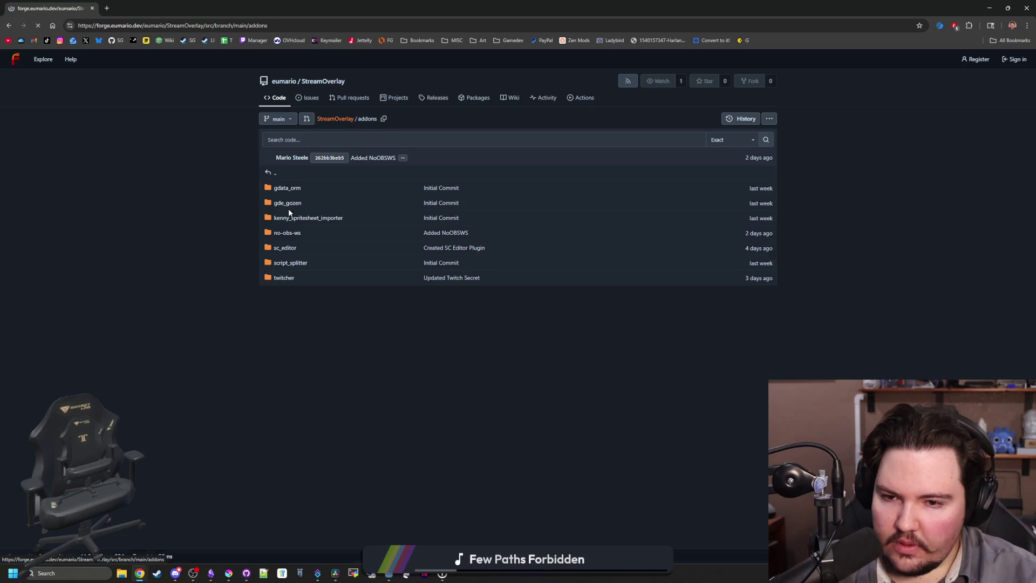
{"action": "left_click", "coordinate": [291, 278]}
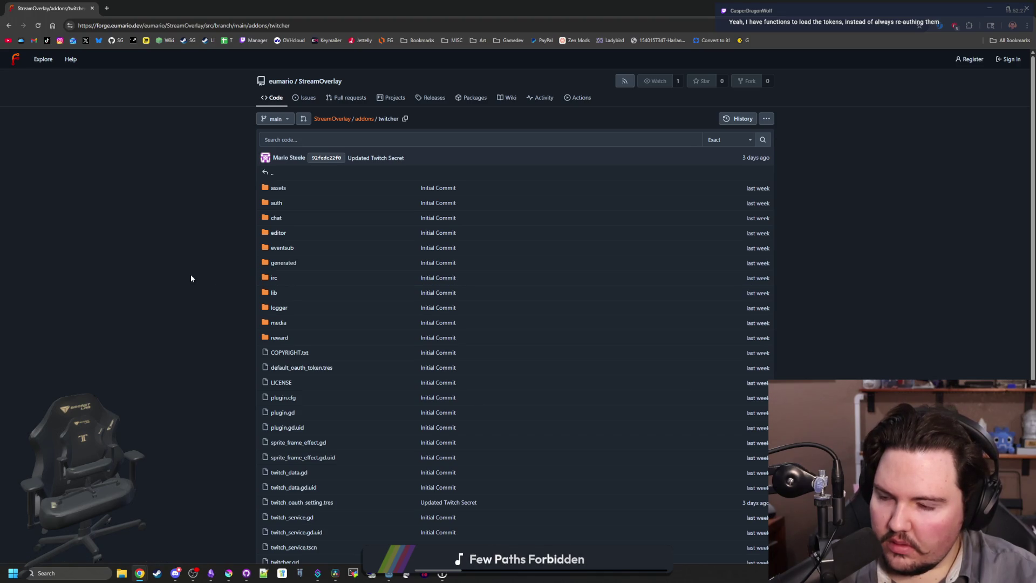
{"action": "scroll", "coordinate": [191, 278], "scroll_direction": "down", "scroll_amount": 2}
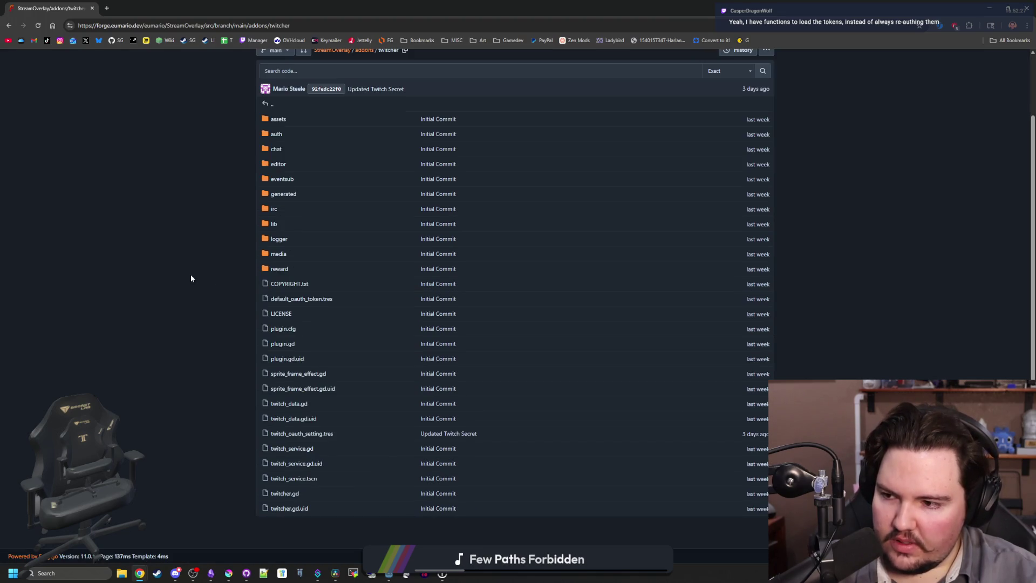
{"action": "scroll", "coordinate": [191, 279], "scroll_direction": "up", "scroll_amount": 3}
{"action": "mouse_move", "coordinate": [220, 6]}
{"action": "left_mouse_down"}
{"action": "mouse_move", "coordinate": [397, 308]}
{"action": "mouse_move", "coordinate": [442, 348]}
{"action": "left_mouse_up"}
{"action": "left_click", "coordinate": [396, 293]}
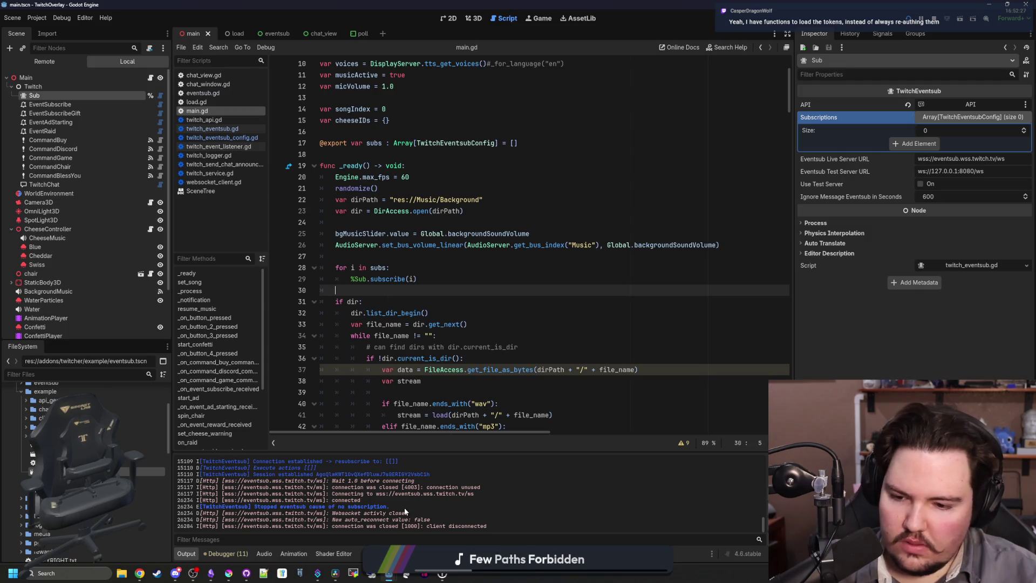
Step: Delete the Sub node and remove the subs subscribe loop (lines 27–29) from _ready
{"action": "right_click", "coordinate": [49, 97]}
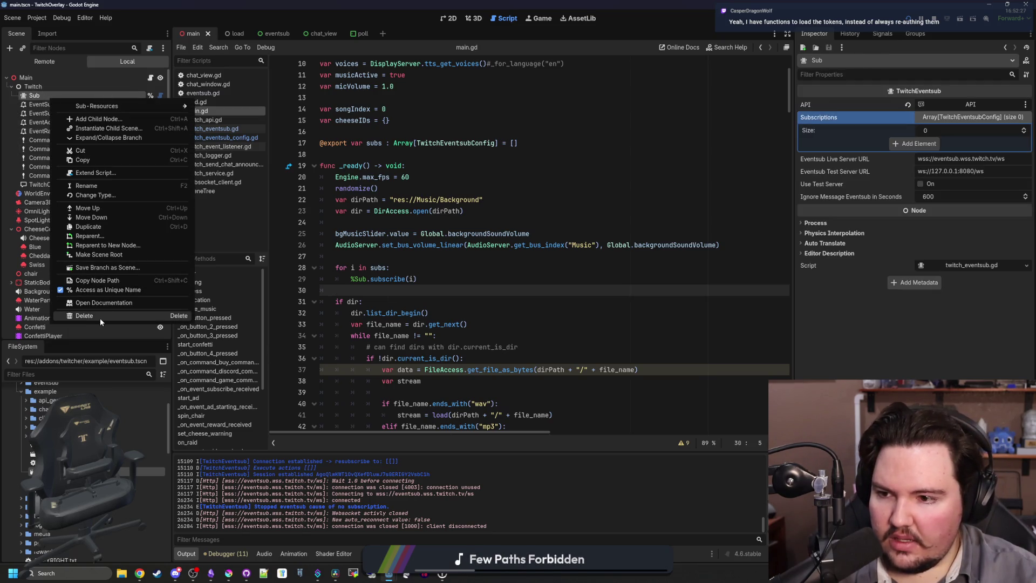
{"action": "left_click", "coordinate": [99, 319]}
{"action": "left_click", "coordinate": [502, 299]}
{"action": "left_click_drag", "start_coordinate": [417, 279], "coordinate": [291, 251]}
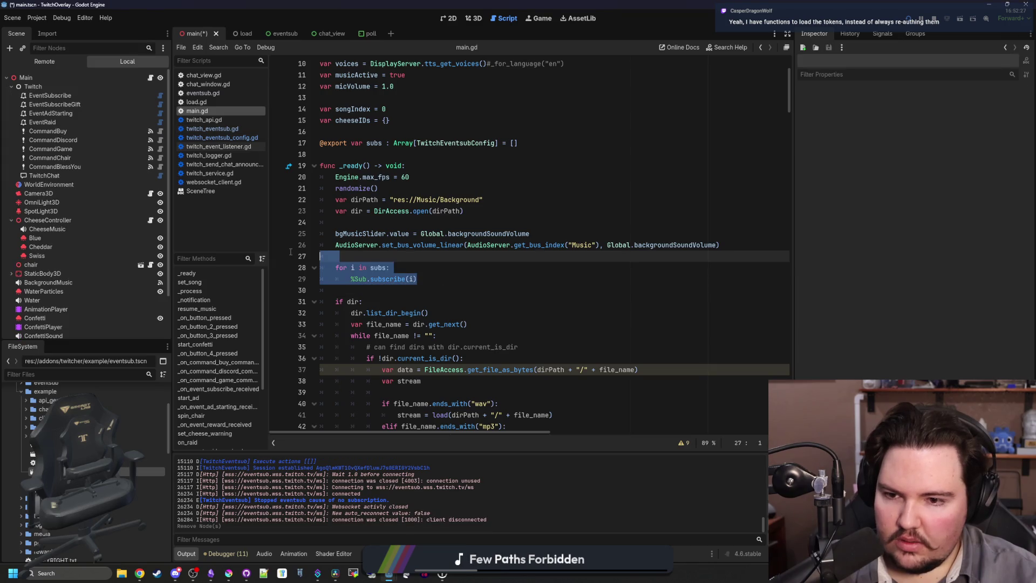
{"action": "key", "text": "BackSpace"}
{"action": "key", "text": "BackSpace"}
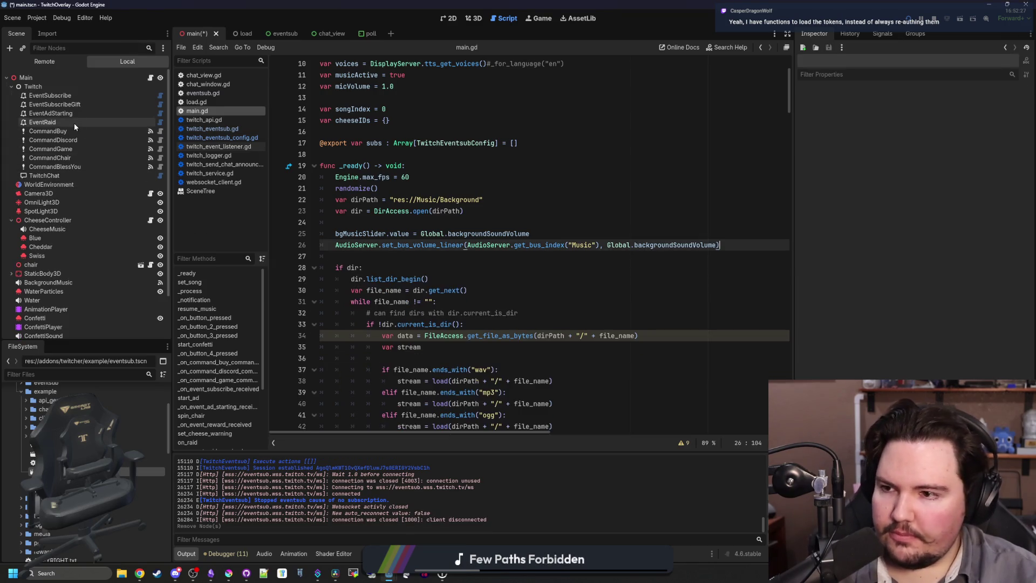
Step: Inspect EventRaid, CommandBuy and TwitchChat, and reset TwitchChat's EventSub reference
{"action": "left_click", "coordinate": [74, 123]}
{"action": "left_click", "coordinate": [74, 133]}
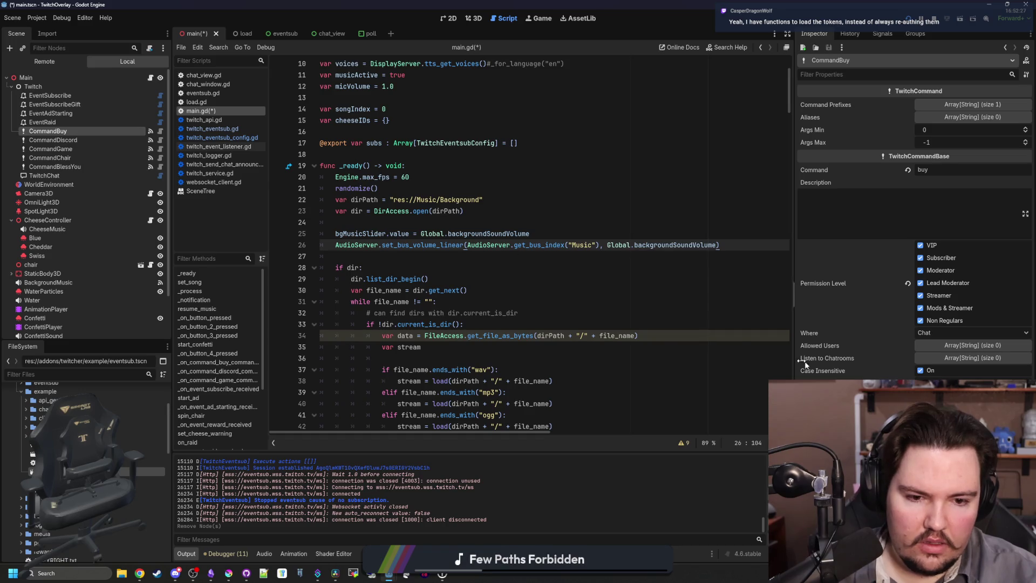
{"action": "left_click", "coordinate": [59, 176]}
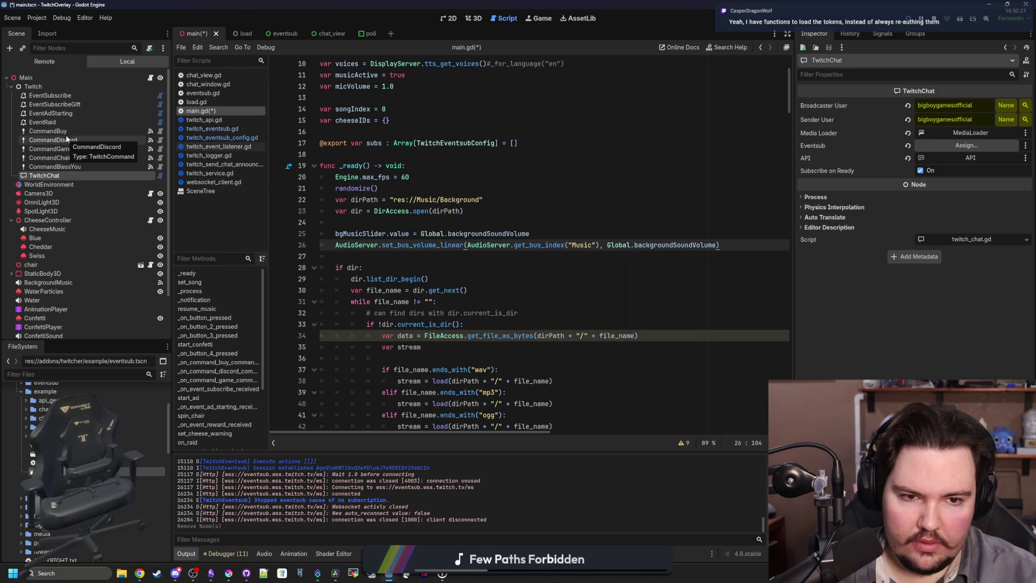
{"action": "left_click", "coordinate": [70, 97], "text": "shift"}
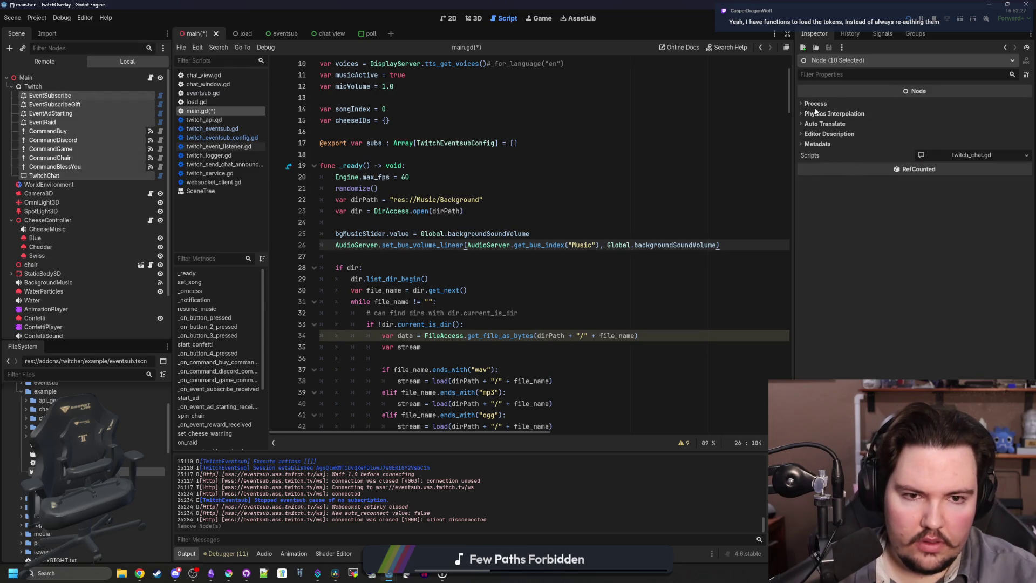
{"action": "left_click", "coordinate": [140, 147]}
{"action": "left_click", "coordinate": [64, 174]}
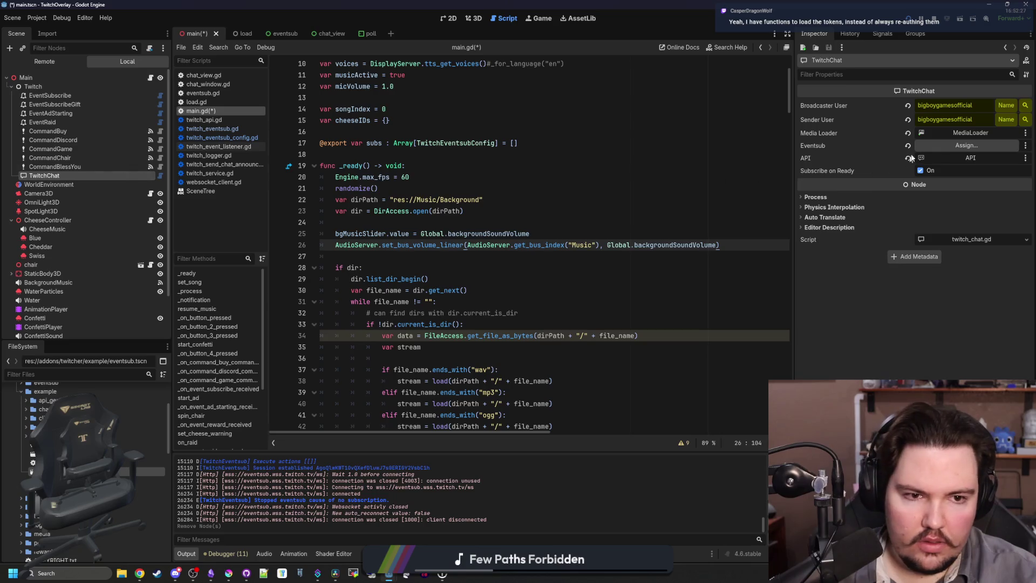
{"action": "left_click", "coordinate": [906, 143]}
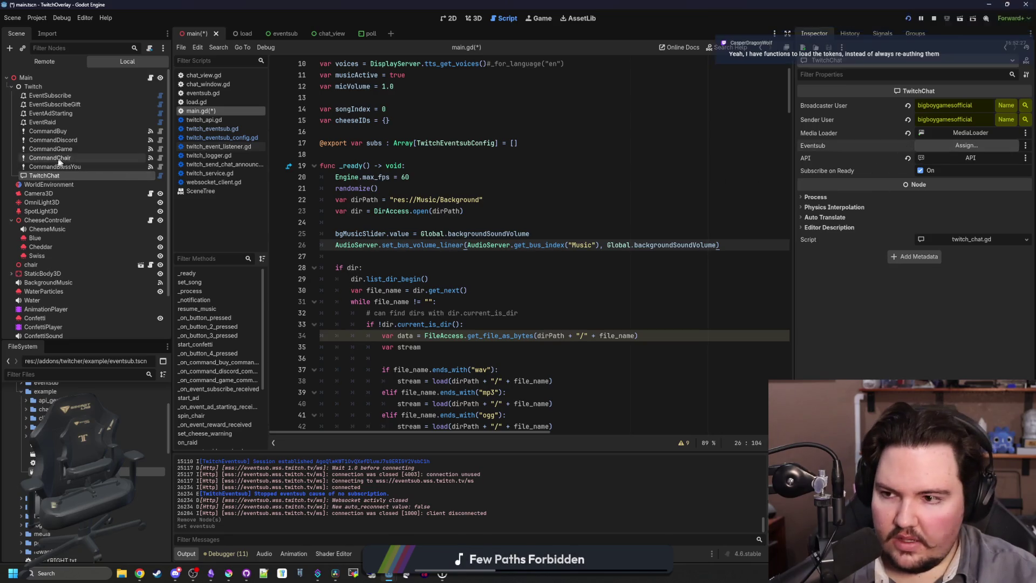
Step: Check the Eventsub setting on CommandBlessYou, CommandChair, CommandGame, CommandDiscord and CommandBuy
{"action": "left_click", "coordinate": [55, 166]}
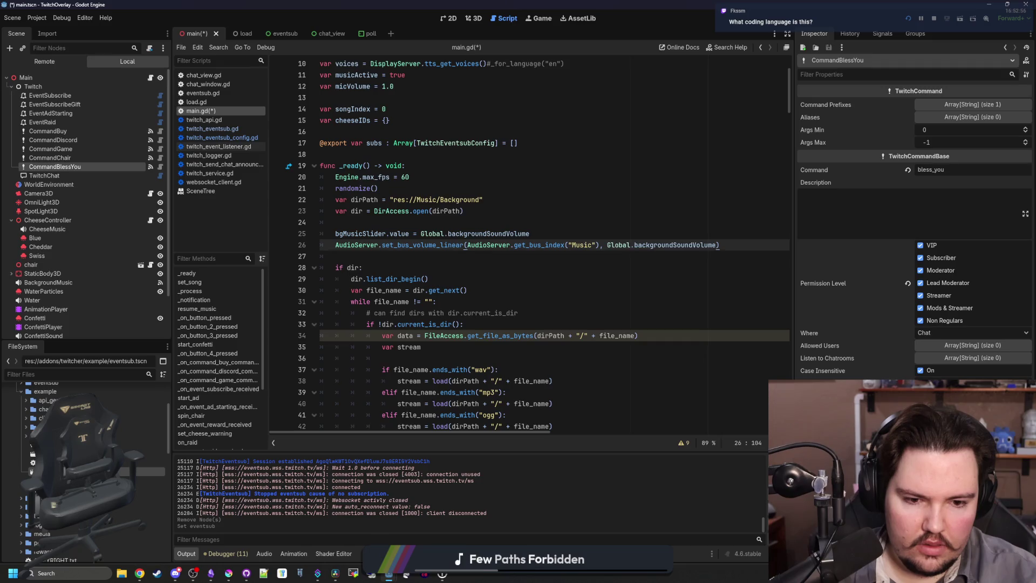
{"action": "left_click", "coordinate": [50, 158]}
{"action": "left_click", "coordinate": [50, 149], "text": "ctrl"}
{"action": "left_click", "coordinate": [53, 140], "text": "ctrl"}
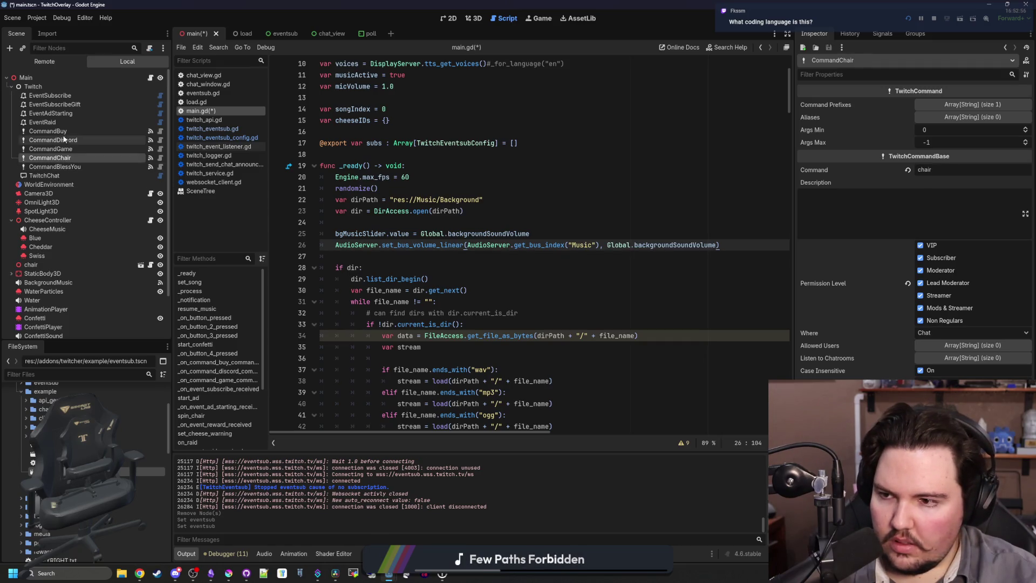
{"action": "left_click", "coordinate": [48, 131], "text": "ctrl"}
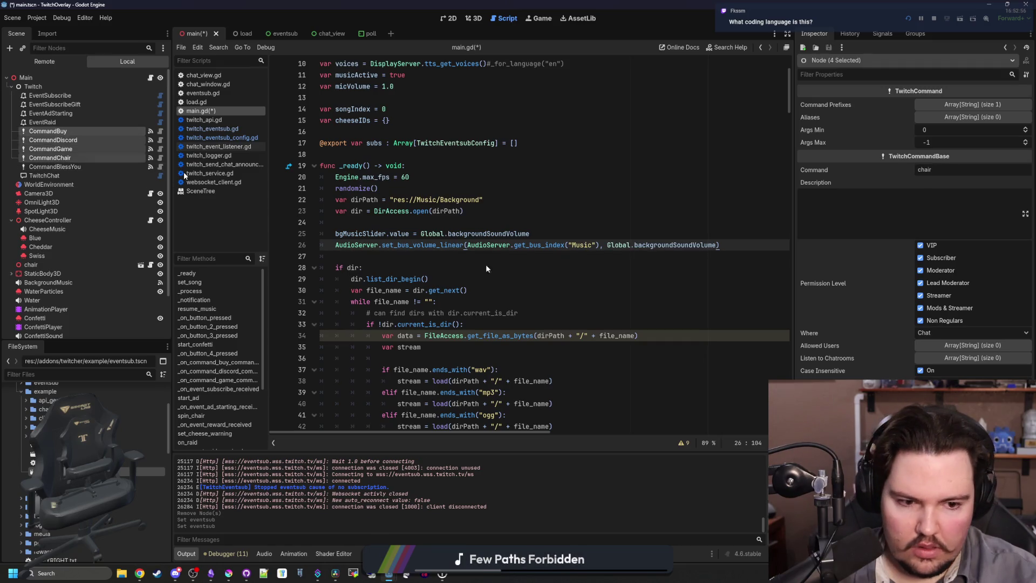
{"action": "left_click", "coordinate": [73, 150]}
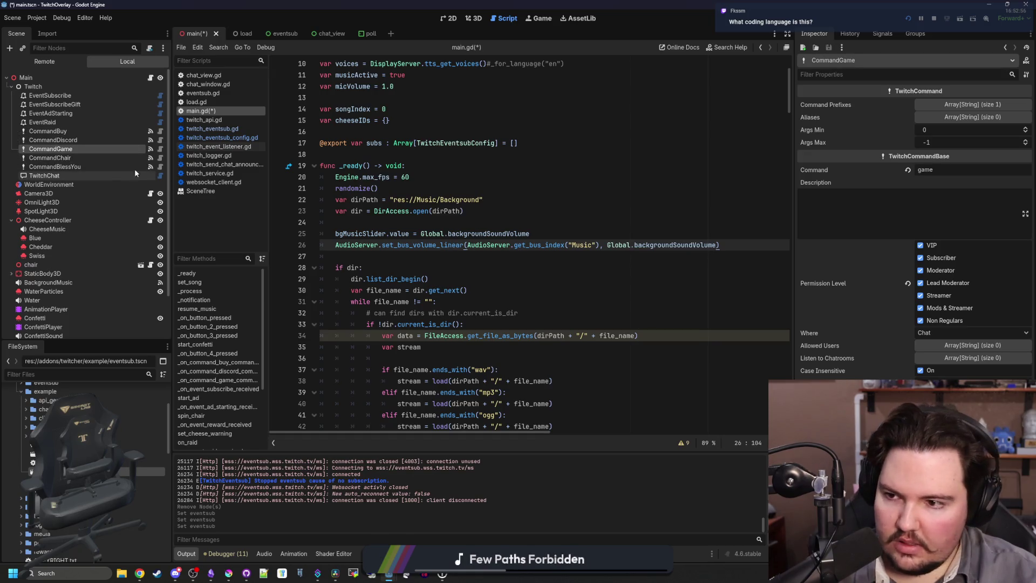
{"action": "left_click", "coordinate": [129, 158]}
{"action": "left_click", "coordinate": [66, 141]}
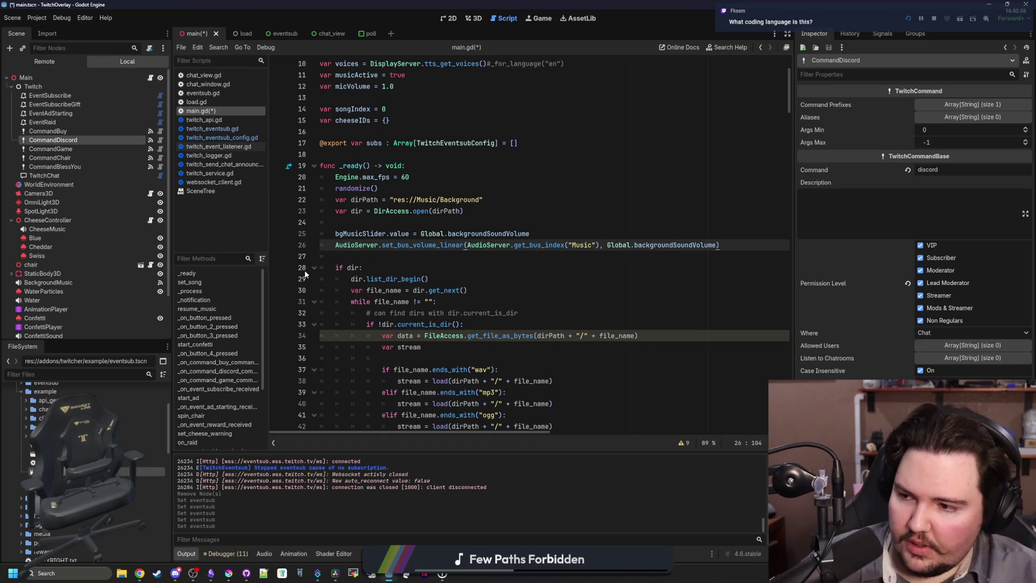
{"action": "left_click", "coordinate": [48, 132]}
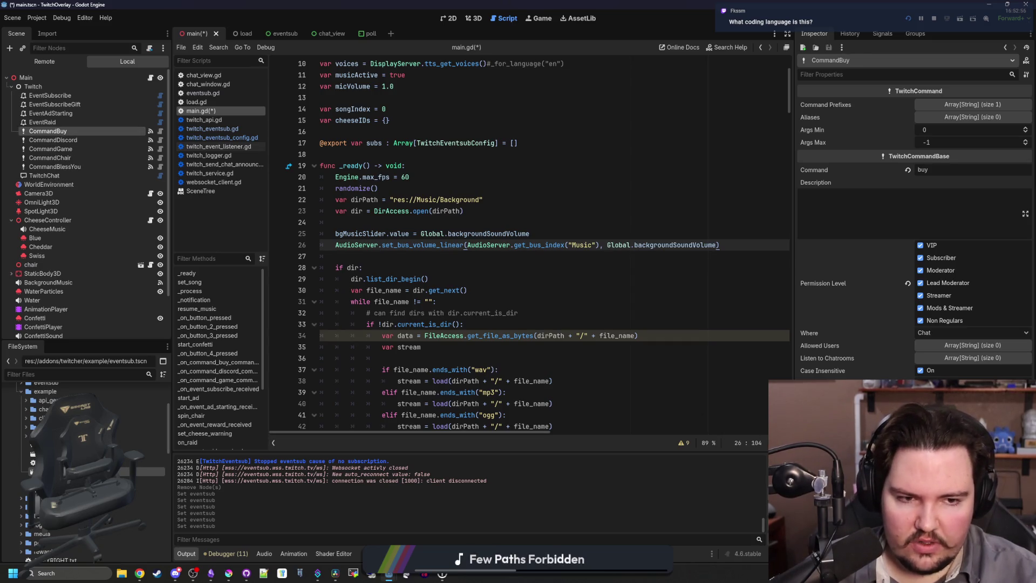
Step: Check the EventRaid, EventAdStarting, EventSubscribeGift and EventSubscribe listeners, then save scene and script
{"action": "left_click", "coordinate": [42, 122]}
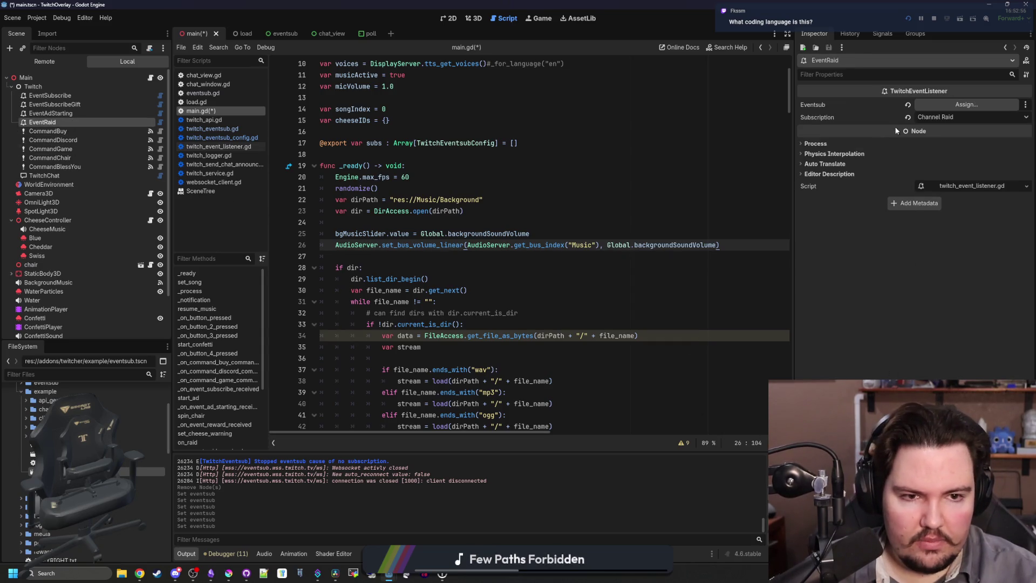
{"action": "left_click", "coordinate": [50, 113]}
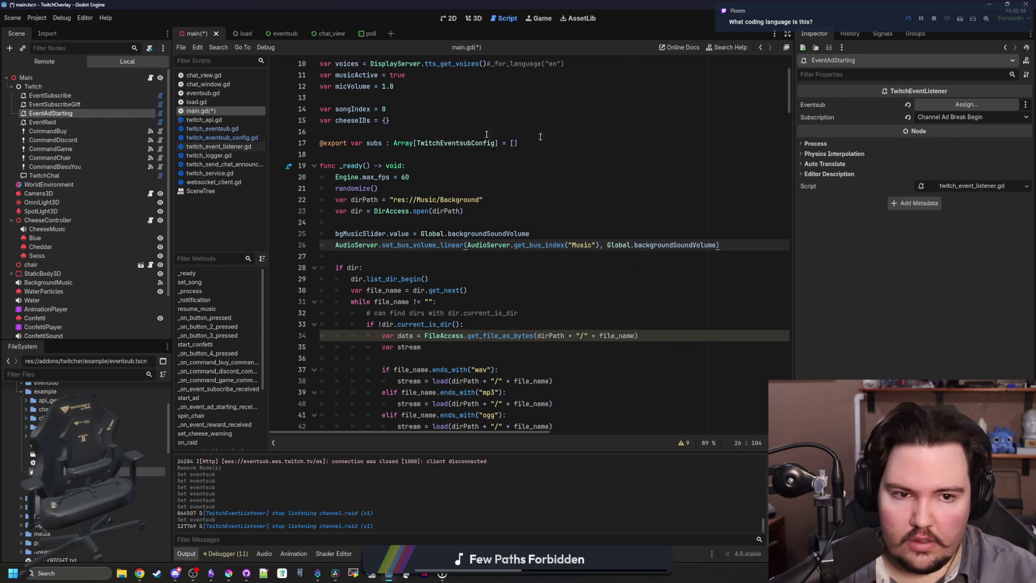
{"action": "left_click", "coordinate": [154, 104]}
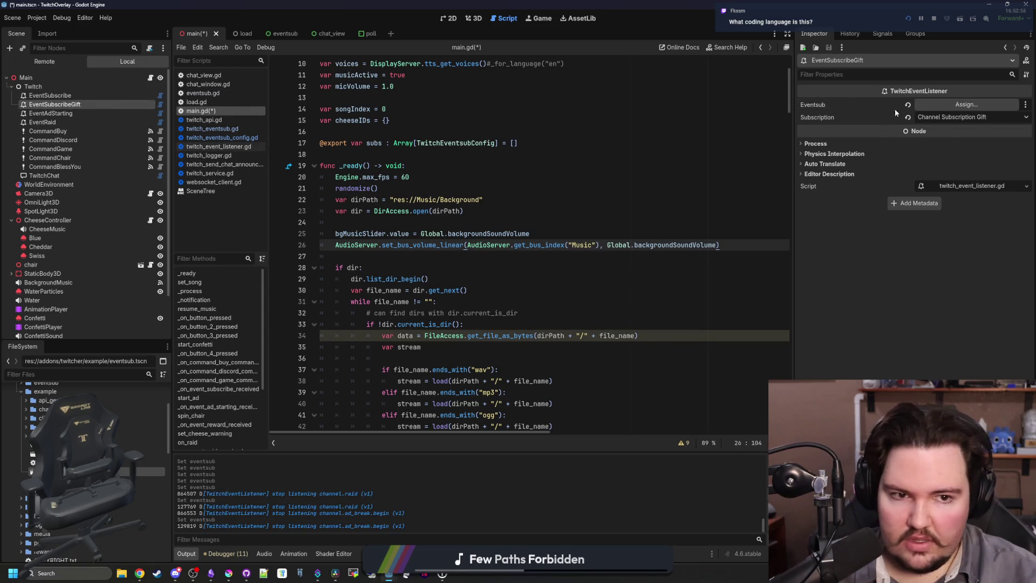
{"action": "left_click", "coordinate": [99, 96]}
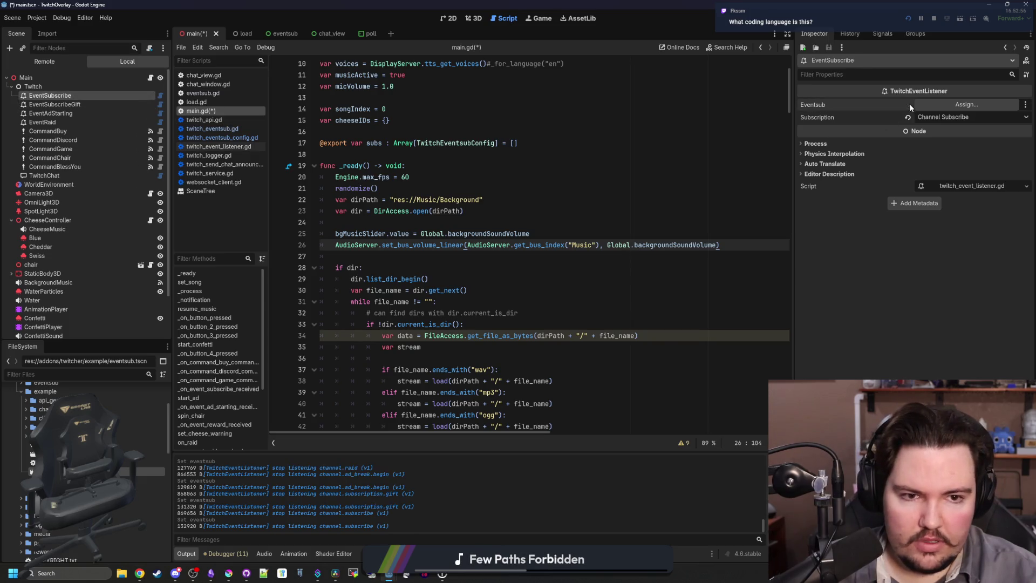
{"action": "left_click", "coordinate": [613, 153]}
{"action": "left_click", "coordinate": [613, 166]}
{"action": "key", "text": "ctrl+s"}
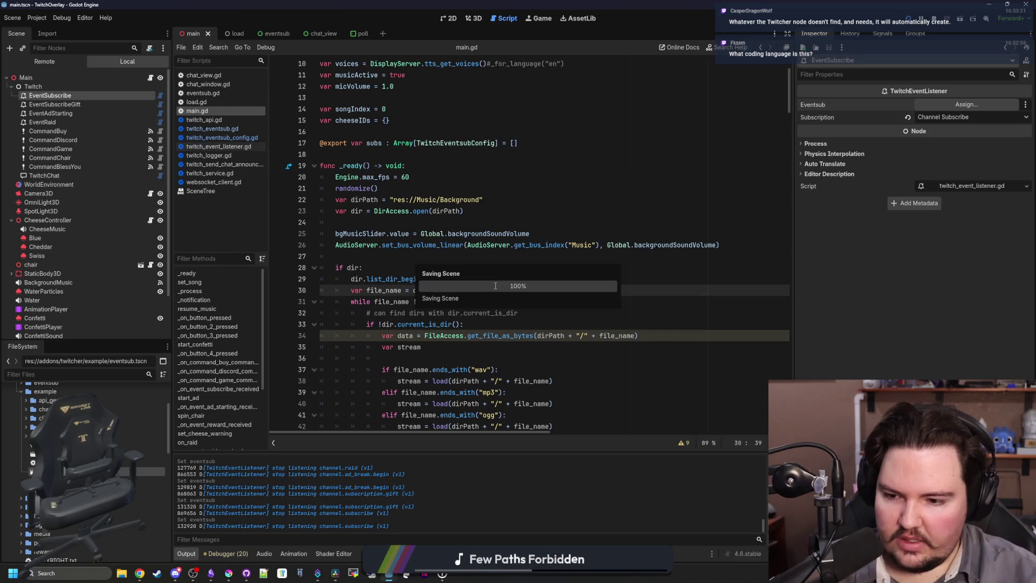
Step: Save main.gd and the scene again
{"action": "left_click", "coordinate": [435, 256]}
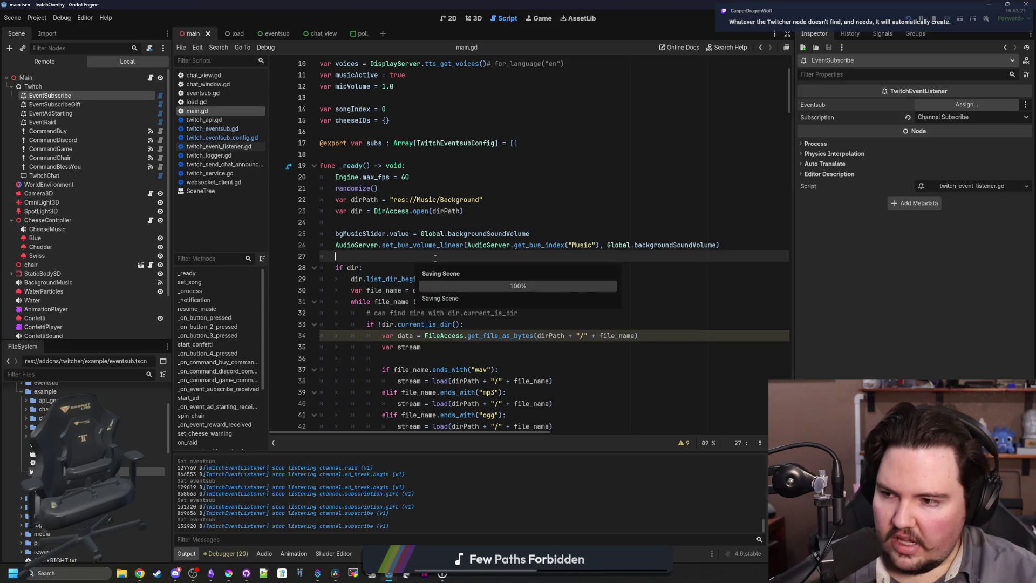
{"action": "key", "text": "ctrl+s"}
{"action": "left_click", "coordinate": [436, 222]}
{"action": "key", "text": "ctrl+s"}
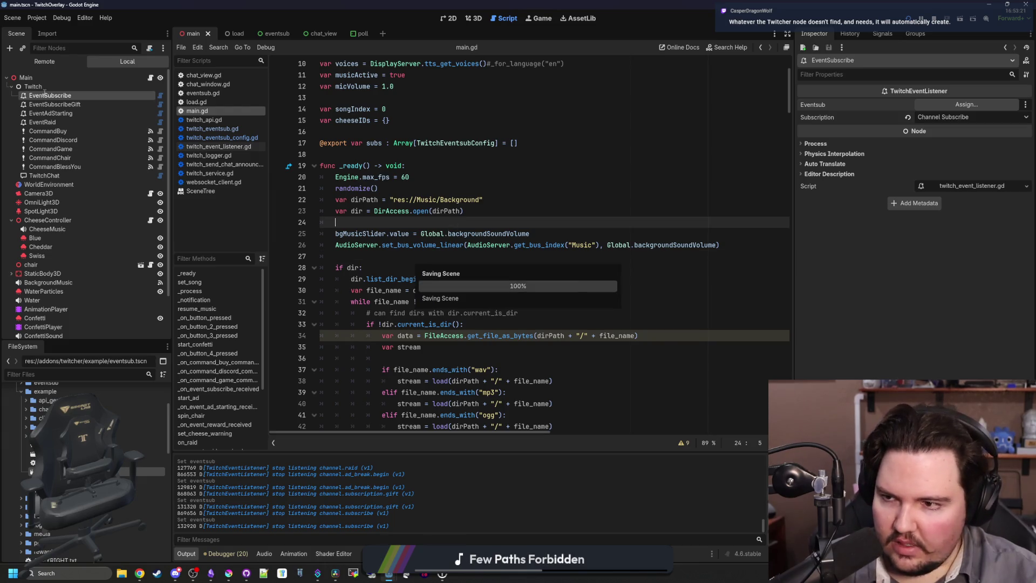
Step: Review the nodes from EventRaid through CommandBlessYou, then stop the running overlay with F8
{"action": "left_click", "coordinate": [44, 104]}
{"action": "left_click", "coordinate": [42, 113]}
{"action": "left_click", "coordinate": [41, 122]}
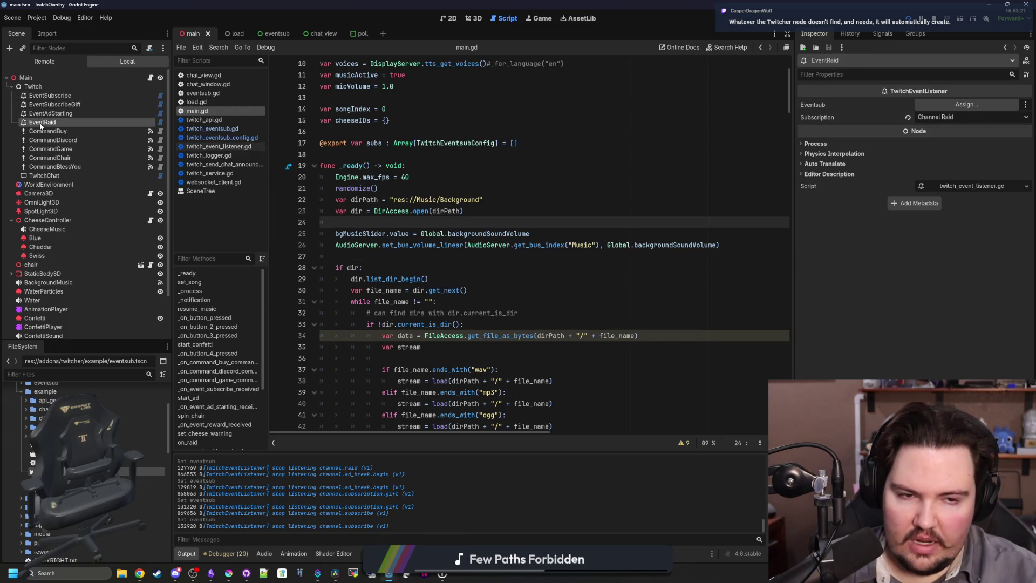
{"action": "left_click", "coordinate": [45, 131]}
{"action": "left_click", "coordinate": [51, 142]}
{"action": "left_click", "coordinate": [51, 149]}
{"action": "left_click", "coordinate": [53, 157]}
{"action": "left_click", "coordinate": [55, 167]}
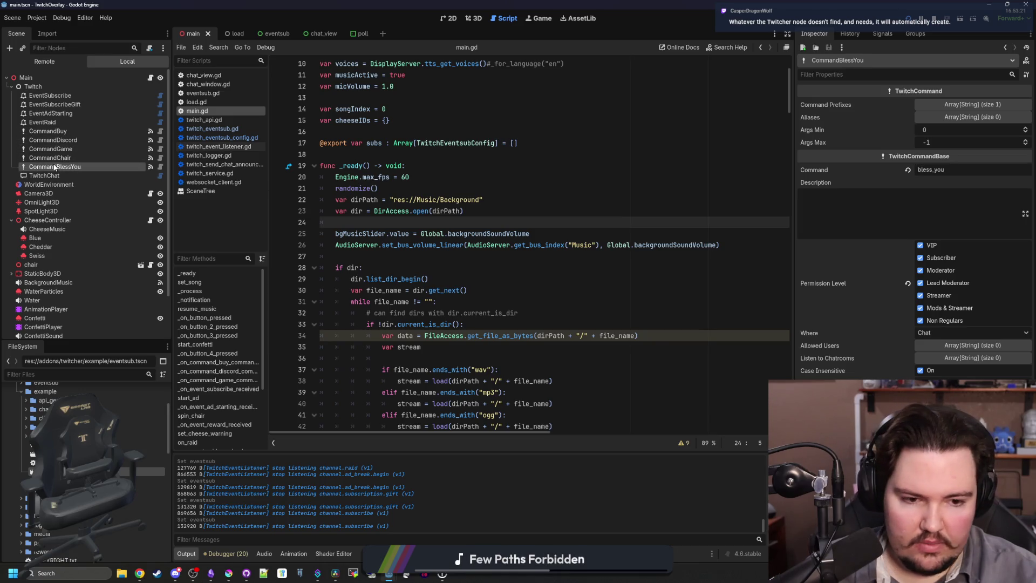
{"action": "left_click", "coordinate": [521, 167]}
{"action": "key", "text": "F8"}
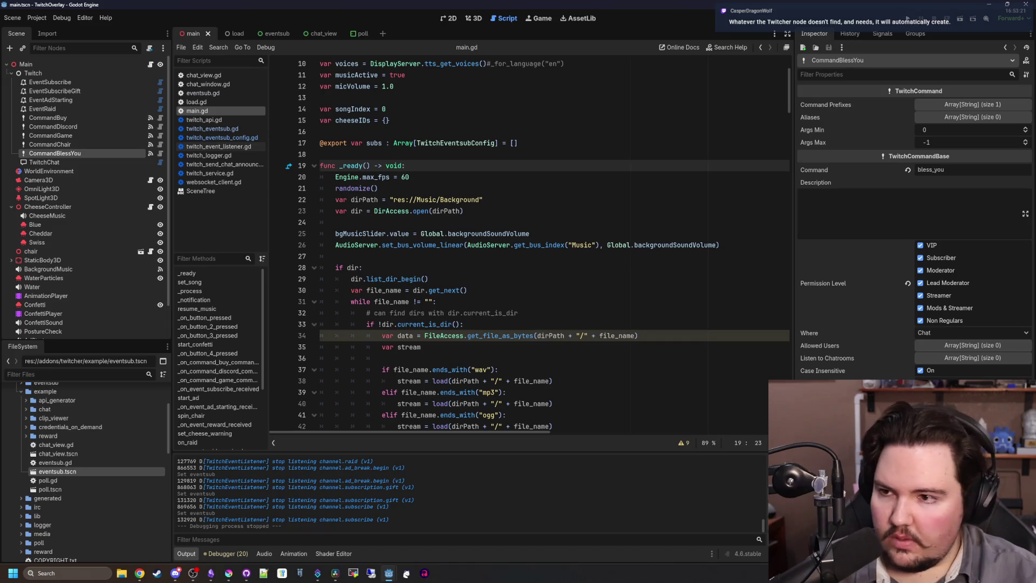
Step: Add a TwitchCommand child node under Twitch via a 'comm' search
{"action": "right_click", "coordinate": [33, 73]}
{"action": "left_click", "coordinate": [57, 81]}
{"action": "type", "text": "comm"}
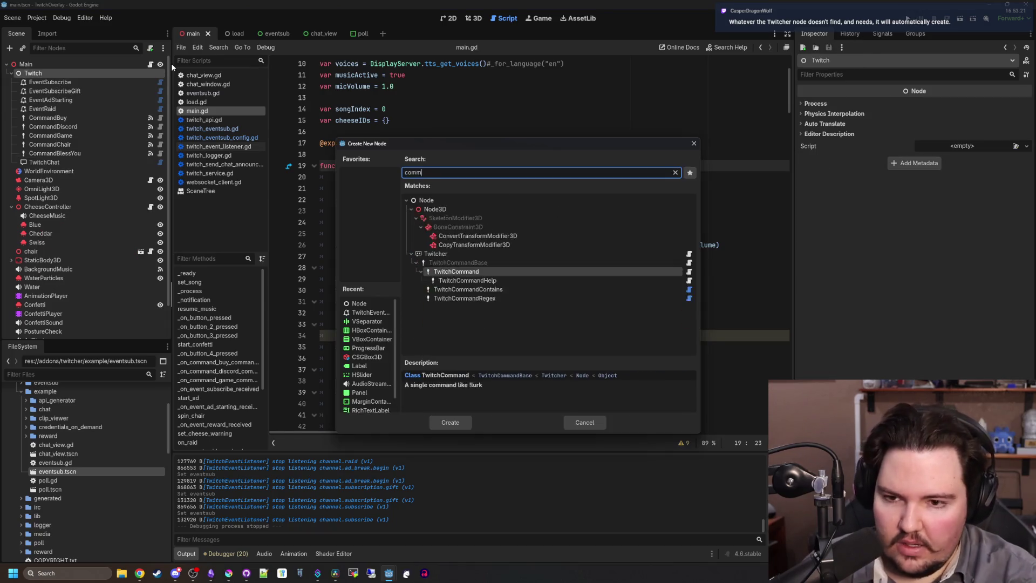
{"action": "key", "text": "Return"}
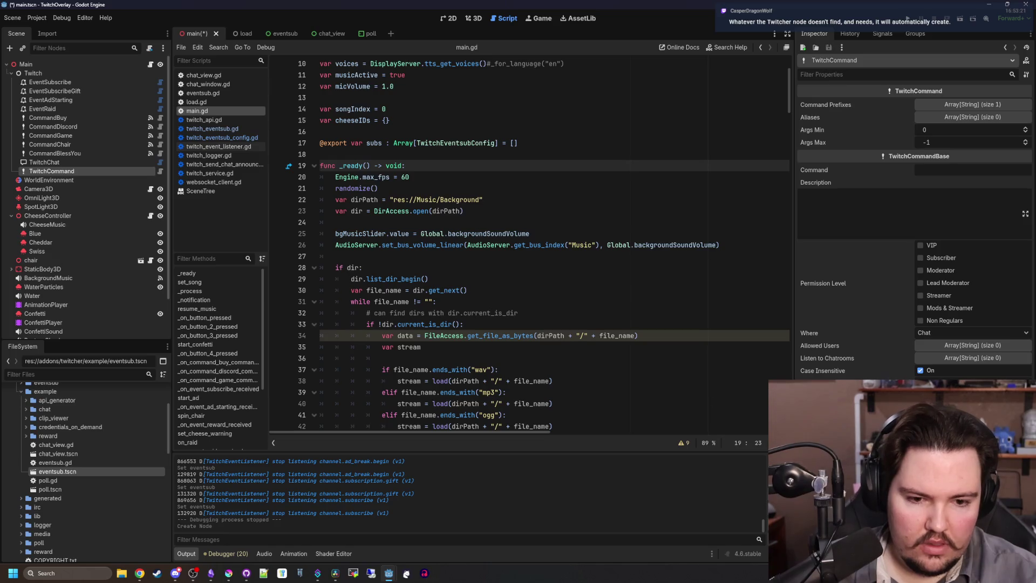
Step: Compare with the bless_you command, then delete the empty TwitchCommand node
{"action": "left_click", "coordinate": [80, 154]}
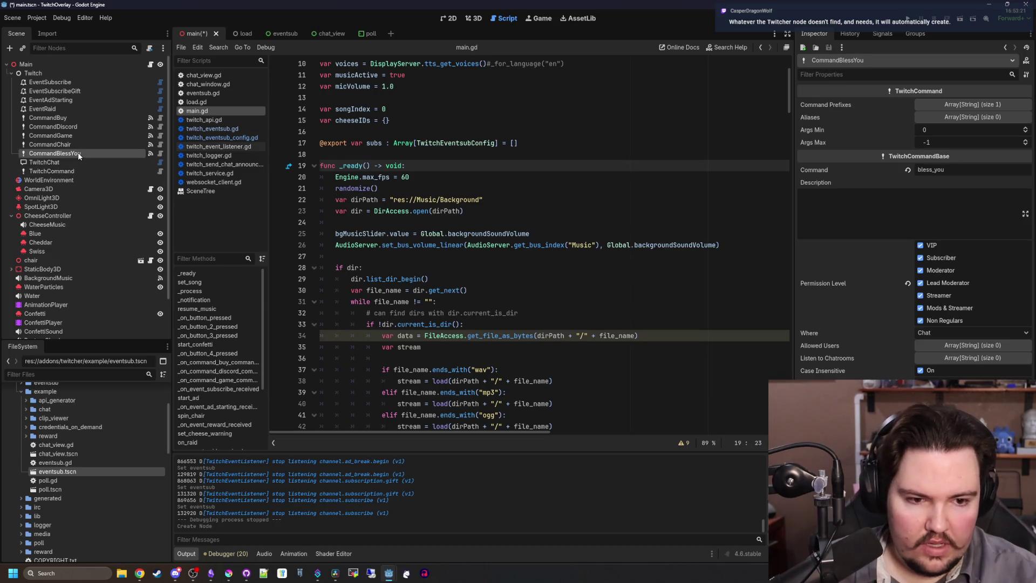
{"action": "left_click", "coordinate": [58, 173]}
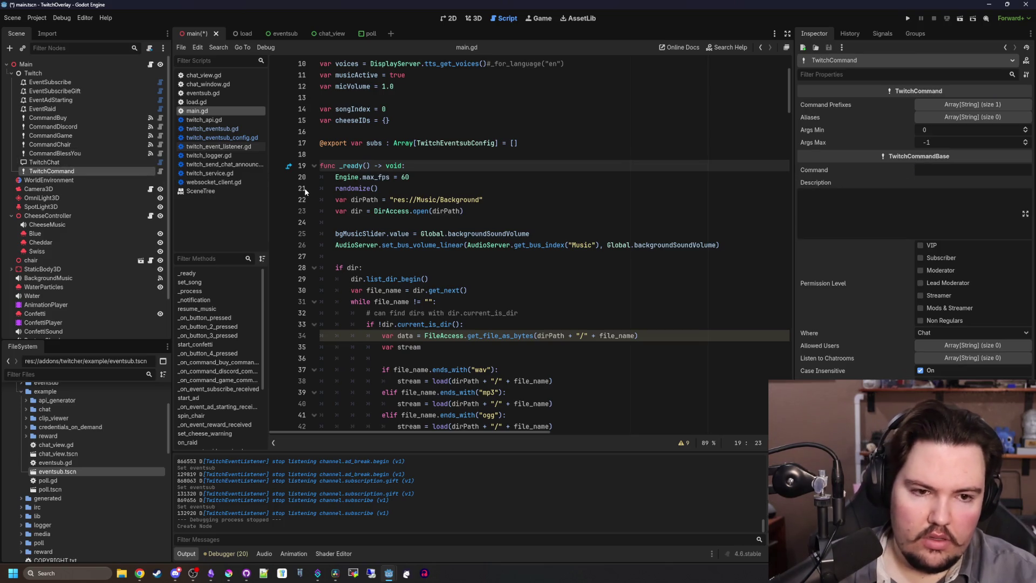
{"action": "key", "text": "Delete"}
{"action": "left_click", "coordinate": [504, 295]}
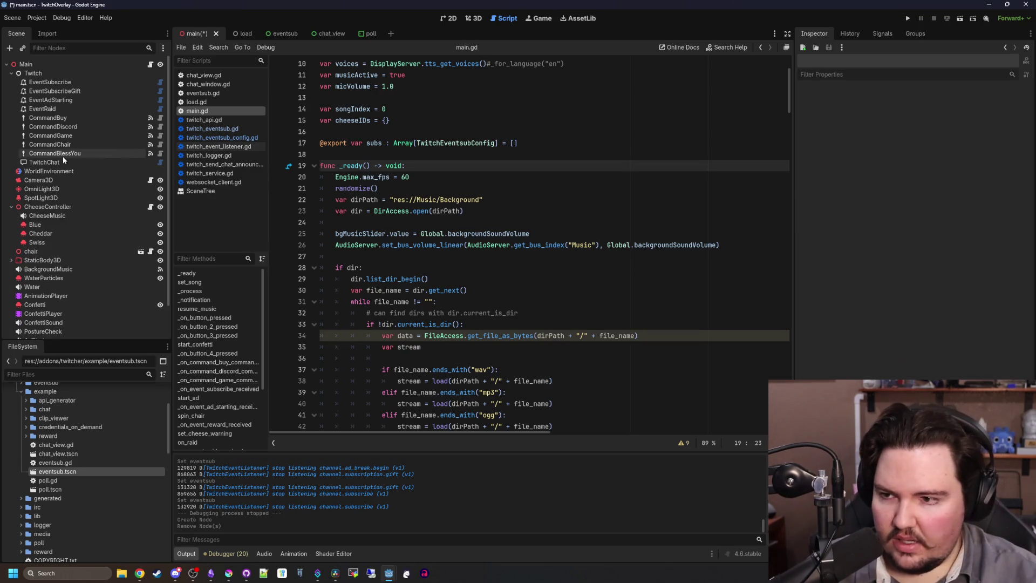
Step: Save the scene and main.gd, then run the overlay project to test it
{"action": "left_click", "coordinate": [58, 162]}
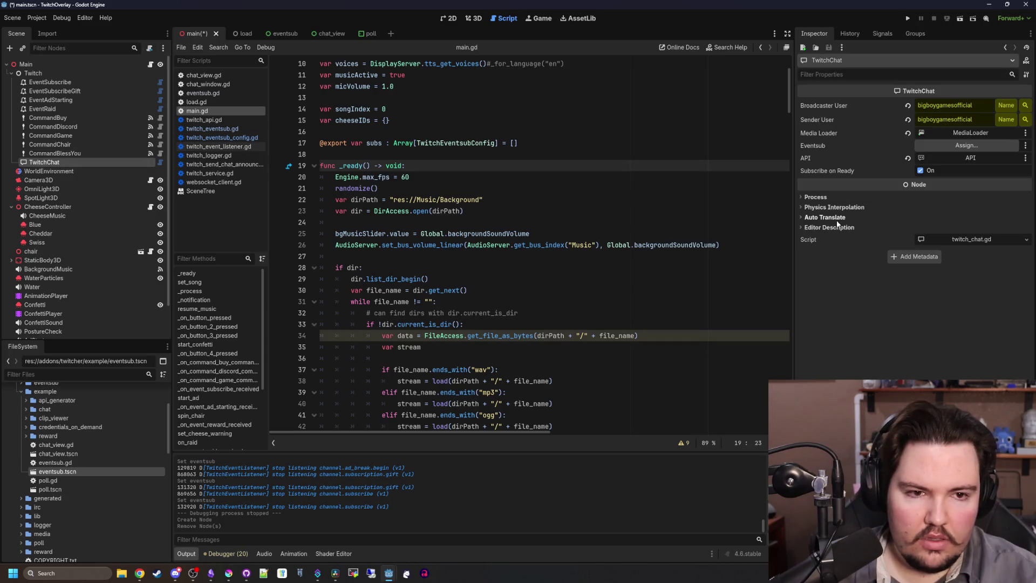
{"action": "left_click", "coordinate": [751, 154]}
{"action": "key", "text": "ctrl+s"}
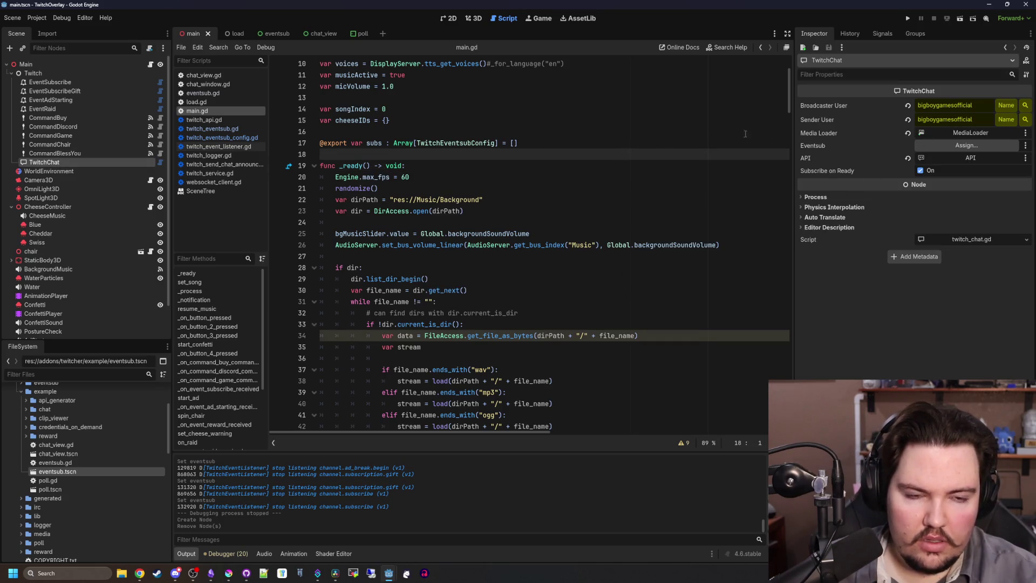
{"action": "left_click", "coordinate": [621, 109]}
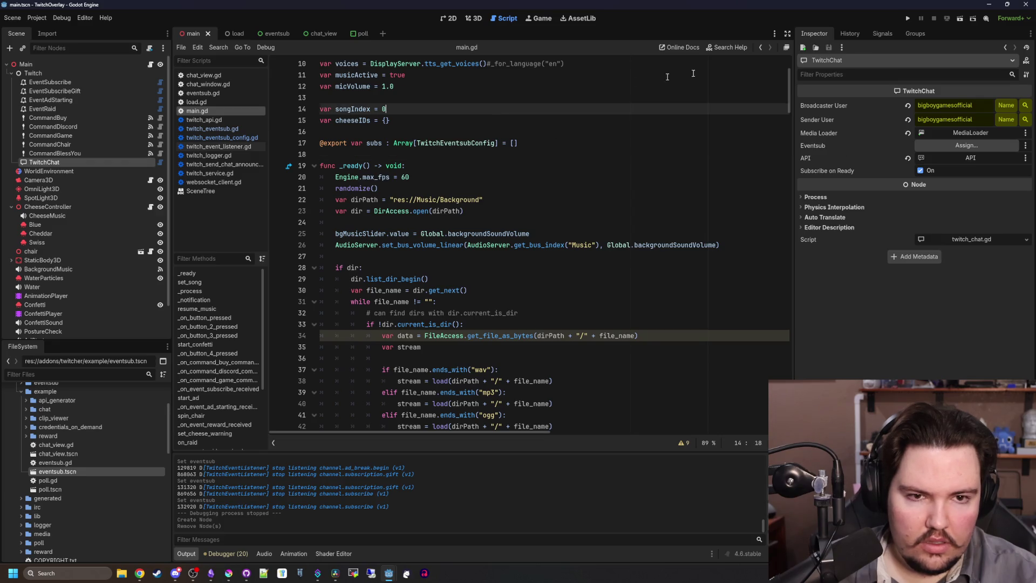
{"action": "left_click", "coordinate": [909, 19]}
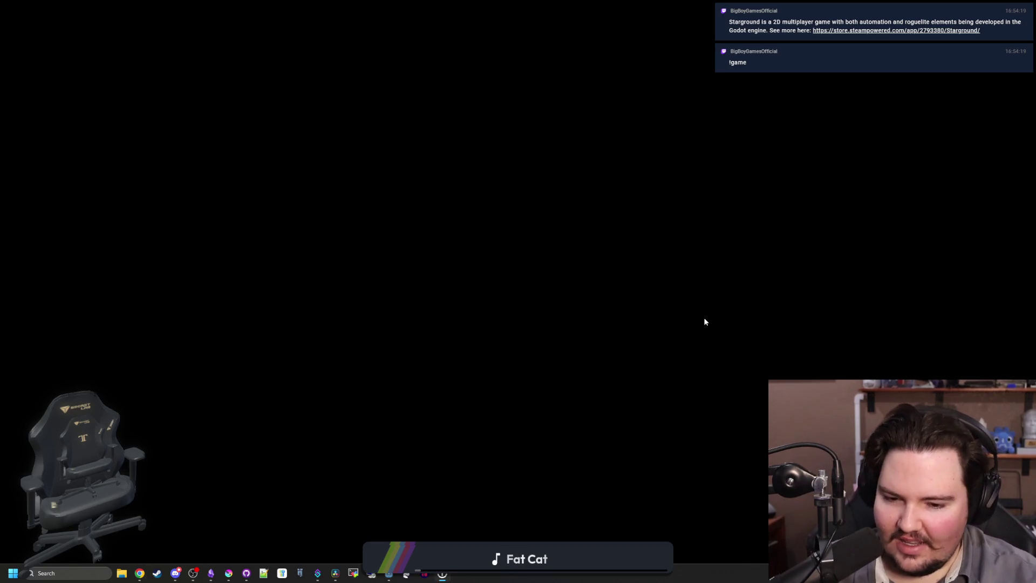
Step: End the running overlay task and inspect the EventSubscribe, game and bless_you nodes
{"action": "right_click", "coordinate": [442, 577]}
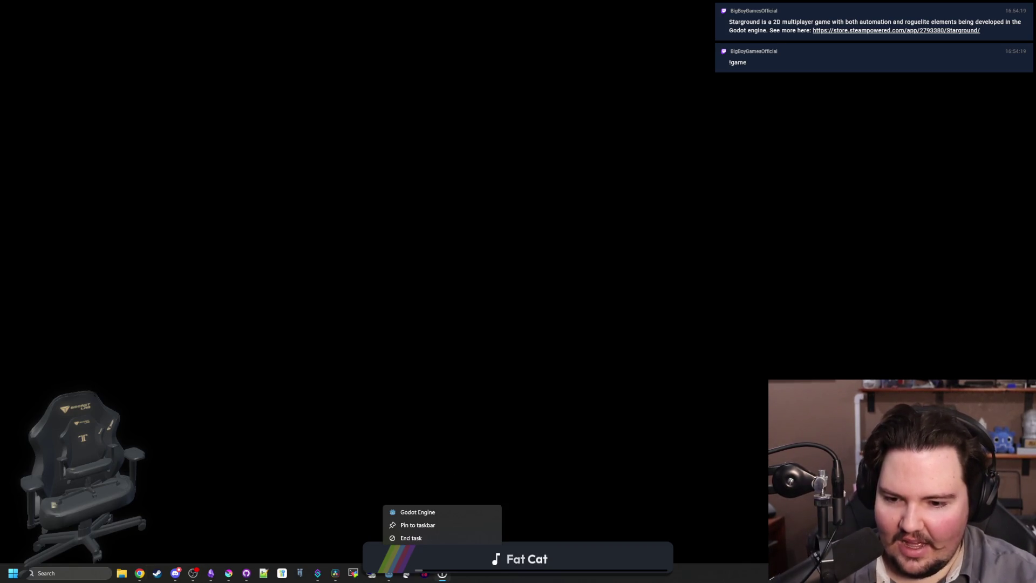
{"action": "left_click", "coordinate": [411, 538]}
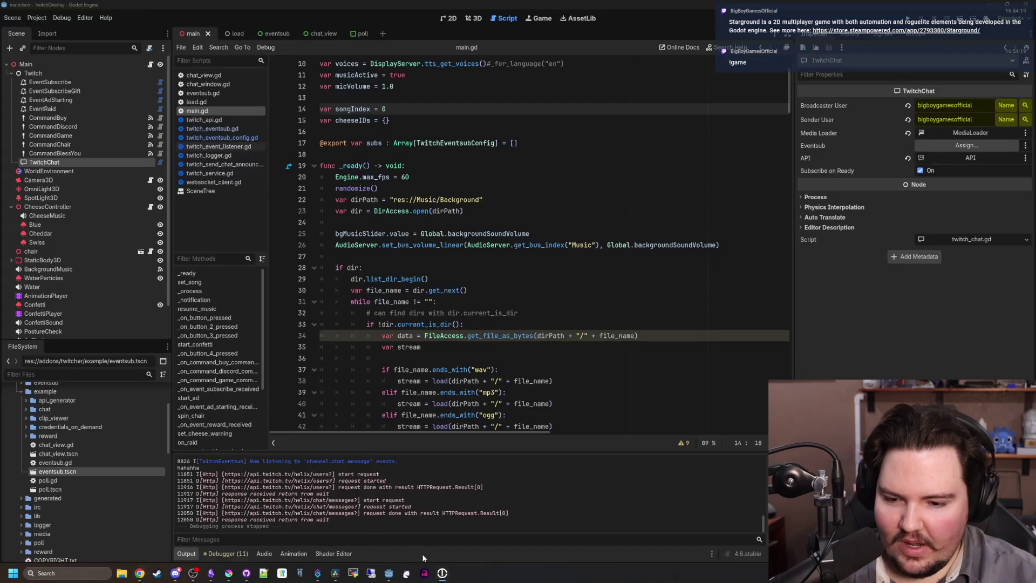
{"action": "left_click", "coordinate": [378, 220]}
{"action": "left_click", "coordinate": [88, 85]}
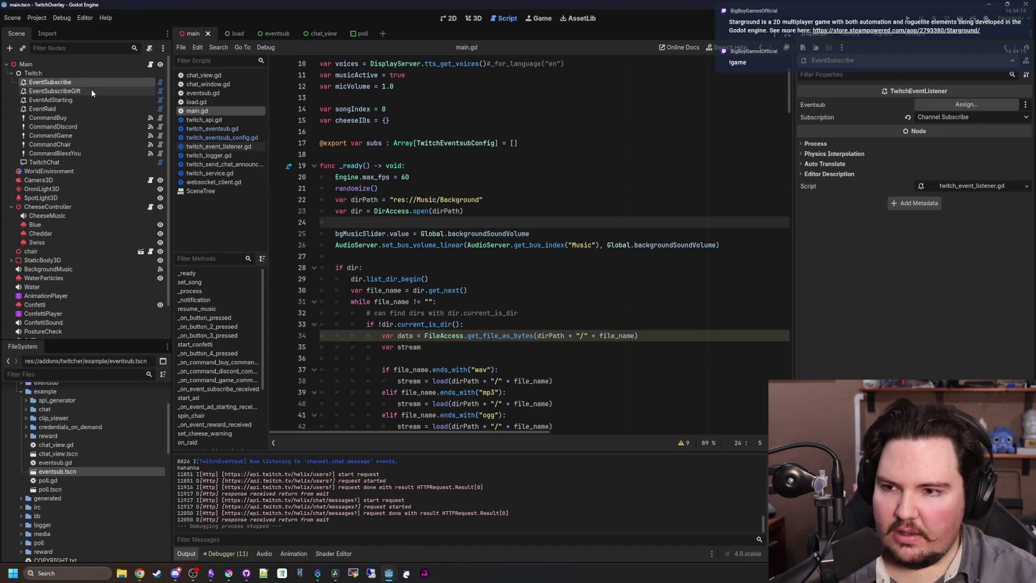
{"action": "left_click", "coordinate": [79, 119]}
{"action": "left_click", "coordinate": [79, 135]}
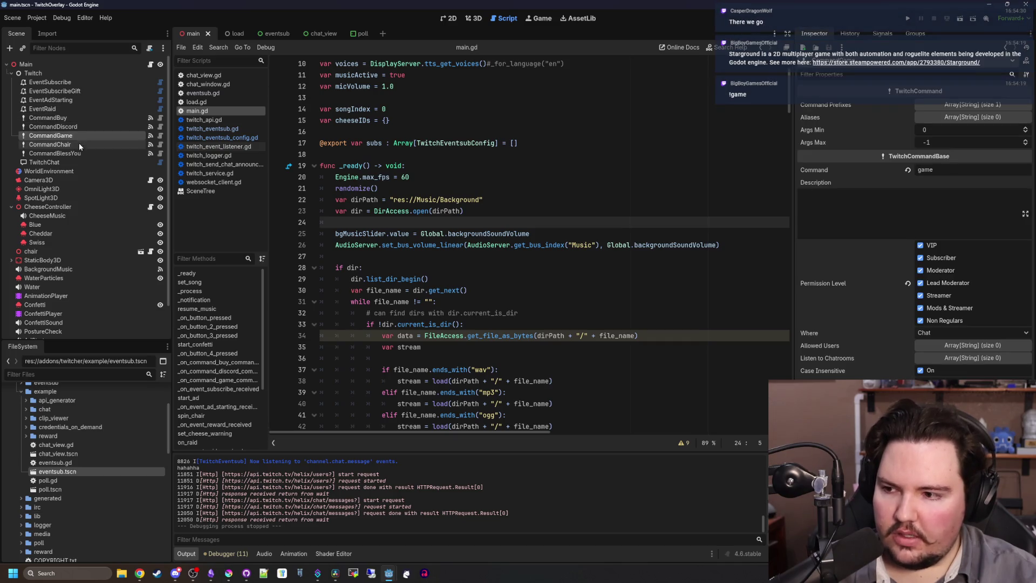
{"action": "left_click", "coordinate": [79, 144]}
{"action": "left_click", "coordinate": [77, 153]}
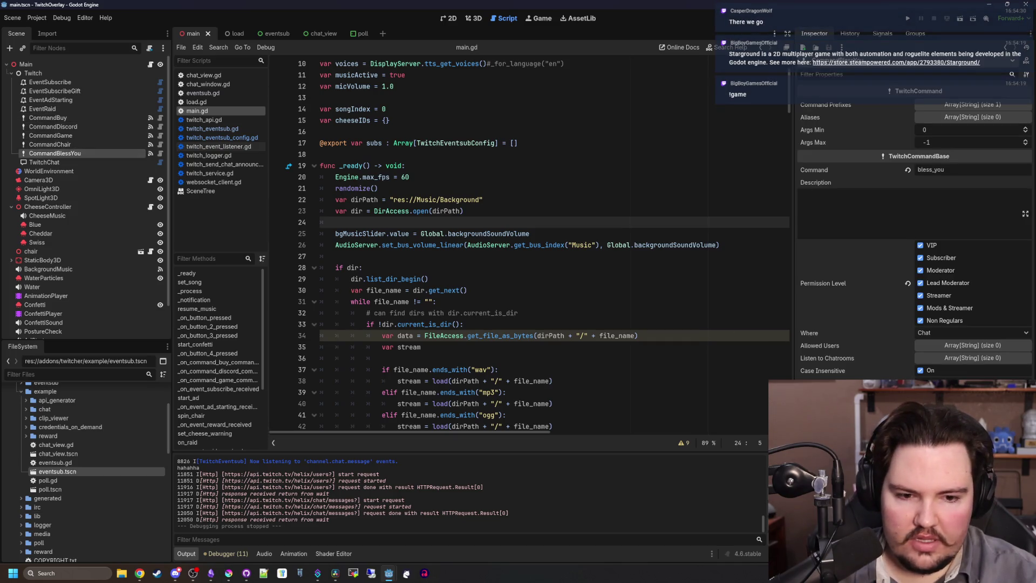
Step: Inspect the buy command and EventRaid listener nodes, then bring up the Twitch node's actions
{"action": "left_click", "coordinate": [65, 144]}
{"action": "left_click", "coordinate": [62, 135]}
{"action": "left_click", "coordinate": [60, 127]}
{"action": "left_click", "coordinate": [59, 118]}
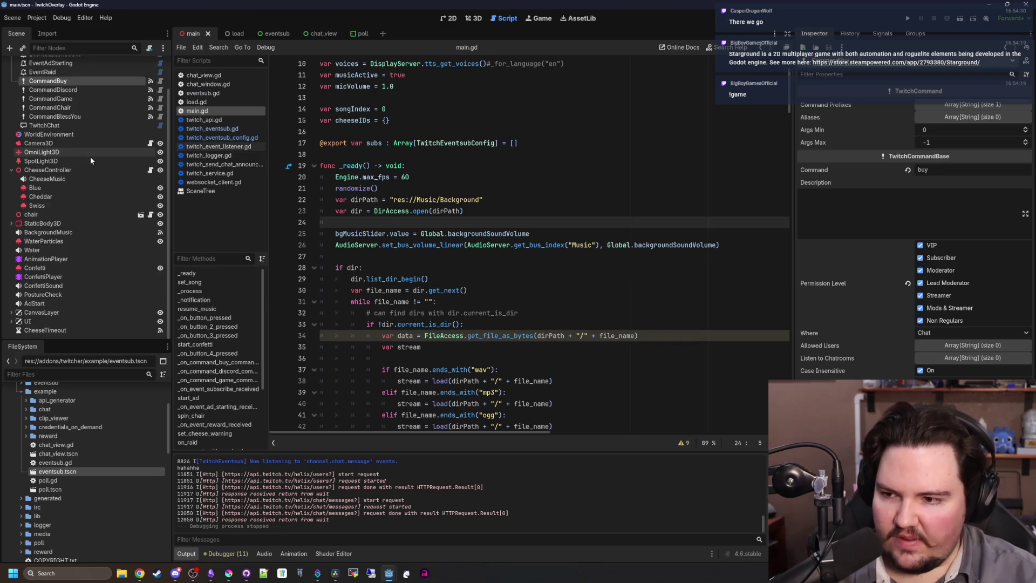
{"action": "left_click", "coordinate": [357, 156]}
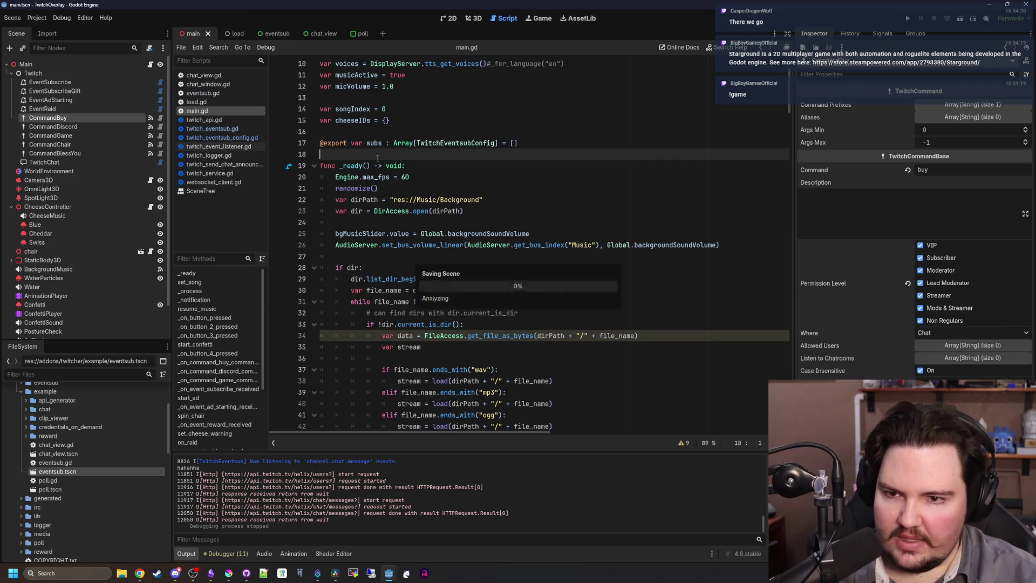
{"action": "left_click", "coordinate": [390, 131]}
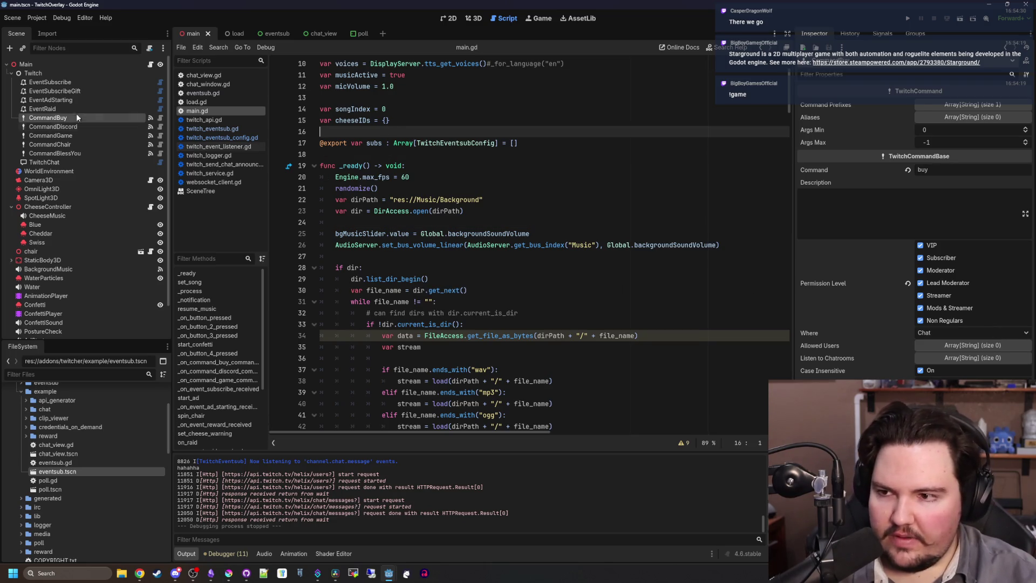
{"action": "left_click", "coordinate": [44, 108]}
{"action": "left_click", "coordinate": [349, 156]}
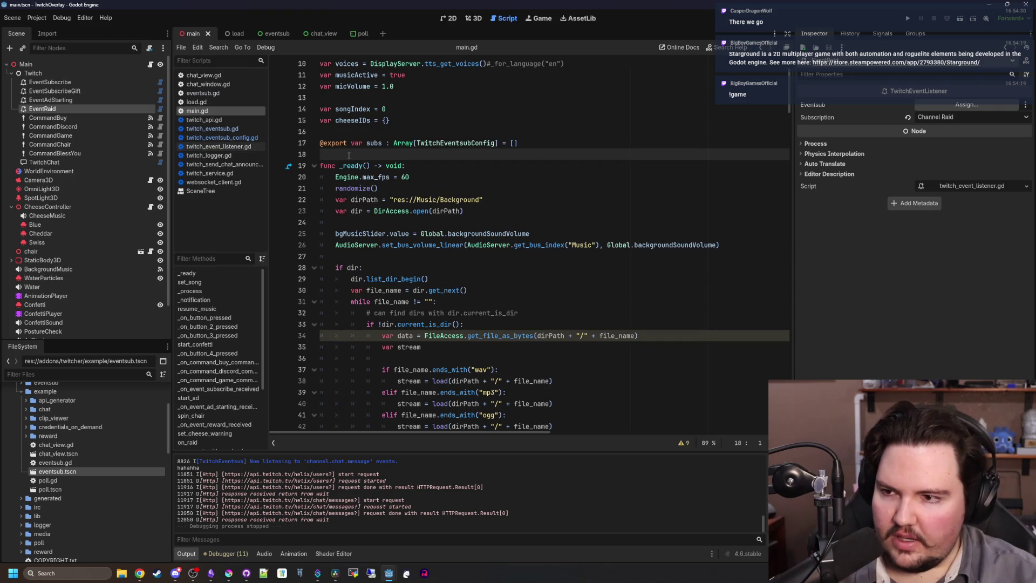
{"action": "right_click", "coordinate": [64, 73]}
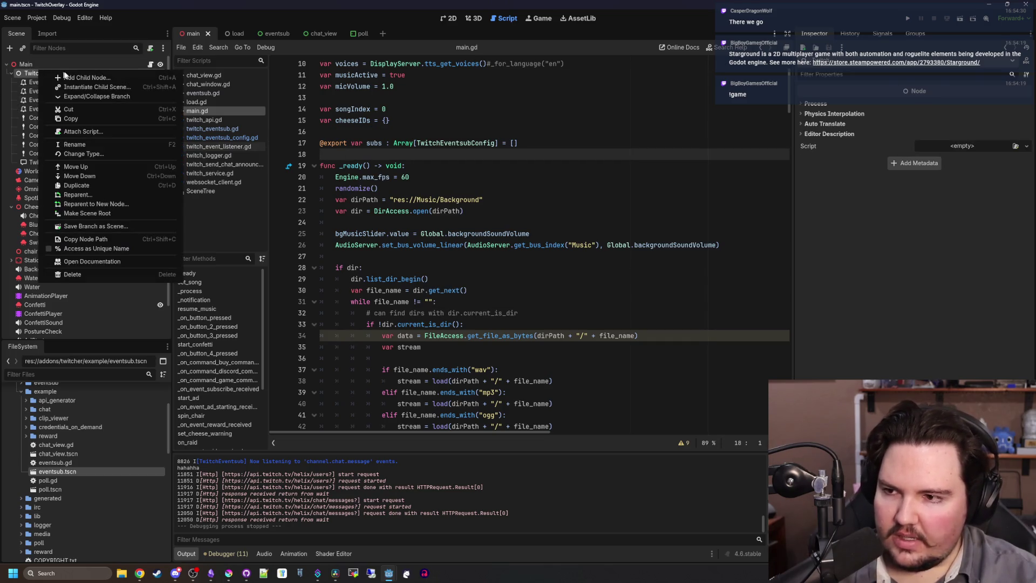
Step: Open Add Child Node under Twitch, try a 'rewar' search, then expand the Twitcher node types
{"action": "left_click", "coordinate": [69, 77]}
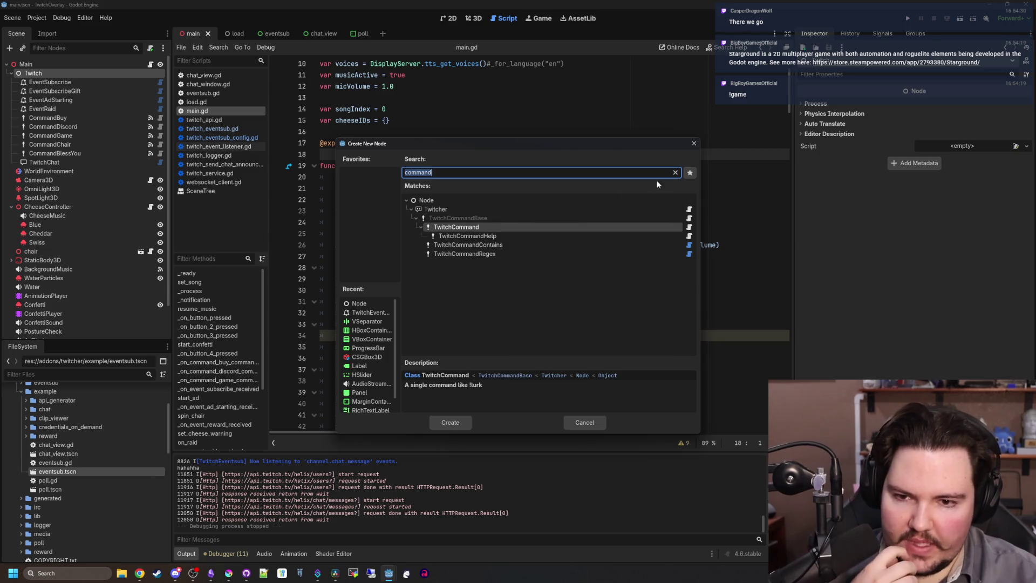
{"action": "left_click", "coordinate": [675, 173]}
{"action": "scroll", "coordinate": [490, 280], "scroll_direction": "down", "scroll_amount": 5}
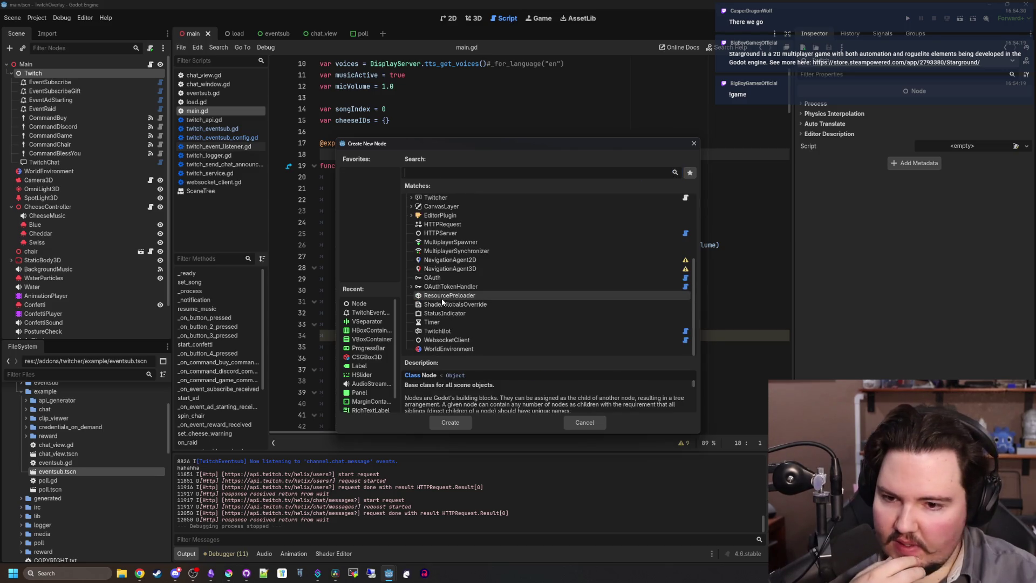
{"action": "type", "text": "rewar"}
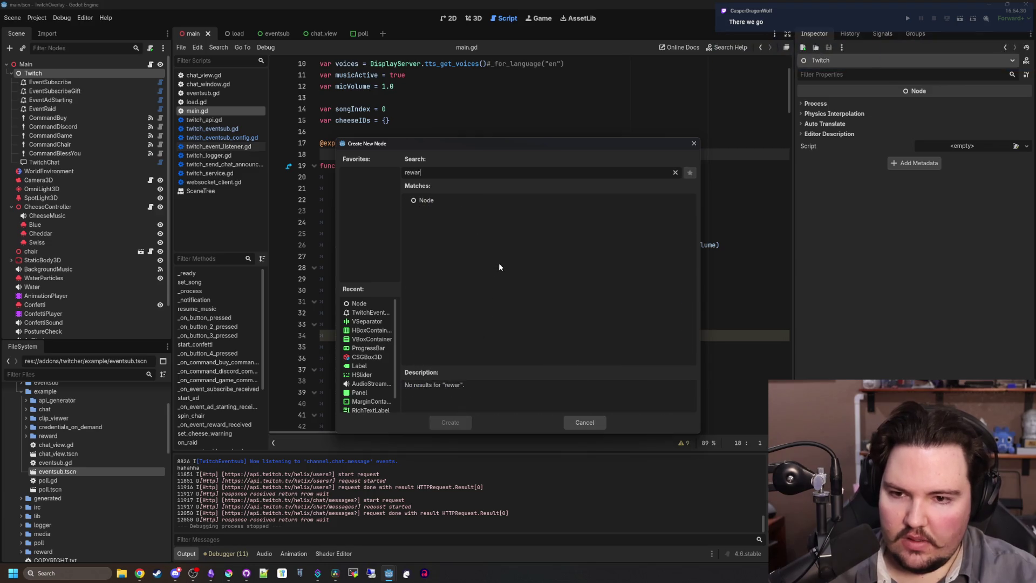
{"action": "left_click", "coordinate": [674, 173]}
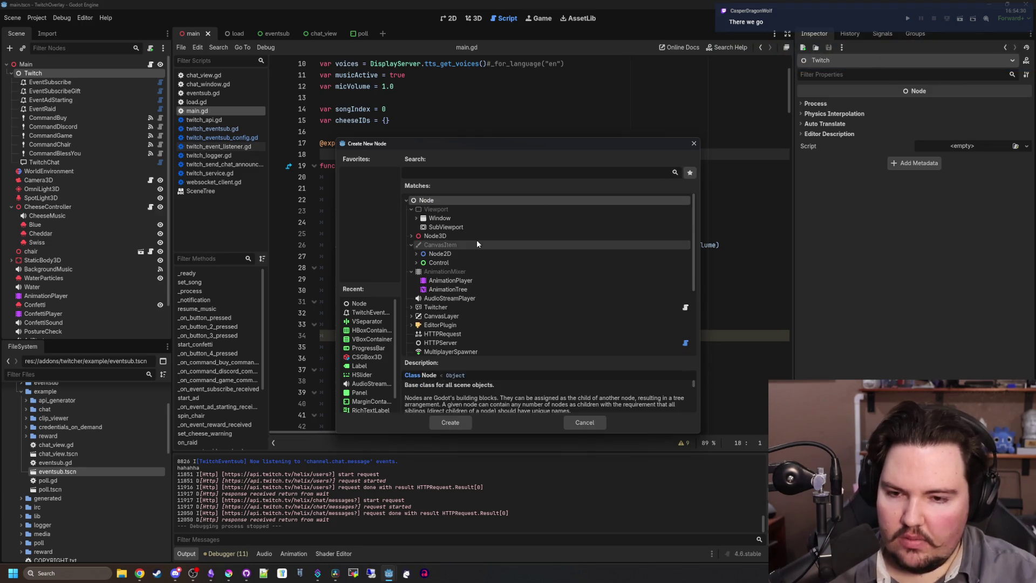
{"action": "left_click", "coordinate": [412, 307]}
{"action": "scroll", "coordinate": [459, 302], "scroll_direction": "down", "scroll_amount": 5}
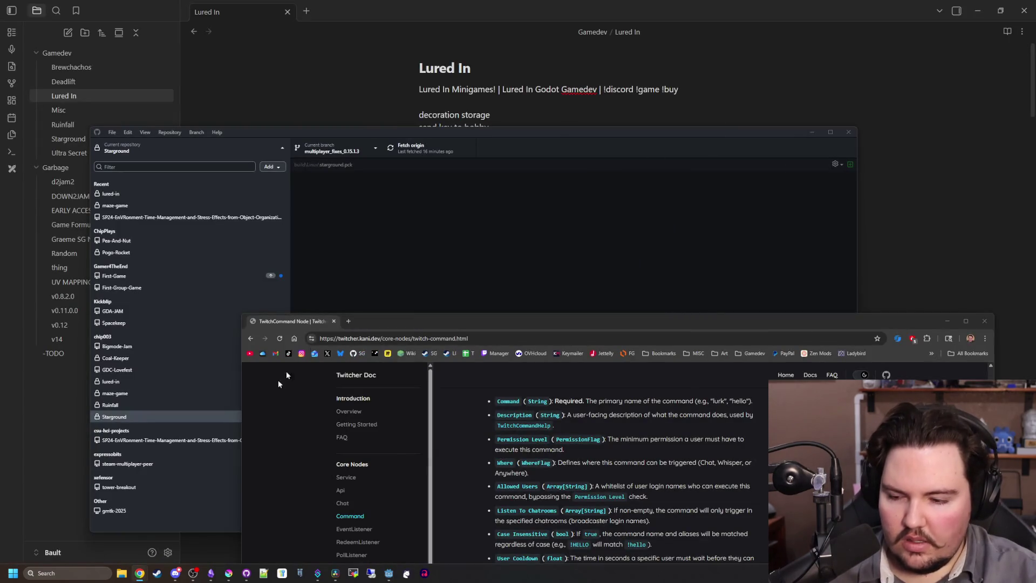
Step: Launch the Godot Project Manager from the taskbar and open the TwitchOverlay project
{"action": "right_click", "coordinate": [388, 574]}
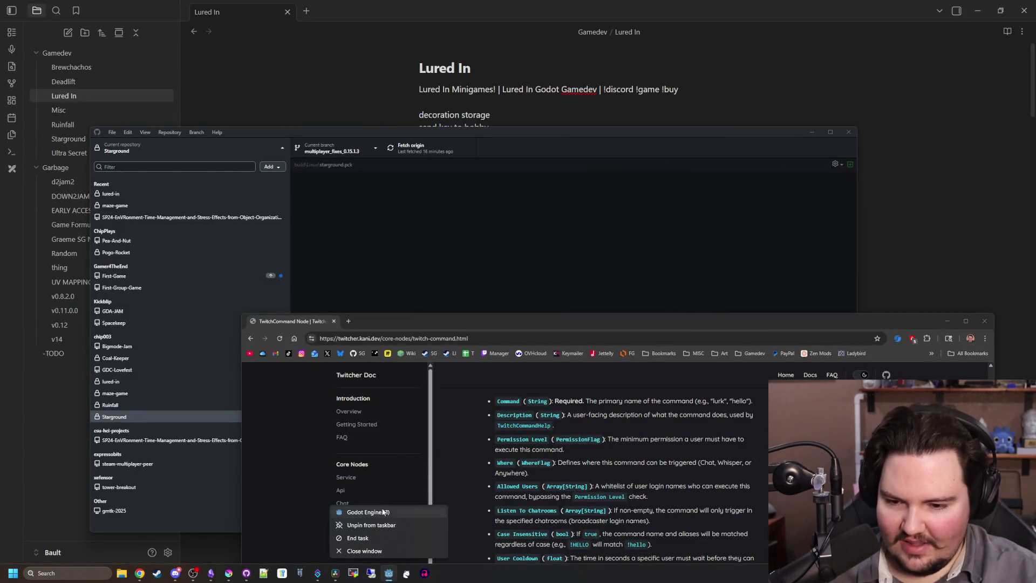
{"action": "left_click", "coordinate": [370, 512]}
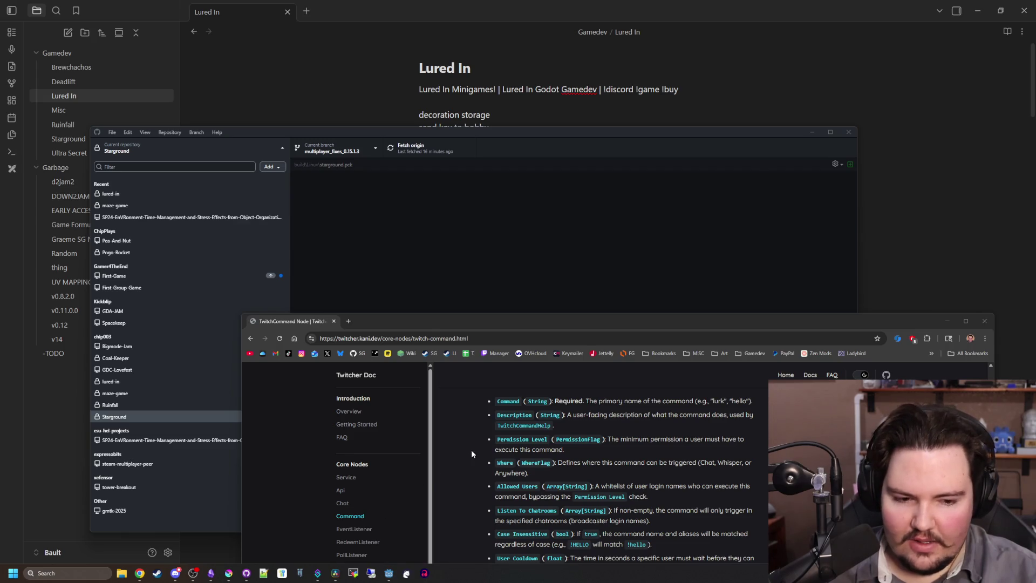
{"action": "double_click", "coordinate": [421, 183]}
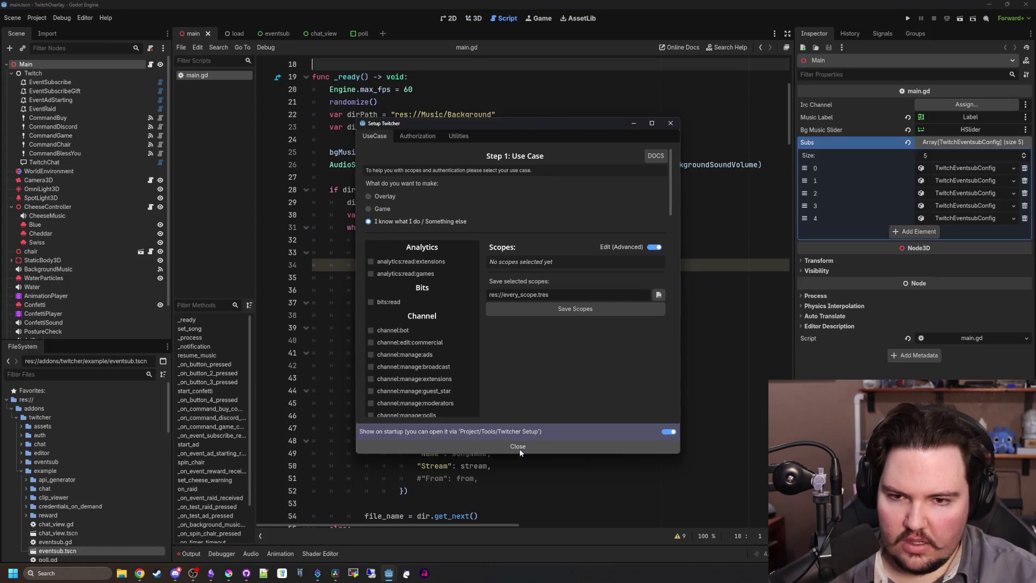
Step: Close the Twitcher setup window and delete the TwitchChat node from under Twitch
{"action": "left_click", "coordinate": [521, 450]}
{"action": "left_click", "coordinate": [506, 290]}
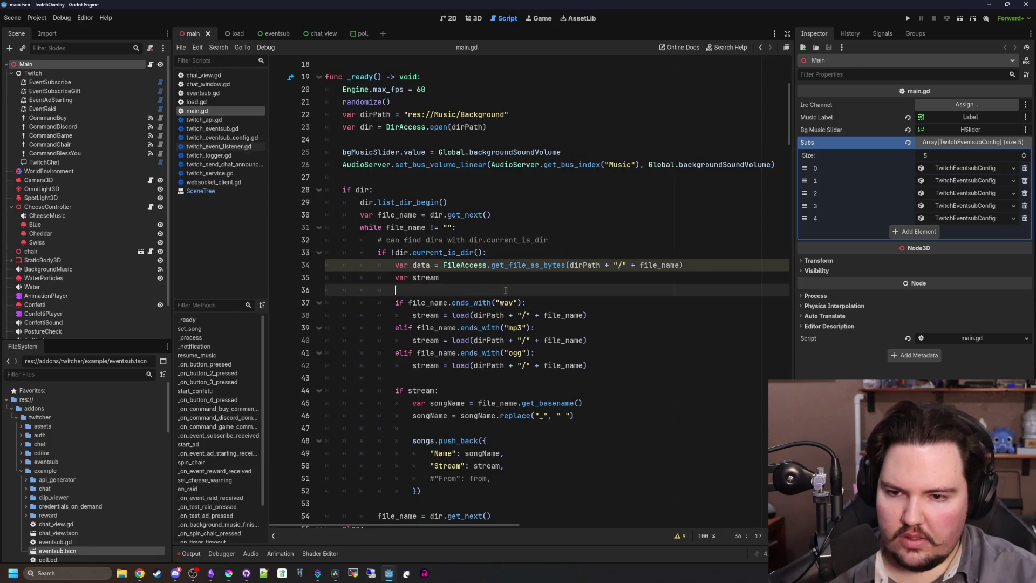
{"action": "left_click", "coordinate": [52, 162]}
{"action": "right_click", "coordinate": [56, 165]}
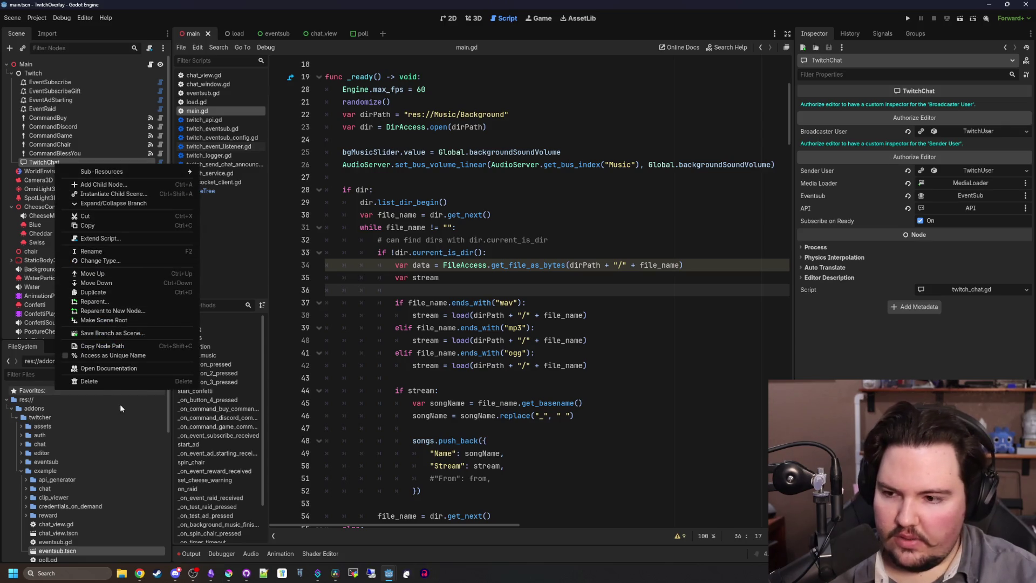
{"action": "left_click", "coordinate": [95, 383]}
{"action": "left_click", "coordinate": [501, 299]}
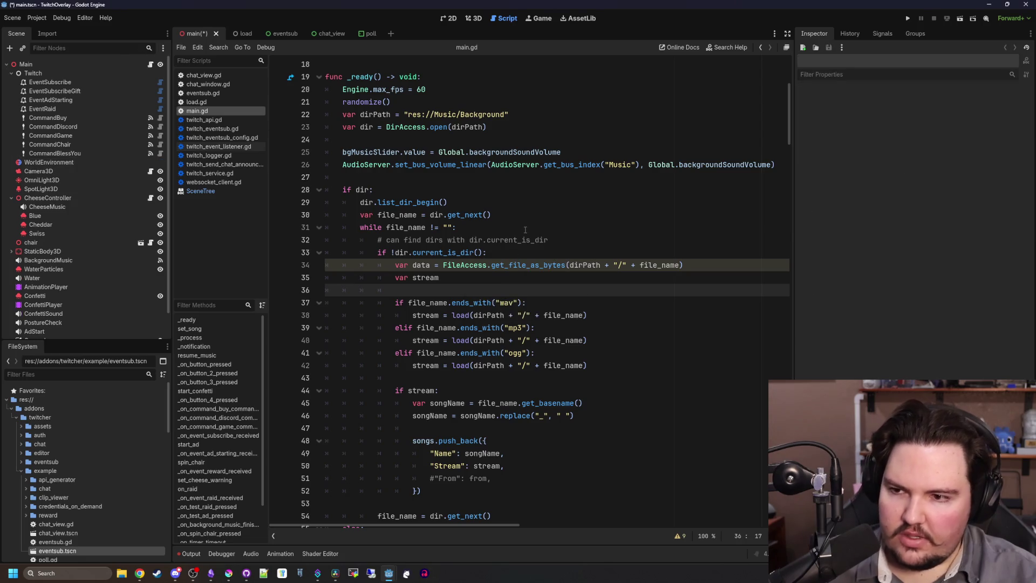
{"action": "left_click", "coordinate": [459, 227]}
Step: Save the scene with Ctrl+S and run the project to test the overlay
{"action": "left_click", "coordinate": [486, 202]}
{"action": "key", "text": "ctrl+s"}
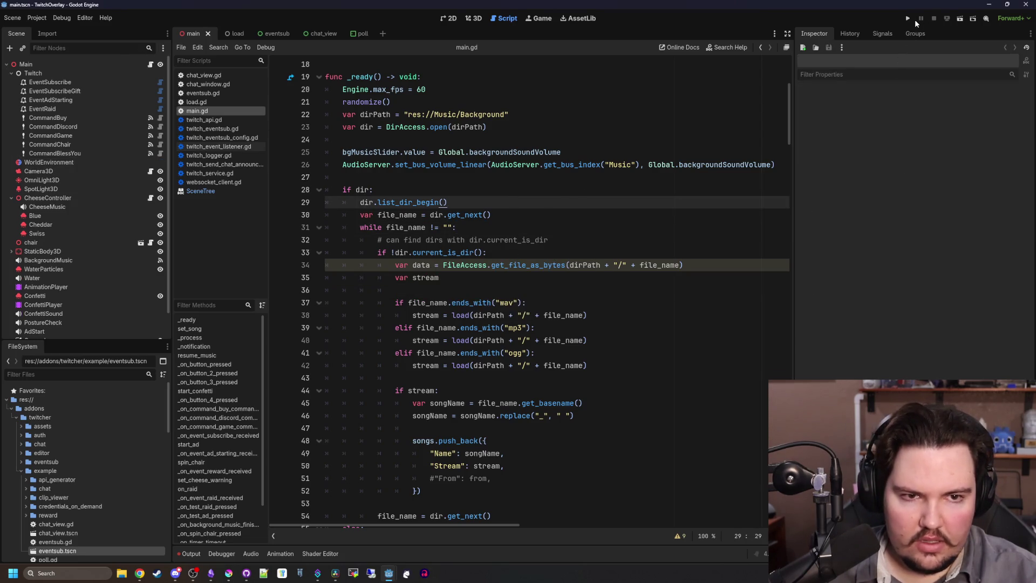
{"action": "left_click", "coordinate": [909, 18]}
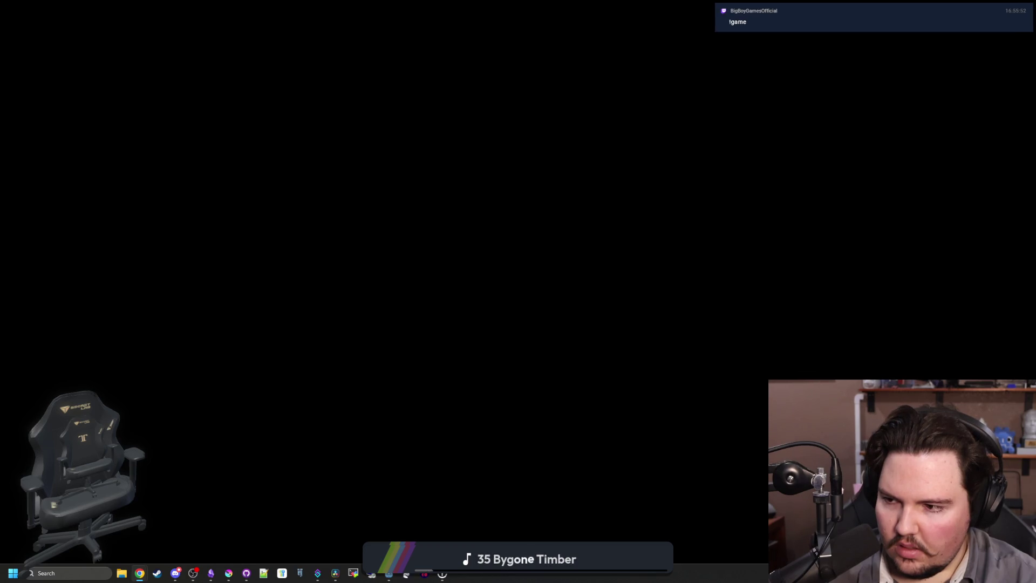
Step: Close the running overlay game window from its taskbar icon
{"action": "left_click", "coordinate": [438, 284]}
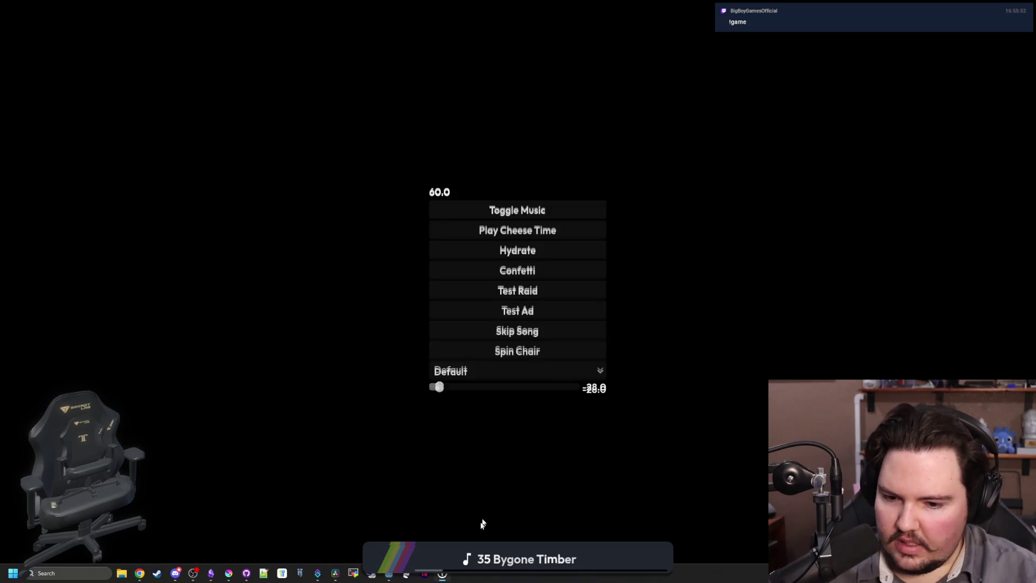
{"action": "key", "text": "super"}
{"action": "right_click", "coordinate": [442, 573]}
{"action": "left_click", "coordinate": [440, 537]}
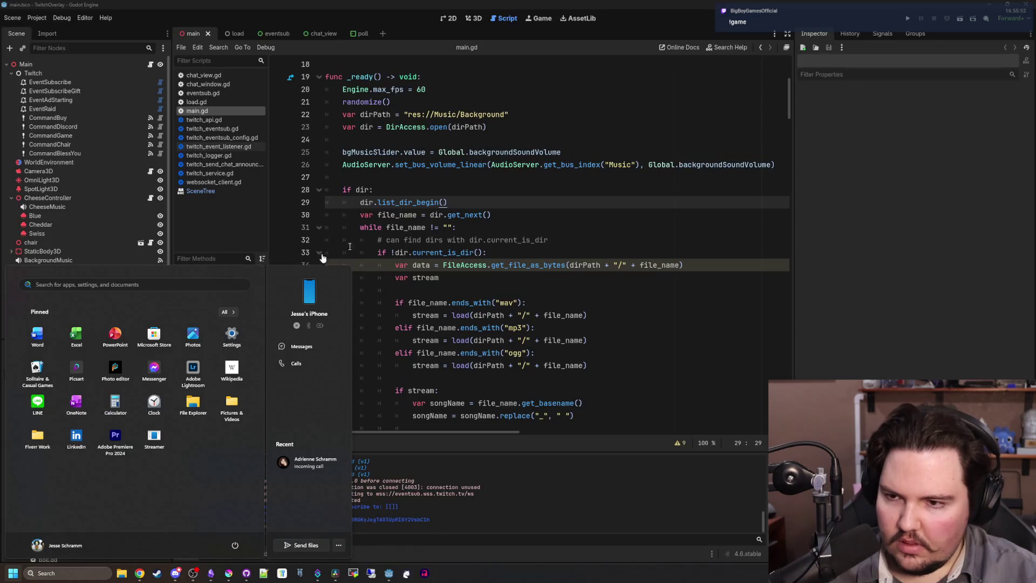
Step: Add a TwitchChat child node under Twitch by searching 'chat'
{"action": "left_click", "coordinate": [322, 259]}
{"action": "left_click", "coordinate": [47, 69]}
{"action": "right_click", "coordinate": [47, 69]}
{"action": "left_click", "coordinate": [72, 76]}
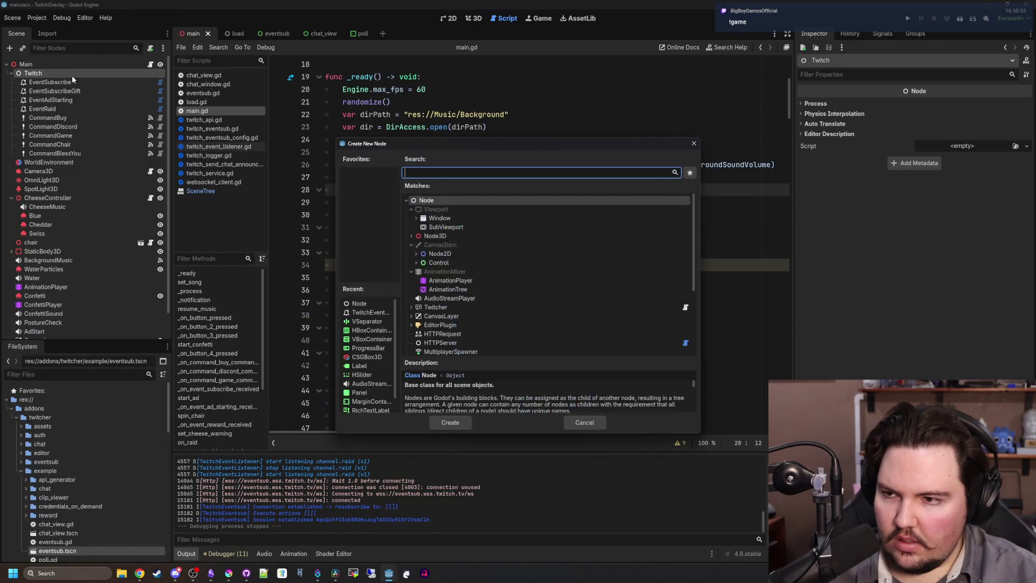
{"action": "type", "text": "chat"}
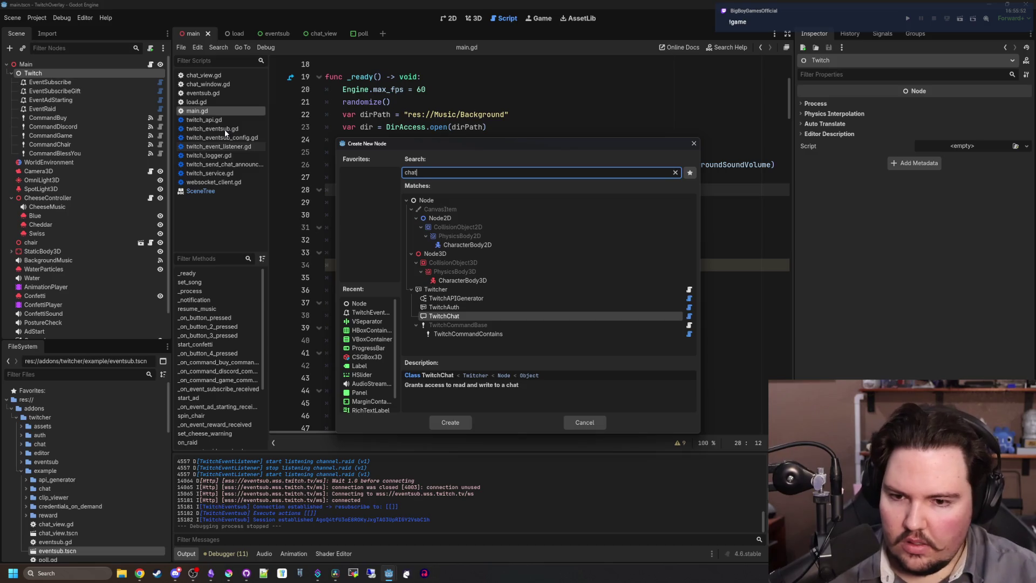
{"action": "double_click", "coordinate": [459, 315]}
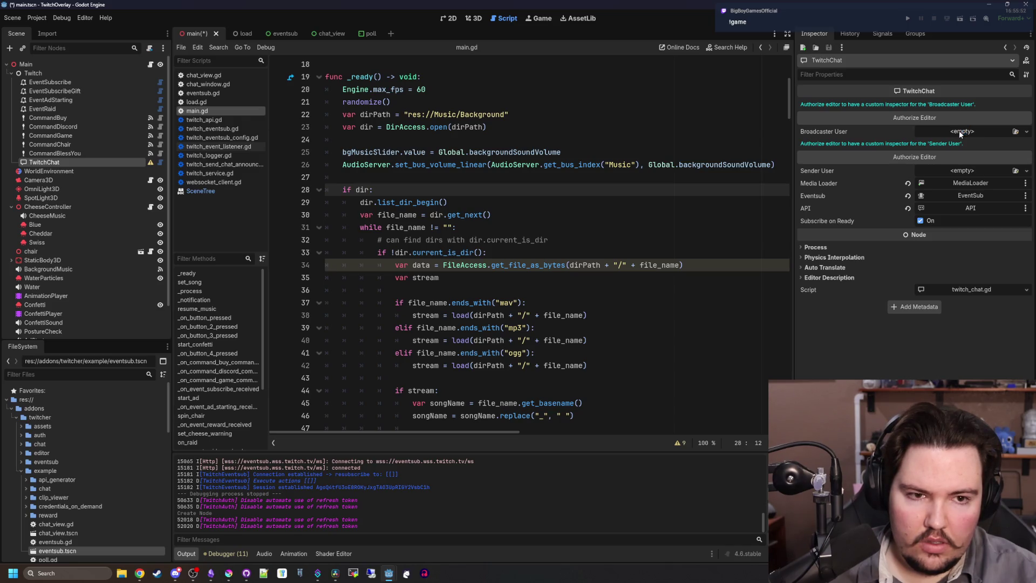
Step: Authorize the editor in the Twitcher Setup's Authorization step, then close the wizard
{"action": "left_click", "coordinate": [39, 19]}
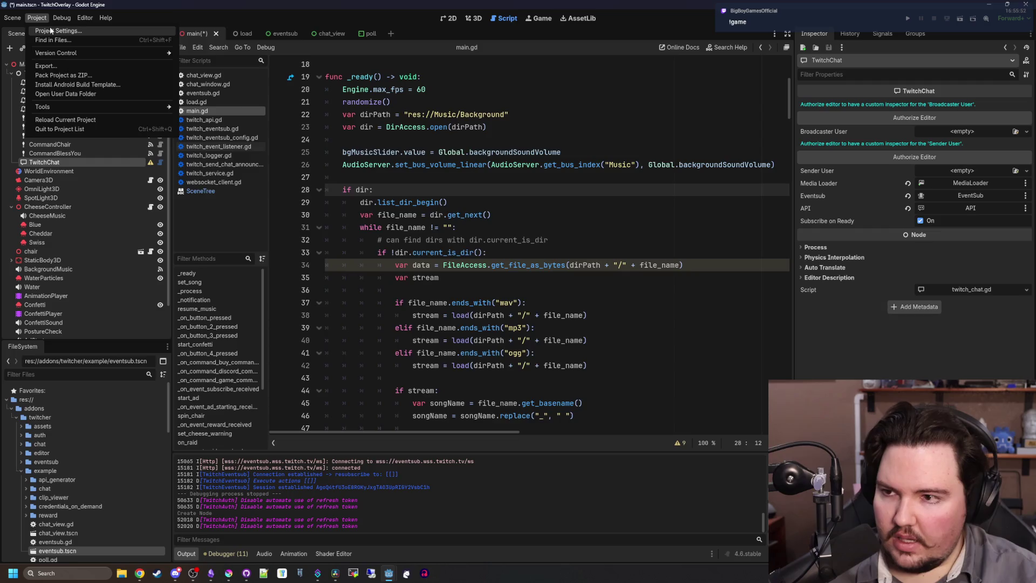
{"action": "left_click", "coordinate": [50, 31]}
{"action": "left_click", "coordinate": [676, 105]}
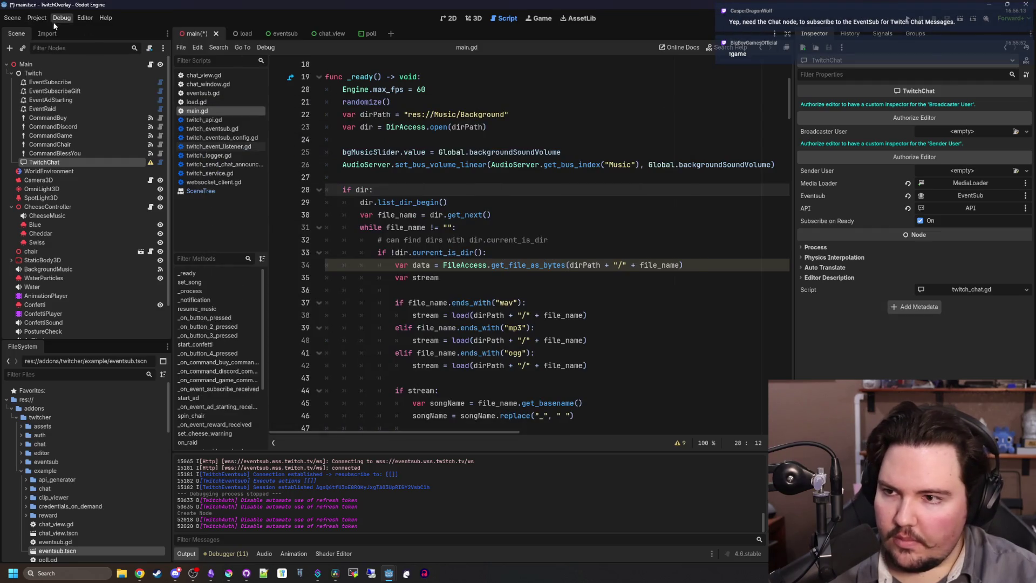
{"action": "left_click", "coordinate": [37, 18]}
{"action": "mouse_move", "coordinate": [67, 105]}
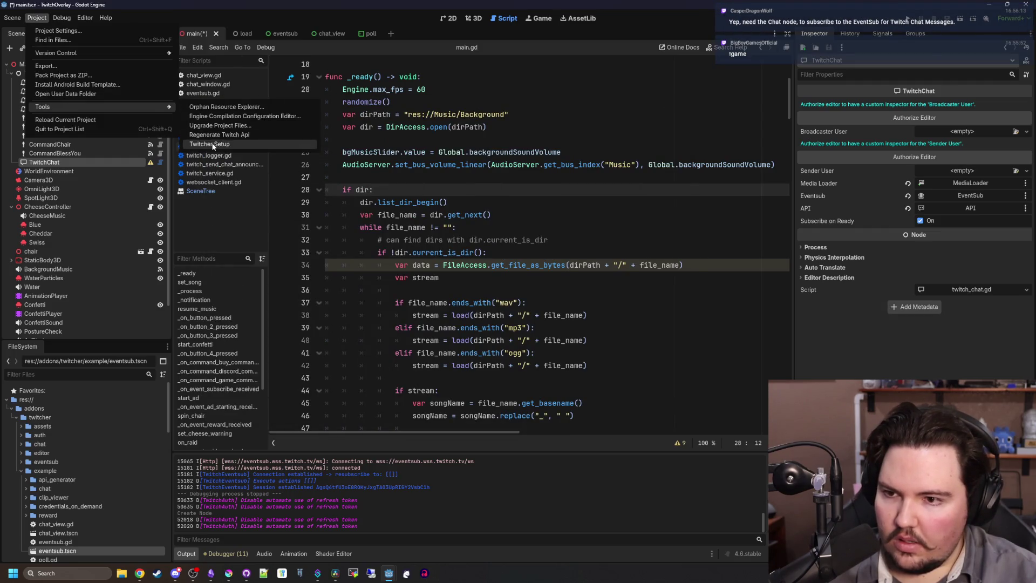
{"action": "left_click", "coordinate": [211, 144]}
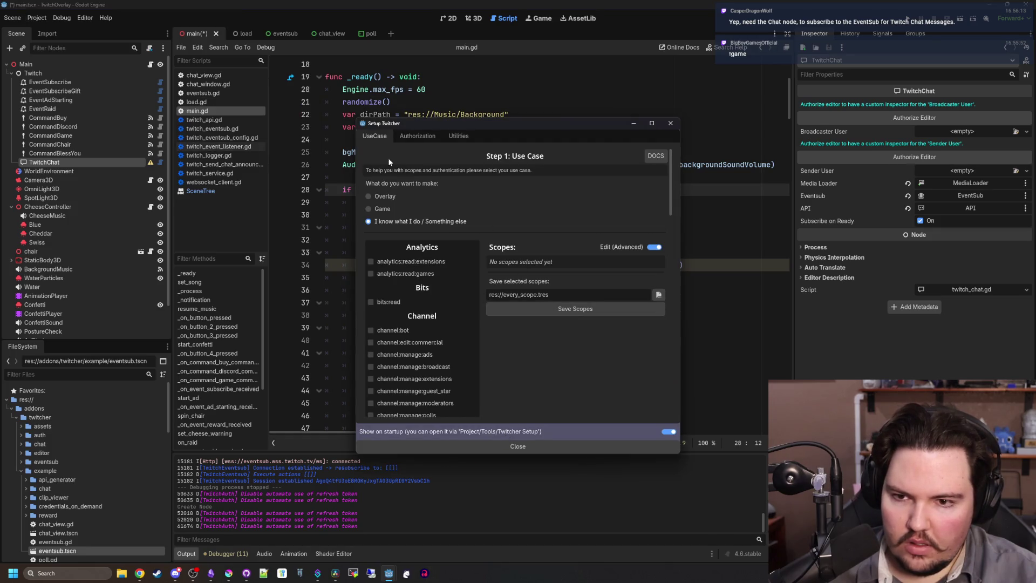
{"action": "left_click", "coordinate": [416, 136]}
{"action": "left_click", "coordinate": [421, 321]}
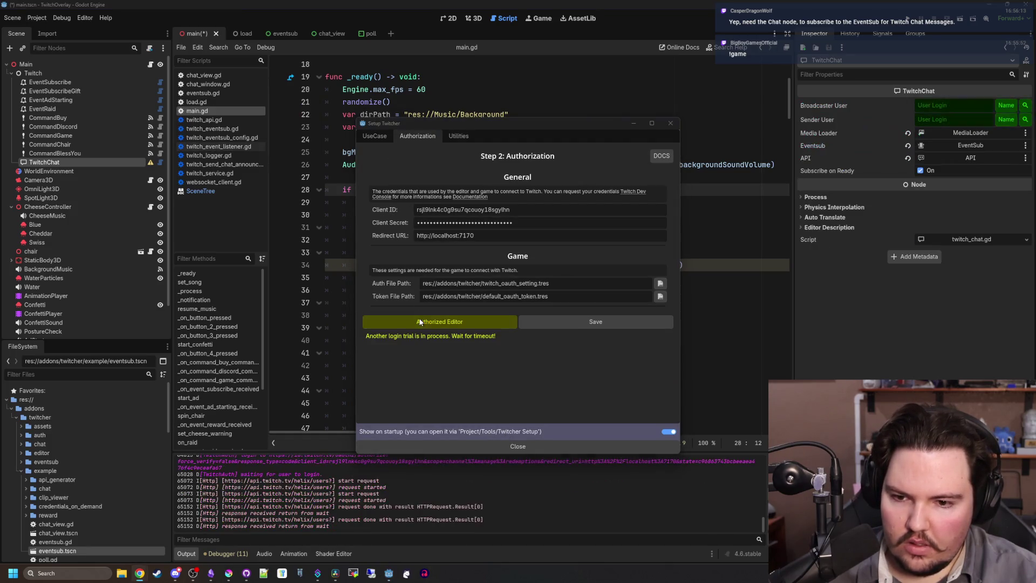
{"action": "left_click", "coordinate": [521, 452]}
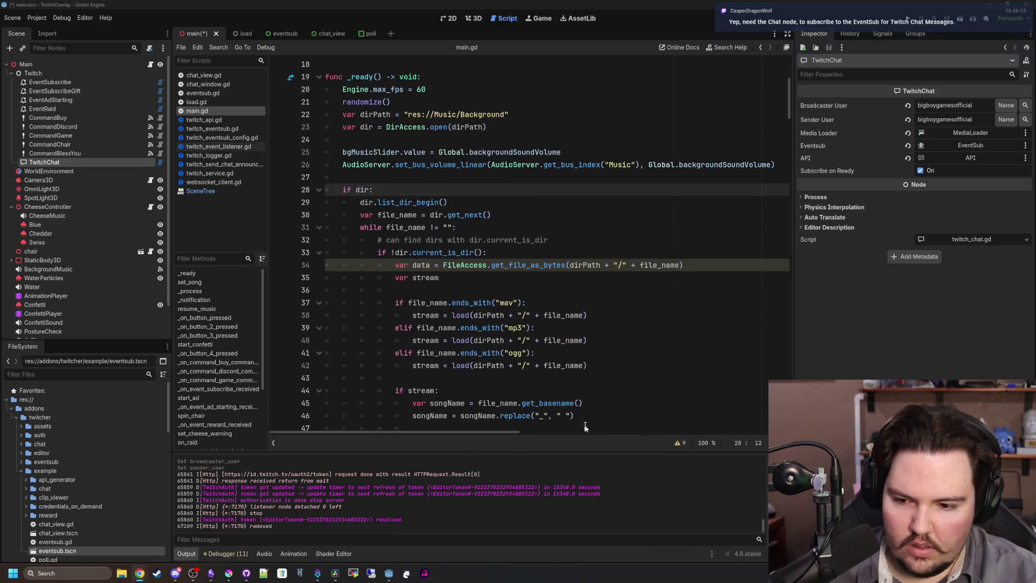
{"action": "left_click", "coordinate": [47, 154]}
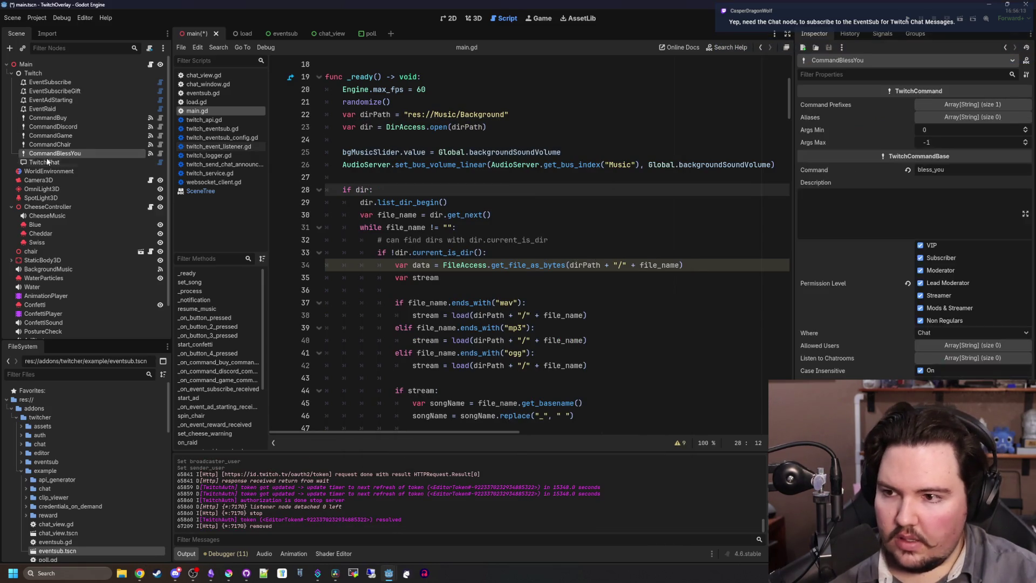
Step: Review the TwitchChat and CommandBlessYou settings and save main.tscn
{"action": "left_click", "coordinate": [65, 162]}
{"action": "left_click", "coordinate": [105, 153]}
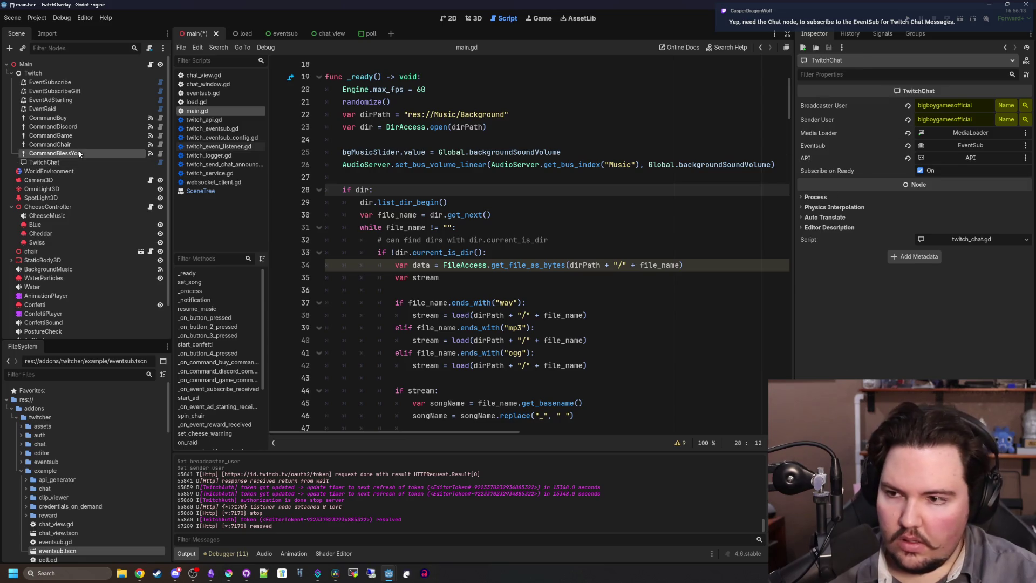
{"action": "left_click", "coordinate": [580, 250]}
{"action": "key", "text": "ctrl+s"}
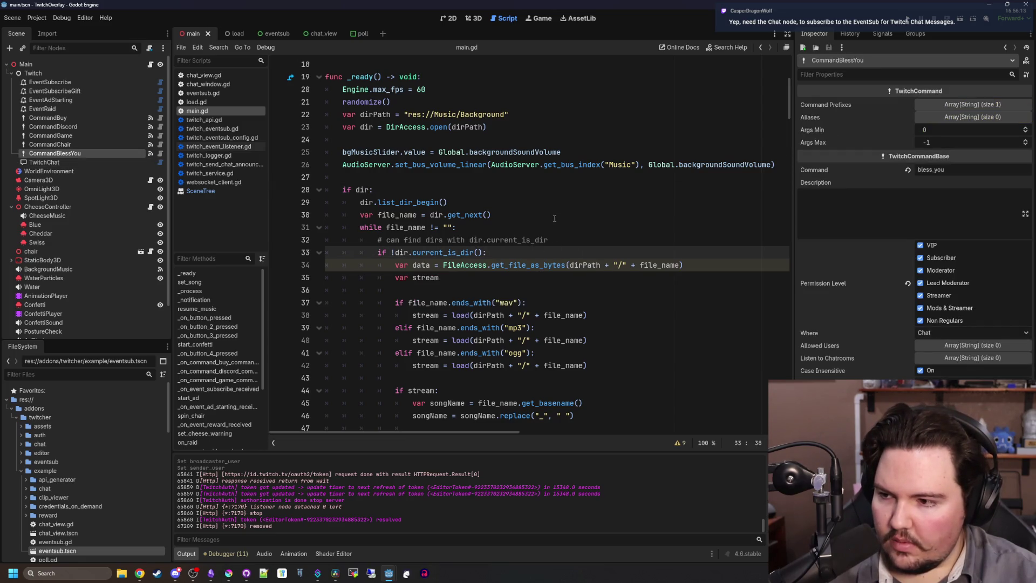
{"action": "left_click", "coordinate": [555, 216]}
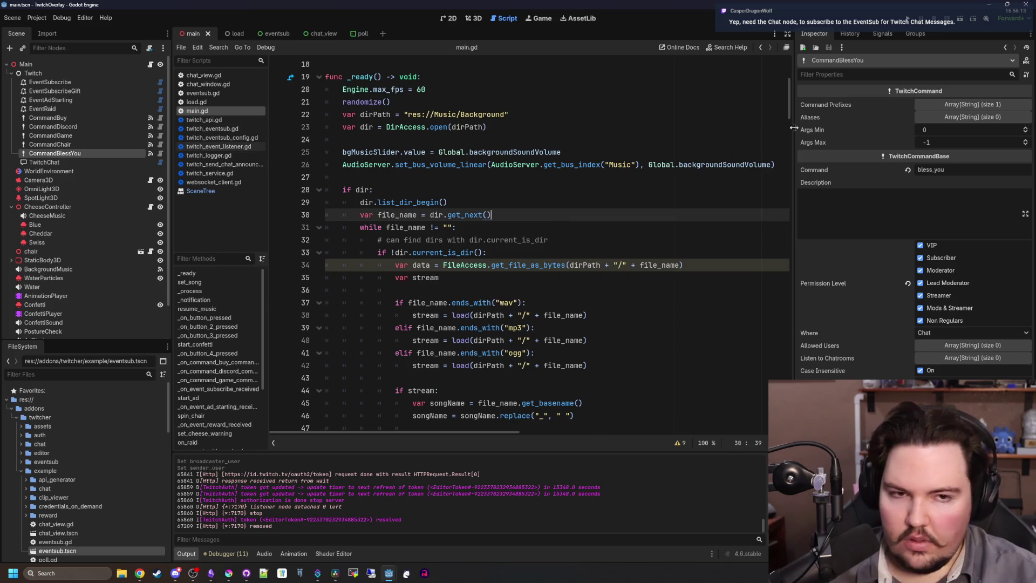
{"action": "left_click", "coordinate": [484, 193]}
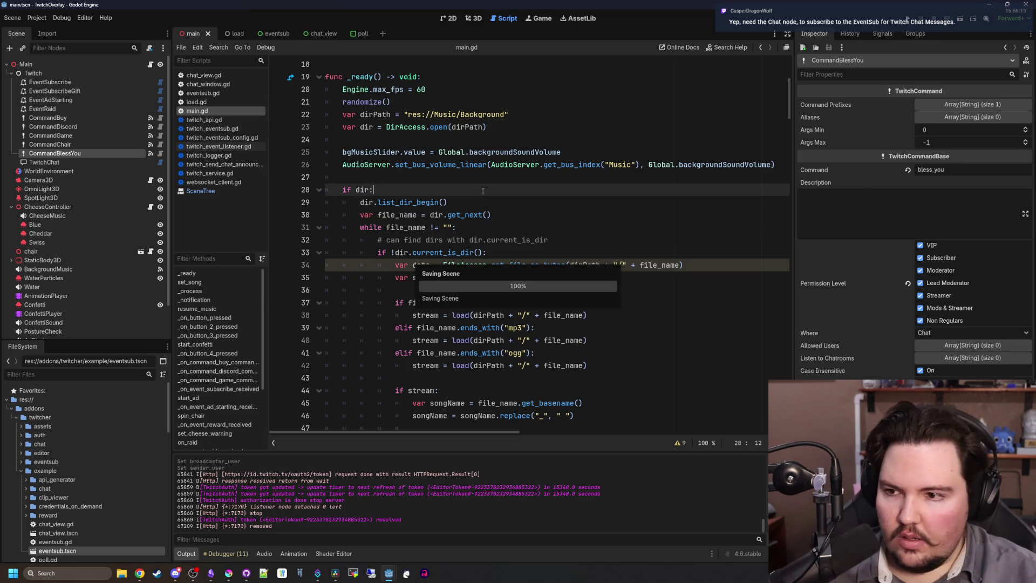
Step: Inspect EventRaid and CommandDiscord, check the event listeners' EventSub link, and save again
{"action": "left_click", "coordinate": [40, 110]}
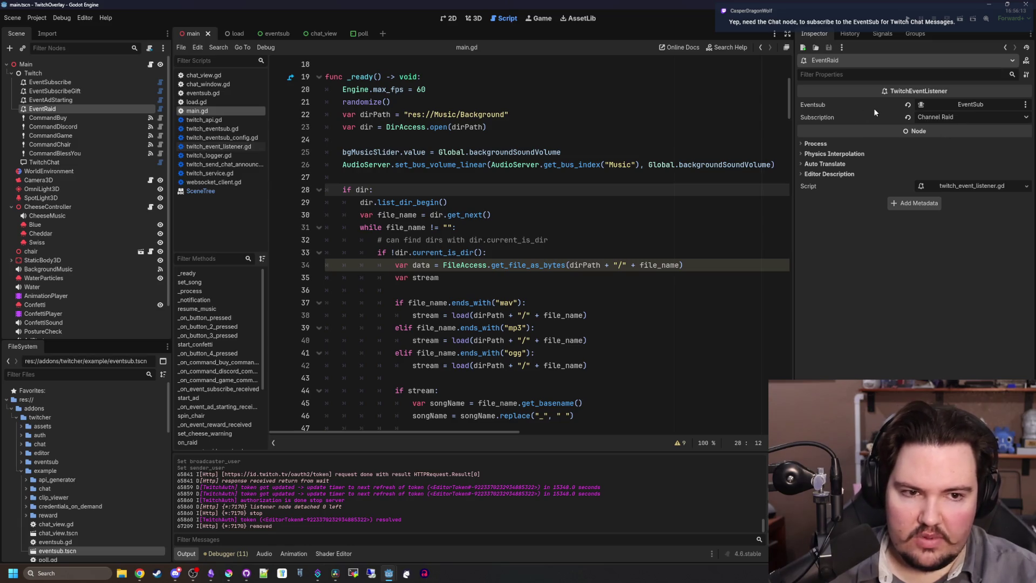
{"action": "left_click", "coordinate": [90, 127]}
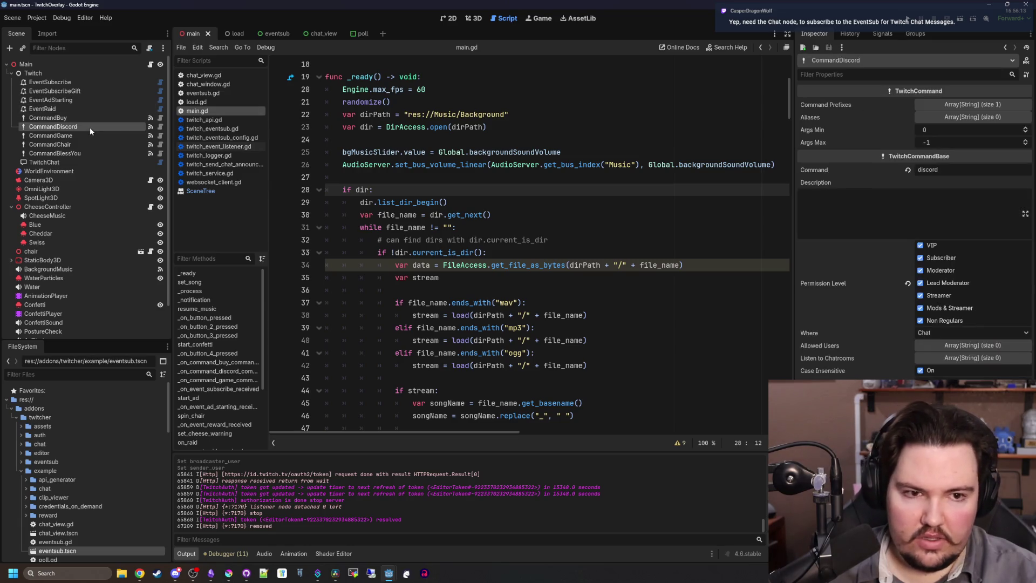
{"action": "left_click", "coordinate": [42, 109]}
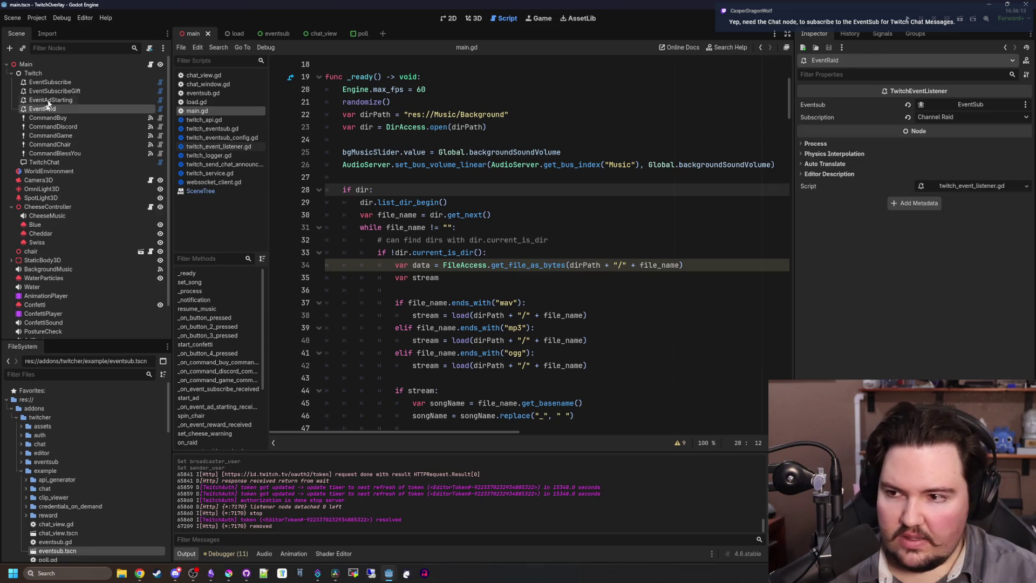
{"action": "left_click", "coordinate": [56, 82], "text": "shift"}
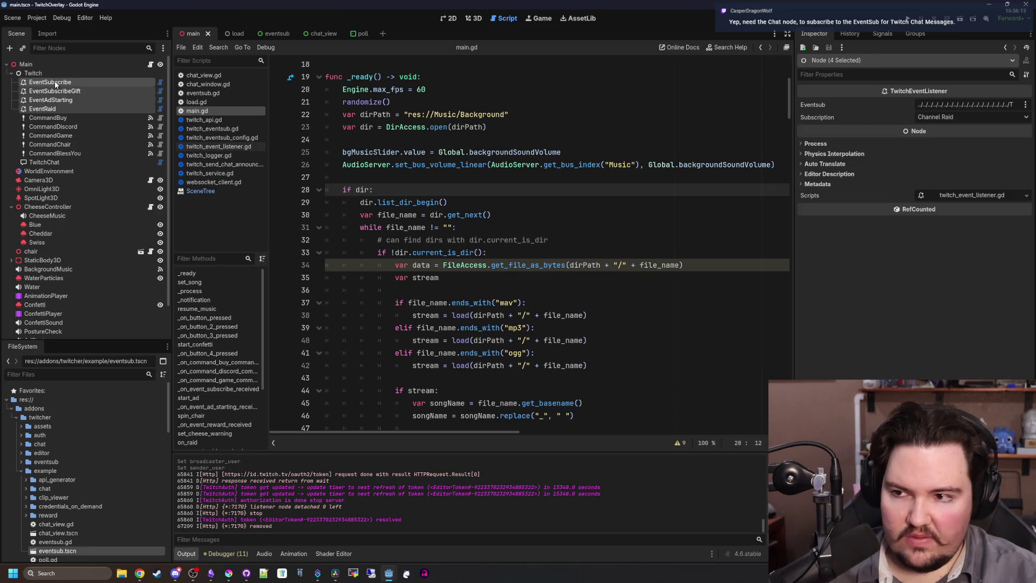
{"action": "left_click", "coordinate": [964, 105]}
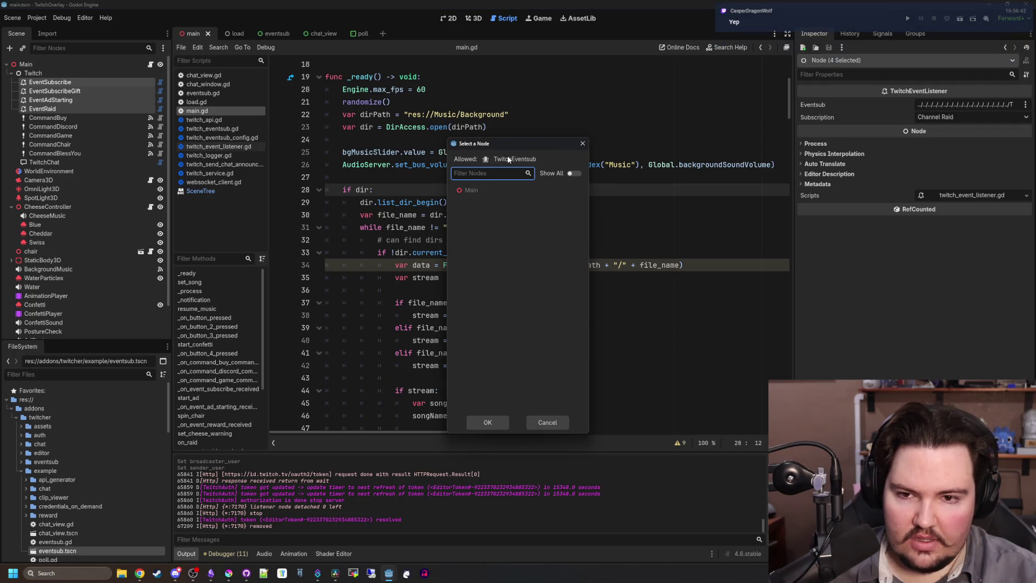
{"action": "key", "text": "Escape"}
{"action": "left_click", "coordinate": [567, 114]}
{"action": "key", "text": "ctrl+s"}
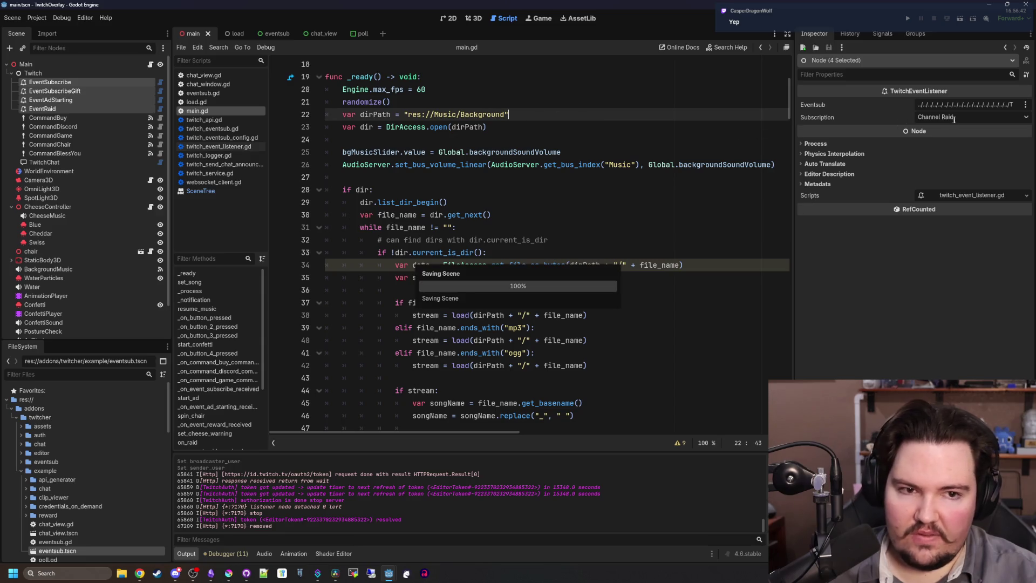
Step: Review the CommandBuy node's settings and select the Twitch node
{"action": "left_click", "coordinate": [371, 140]}
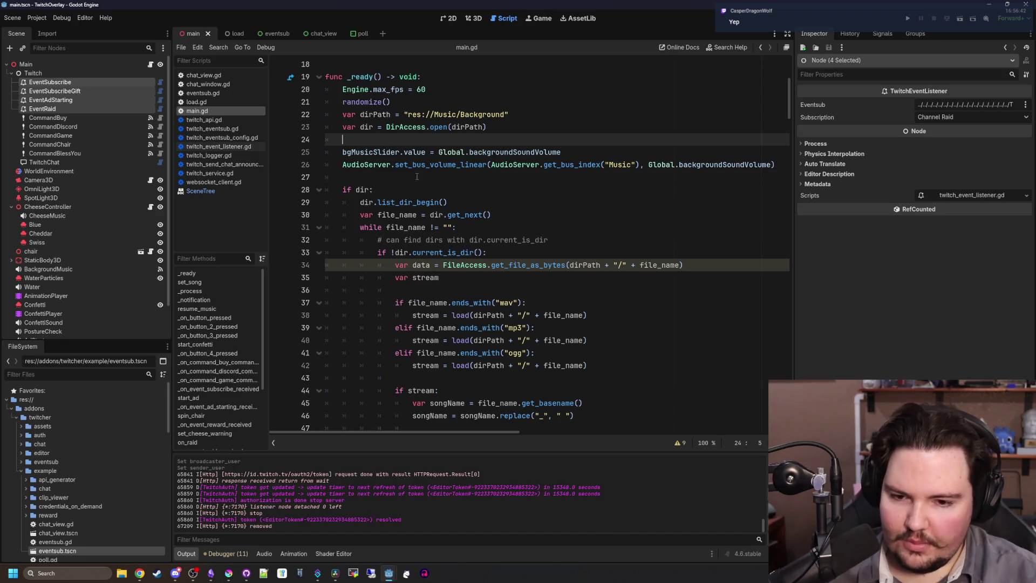
{"action": "left_click", "coordinate": [398, 176]}
{"action": "left_click", "coordinate": [395, 140]}
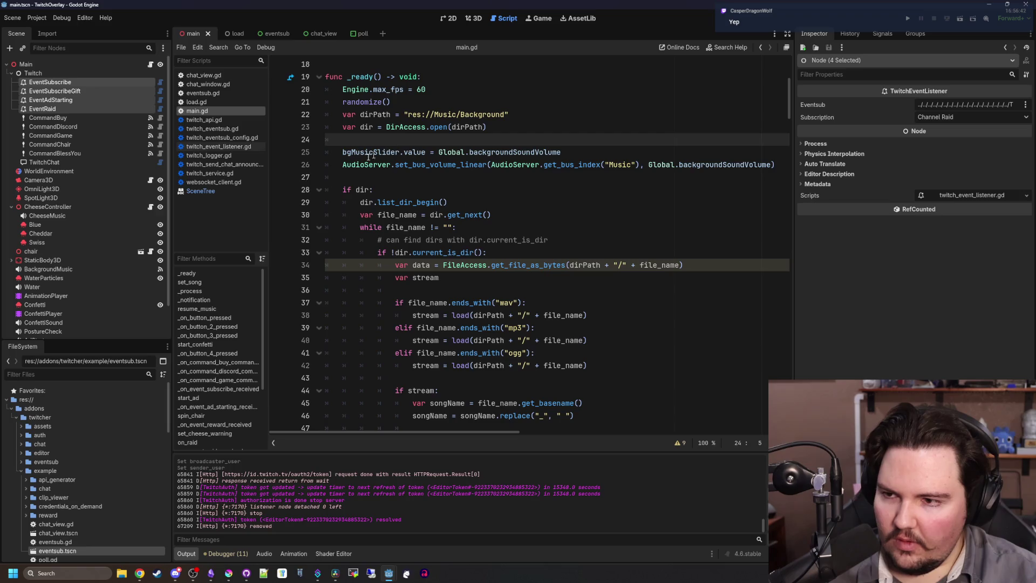
{"action": "left_click", "coordinate": [68, 117]}
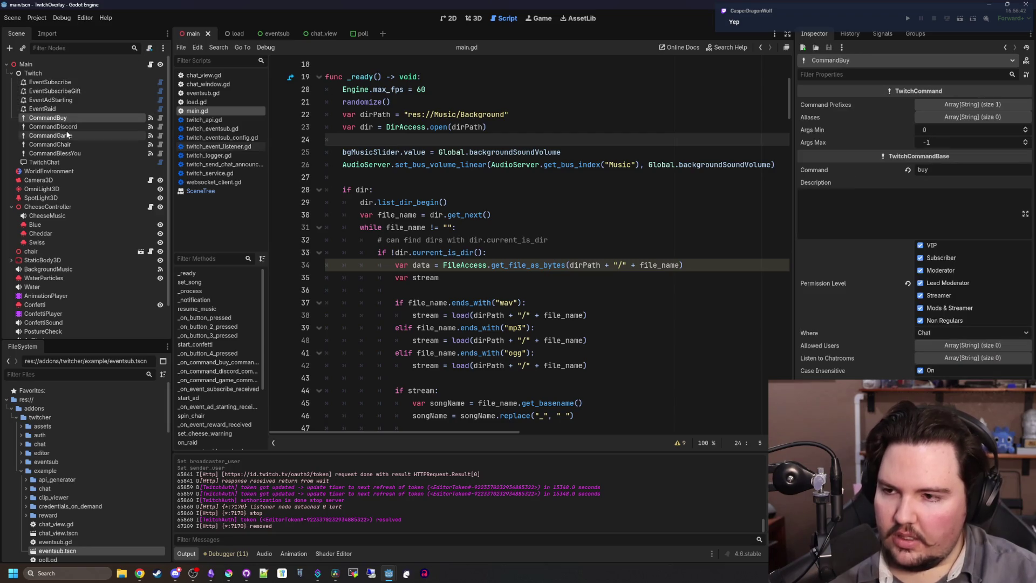
{"action": "left_click", "coordinate": [33, 73]}
Step: Add a TwitchEventListener under Twitch and move it just below EventRaid
{"action": "right_click", "coordinate": [40, 74]}
{"action": "left_click", "coordinate": [65, 83]}
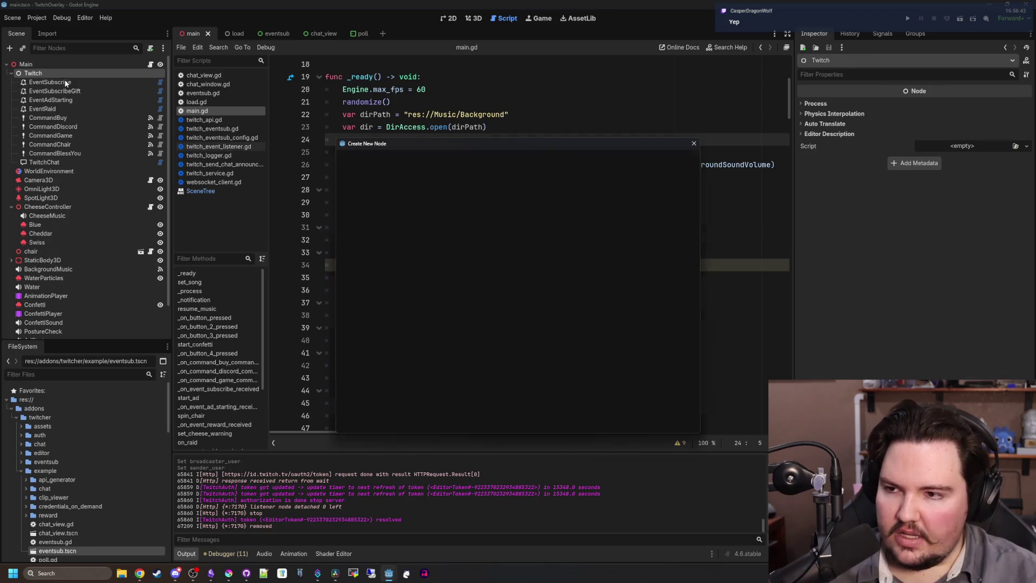
{"action": "type", "text": "eve"}
{"action": "left_click", "coordinate": [456, 281]}
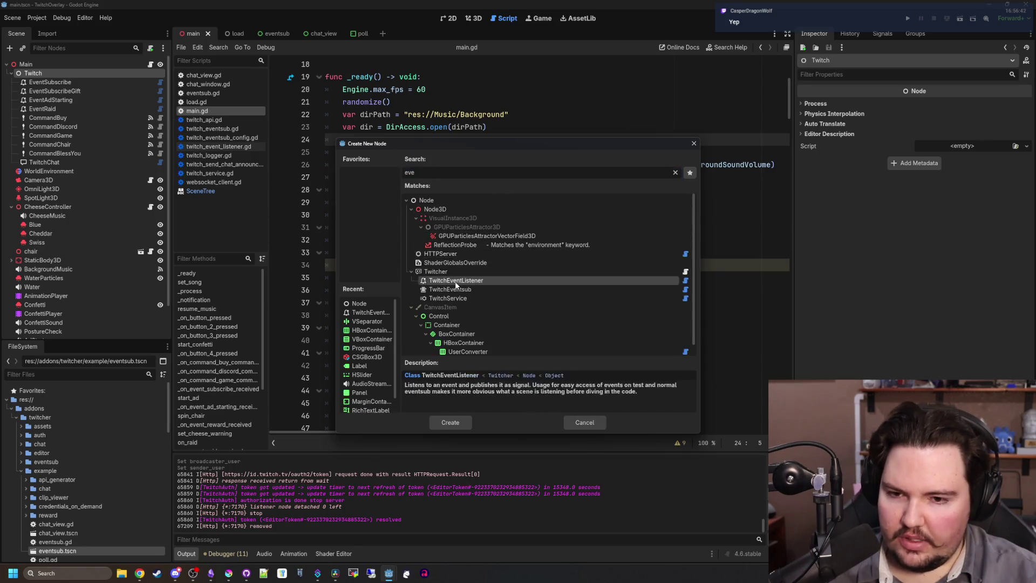
{"action": "double_click", "coordinate": [456, 281]}
{"action": "left_click_drag", "start_coordinate": [80, 175], "coordinate": [81, 113]}
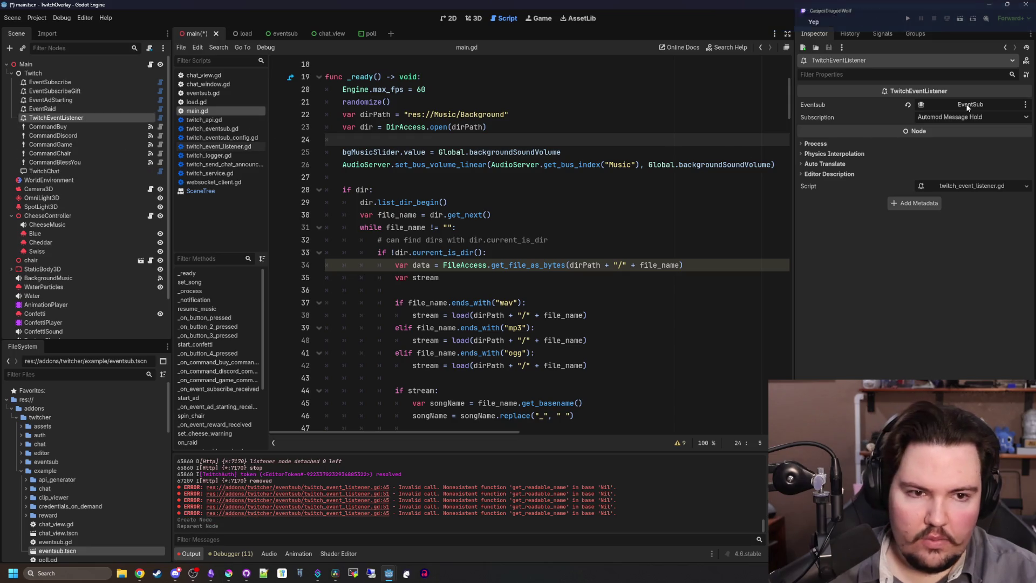
Step: Set the listener's subscription type to the channel points custom reward event
{"action": "left_click", "coordinate": [944, 119]}
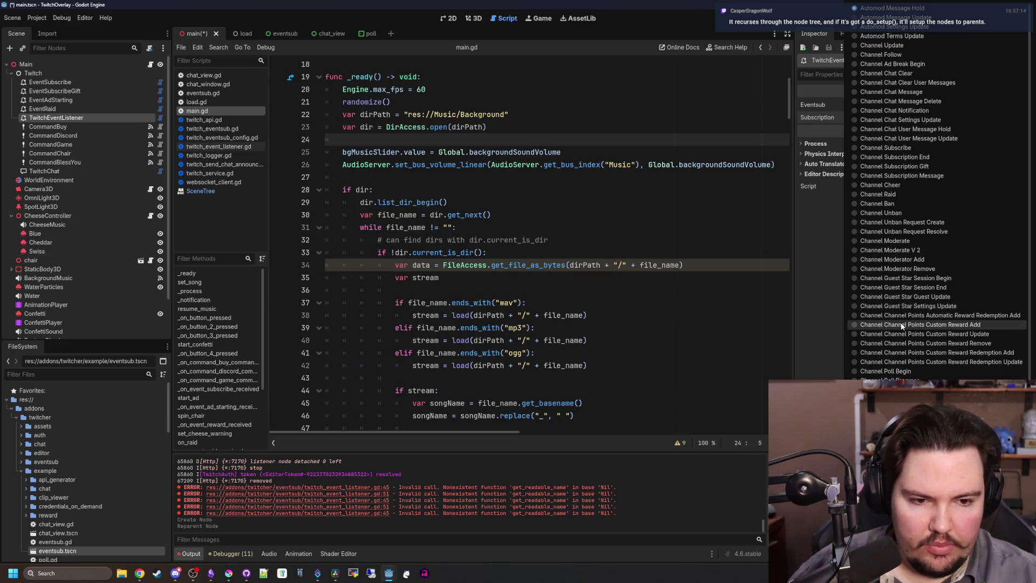
{"action": "left_click", "coordinate": [934, 354]}
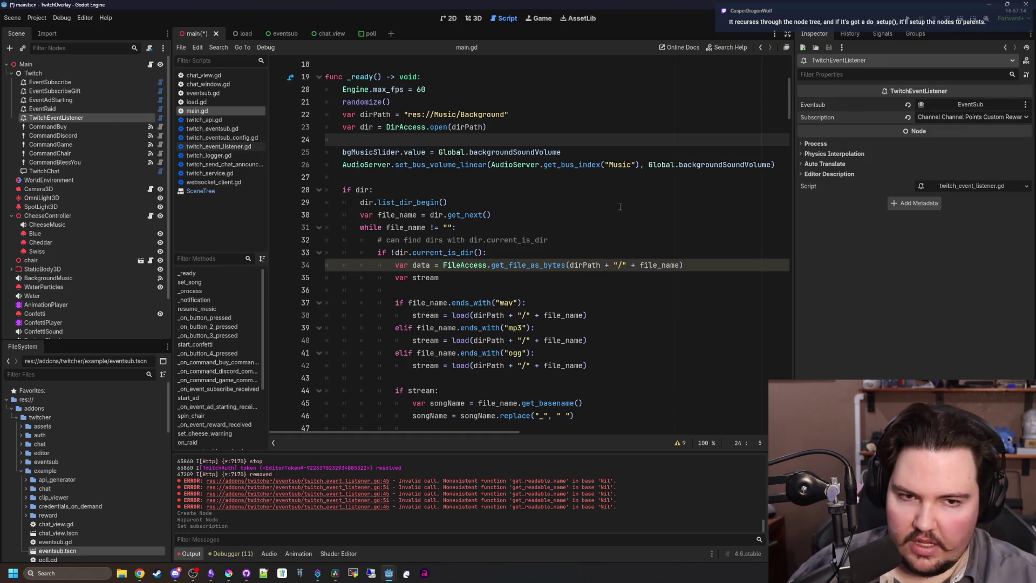
{"action": "left_click", "coordinate": [965, 116]}
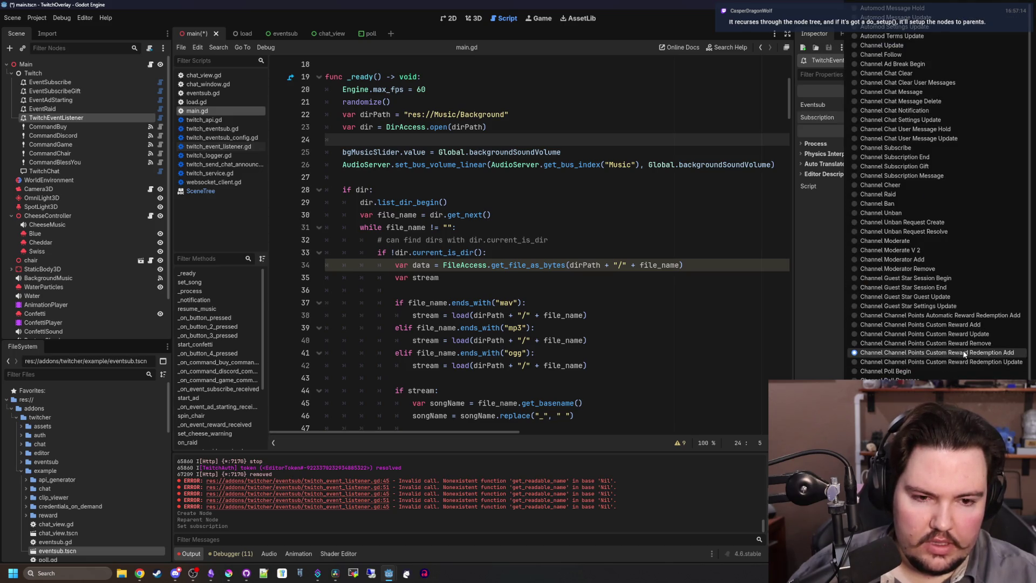
{"action": "left_click", "coordinate": [965, 353]}
Step: Connect the listener's received signal to main.gd's _on_event_reward_received method
{"action": "left_click", "coordinate": [883, 33]}
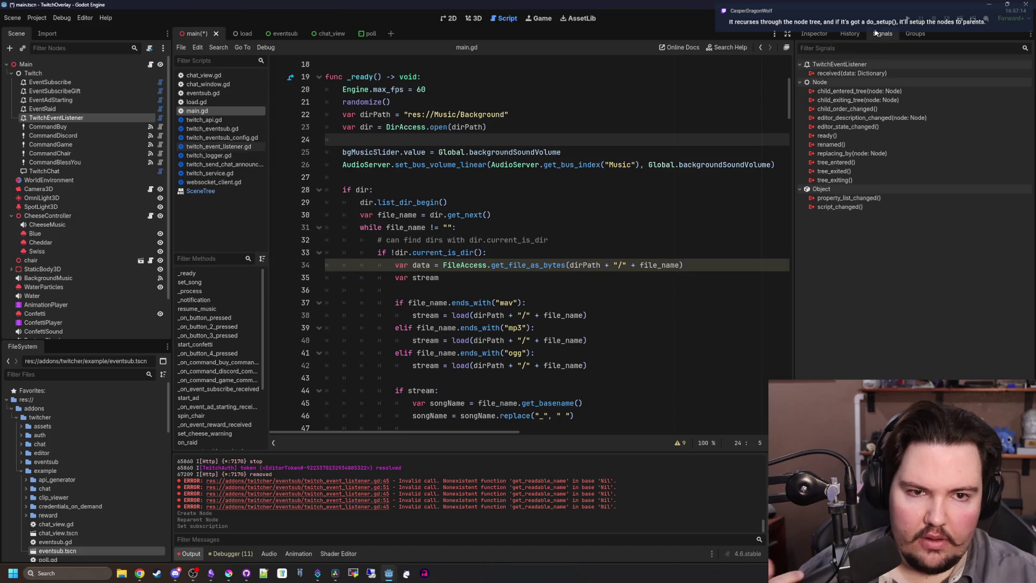
{"action": "right_click", "coordinate": [875, 76]}
{"action": "left_click", "coordinate": [896, 86]}
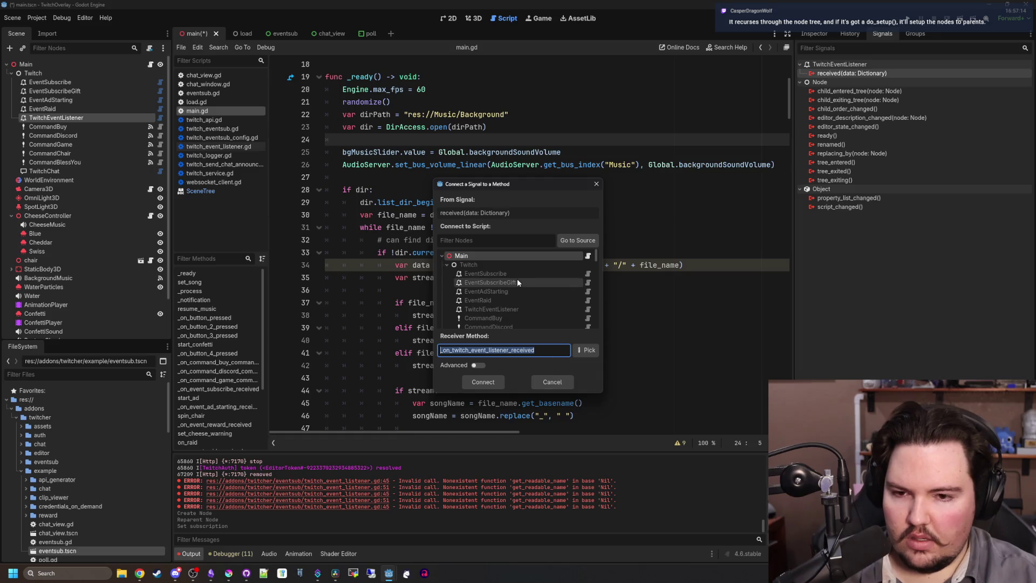
{"action": "left_click", "coordinate": [586, 350]}
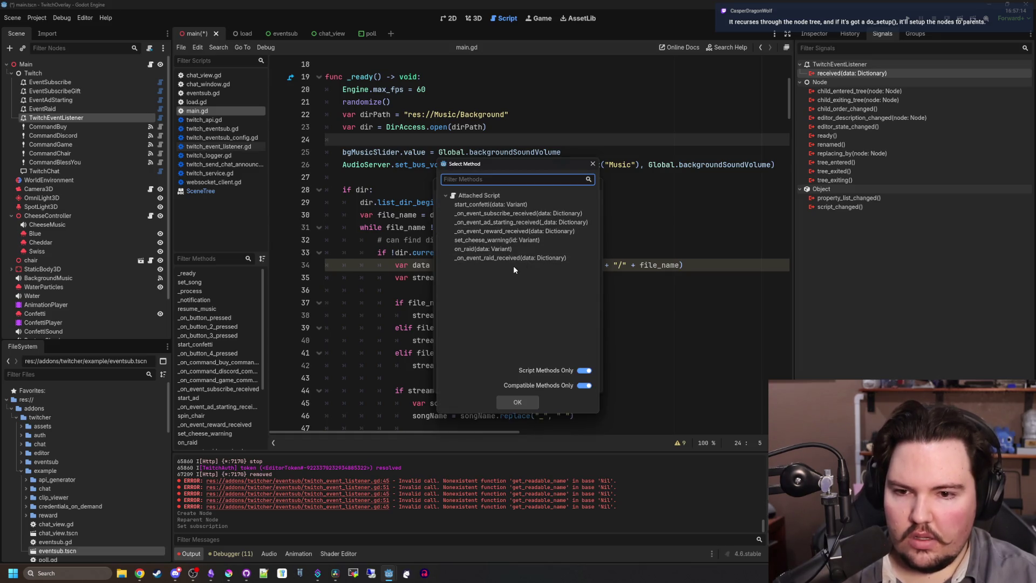
{"action": "left_click", "coordinate": [498, 231]}
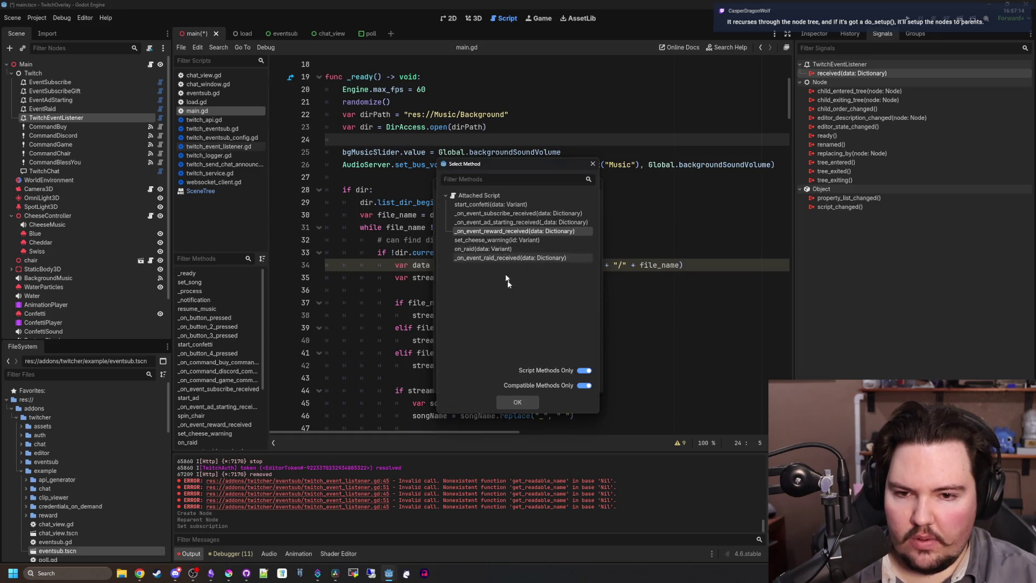
{"action": "left_click", "coordinate": [525, 402]}
{"action": "left_click", "coordinate": [484, 382]}
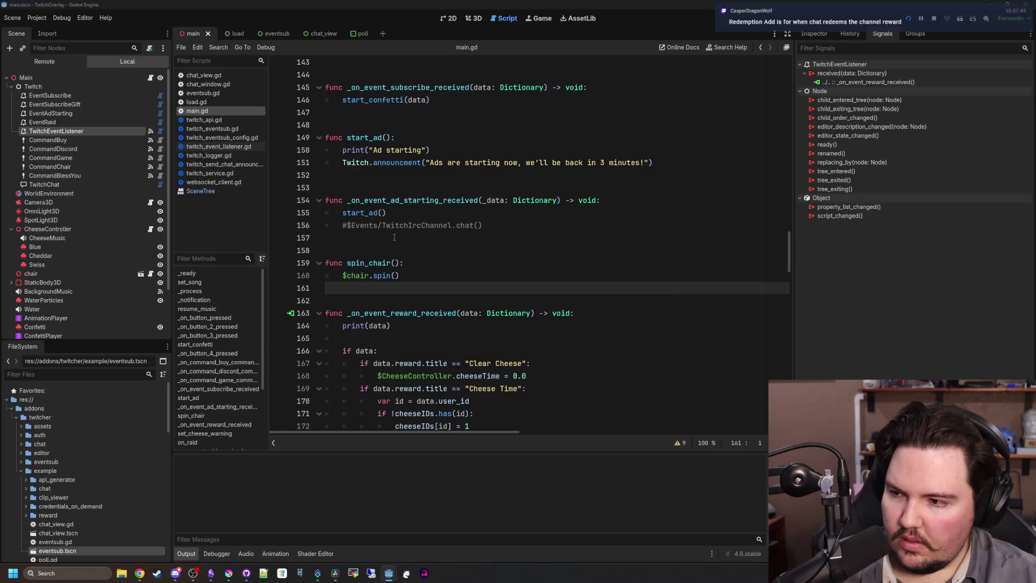
Step: Run the overlay with F5, return to the editor, and scroll the Output log's subscription messages
{"action": "key", "text": "F5"}
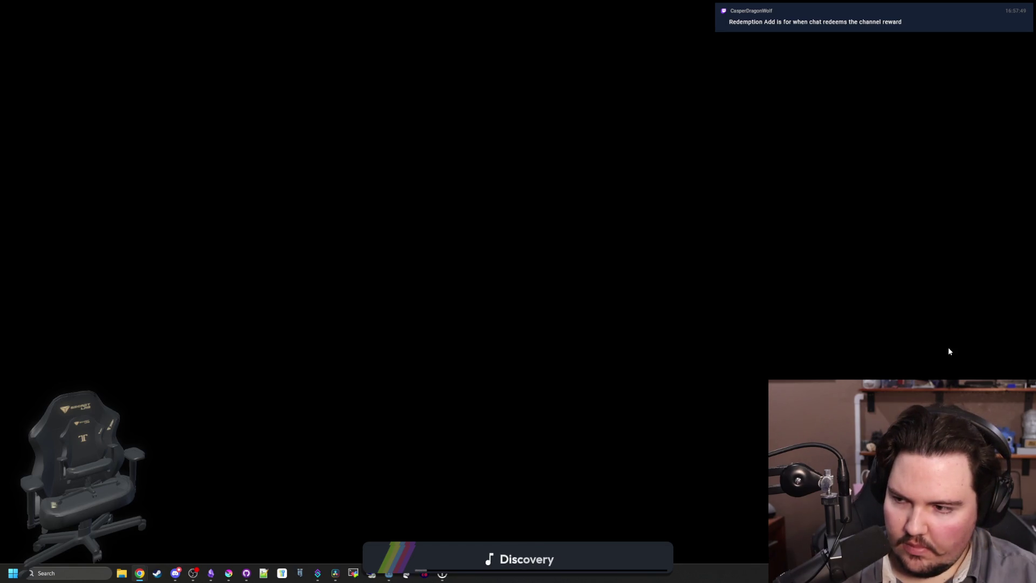
{"action": "mouse_move", "coordinate": [389, 573]}
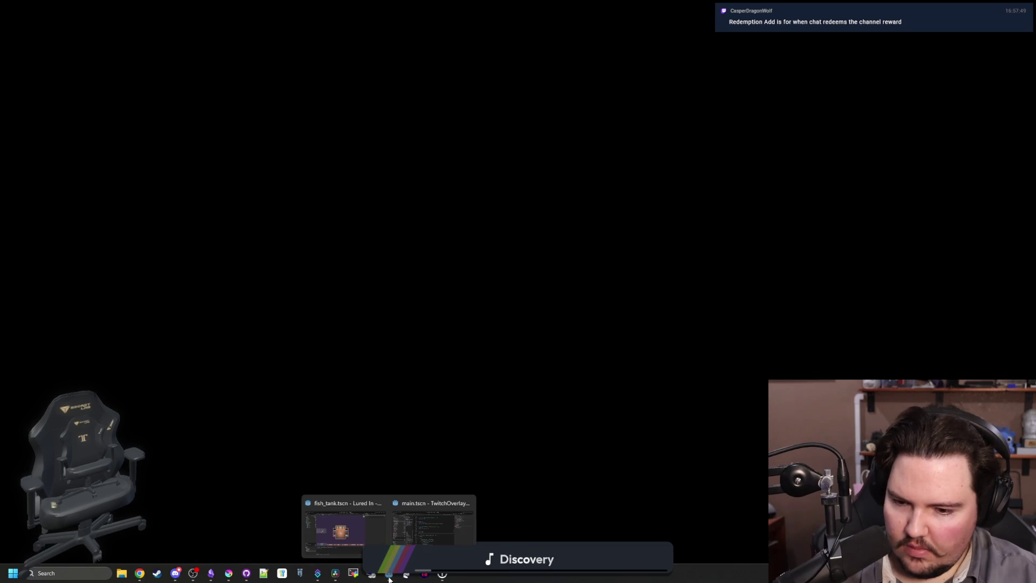
{"action": "left_click", "coordinate": [436, 531]}
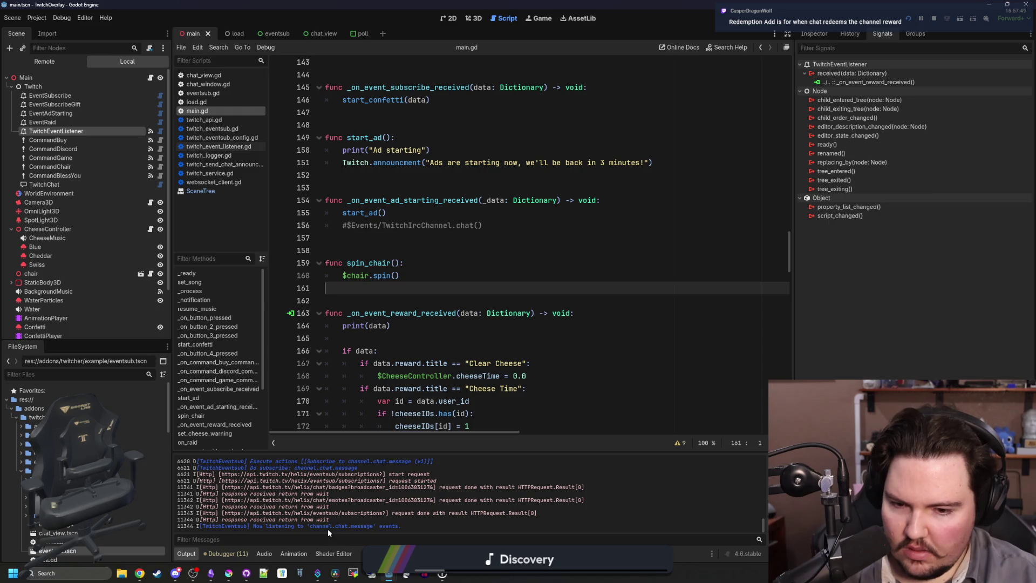
{"action": "scroll", "coordinate": [332, 521], "scroll_direction": "up", "scroll_amount": 2}
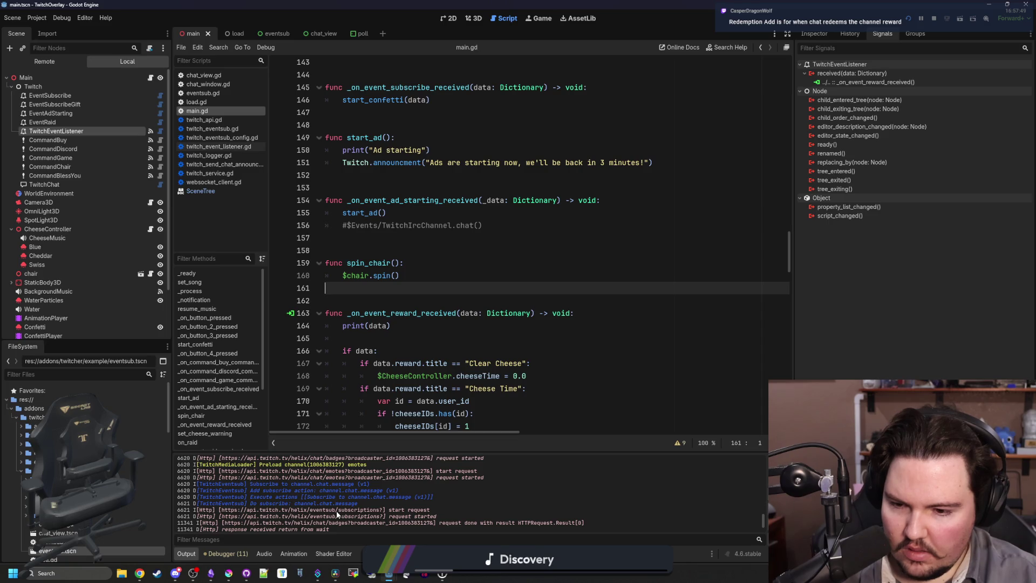
{"action": "scroll", "coordinate": [332, 517], "scroll_direction": "up", "scroll_amount": 2}
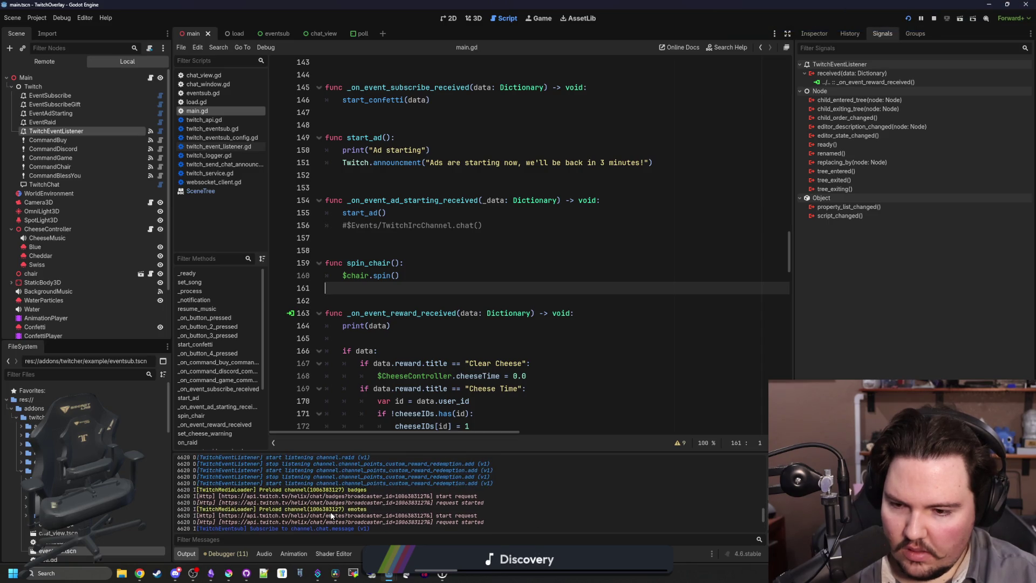
{"action": "scroll", "coordinate": [333, 516], "scroll_direction": "up", "scroll_amount": 2}
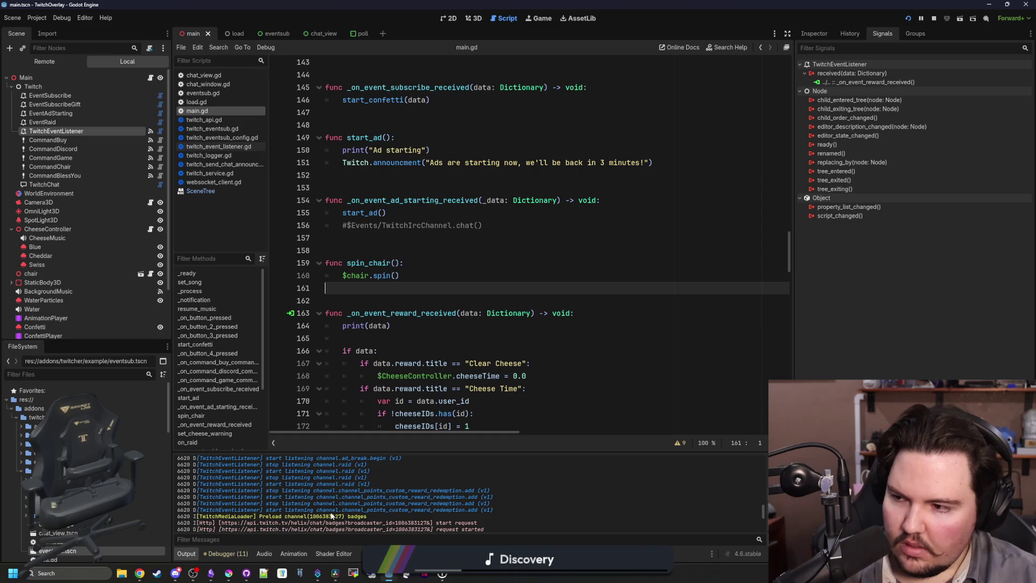
{"action": "scroll", "coordinate": [332, 516], "scroll_direction": "down", "scroll_amount": 3}
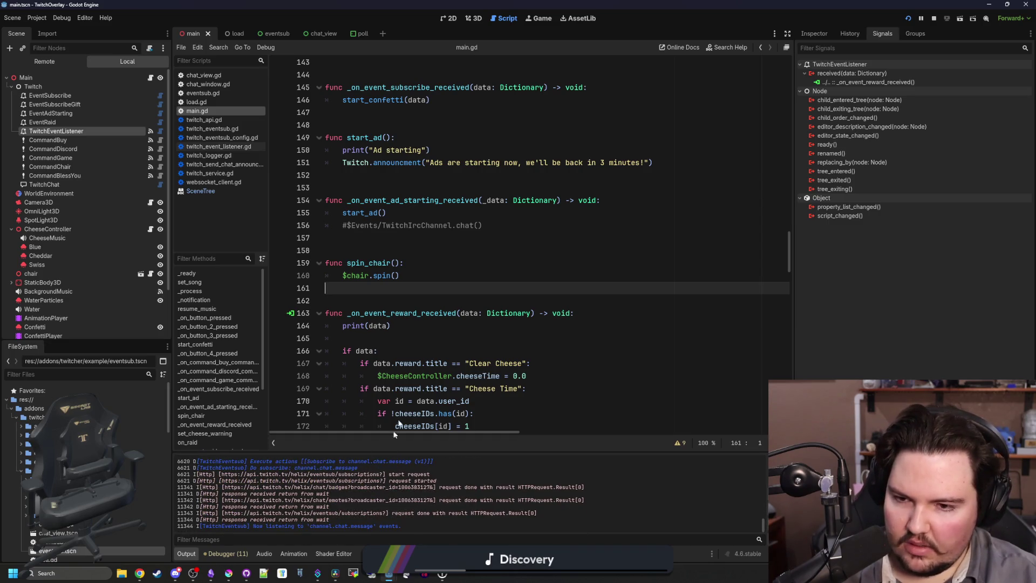
{"action": "left_click", "coordinate": [381, 299]}
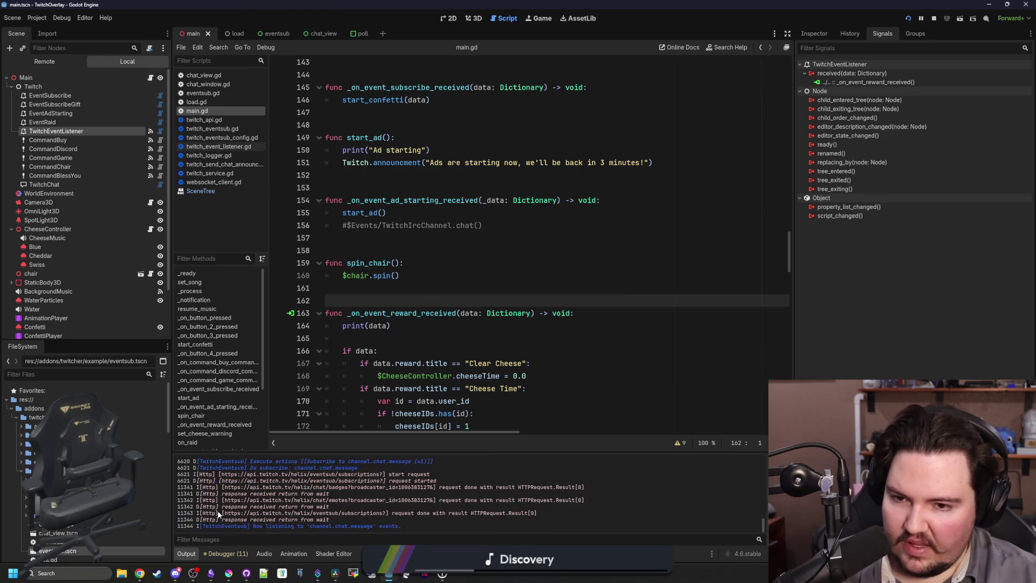
{"action": "left_click", "coordinate": [453, 249]}
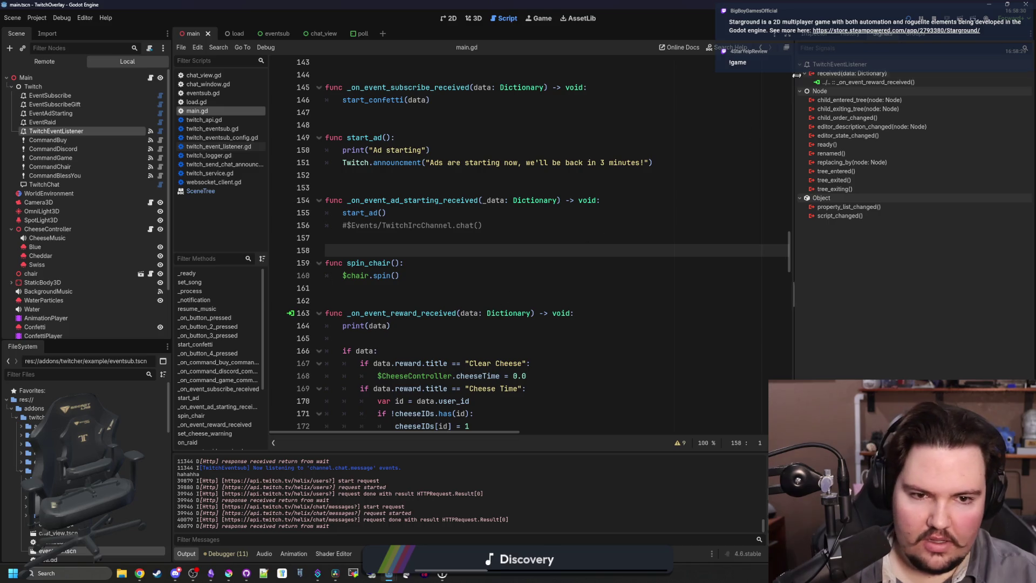
{"action": "left_click", "coordinate": [815, 36]}
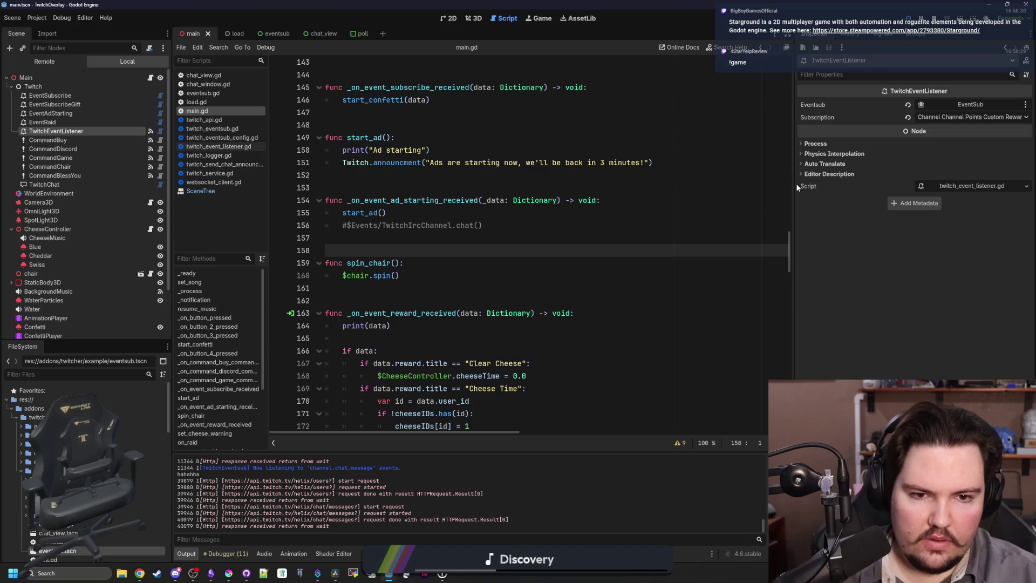
Step: Revert the TwitchEventListener's Eventsub property to unlinked and save
{"action": "left_click_drag", "start_coordinate": [795, 184], "coordinate": [728, 183]}
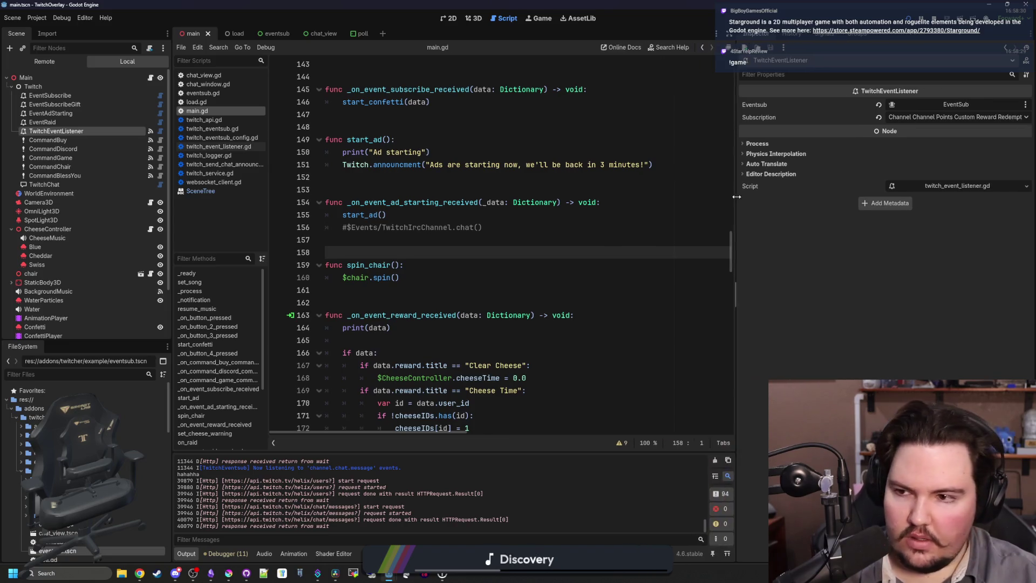
{"action": "left_click", "coordinate": [59, 140]}
{"action": "left_click", "coordinate": [67, 133]}
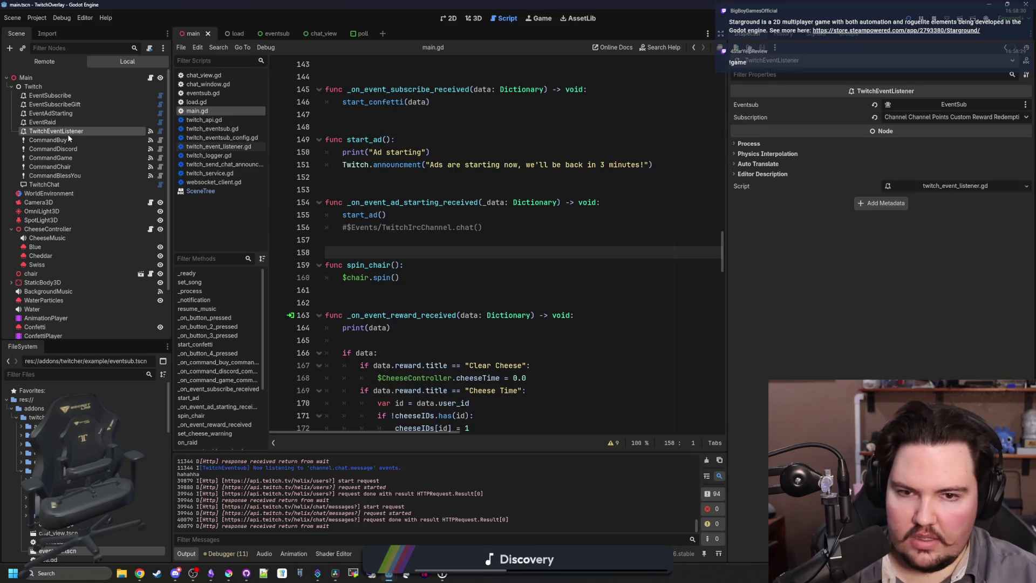
{"action": "left_click", "coordinate": [874, 105]}
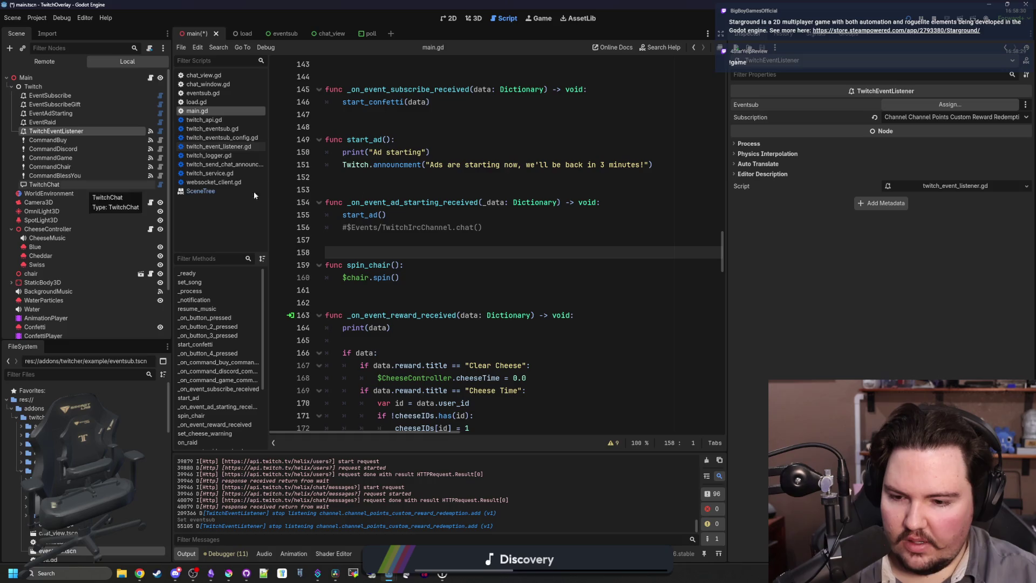
{"action": "left_click", "coordinate": [550, 228]}
{"action": "key", "text": "ctrl+s"}
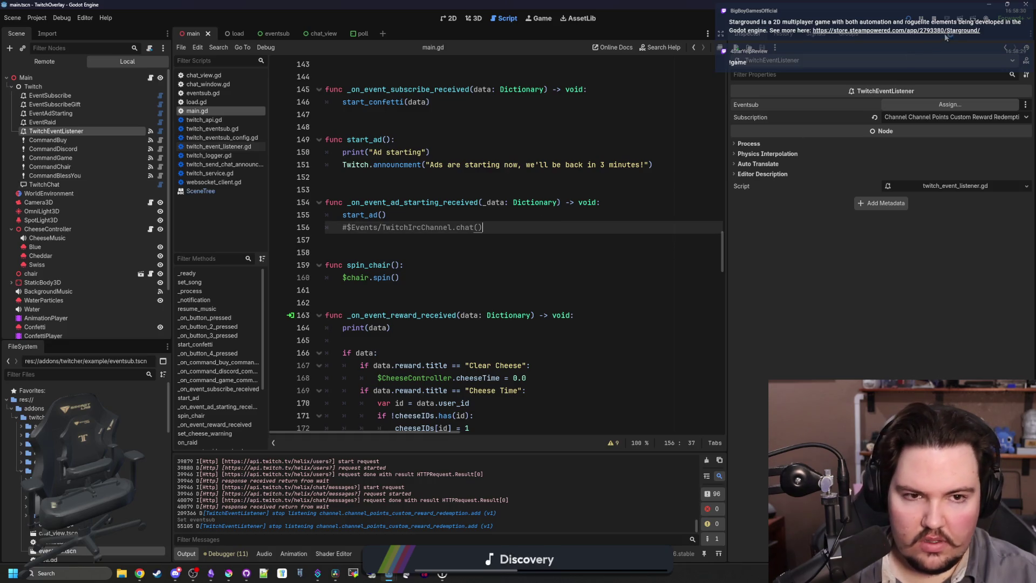
Step: Clear the Eventsub link on EventRaid, EventAdStarting, EventSubscribeGift and EventSubscribe
{"action": "left_click", "coordinate": [96, 109]}
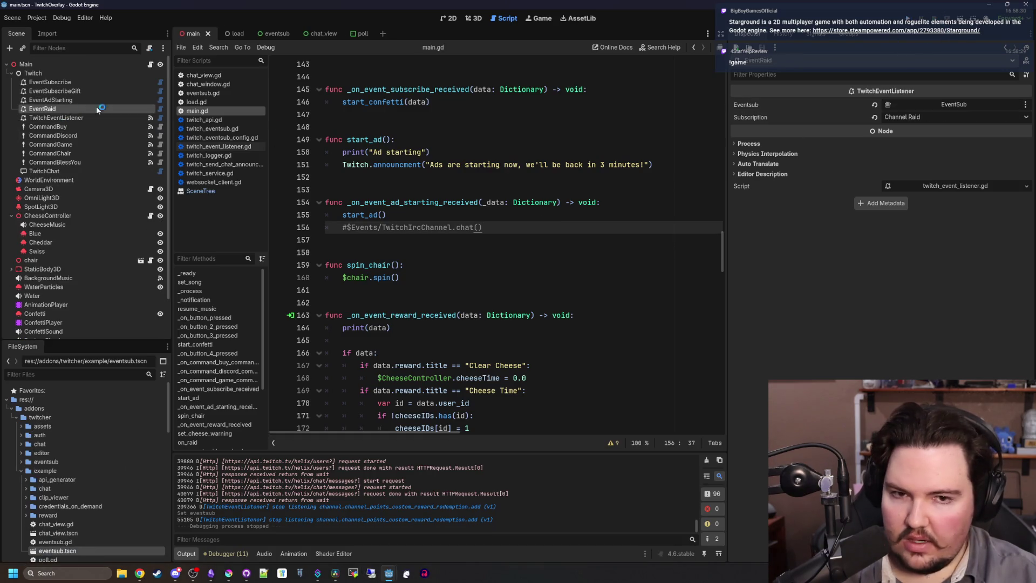
{"action": "left_click", "coordinate": [875, 104]}
{"action": "left_click", "coordinate": [73, 100]}
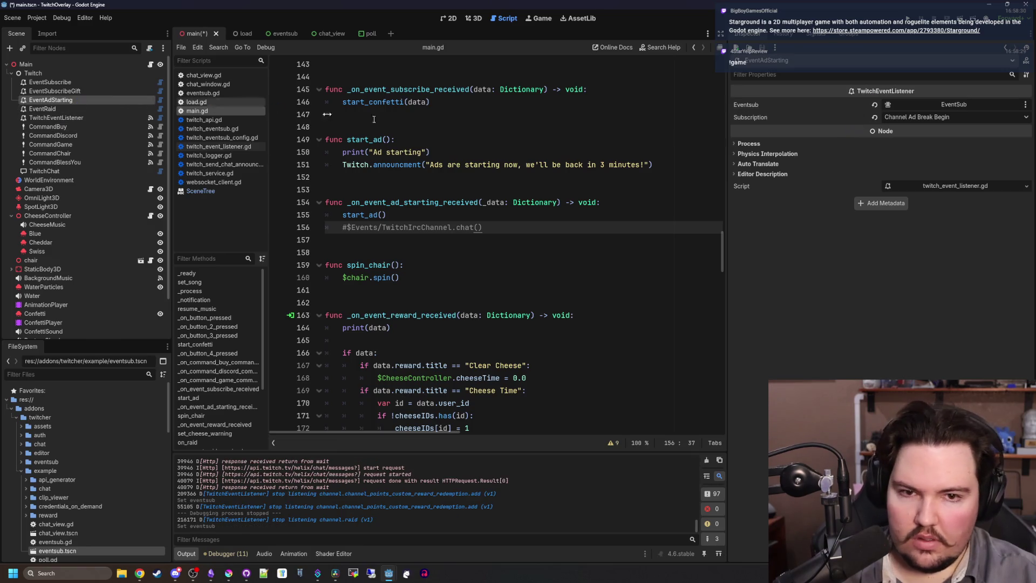
{"action": "left_click", "coordinate": [875, 104]}
{"action": "left_click", "coordinate": [54, 91]}
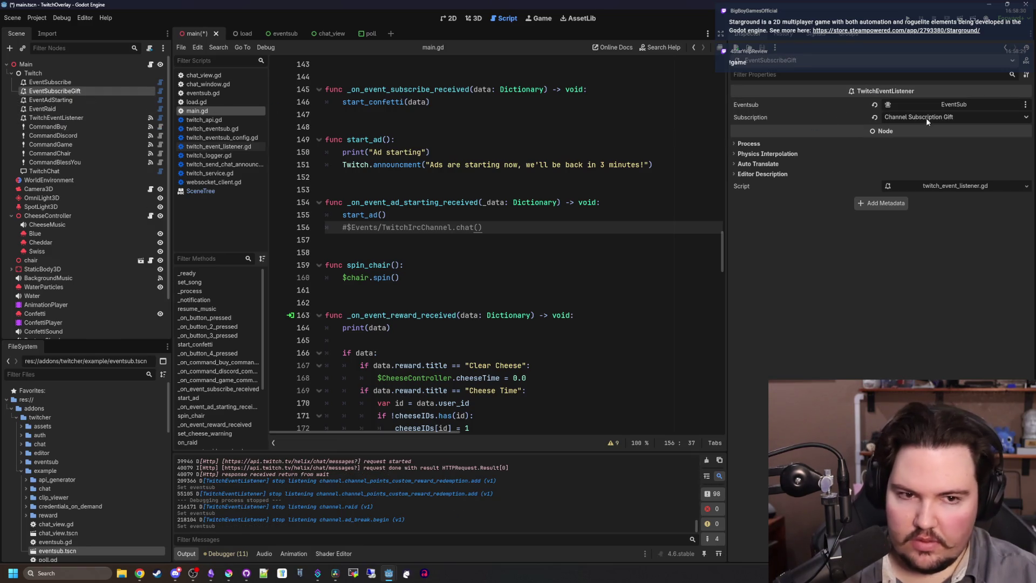
{"action": "left_click", "coordinate": [875, 104]}
{"action": "left_click", "coordinate": [50, 81]}
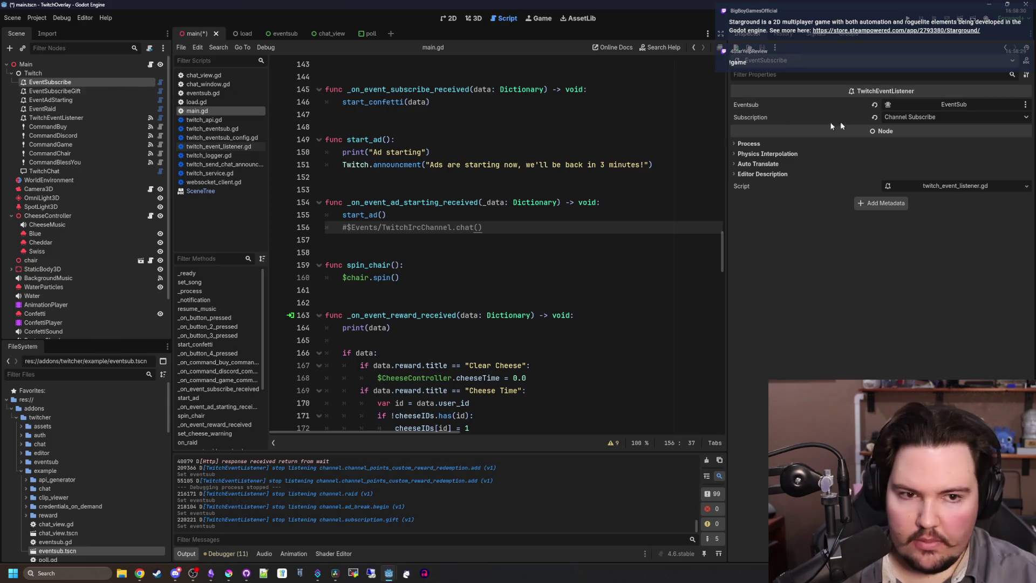
{"action": "left_click", "coordinate": [875, 105]}
Step: Look over the CommandChair and CommandDiscord nodes, then relaunch the overlay
{"action": "left_click", "coordinate": [96, 152]}
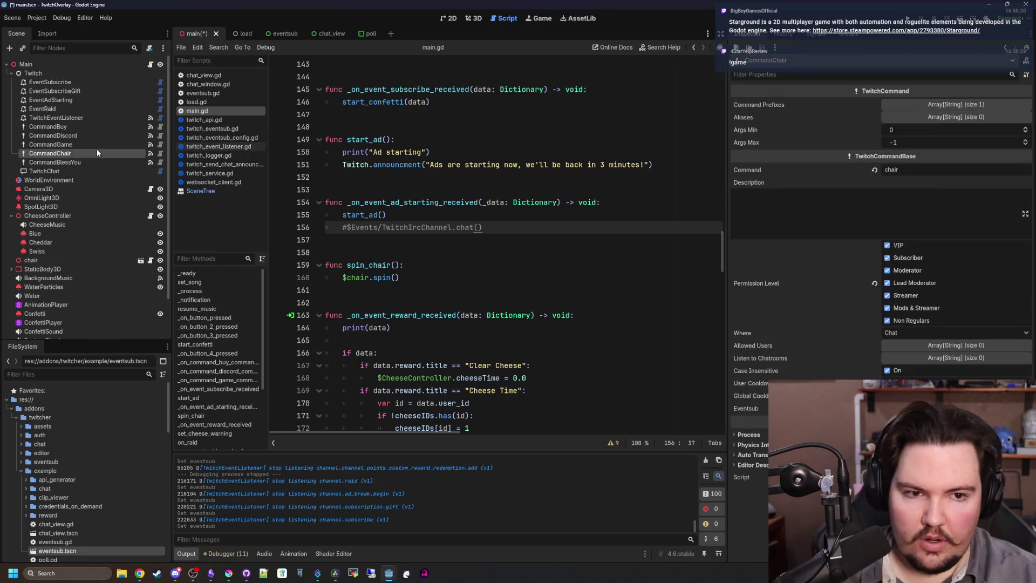
{"action": "left_click", "coordinate": [105, 135]}
{"action": "left_click", "coordinate": [389, 215]}
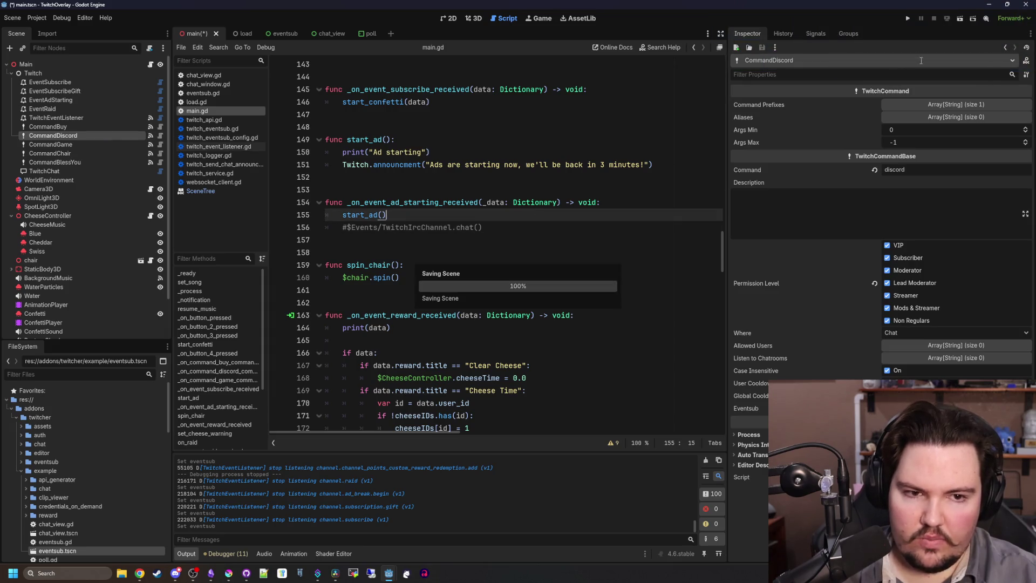
{"action": "left_click", "coordinate": [909, 18]}
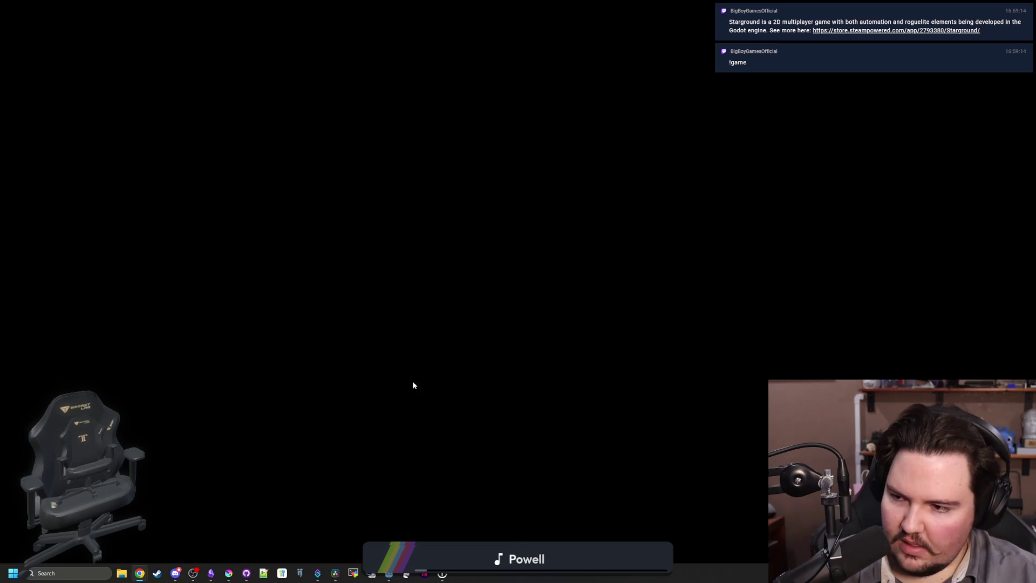
Step: Switch from the relaunched overlay back to the Godot editor window via the taskbar preview
{"action": "mouse_move", "coordinate": [388, 573]}
{"action": "left_click", "coordinate": [440, 538]}
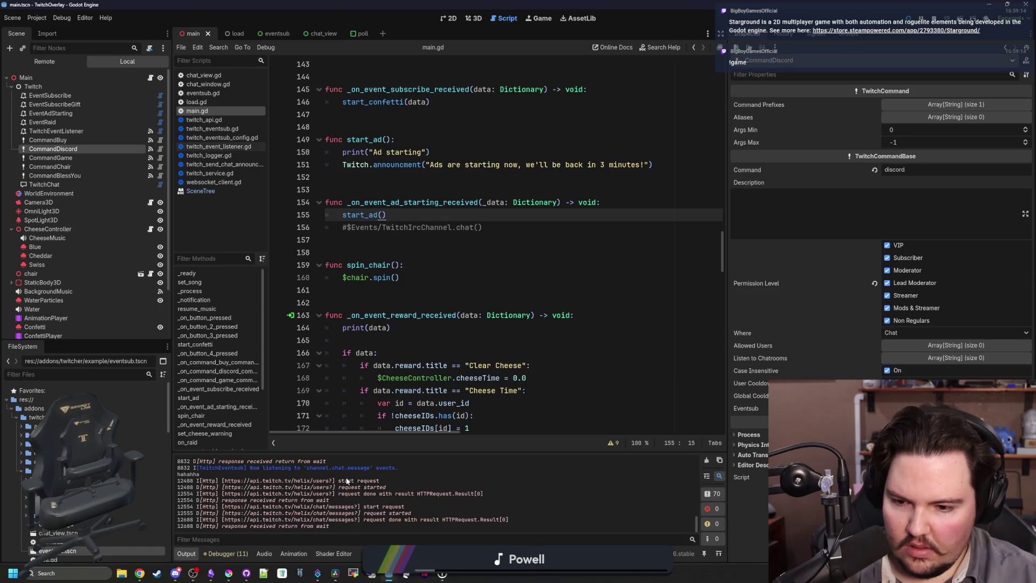
Step: Read through the Output log's chat message entries, including the word 'ahaha'
{"action": "left_click_drag", "start_coordinate": [338, 507], "coordinate": [411, 523]}
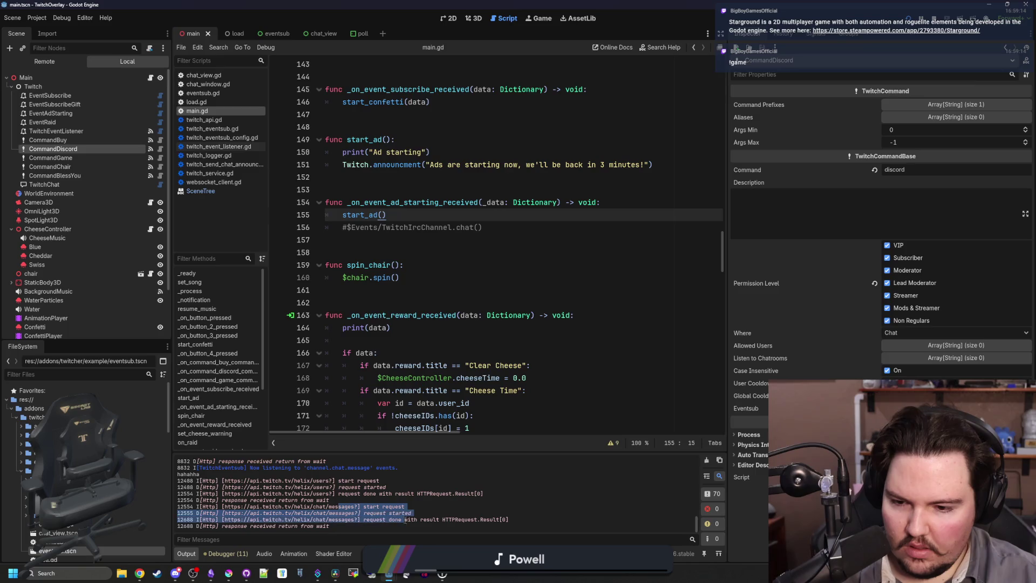
{"action": "left_click", "coordinate": [370, 509]}
{"action": "scroll", "coordinate": [352, 506], "scroll_direction": "up", "scroll_amount": 1}
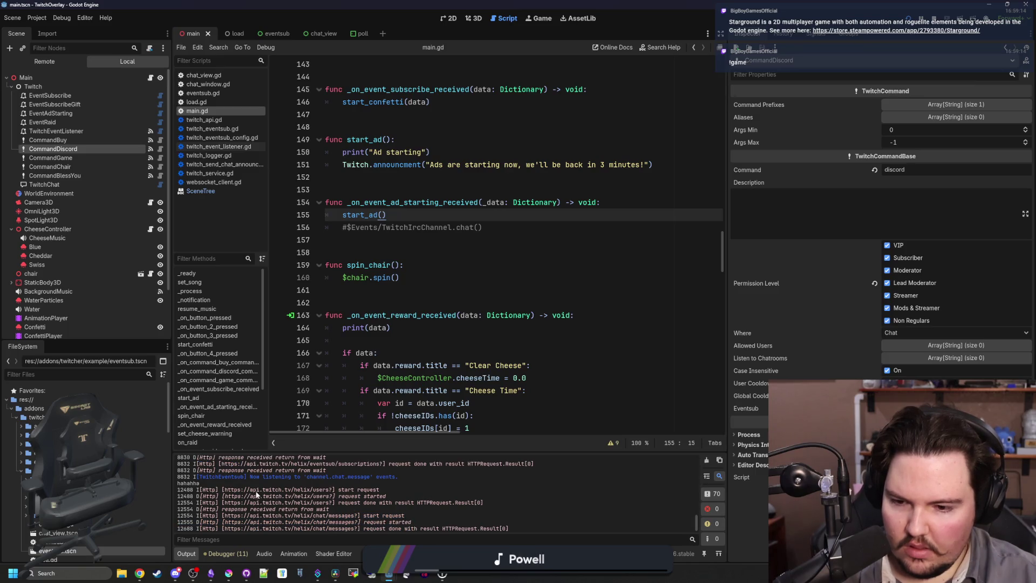
{"action": "left_click_drag", "start_coordinate": [208, 484], "coordinate": [181, 483]}
{"action": "left_click", "coordinate": [182, 487]}
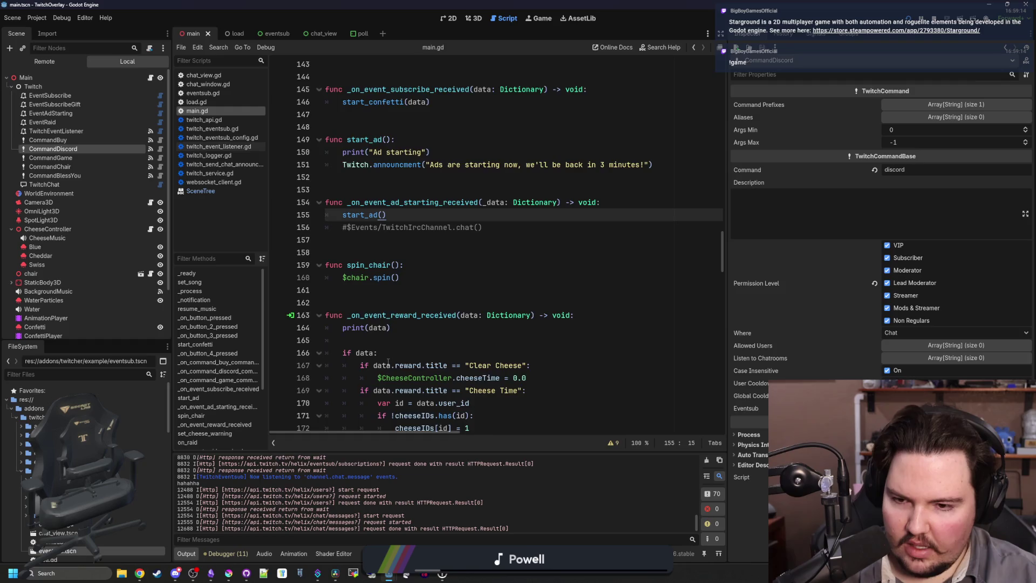
{"action": "scroll", "coordinate": [389, 382], "scroll_direction": "down", "scroll_amount": 5}
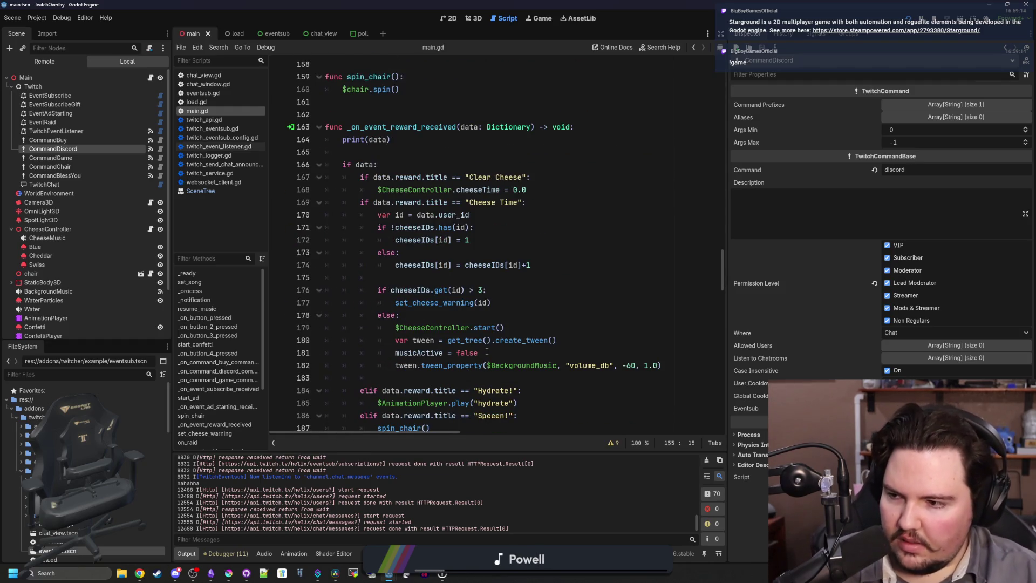
{"action": "left_click", "coordinate": [547, 318]}
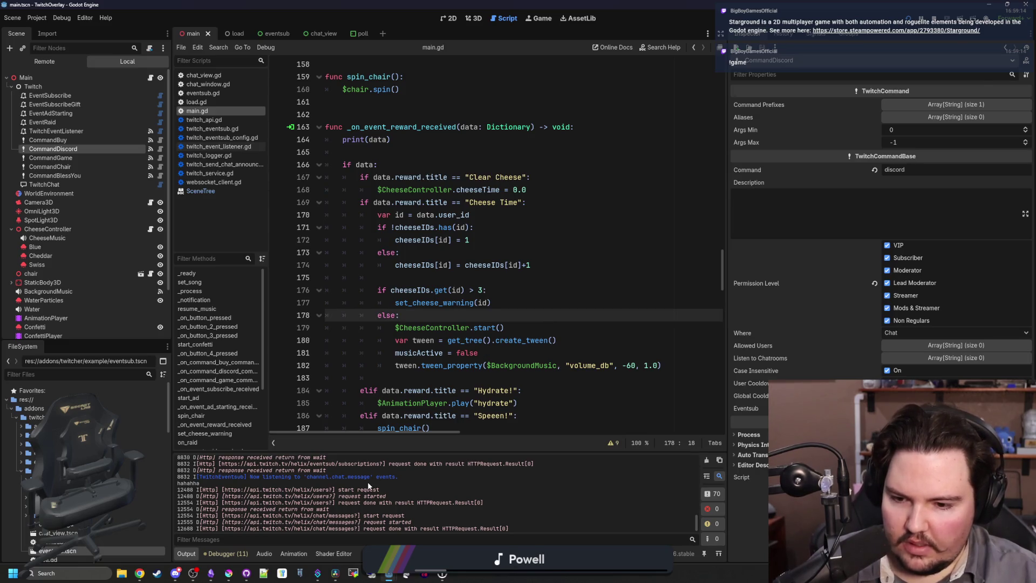
{"action": "scroll", "coordinate": [368, 484], "scroll_direction": "up", "scroll_amount": 3}
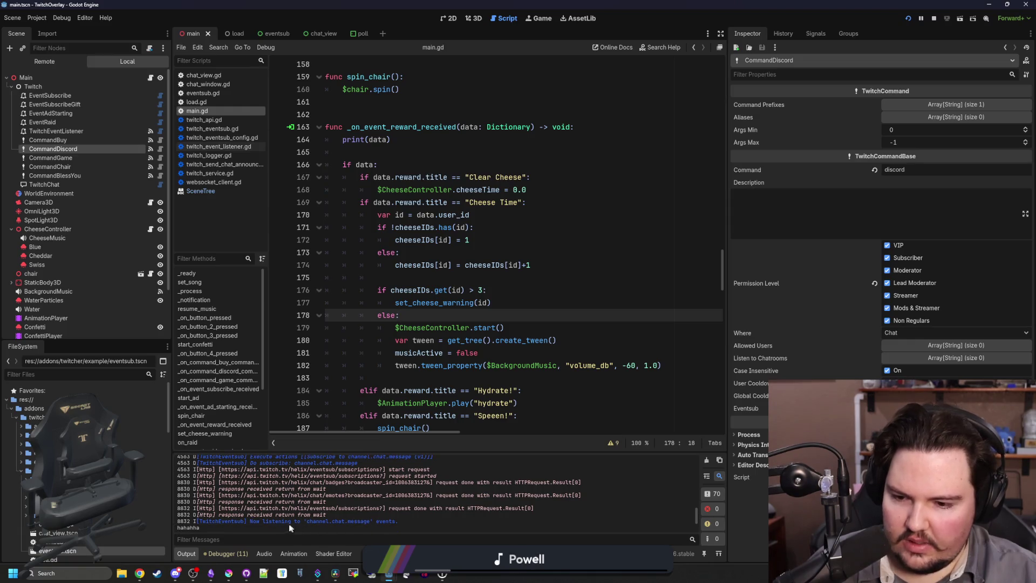
{"action": "scroll", "coordinate": [381, 515], "scroll_direction": "up", "scroll_amount": 2}
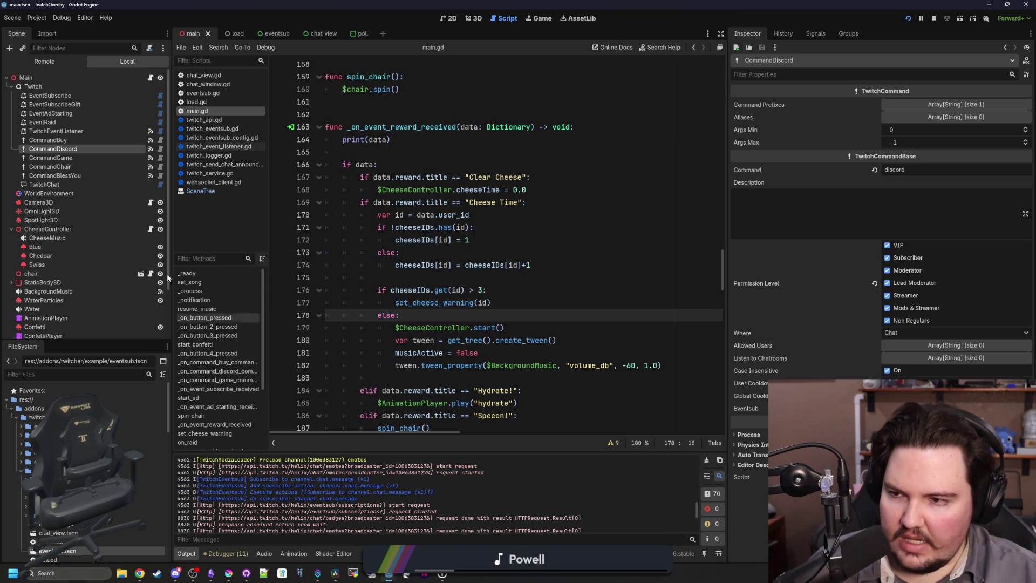
Step: Check the TwitchChat node's Subscribe on Ready property tooltip in the Inspector
{"action": "left_click", "coordinate": [54, 176]}
{"action": "left_click", "coordinate": [51, 185]}
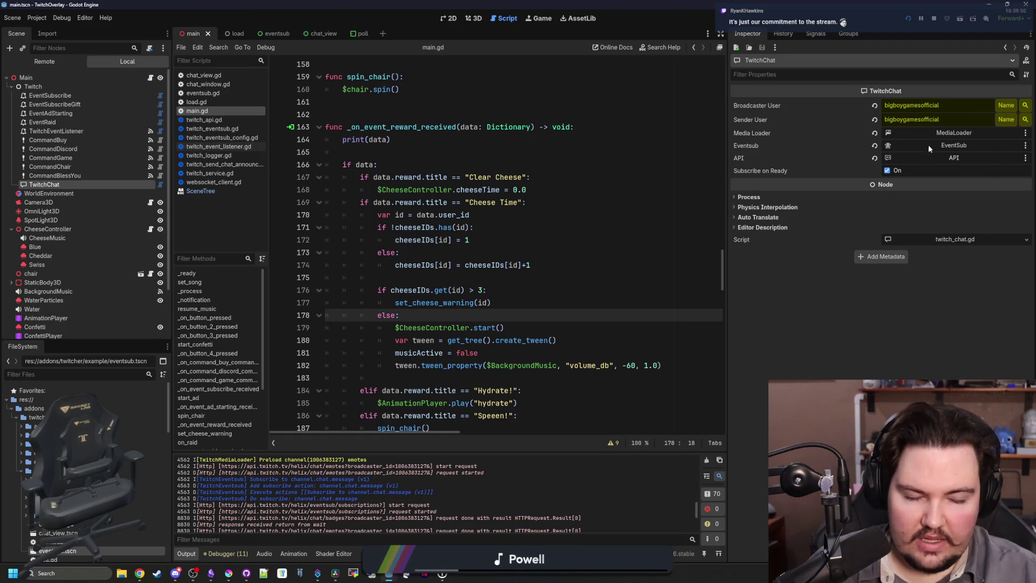
{"action": "mouse_move", "coordinate": [784, 171]}
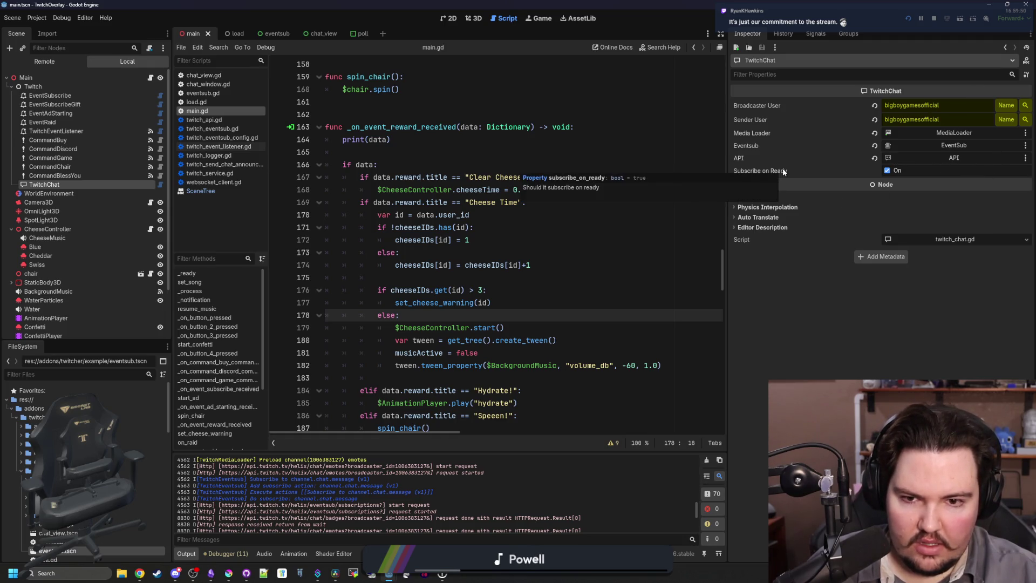
{"action": "left_click", "coordinate": [67, 87]}
Step: Inspect Main's Subs array, expanding the first and fifth Channel Chat Message configs
{"action": "left_click", "coordinate": [54, 95]}
{"action": "left_click", "coordinate": [59, 85]}
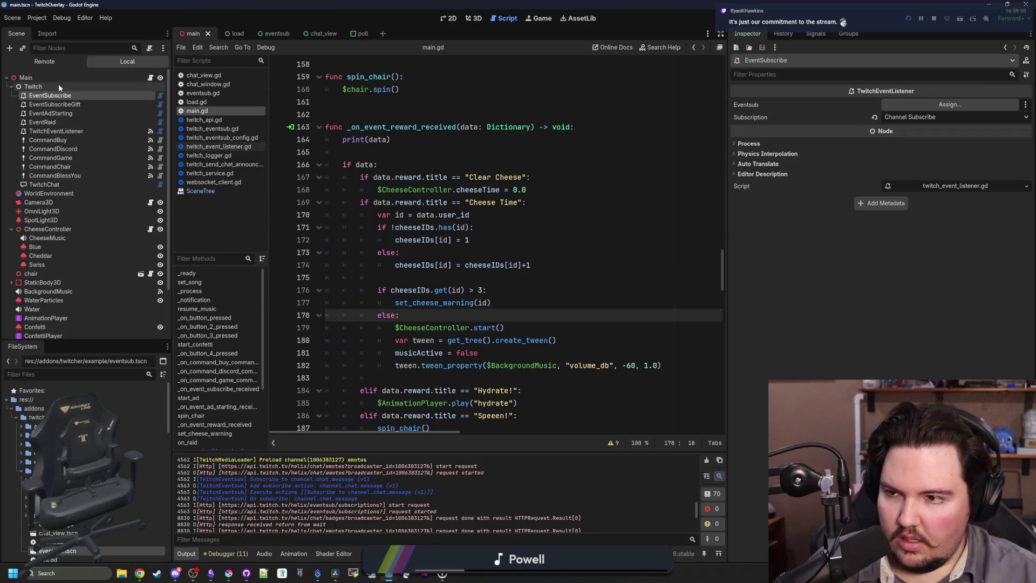
{"action": "left_click", "coordinate": [60, 96]}
{"action": "left_click", "coordinate": [71, 77]}
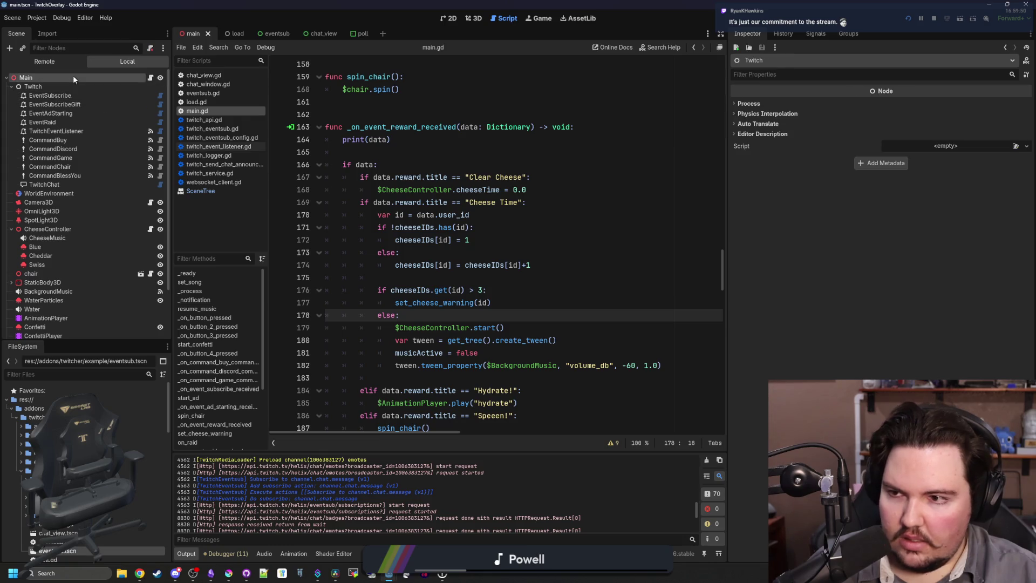
{"action": "left_click", "coordinate": [989, 168]}
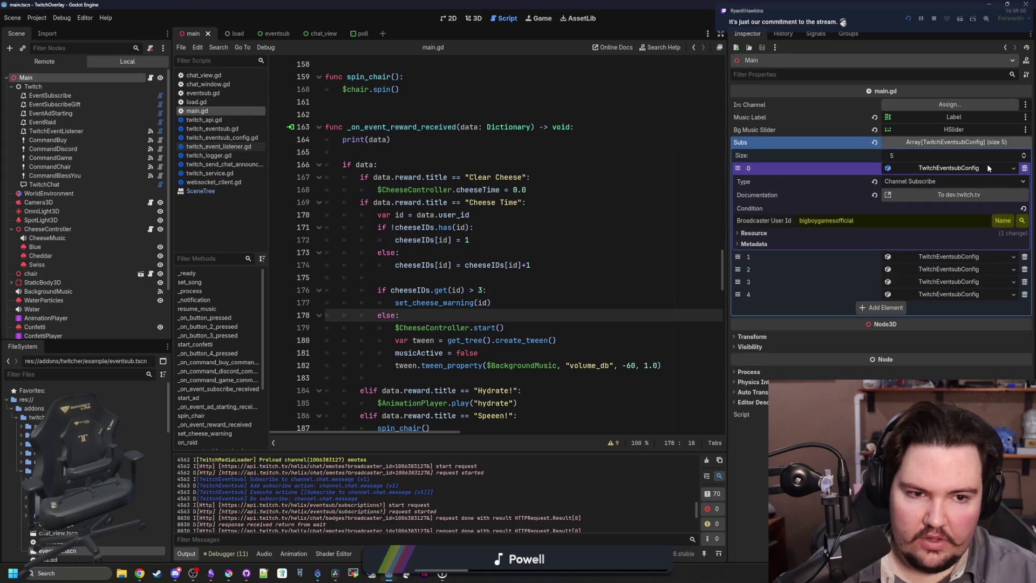
{"action": "left_click", "coordinate": [956, 168]}
{"action": "left_click", "coordinate": [962, 218]}
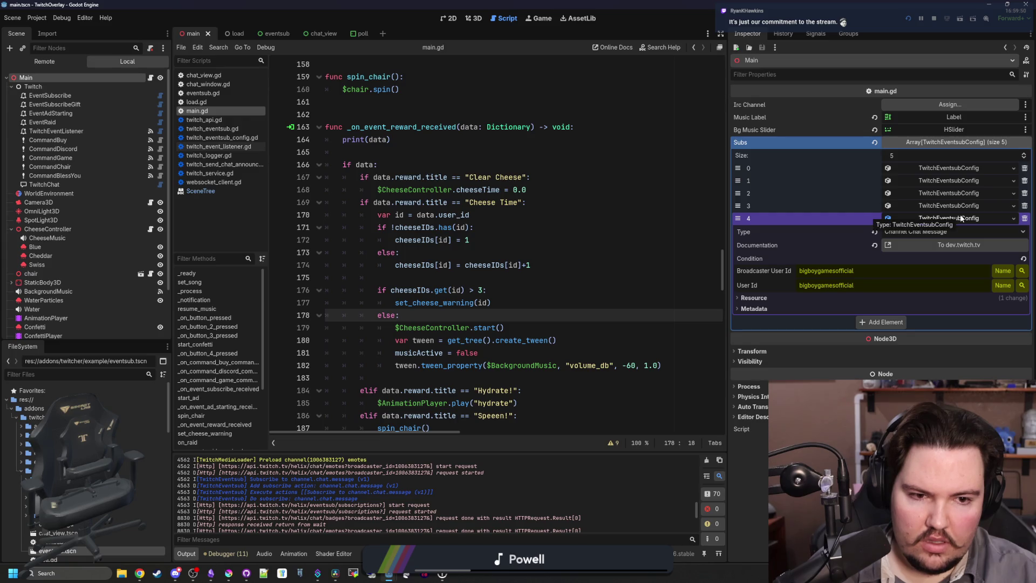
{"action": "left_click", "coordinate": [962, 218]}
Step: Scroll main.gd up to the start of the _ready function
{"action": "scroll", "coordinate": [411, 240], "scroll_direction": "up", "scroll_amount": 7}
{"action": "scroll", "coordinate": [466, 272], "scroll_direction": "up", "scroll_amount": 6}
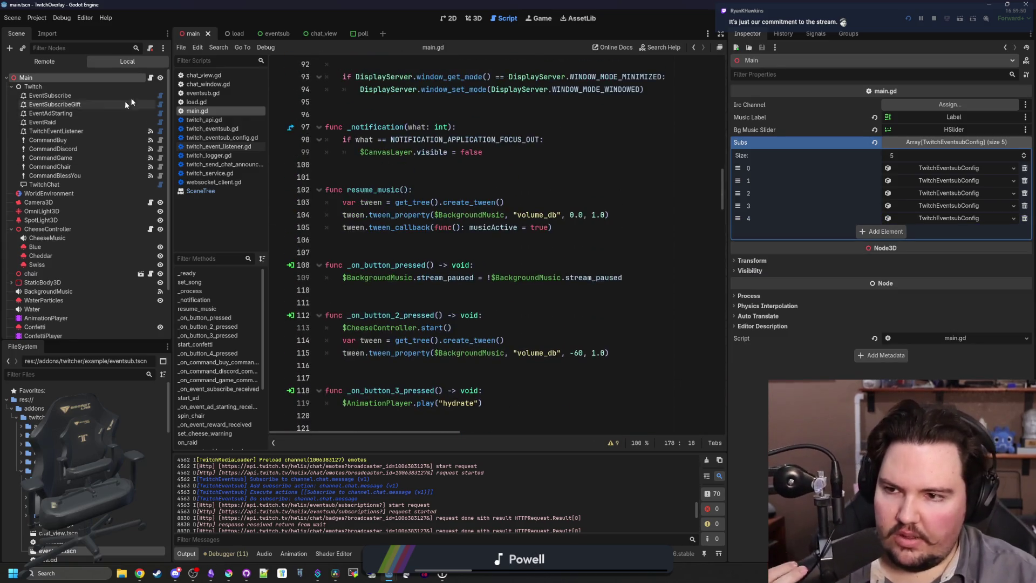
{"action": "scroll", "coordinate": [504, 280], "scroll_direction": "up", "scroll_amount": 20}
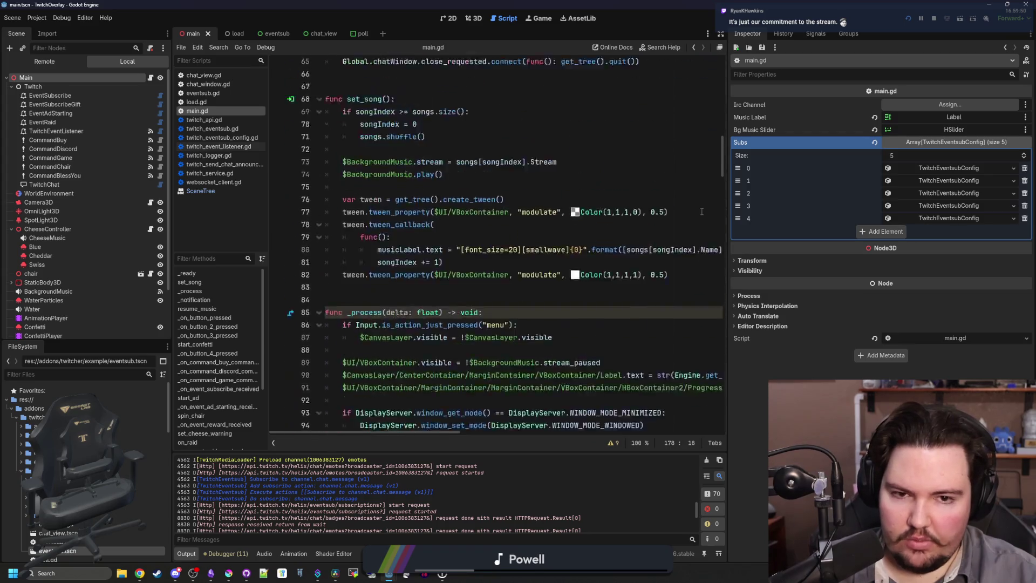
{"action": "scroll", "coordinate": [436, 303], "scroll_direction": "down", "scroll_amount": 3}
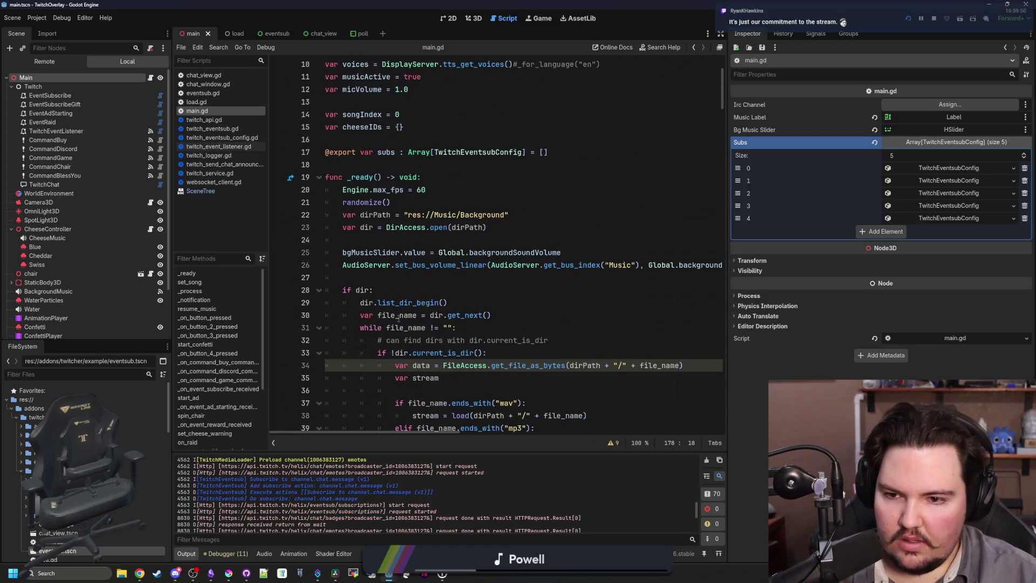
{"action": "left_click", "coordinate": [402, 282]}
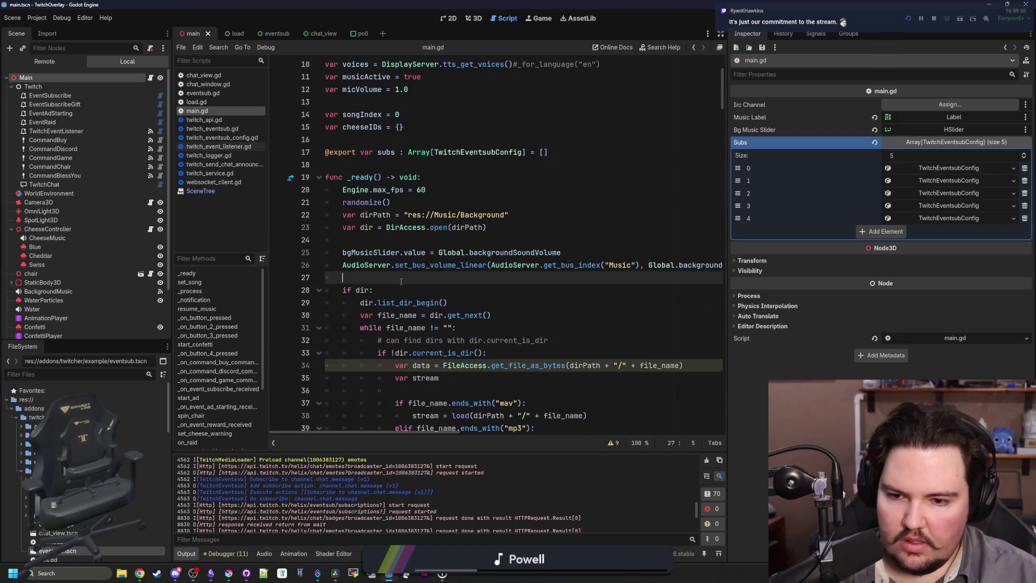
Step: Add a Twitch.eventsub.subscribe() call on a new line after the DirAccess.open line in _ready
{"action": "left_click", "coordinate": [422, 240]}
{"action": "key", "text": "Return"}
{"action": "key", "text": "Return"}
{"action": "key", "text": "Up"}
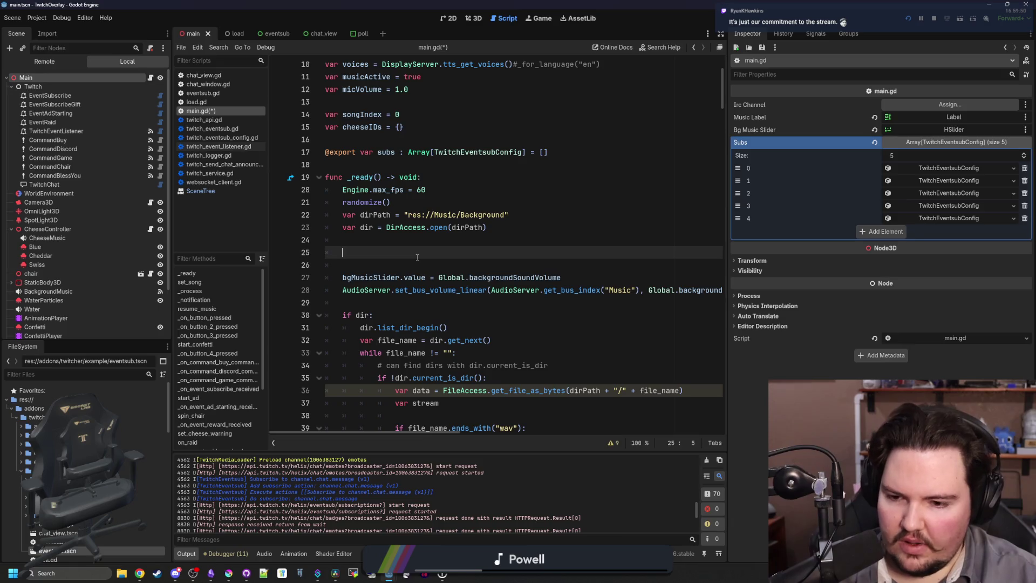
{"action": "type", "text": "Twitch.event"}
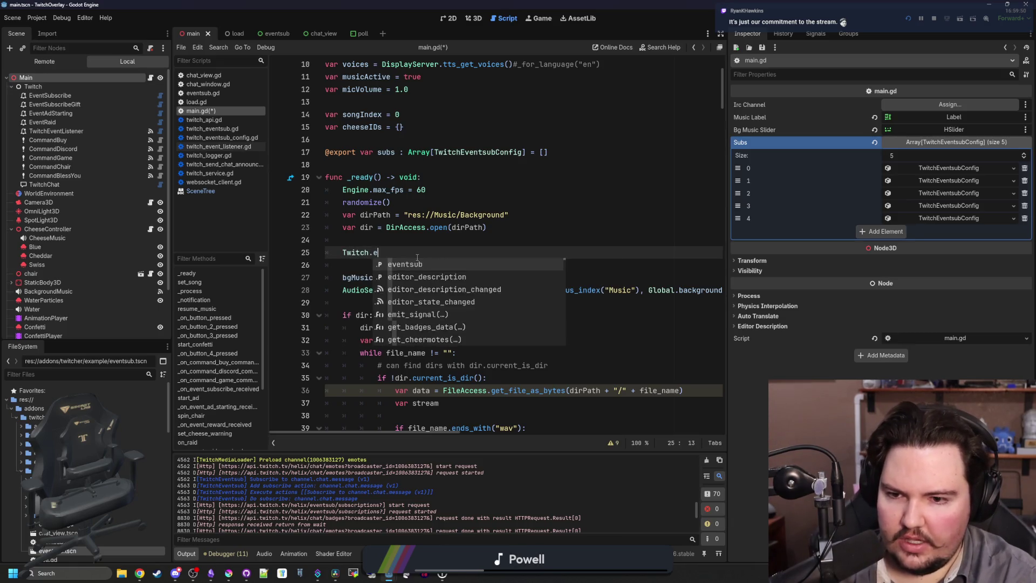
{"action": "type", "text": "sub.sub"}
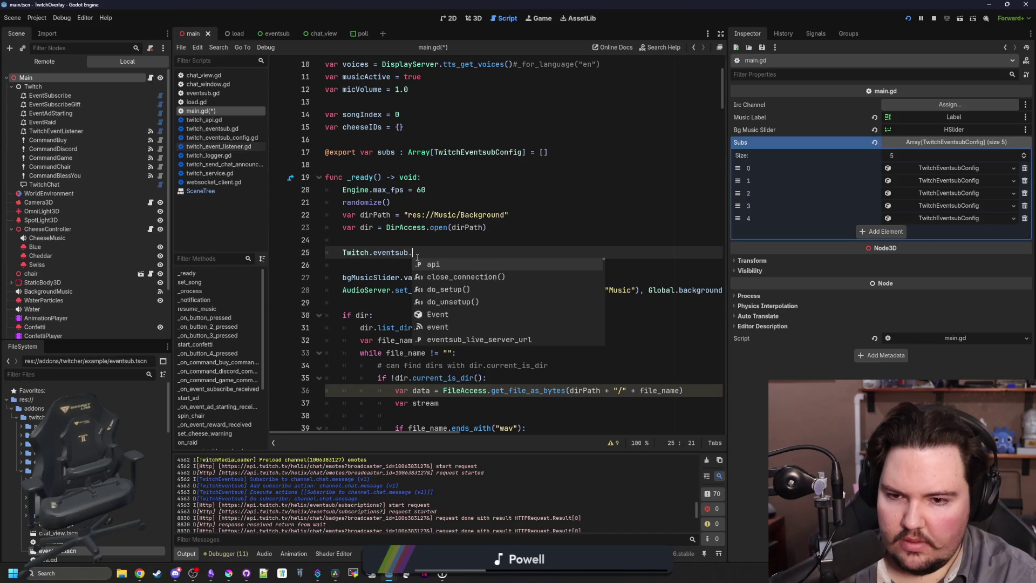
{"action": "key", "text": "Return"}
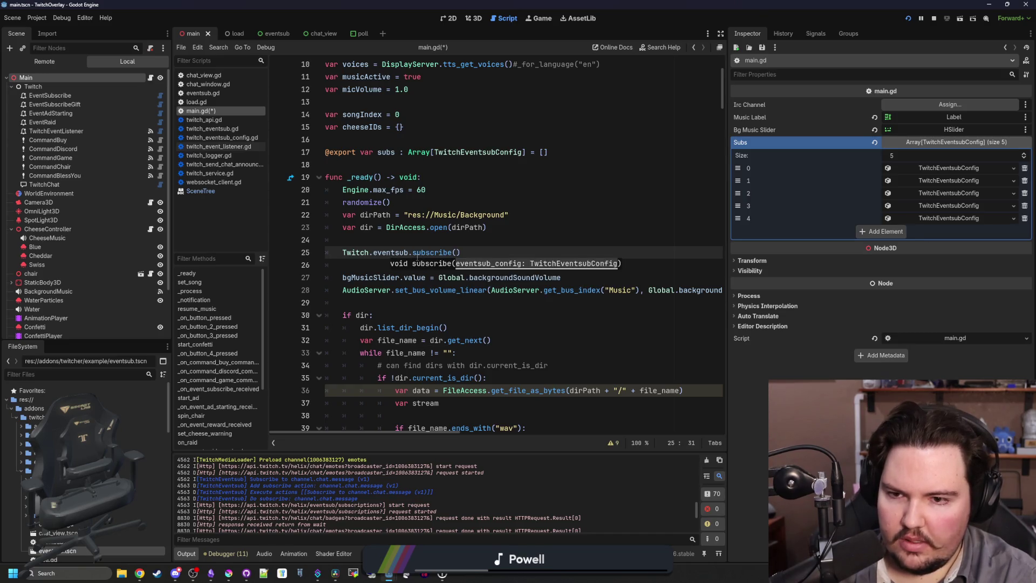
Step: Wrap the call in 'for i in subs:' and pass i as the subscribe argument
{"action": "key", "text": "ctrl+shift+Return"}
{"action": "type", "text": "for i in su"}
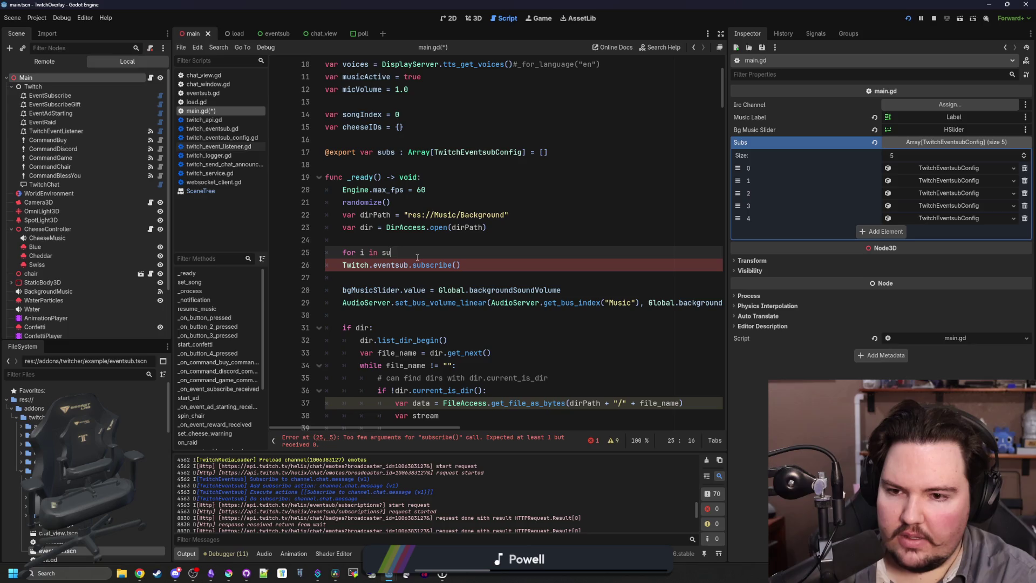
{"action": "type", "text": "bs:"}
{"action": "key", "text": "Down"}
{"action": "key", "text": "Home"}
{"action": "key", "text": "Tab"}
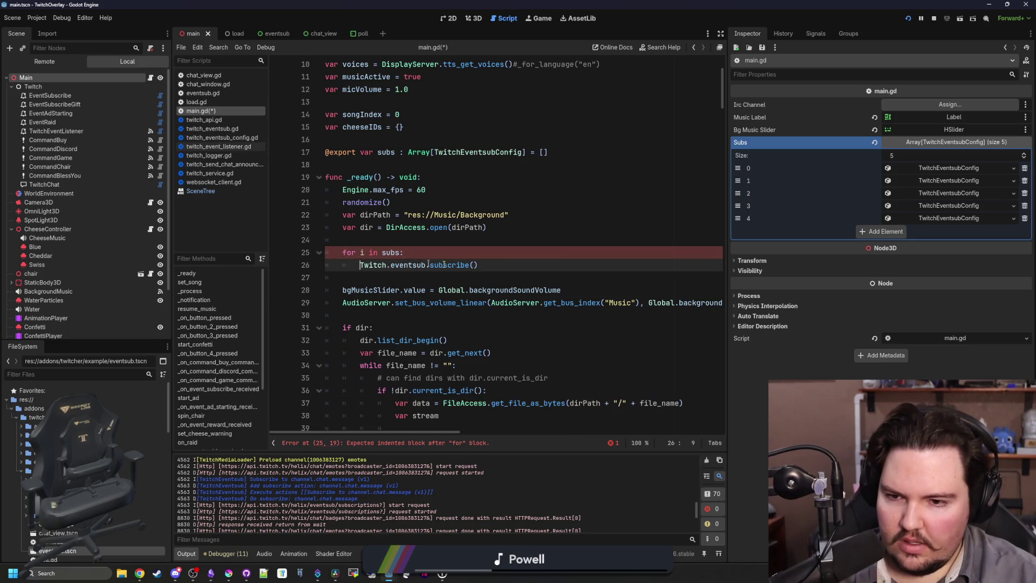
{"action": "left_click", "coordinate": [471, 264]}
{"action": "key", "text": "Right"}
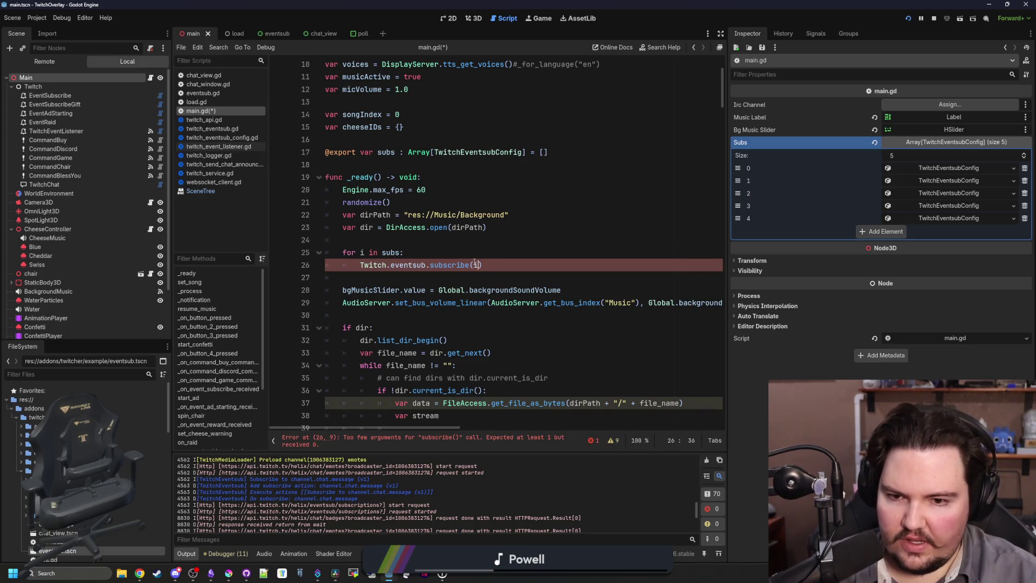
{"action": "type", "text": "i"}
Step: Save main.gd and select the TwitchChat node in the Scene tree
{"action": "key", "text": "Up"}
{"action": "left_click", "coordinate": [431, 242]}
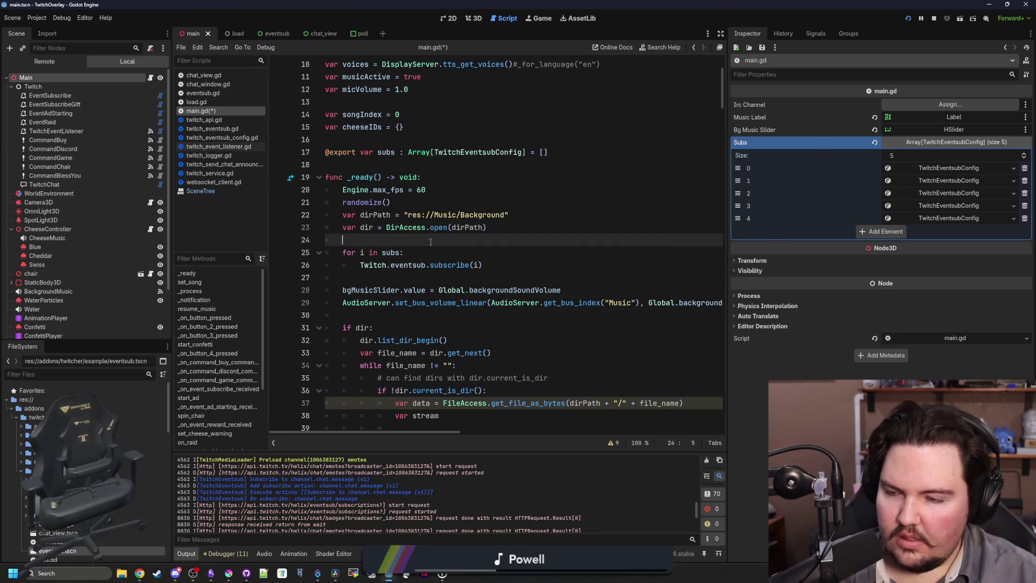
{"action": "key", "text": "ctrl+s"}
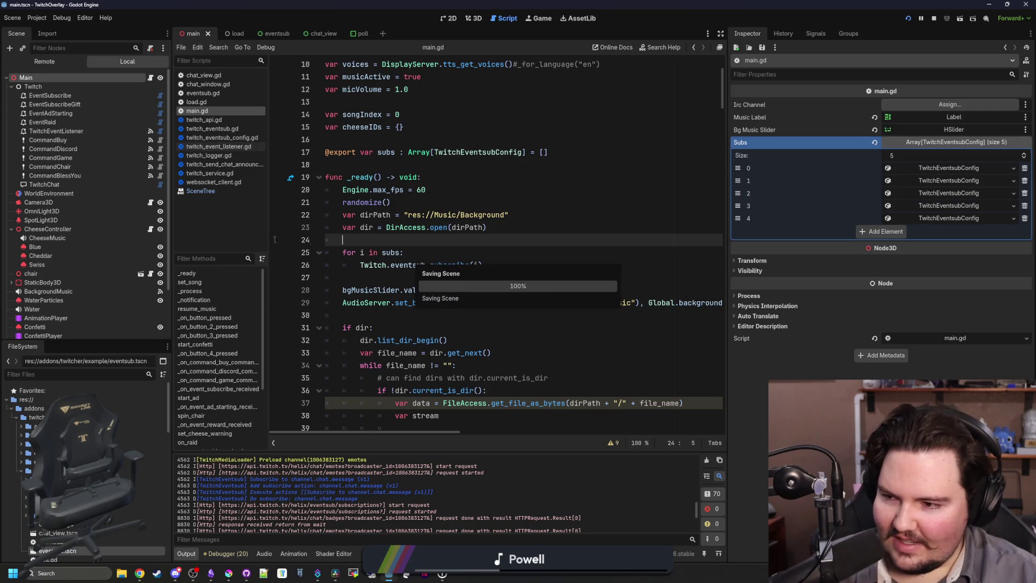
{"action": "double_click", "coordinate": [74, 184]}
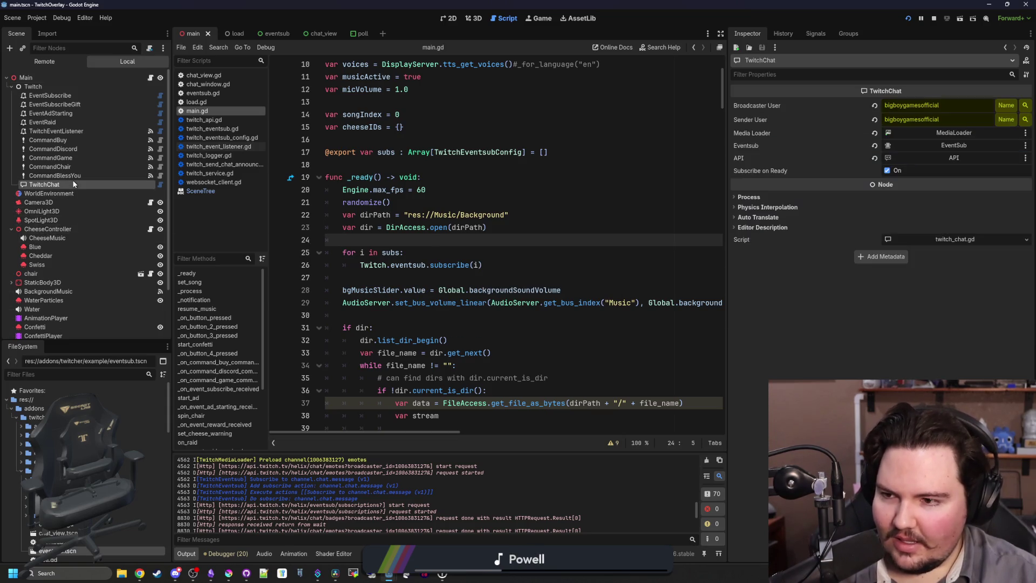
Step: Inspect the CommandBlessYou node and save the scene
{"action": "left_click", "coordinate": [76, 177]}
{"action": "left_click", "coordinate": [440, 265]}
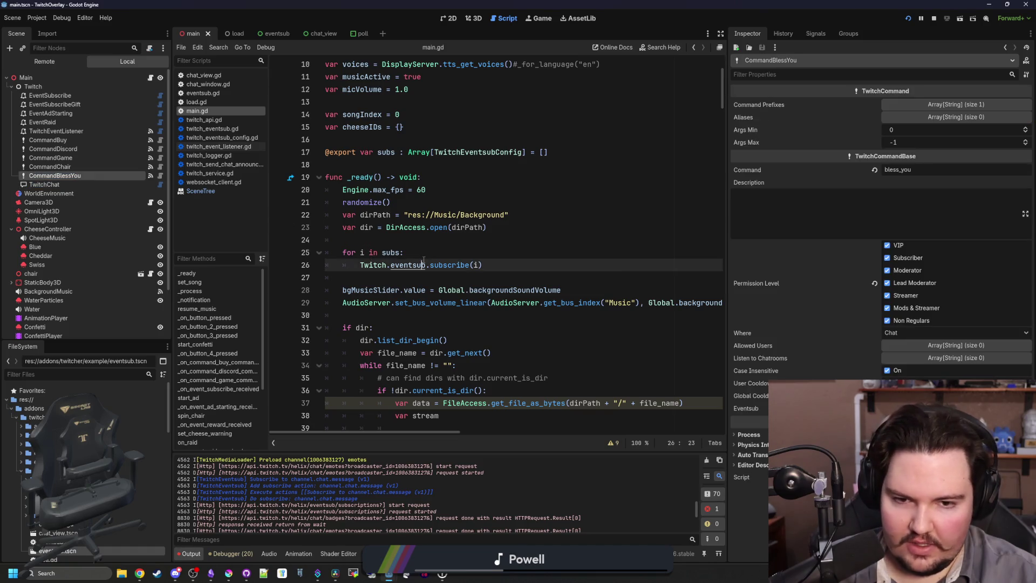
{"action": "key", "text": "ctrl+s"}
Step: Check the TwitchEventListener node, then launch the overlay project to test the subscription loop
{"action": "left_click", "coordinate": [444, 248]}
{"action": "left_click", "coordinate": [83, 130]}
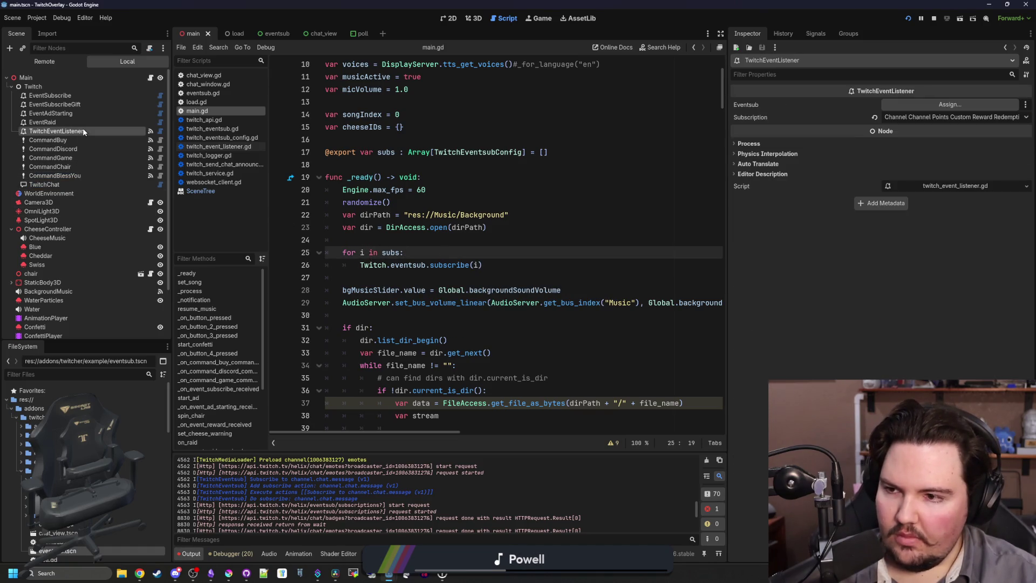
{"action": "left_click", "coordinate": [377, 239]}
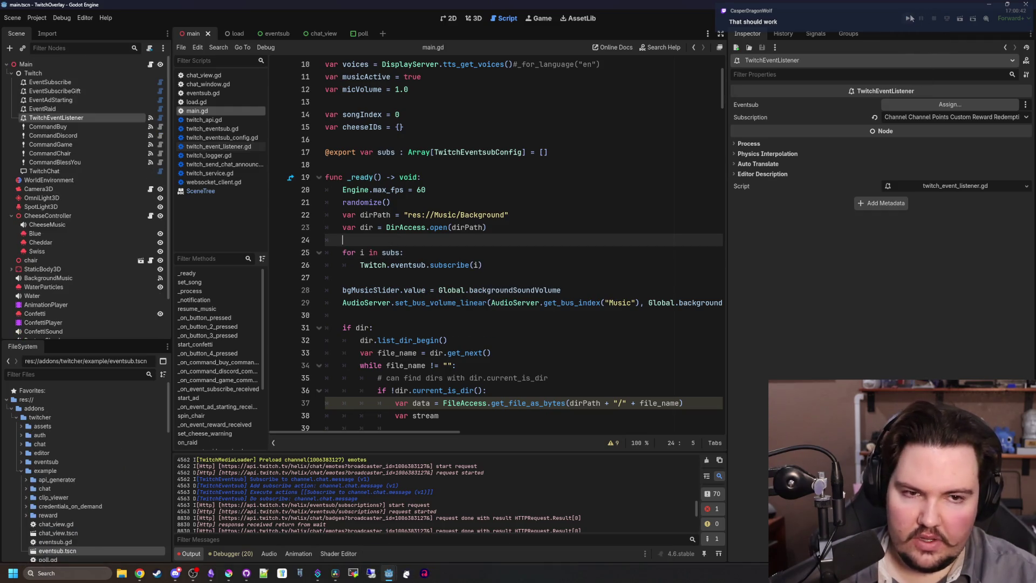
{"action": "left_click", "coordinate": [911, 18]}
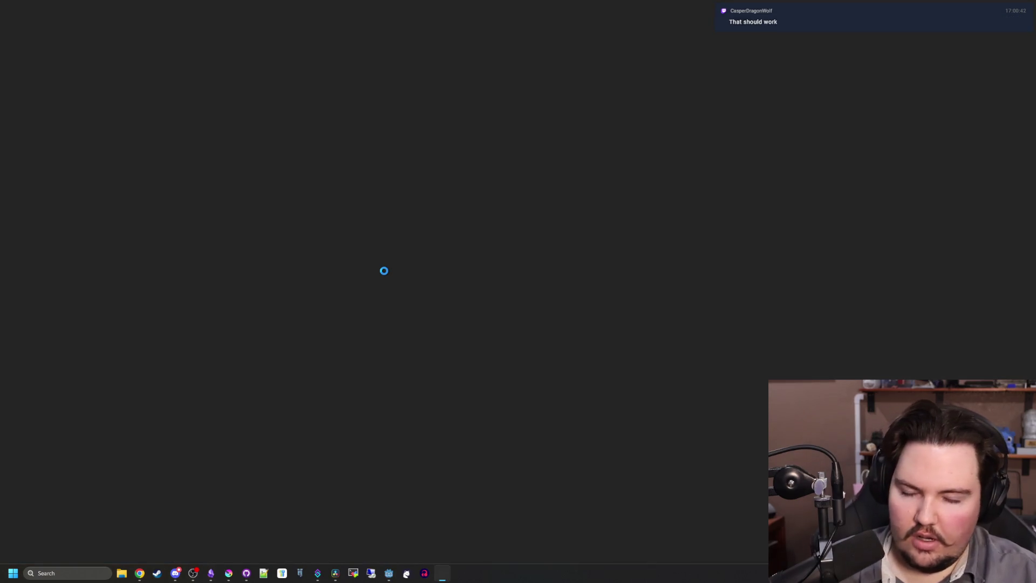
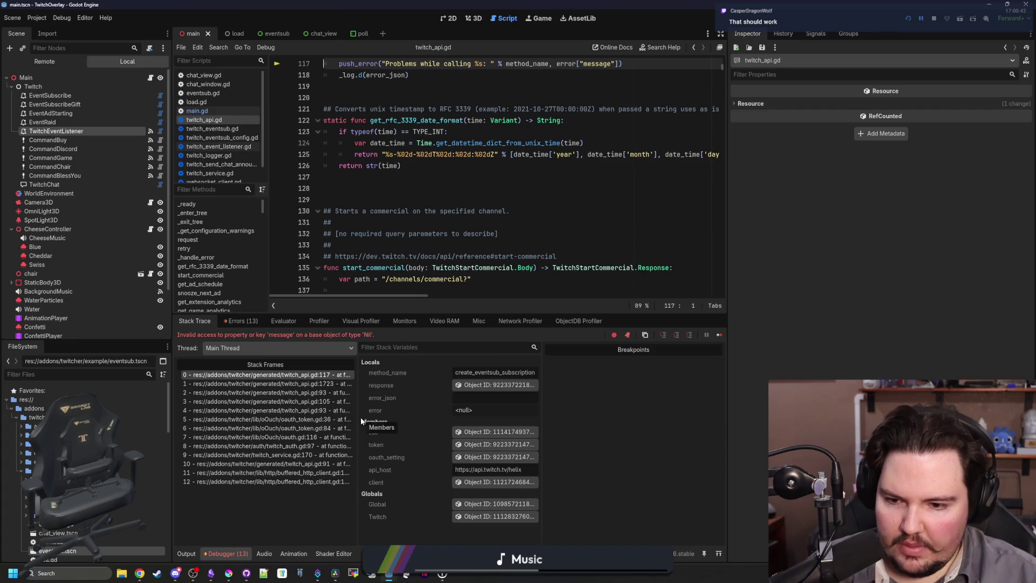
Step: Widen the debugger's stack frames, then follow main.gd's subscribe call to its definition
{"action": "left_click_drag", "start_coordinate": [358, 416], "coordinate": [525, 426]}
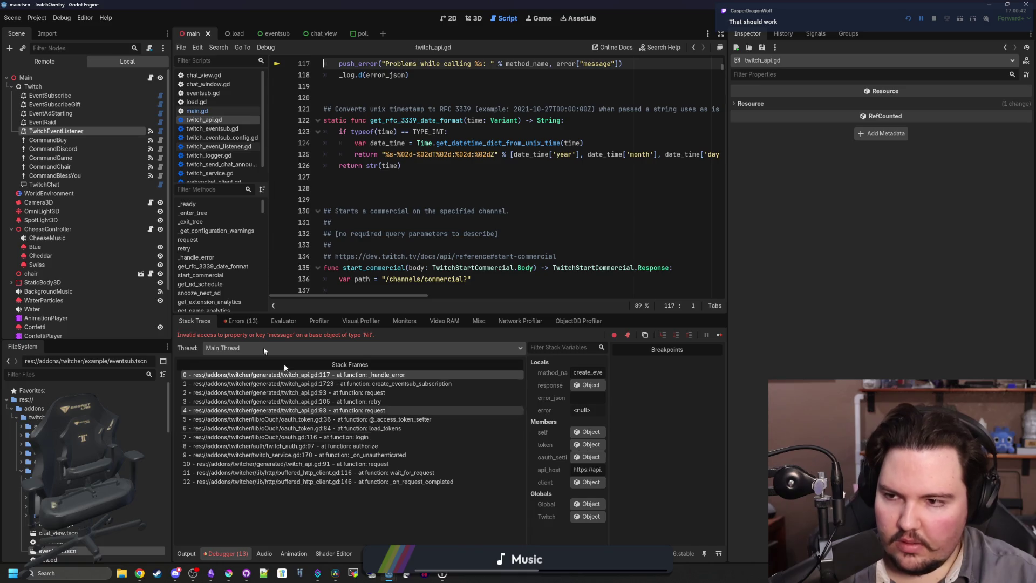
{"action": "left_click", "coordinate": [150, 78]}
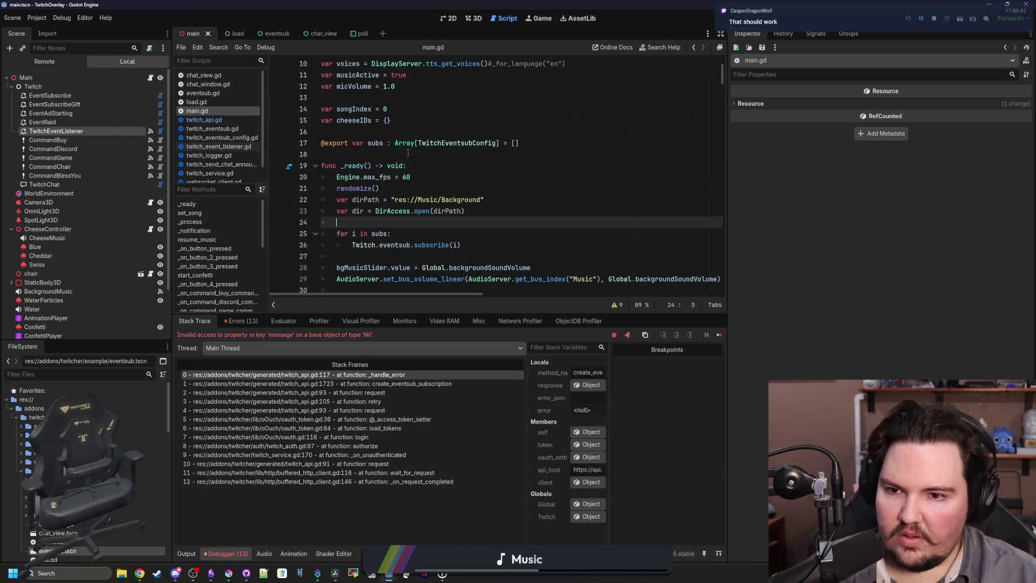
{"action": "key", "text": "Up"}
{"action": "key", "text": "Up"}
{"action": "key", "text": "Up"}
{"action": "left_click", "coordinate": [379, 189]}
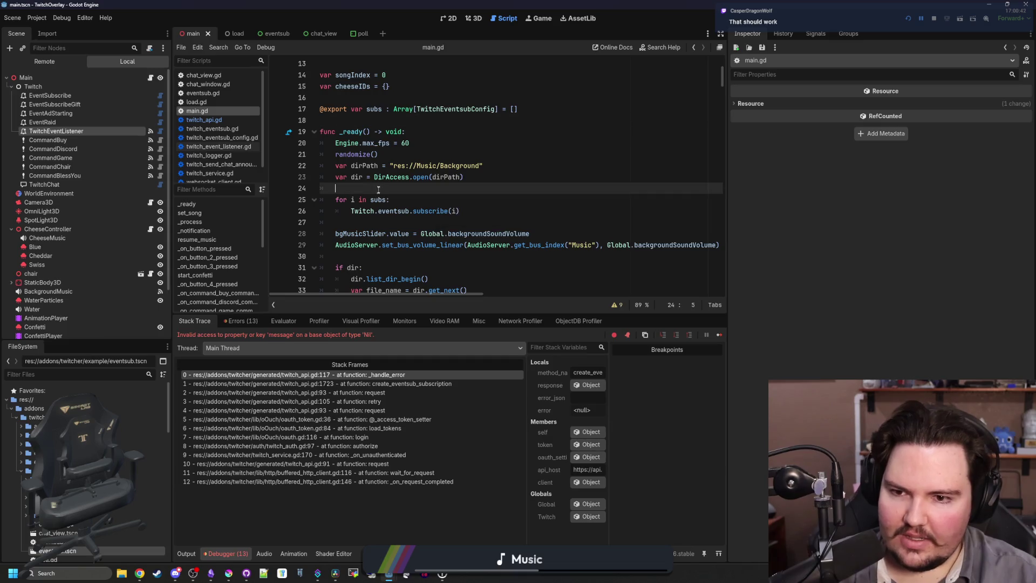
{"action": "left_click", "coordinate": [431, 211], "text": "ctrl"}
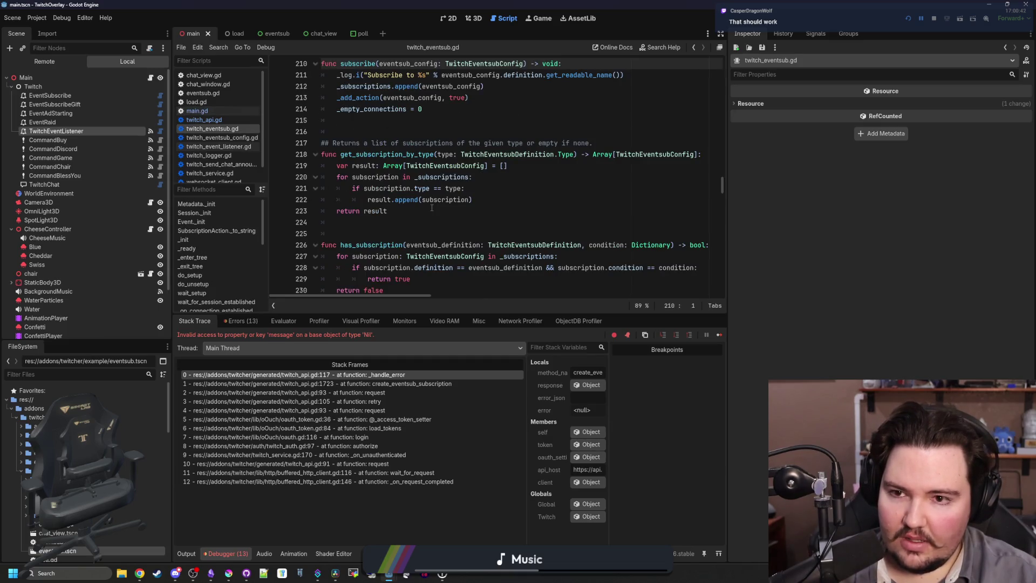
Step: Return to main.gd's subscribe call and open twitch_service.gd at its eventsub declaration
{"action": "key", "text": "ctrl+Home"}
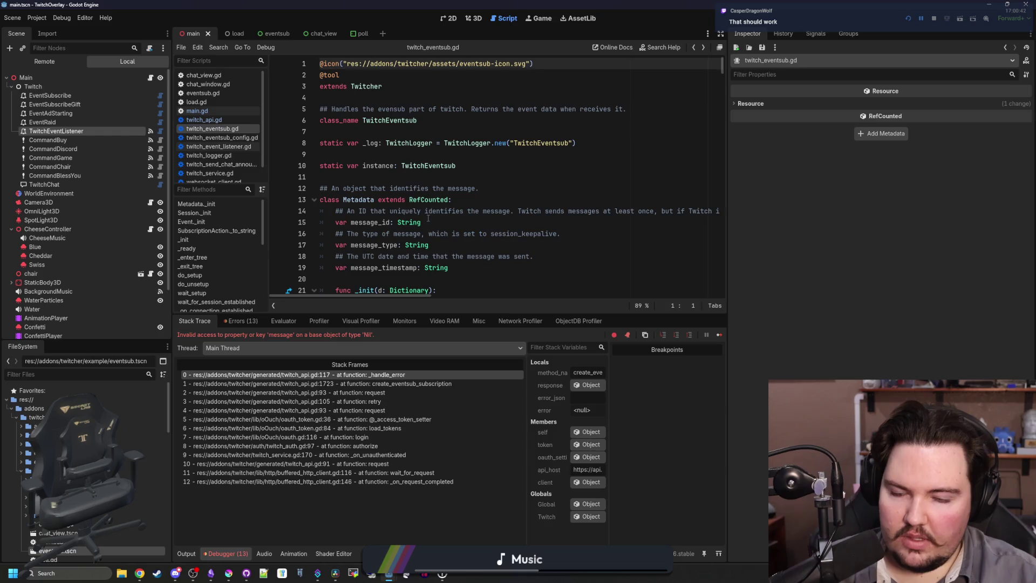
{"action": "key", "text": "alt+Left"}
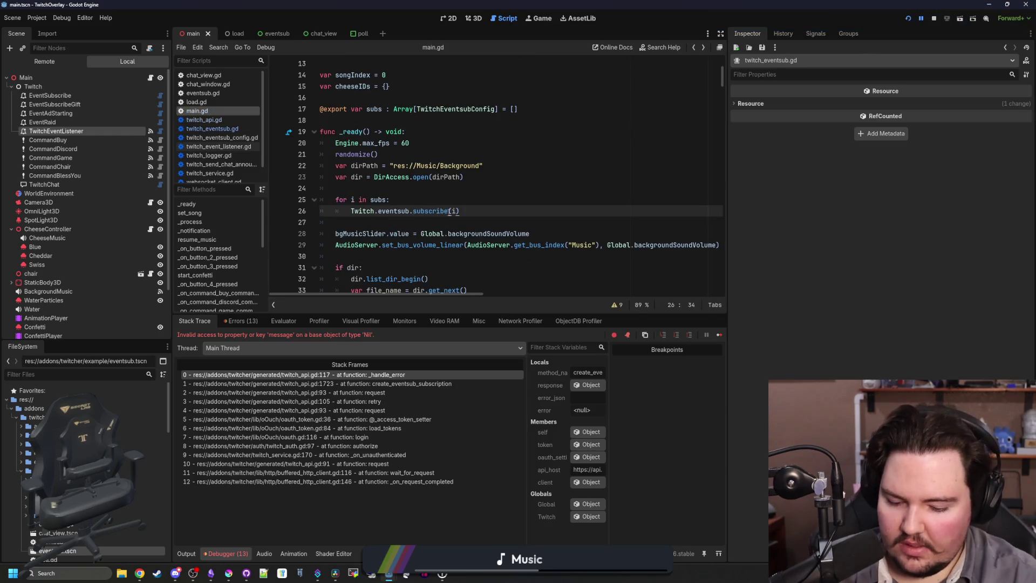
{"action": "type", "text": "_w"}
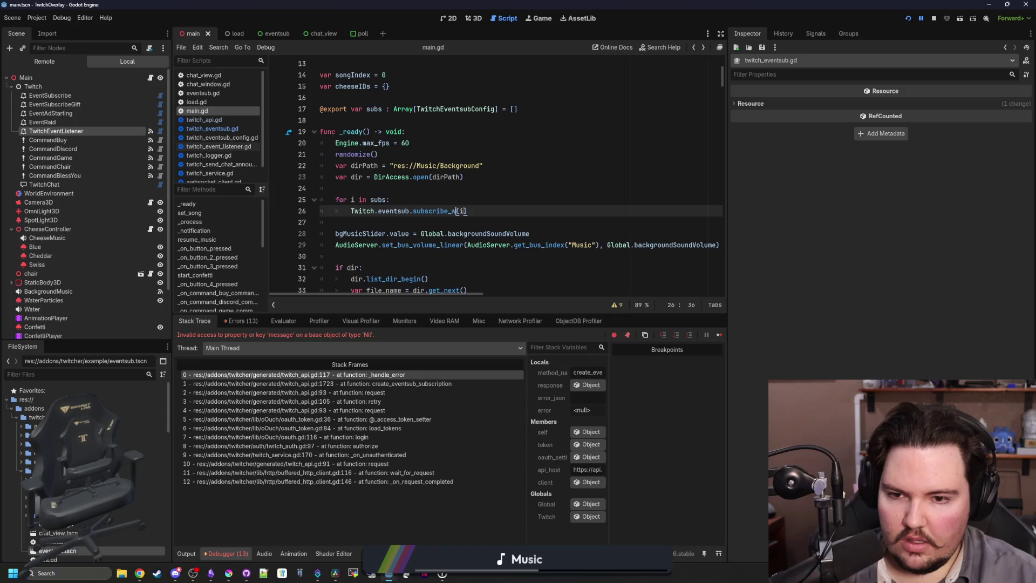
{"action": "key", "text": "BackSpace"}
{"action": "key", "text": "BackSpace"}
{"action": "left_click", "coordinate": [392, 210], "text": "ctrl"}
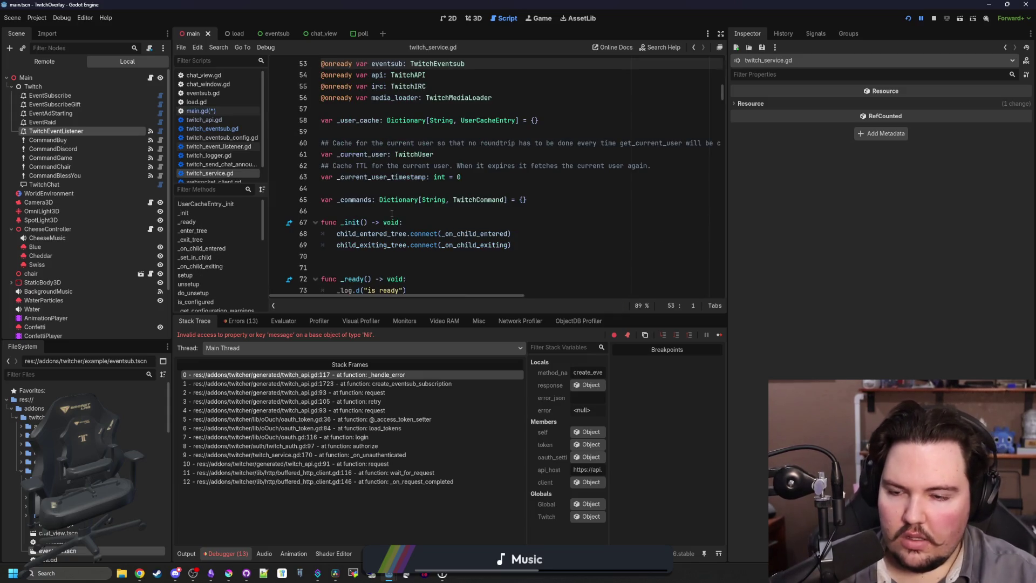
Step: Scroll through twitch_service.gd to review its code
{"action": "scroll", "coordinate": [398, 216], "scroll_direction": "down", "scroll_amount": 2}
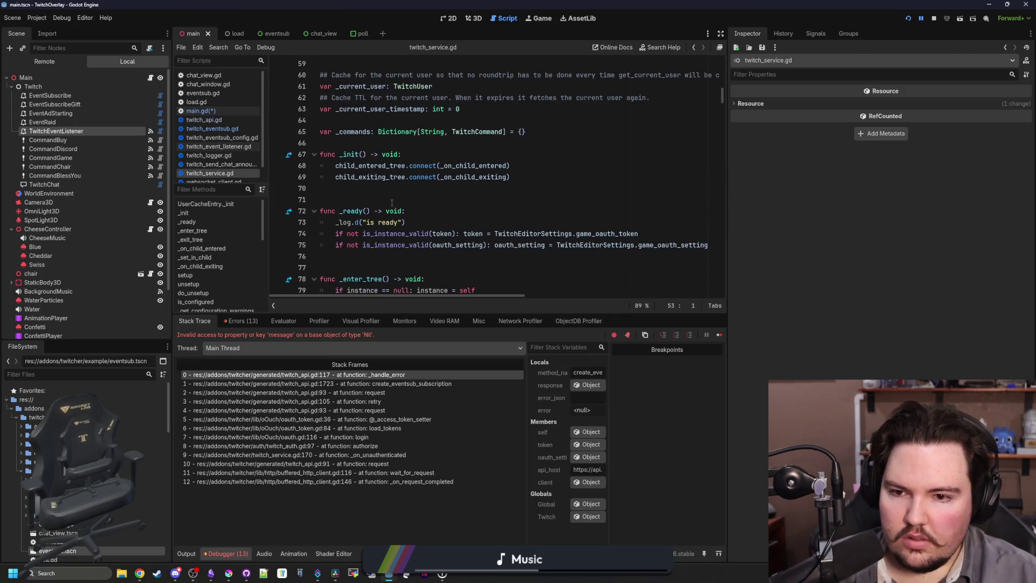
{"action": "scroll", "coordinate": [396, 200], "scroll_direction": "down", "scroll_amount": 13}
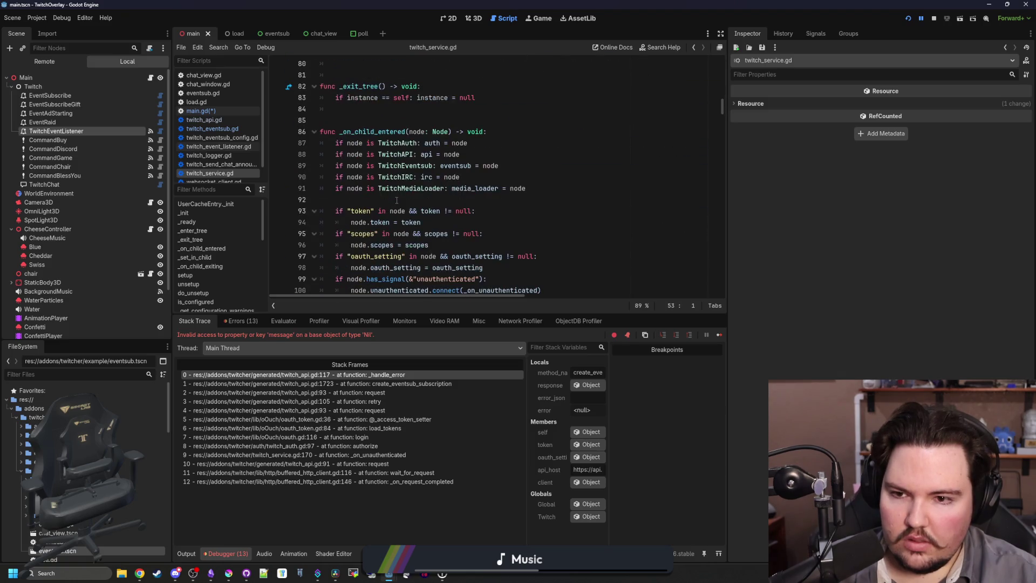
{"action": "scroll", "coordinate": [397, 200], "scroll_direction": "down", "scroll_amount": 7}
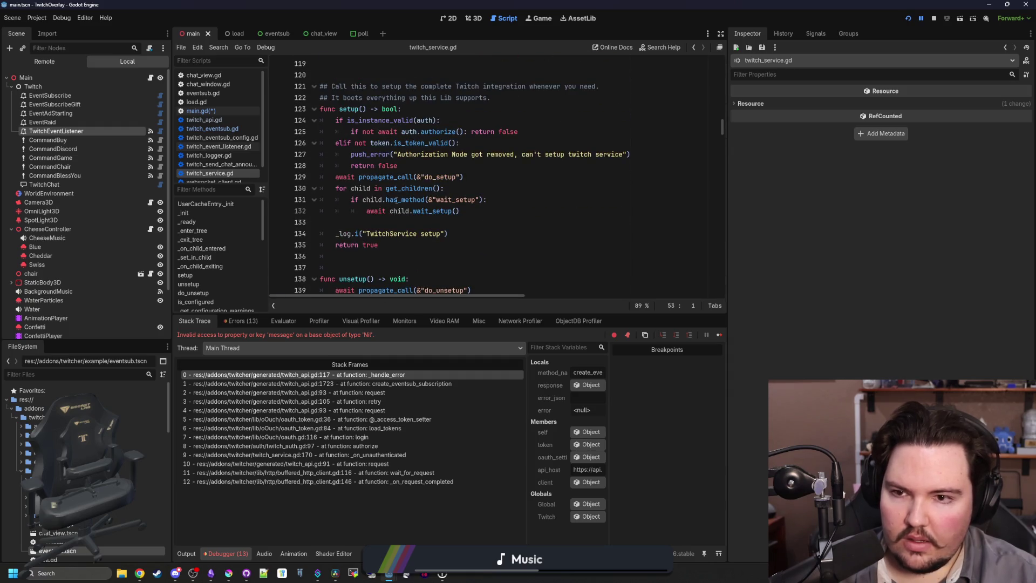
{"action": "scroll", "coordinate": [397, 200], "scroll_direction": "up", "scroll_amount": 20}
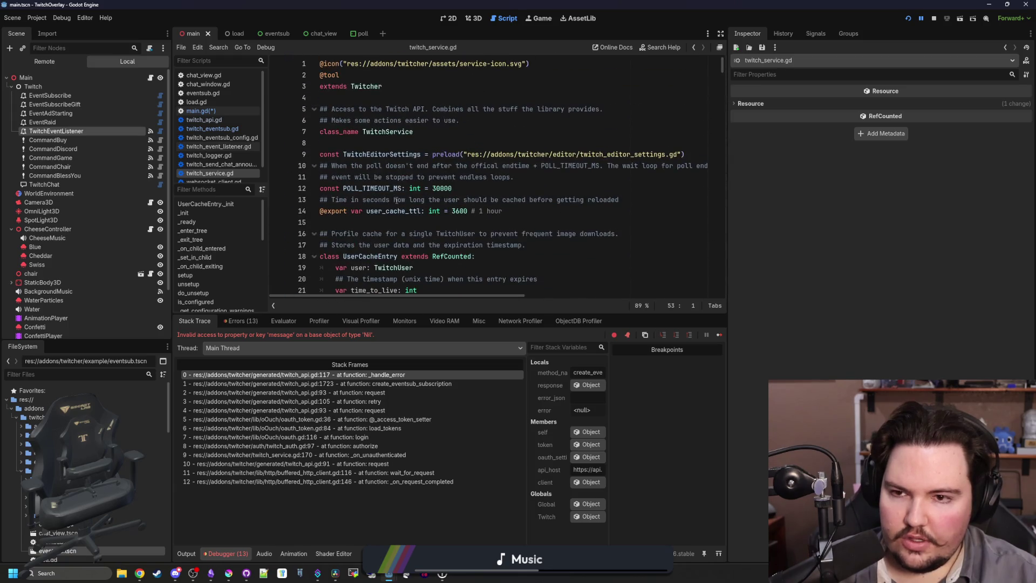
{"action": "scroll", "coordinate": [400, 142], "scroll_direction": "down", "scroll_amount": 6}
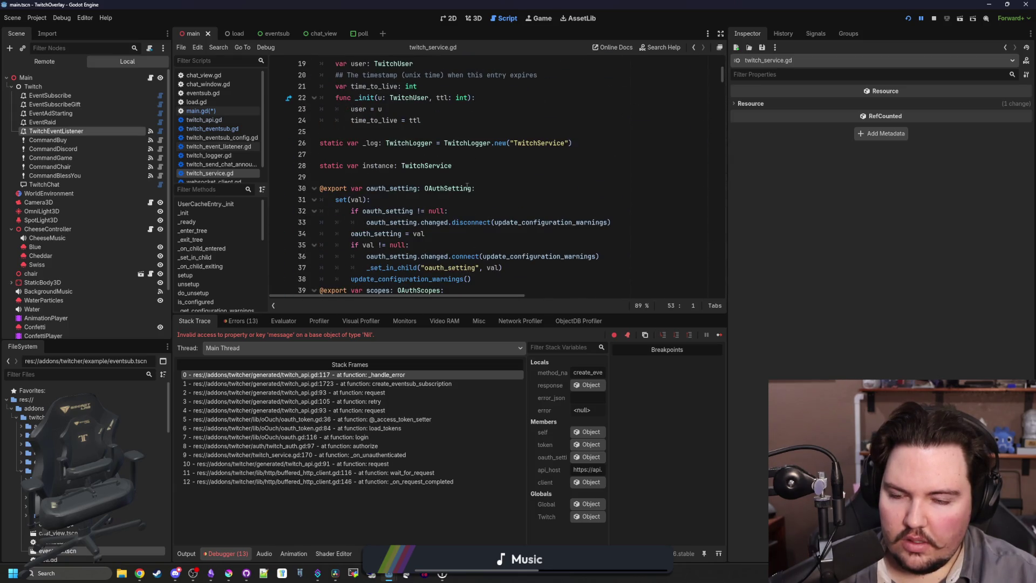
{"action": "scroll", "coordinate": [468, 186], "scroll_direction": "down", "scroll_amount": 6}
Step: Search 'subscribe' in twitch_service.gd to locate subscribe_event, then go back to main.gd
{"action": "key", "text": "ctrl+f"}
{"action": "type", "text": "subscr"}
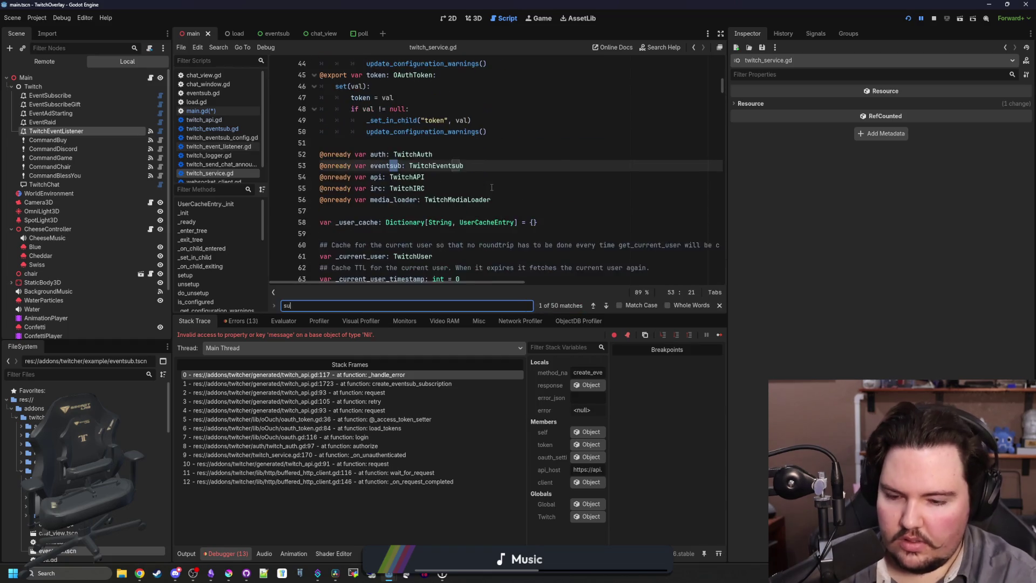
{"action": "type", "text": "ibe"}
{"action": "scroll", "coordinate": [652, 213], "scroll_direction": "right", "scroll_amount": 5}
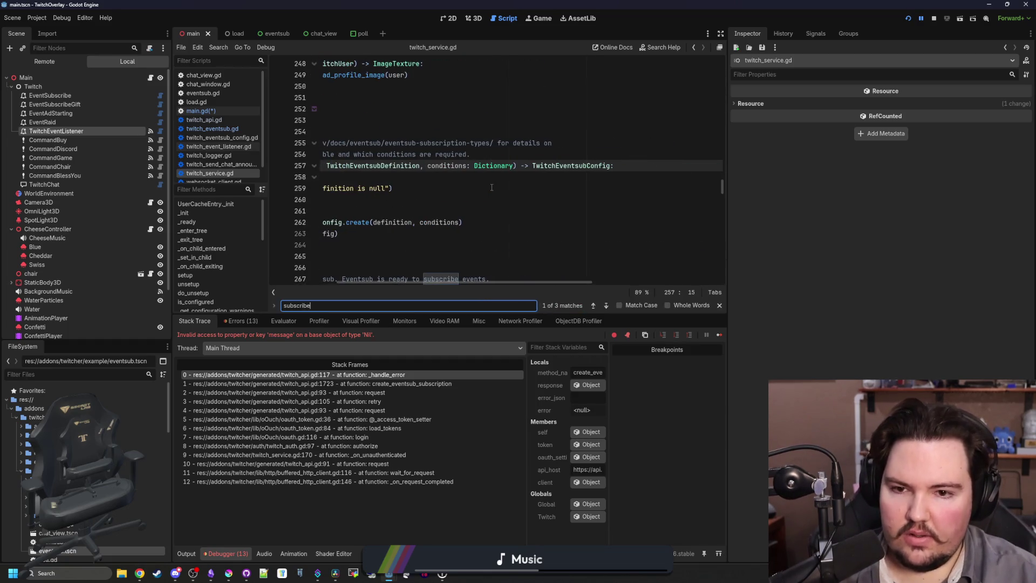
{"action": "left_click_drag", "start_coordinate": [537, 281], "coordinate": [425, 284]}
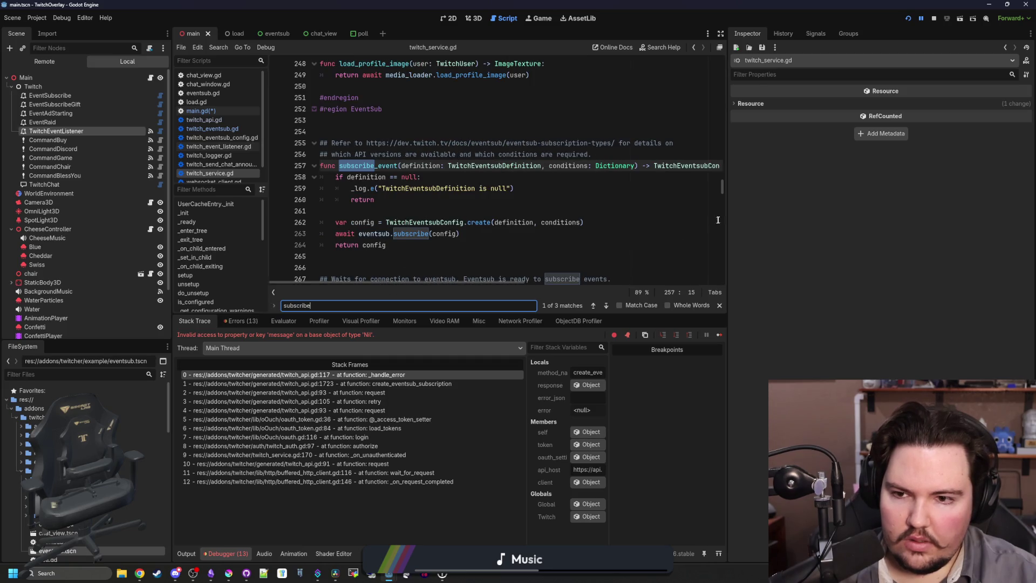
{"action": "left_click_drag", "start_coordinate": [730, 205], "coordinate": [869, 205]}
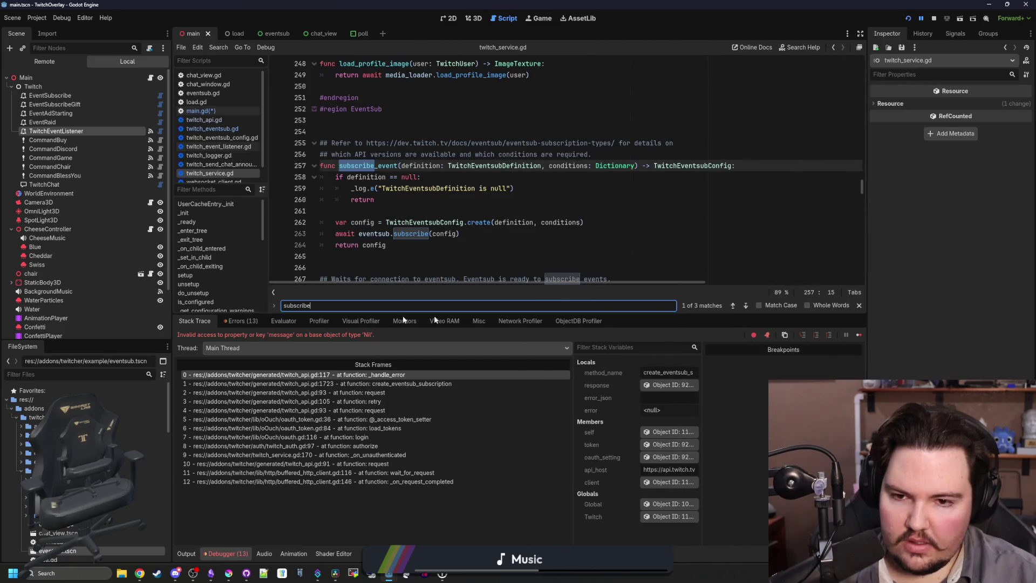
{"action": "key", "text": "Return"}
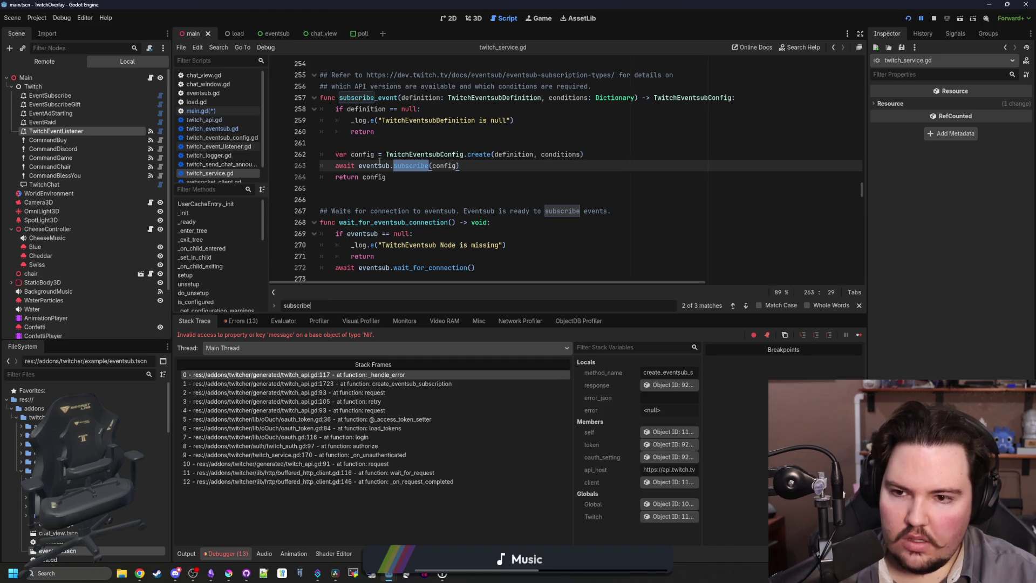
{"action": "mouse_move", "coordinate": [377, 164]}
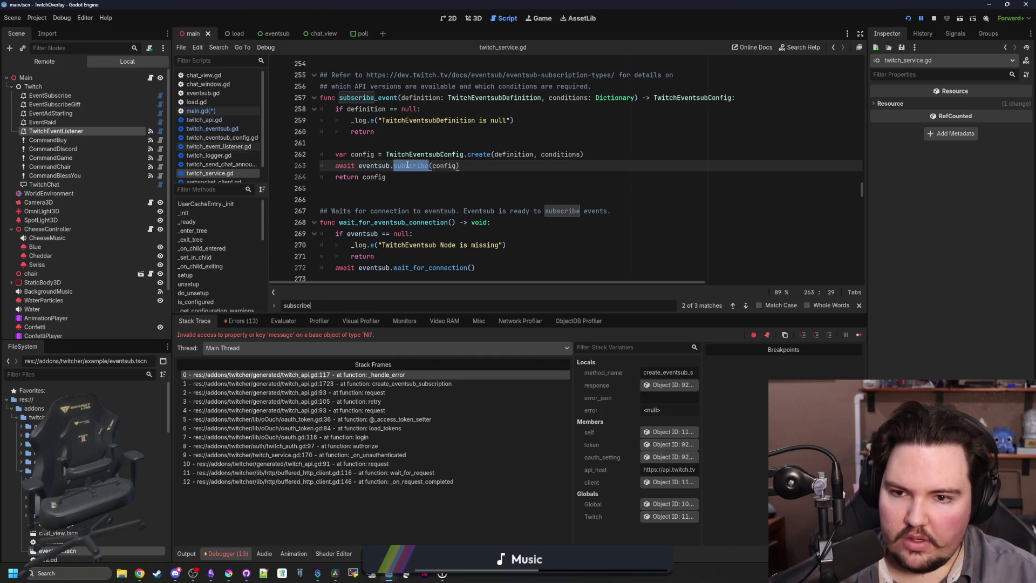
{"action": "key", "text": "Return"}
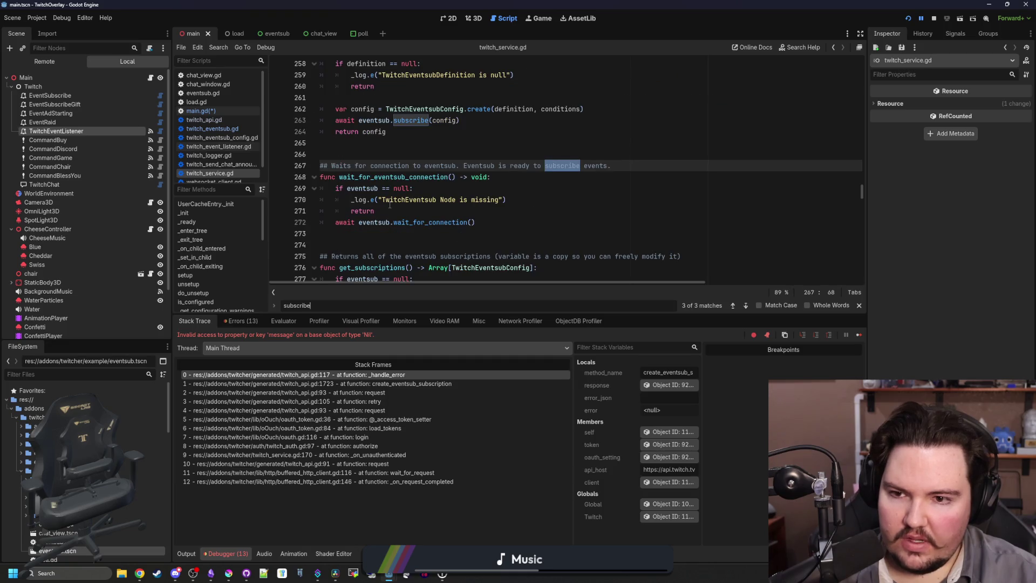
{"action": "key", "text": "Return"}
{"action": "key", "text": "Return"}
{"action": "key", "text": "Return"}
{"action": "key", "text": "Return"}
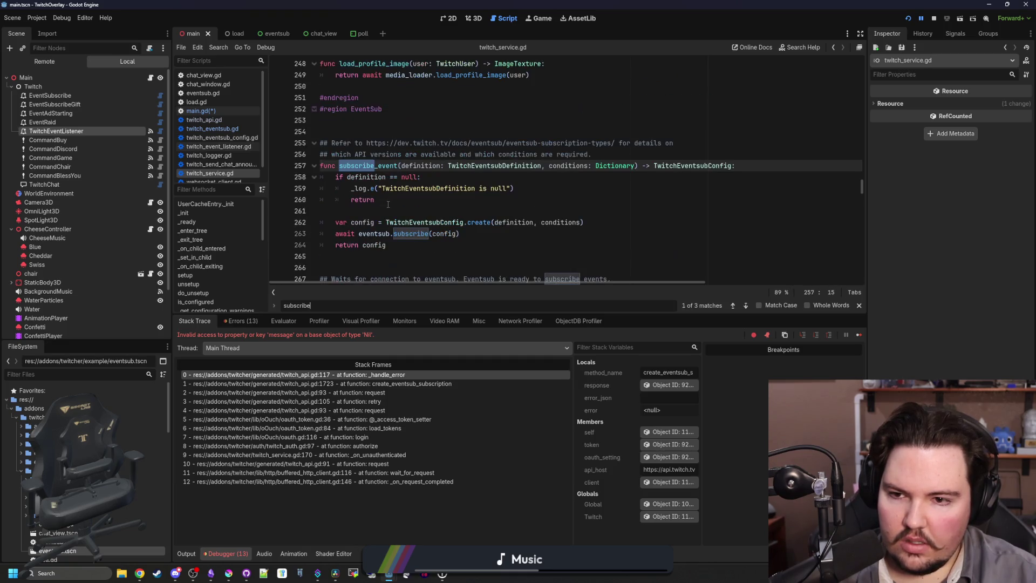
{"action": "scroll", "coordinate": [388, 205], "scroll_direction": "down", "scroll_amount": 3}
{"action": "left_click", "coordinate": [201, 111]}
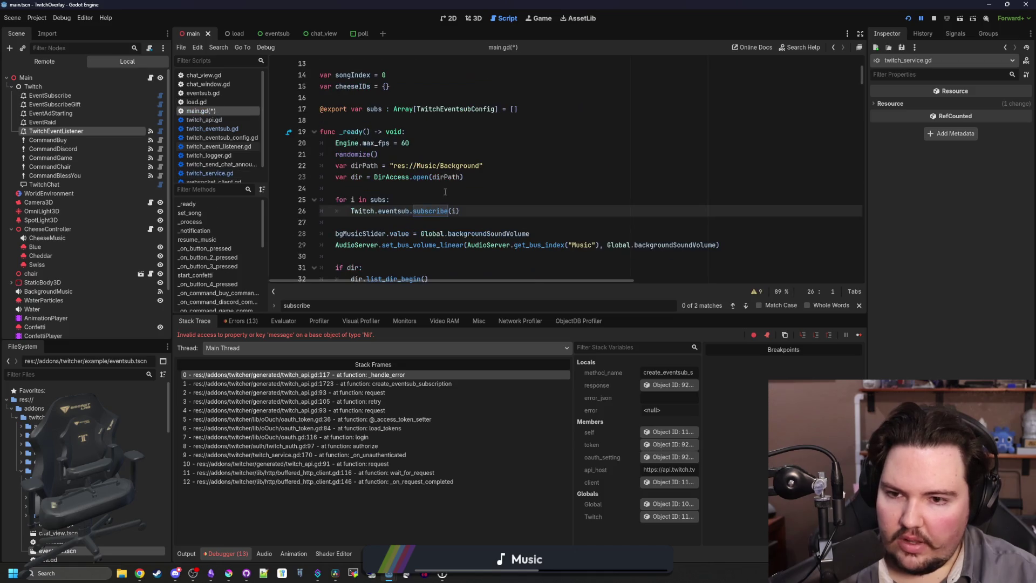
Step: Change the loop call from Twitch.eventsub.subscribe(i) to Twitch.subscribe_event(i)
{"action": "left_click_drag", "start_coordinate": [413, 211], "coordinate": [378, 211]}
{"action": "key", "text": "BackSpace"}
{"action": "left_click", "coordinate": [412, 211]}
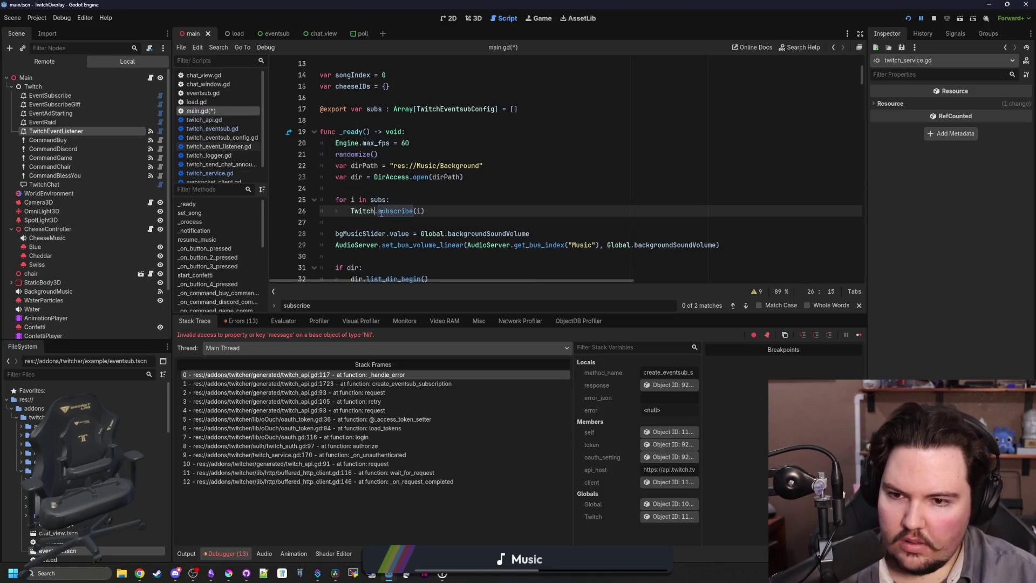
{"action": "type", "text": "e"}
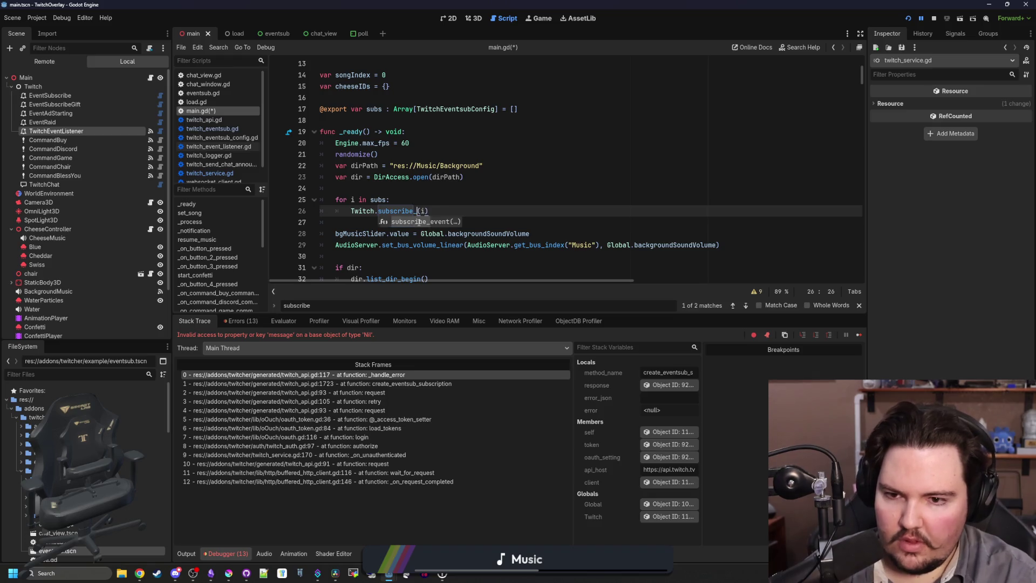
{"action": "key", "text": "Return"}
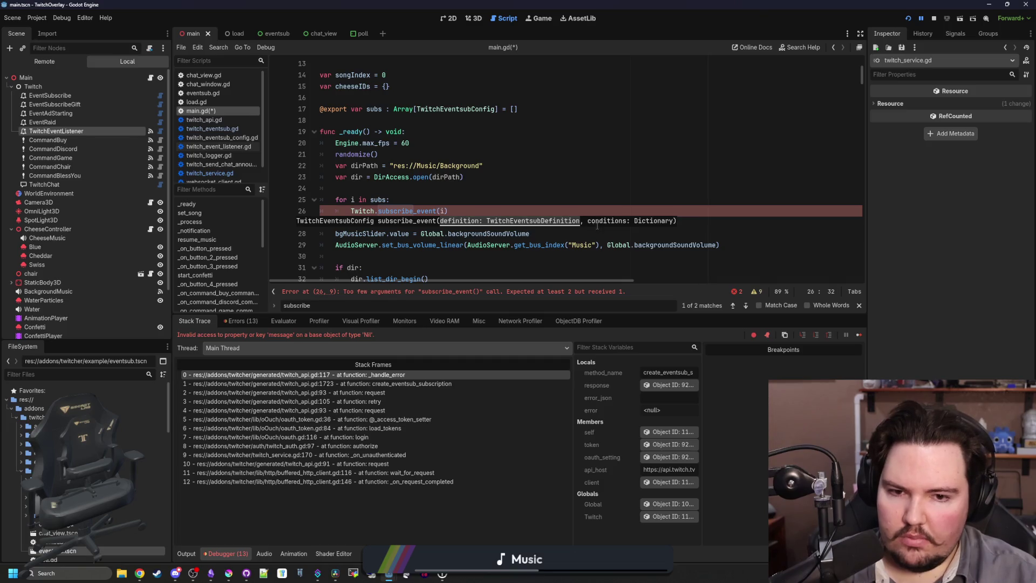
Step: Inspect the Main node's Subs array and expand its first entry in the Inspector
{"action": "left_click", "coordinate": [76, 131]}
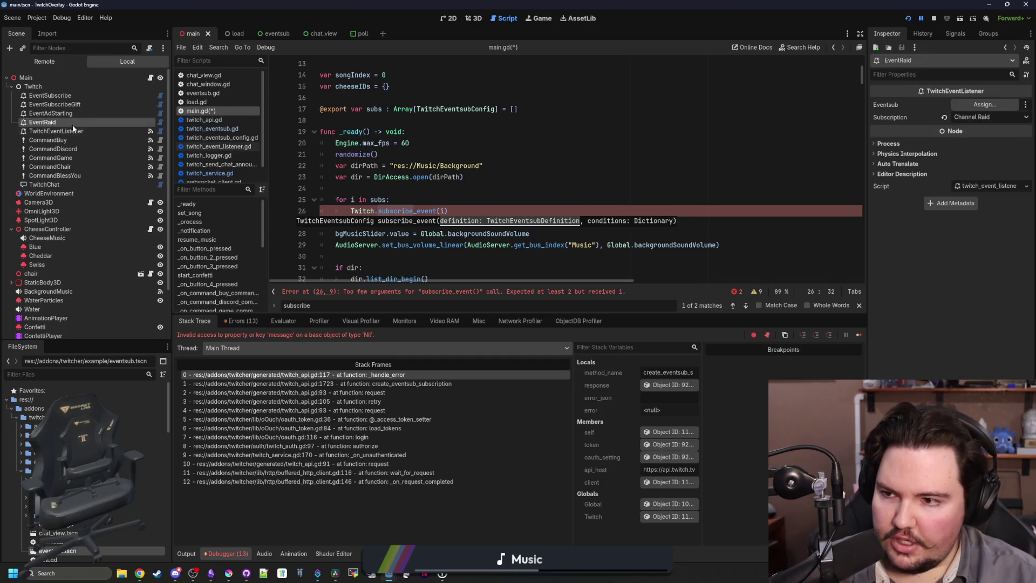
{"action": "left_click", "coordinate": [85, 77]}
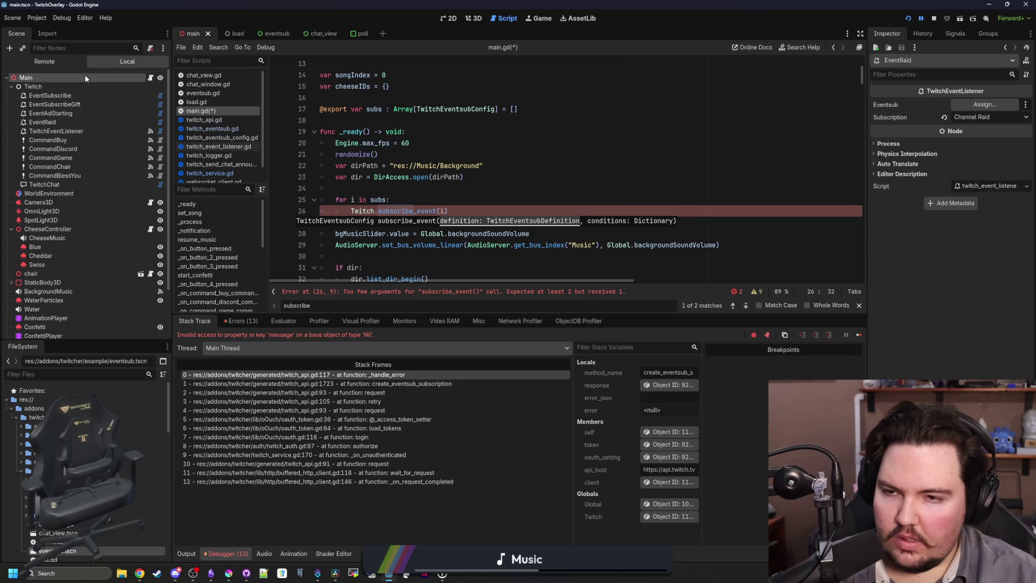
{"action": "left_click", "coordinate": [978, 169]}
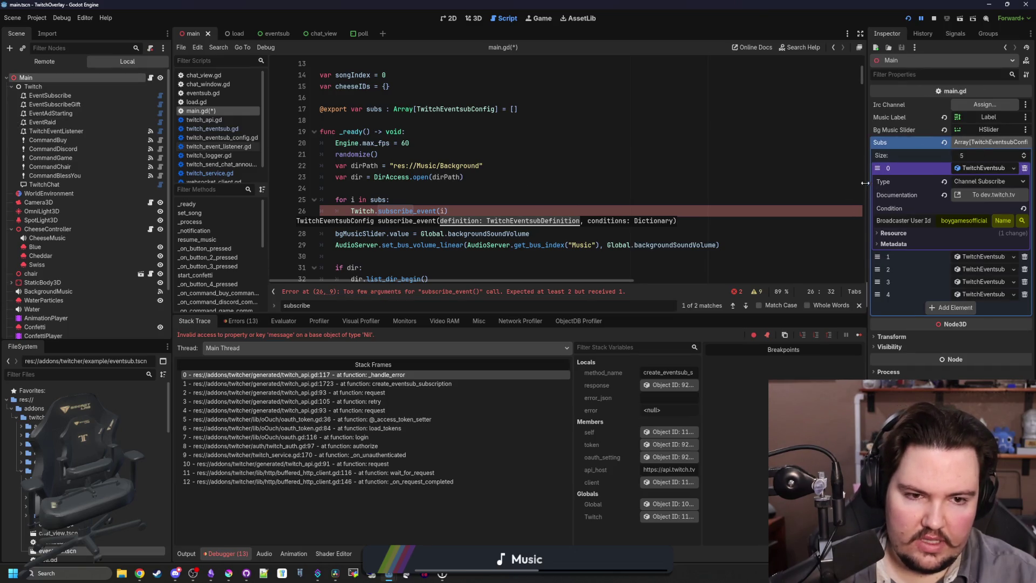
{"action": "left_click_drag", "start_coordinate": [865, 184], "coordinate": [742, 186]}
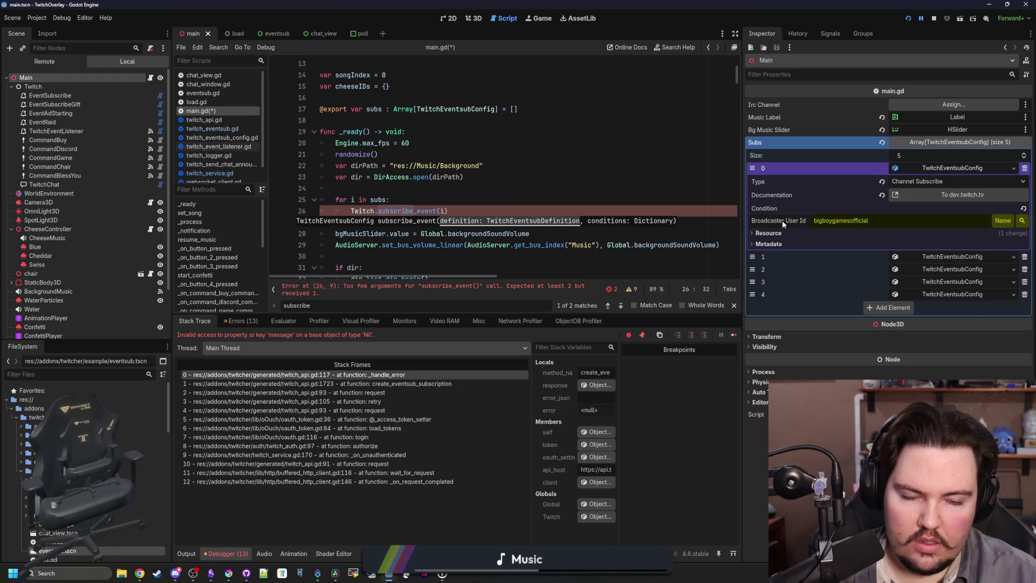
Step: Pass i.type and i.condition to subscribe_event on line 26 and check the resulting error
{"action": "left_click", "coordinate": [545, 179]}
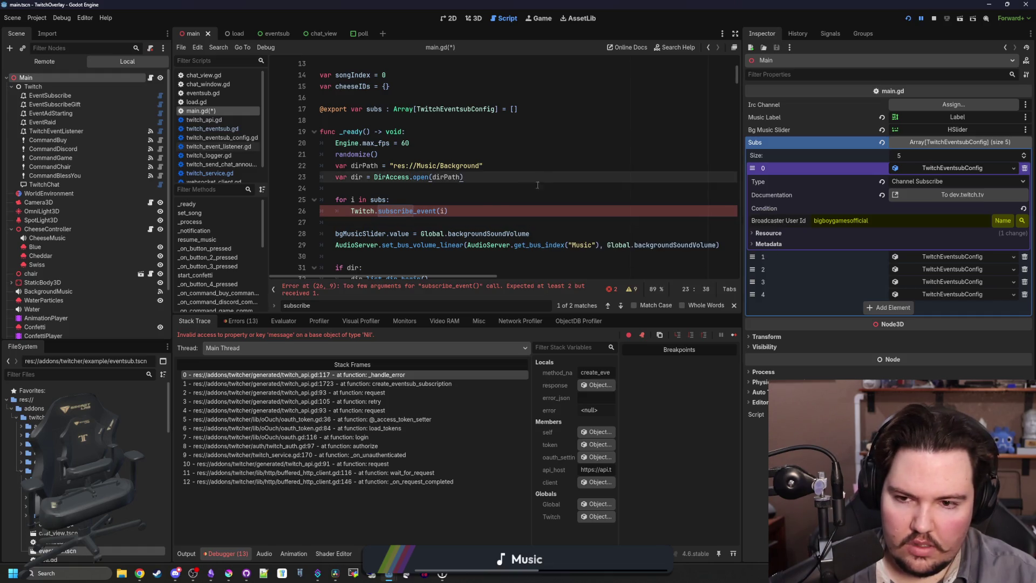
{"action": "left_click", "coordinate": [444, 204]}
{"action": "left_click", "coordinate": [444, 211]}
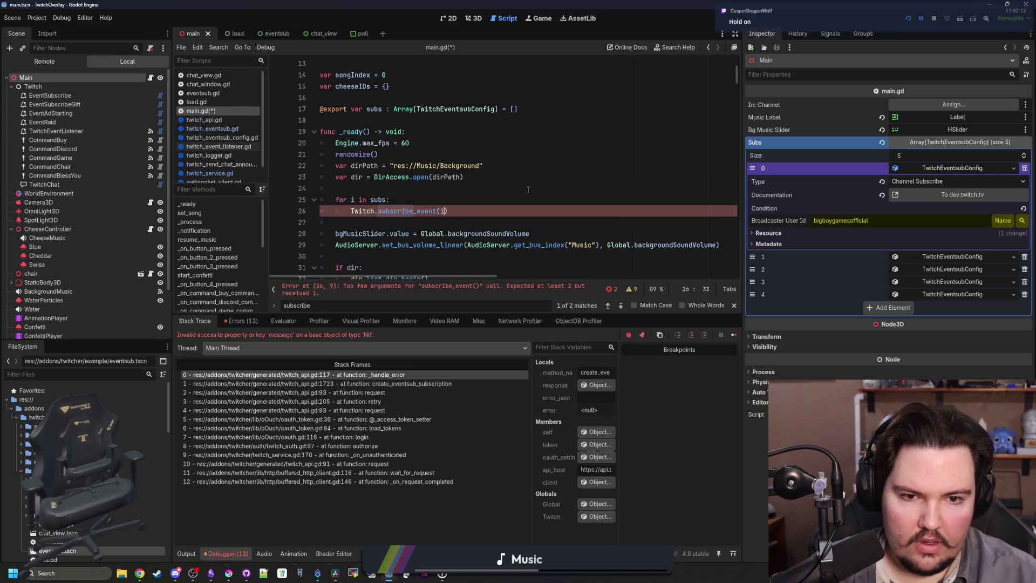
{"action": "key", "text": "BackSpace"}
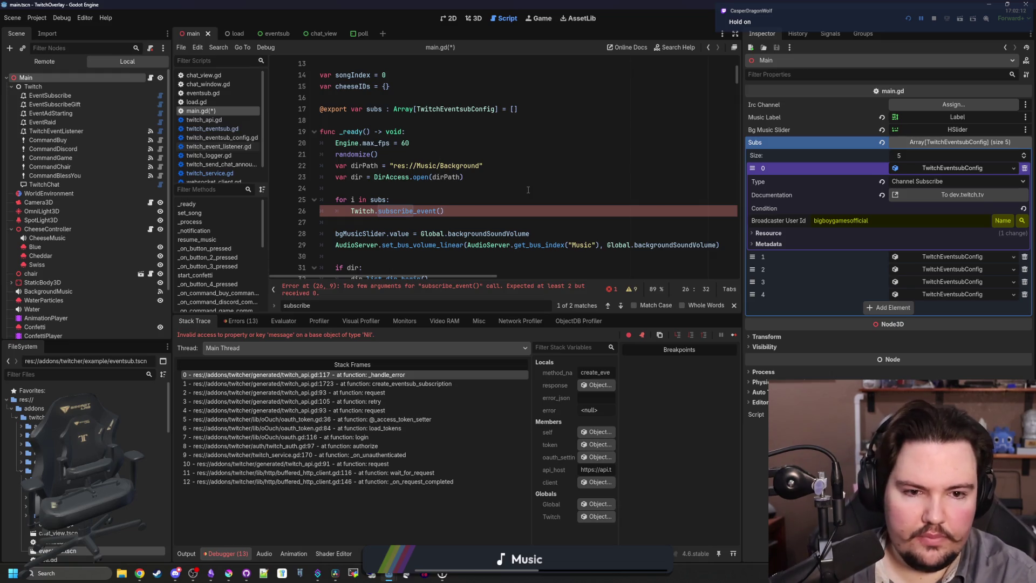
{"action": "type", "text": "type"}
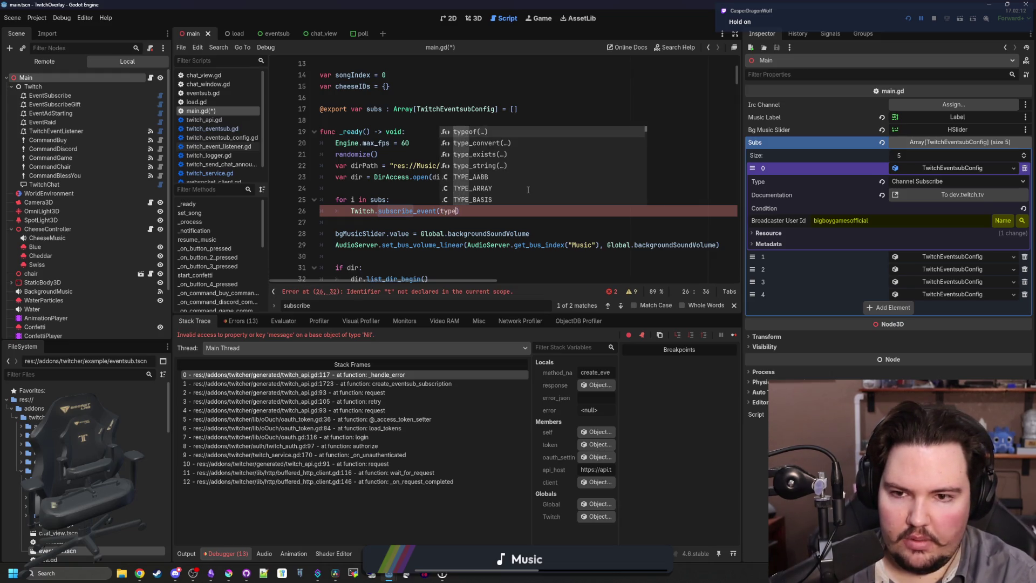
{"action": "key", "text": "BackSpace"}
{"action": "key", "text": "BackSpace"}
{"action": "type", "text": "i.type"}
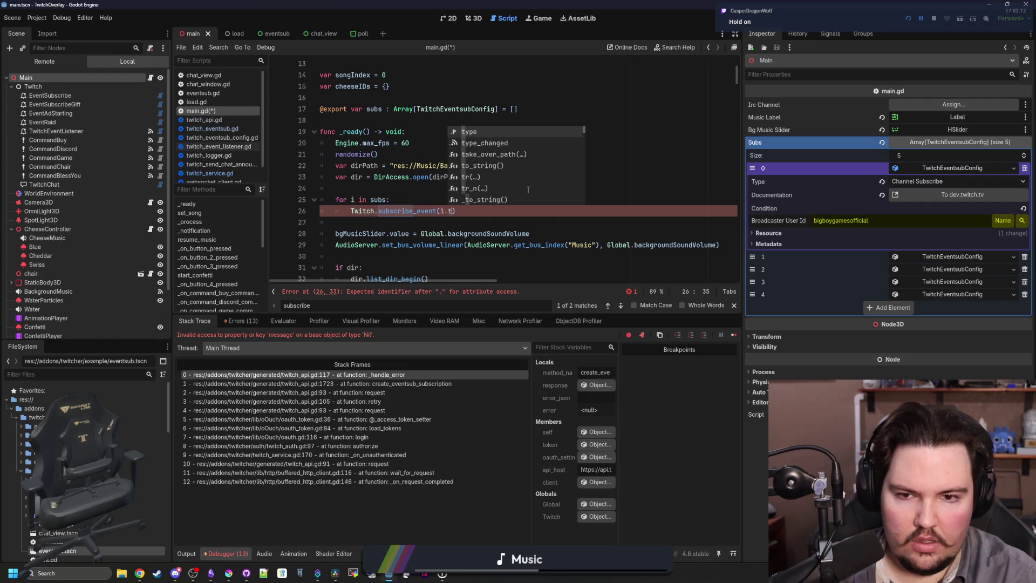
{"action": "type", "text": ", i.cond"}
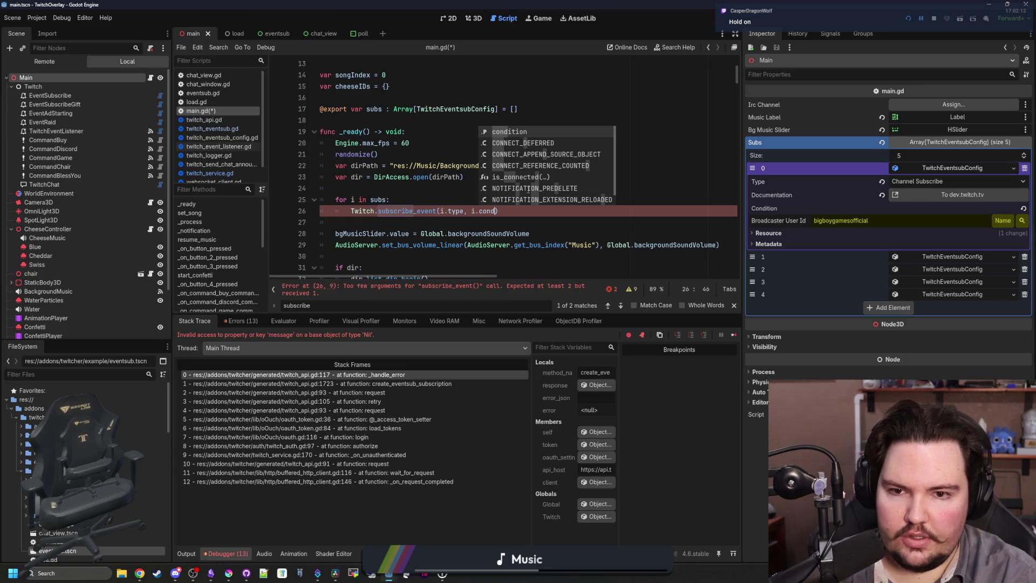
{"action": "key", "text": "Return"}
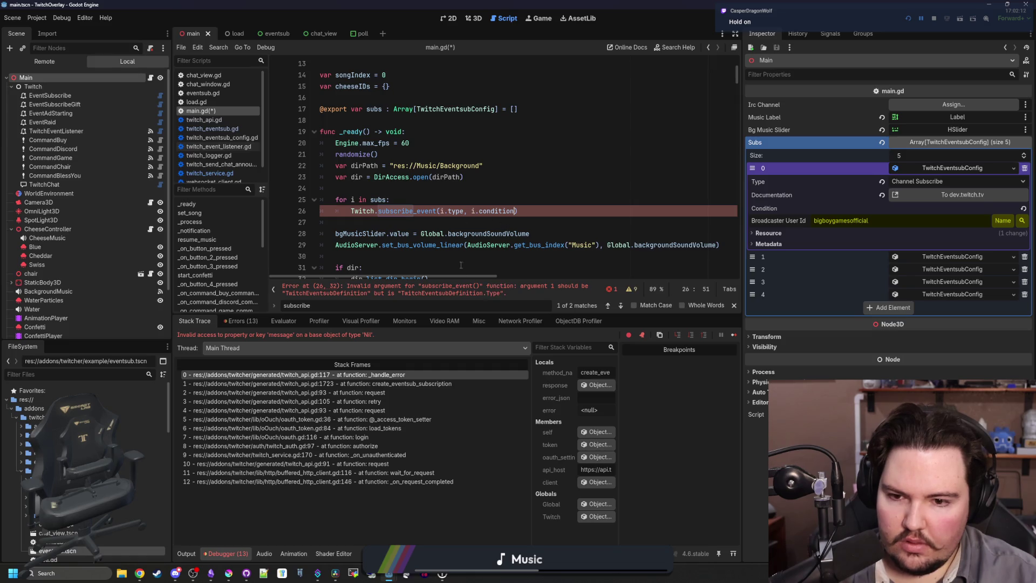
{"action": "left_click", "coordinate": [453, 293]}
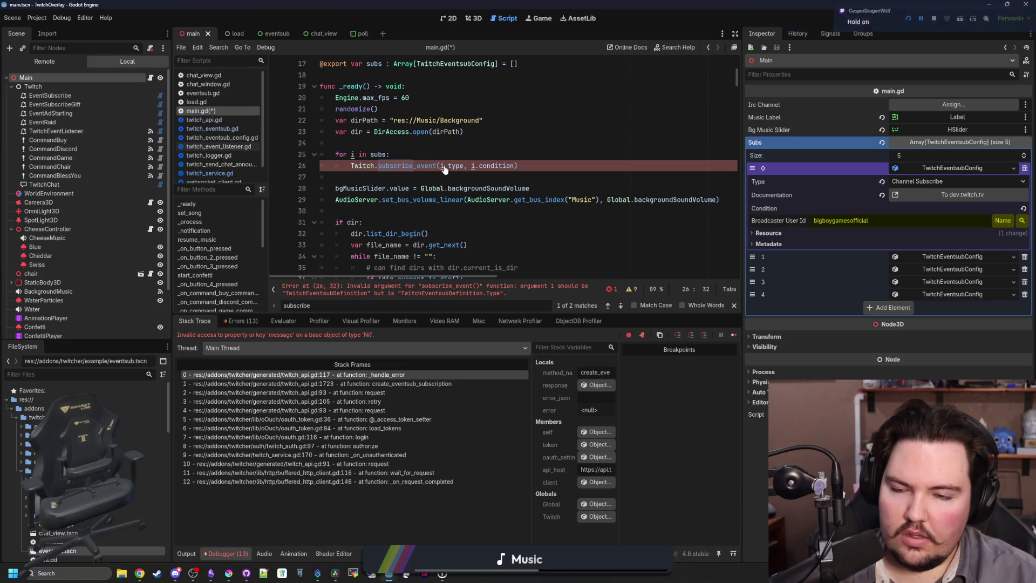
Step: Review Subs element 0's settings and peek at subscribe_event's definition before returning to line 26
{"action": "left_click", "coordinate": [932, 169]}
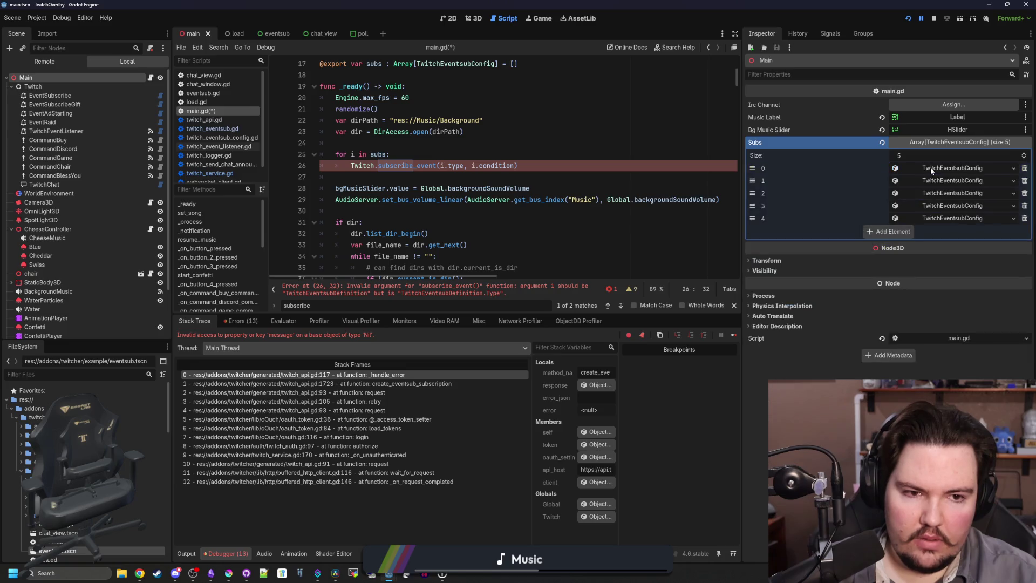
{"action": "left_click", "coordinate": [939, 170]}
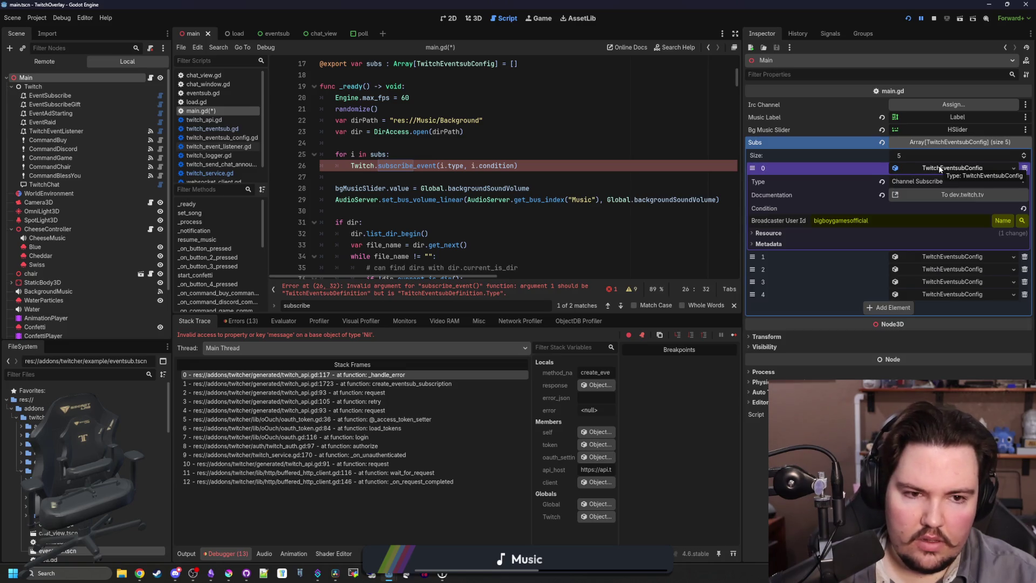
{"action": "mouse_move", "coordinate": [777, 186]}
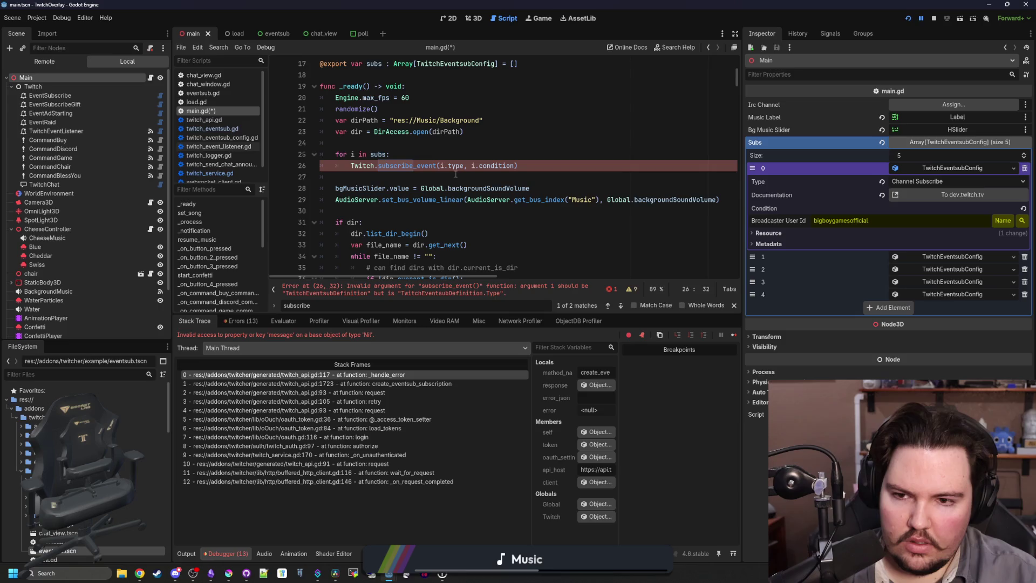
{"action": "left_click", "coordinate": [427, 166], "text": "ctrl"}
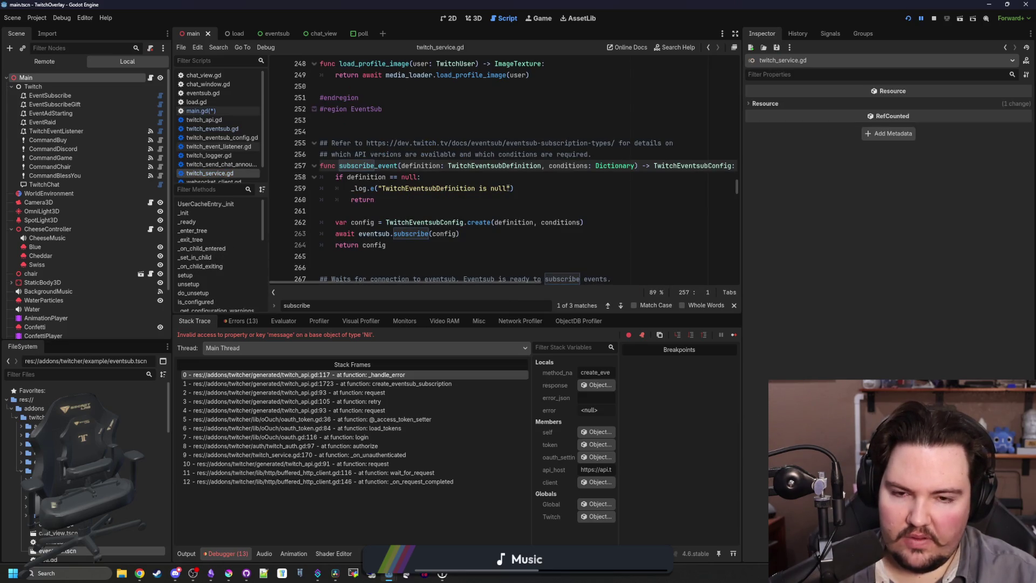
{"action": "key", "text": "alt+Left"}
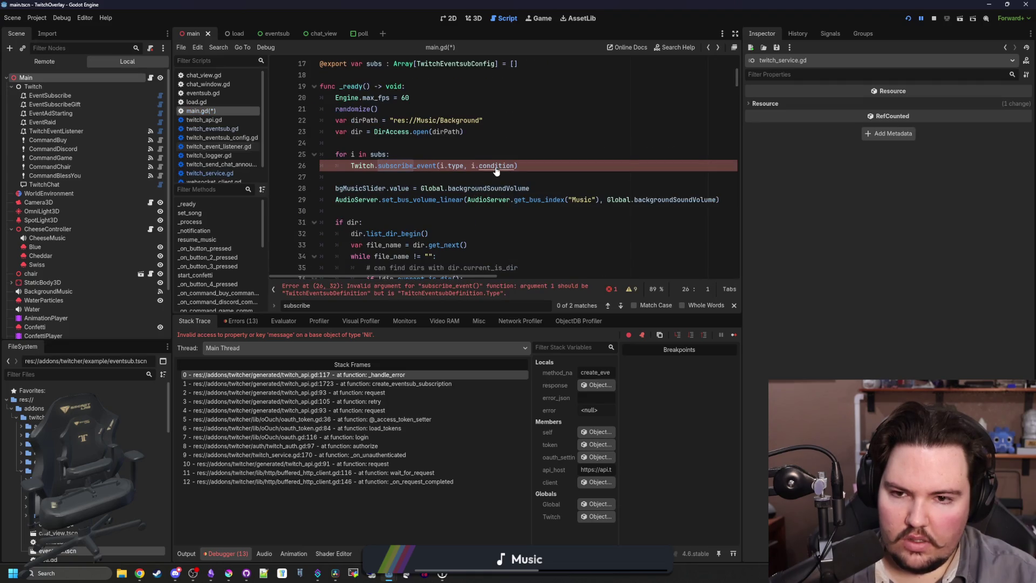
Step: Drop the condition argument so line 26 calls subscribe_event(i.type), then open its definition
{"action": "left_click", "coordinate": [488, 174]}
{"action": "left_click_drag", "start_coordinate": [512, 165], "coordinate": [467, 165]}
{"action": "key", "text": "BackSpace"}
{"action": "key", "text": "BackSpace"}
{"action": "key", "text": "BackSpace"}
{"action": "key", "text": "BackSpace"}
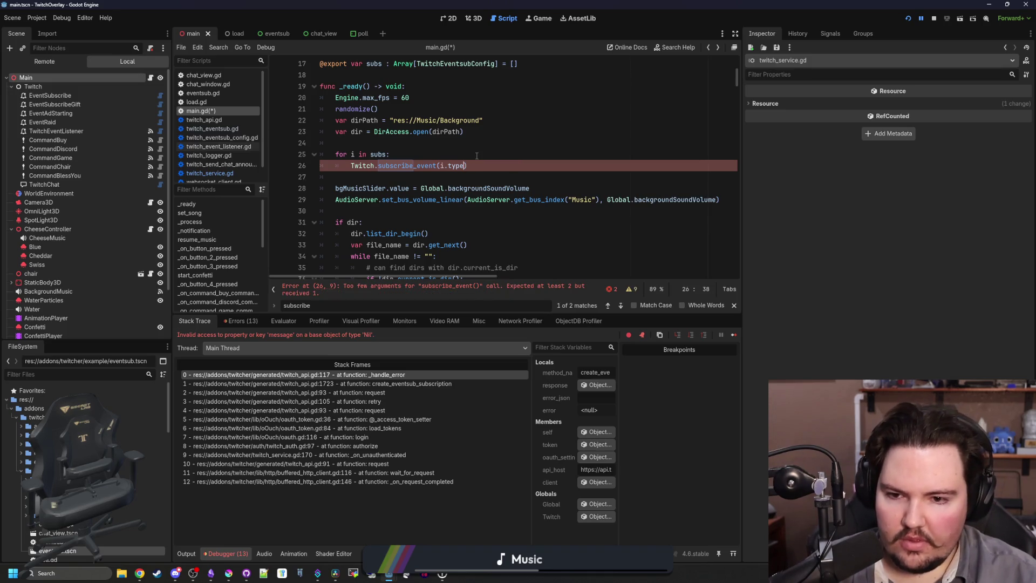
{"action": "key", "text": "BackSpace"}
{"action": "key", "text": "BackSpace"}
{"action": "key", "text": "BackSpace"}
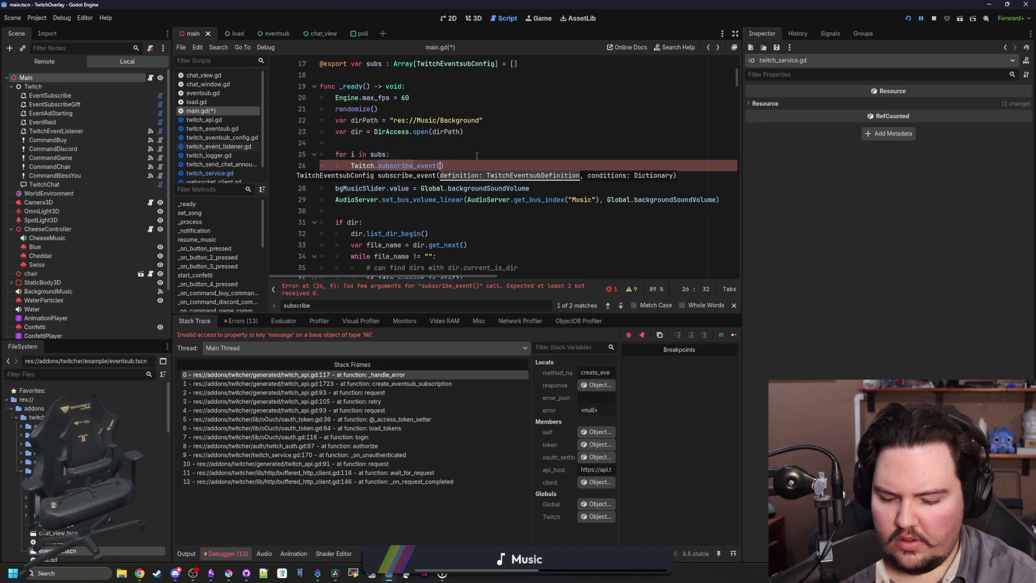
{"action": "type", "text": "i.type"}
{"action": "left_click", "coordinate": [477, 156]}
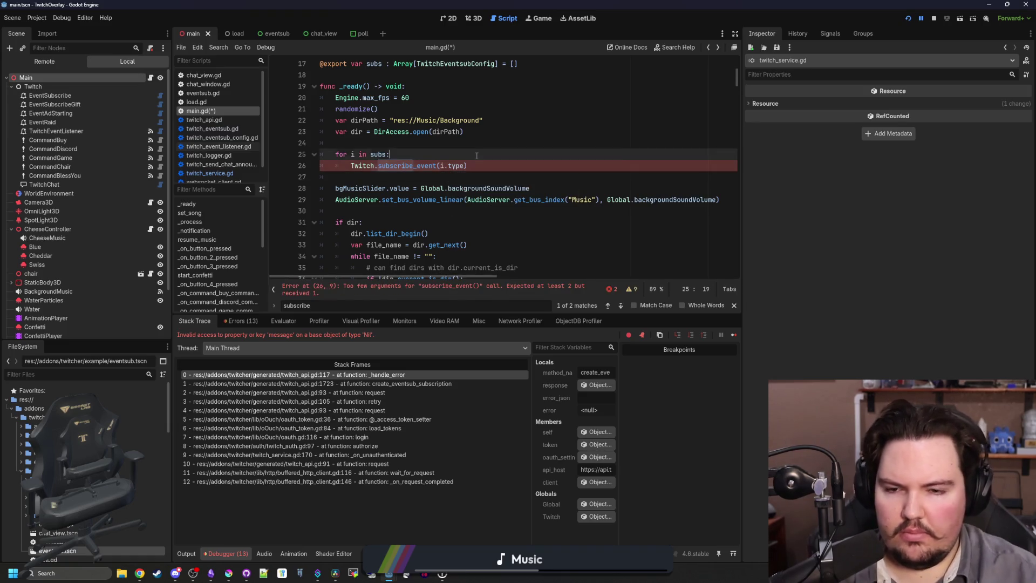
{"action": "left_click", "coordinate": [434, 166], "text": "ctrl"}
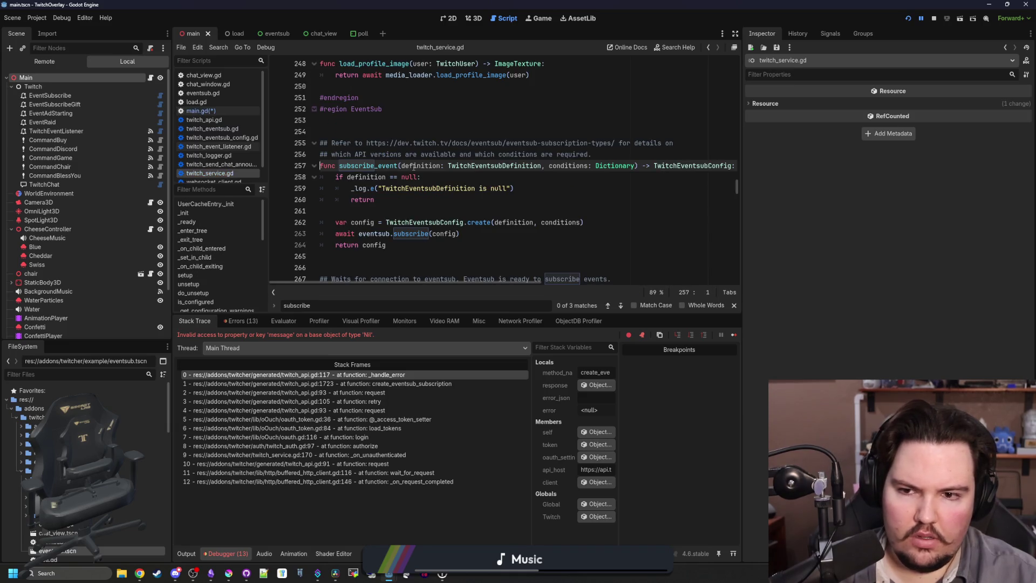
Step: Switch back to main.gd and expand Subs element 1 on the Main node
{"action": "left_click", "coordinate": [225, 109]}
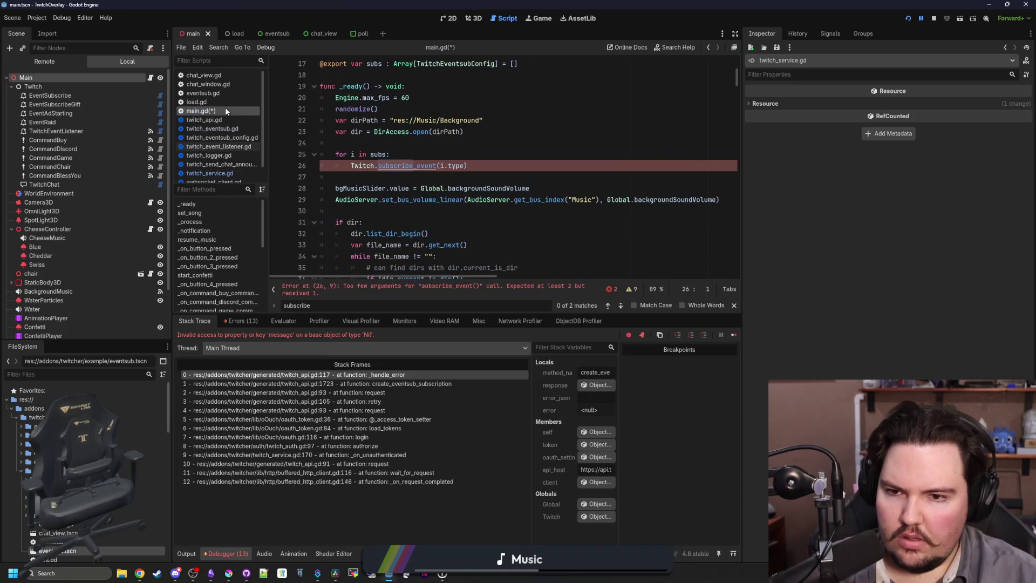
{"action": "left_click", "coordinate": [45, 77]}
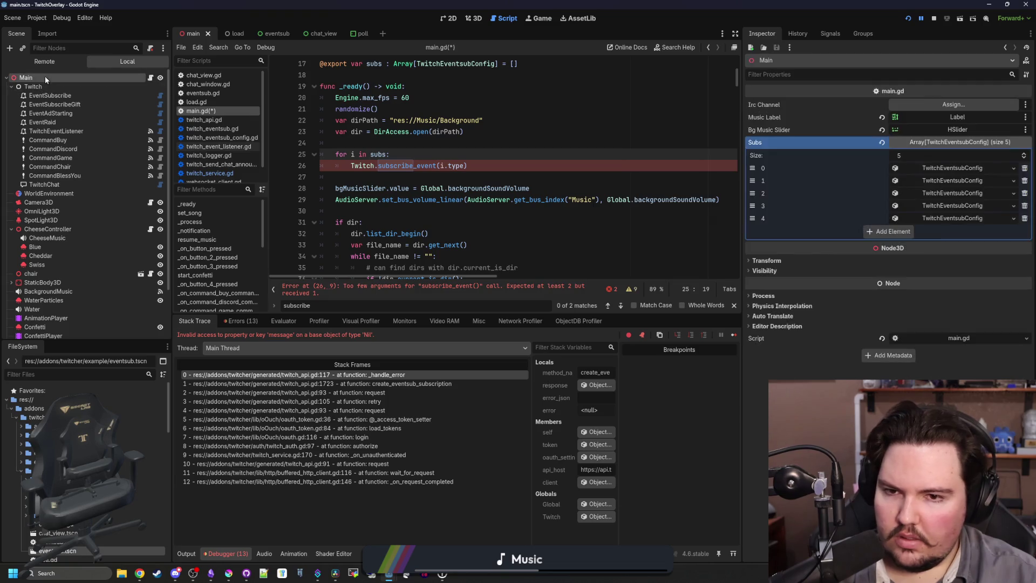
{"action": "left_click", "coordinate": [946, 181]}
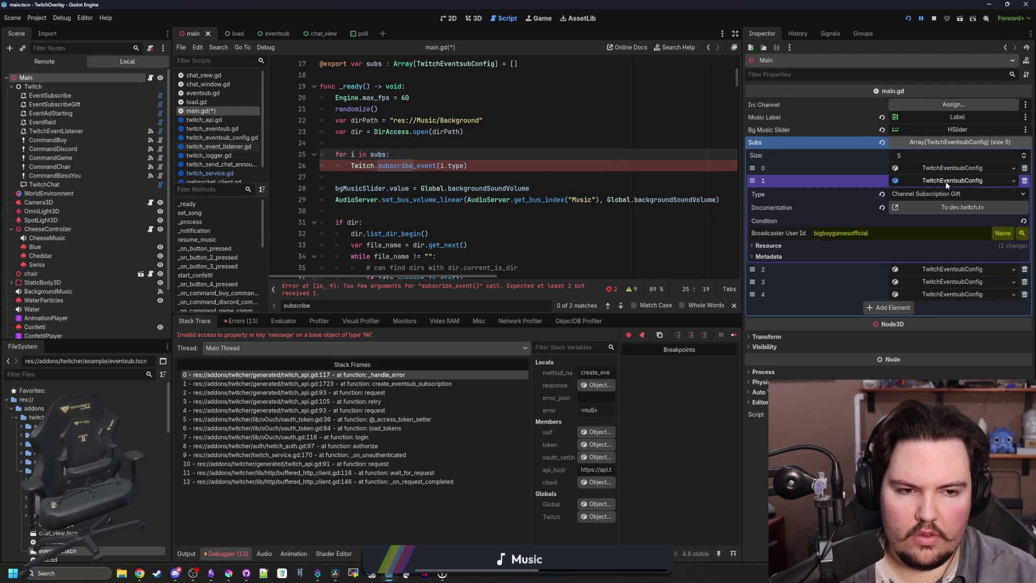
{"action": "left_click", "coordinate": [946, 181]}
{"action": "left_click", "coordinate": [946, 182]}
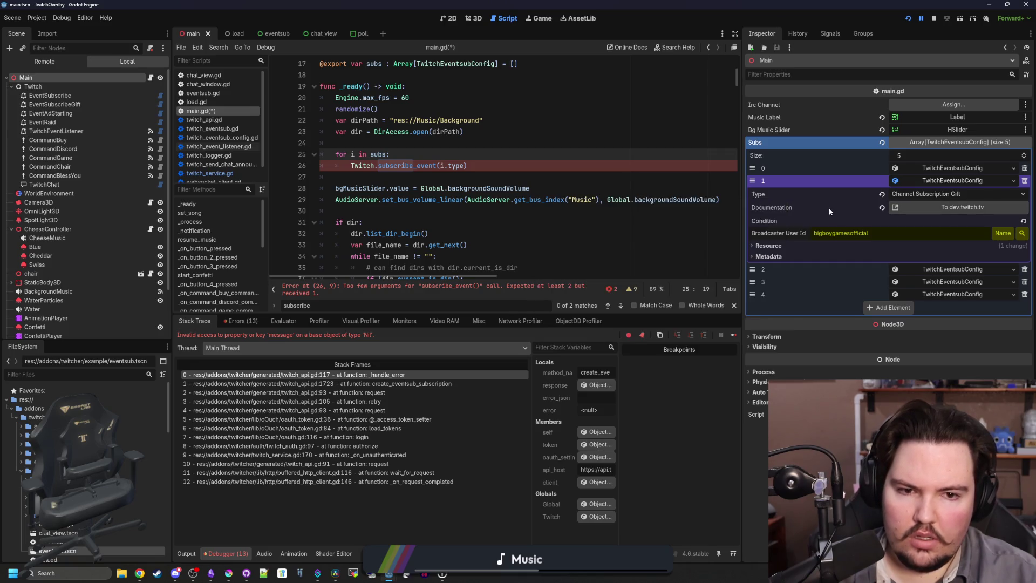
Step: Check element 1's Type list, leaving Channel Subscription Gift selected, and put the caret after i
{"action": "mouse_move", "coordinate": [782, 194]}
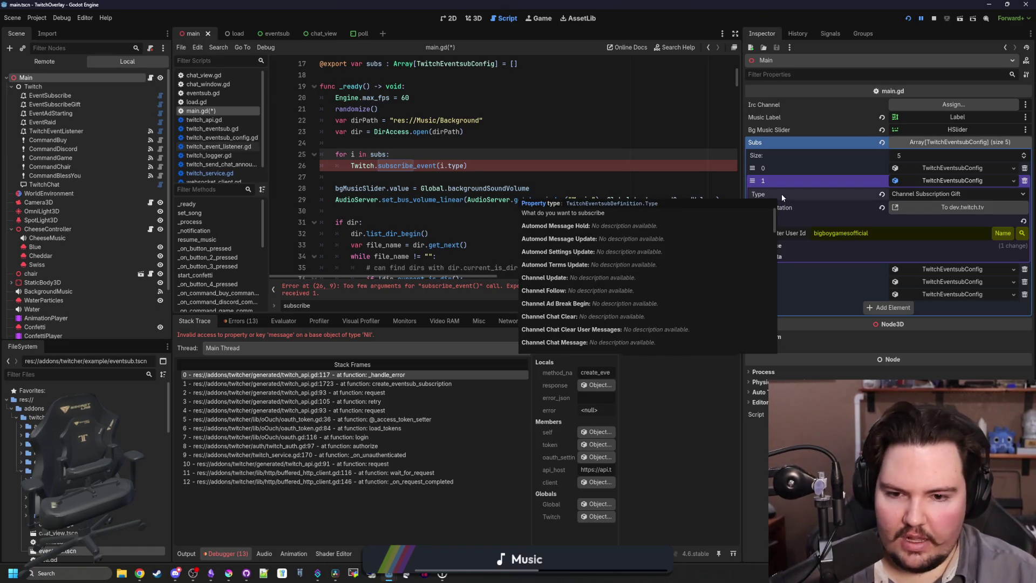
{"action": "left_click", "coordinate": [945, 192]}
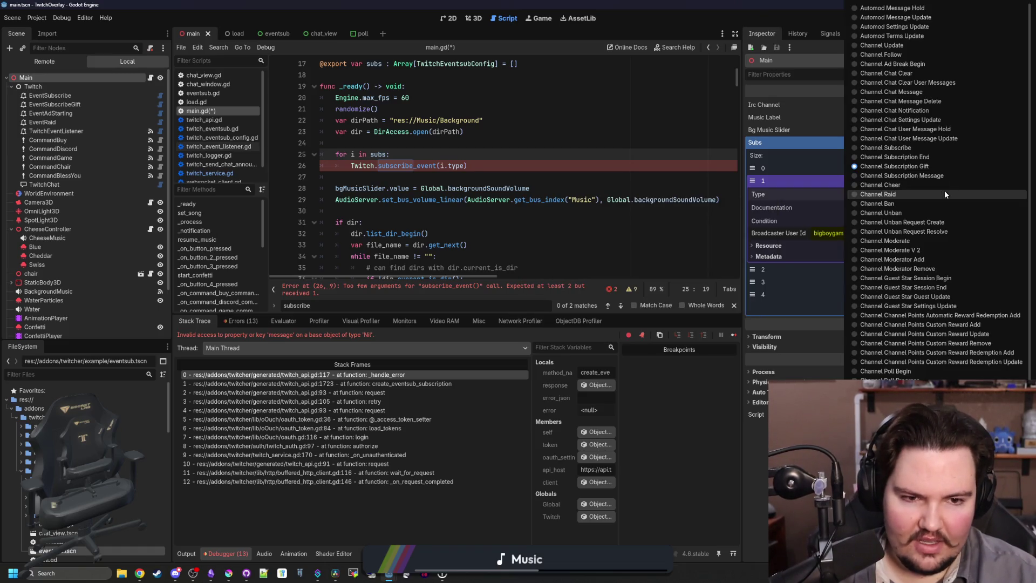
{"action": "left_click", "coordinate": [928, 168]}
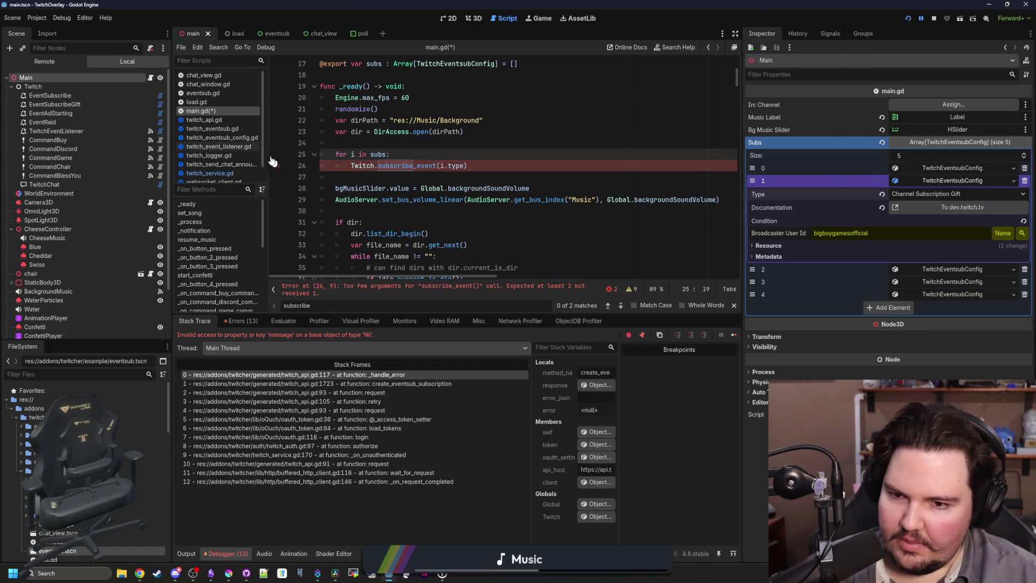
{"action": "left_click_drag", "start_coordinate": [465, 165], "coordinate": [446, 162]}
{"action": "left_click", "coordinate": [447, 162]}
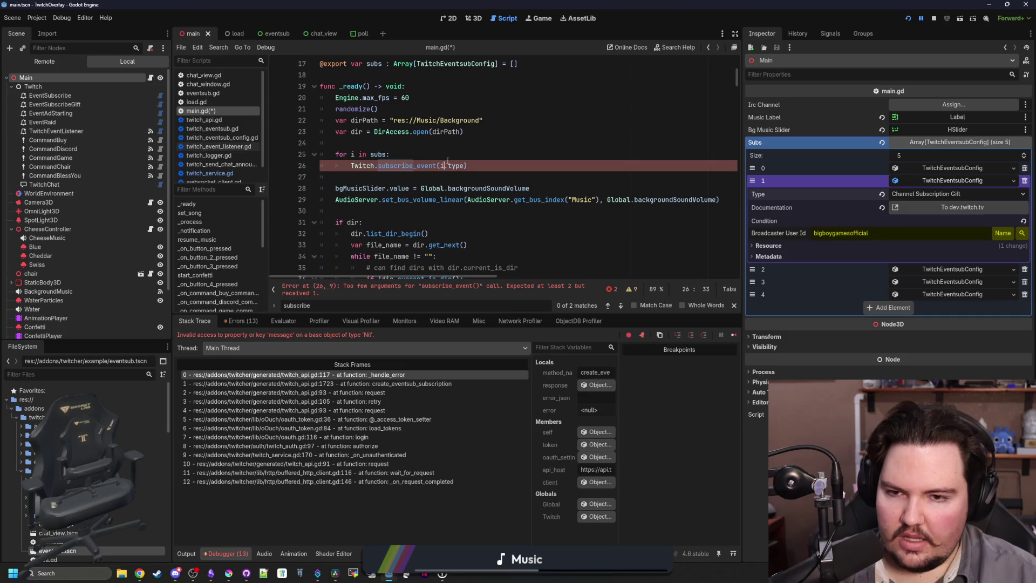
Step: Select type on line 26 and start retyping the argument
{"action": "double_click", "coordinate": [461, 165]}
{"action": "type", "text": "get"}
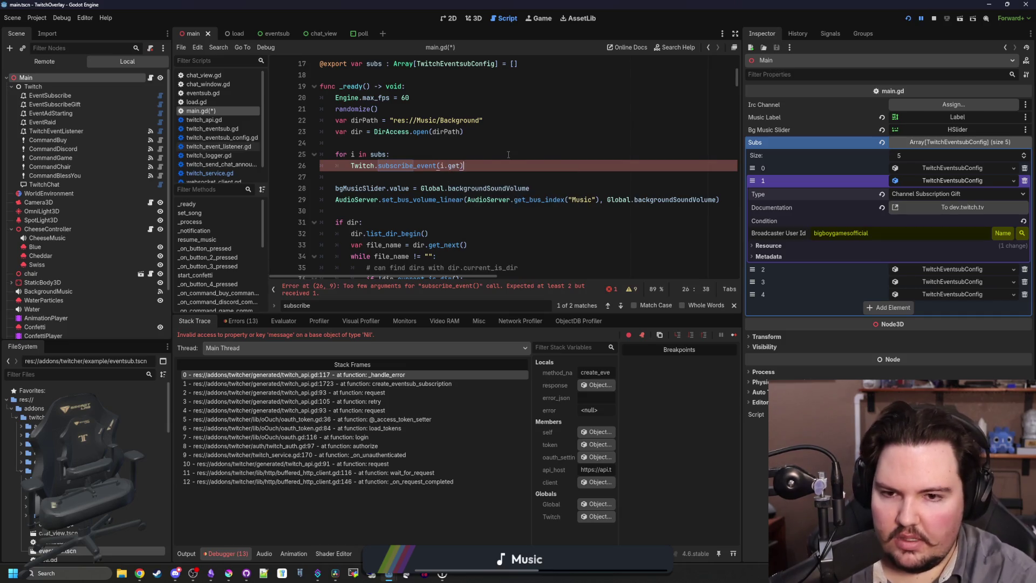
{"action": "type", "text": "de"}
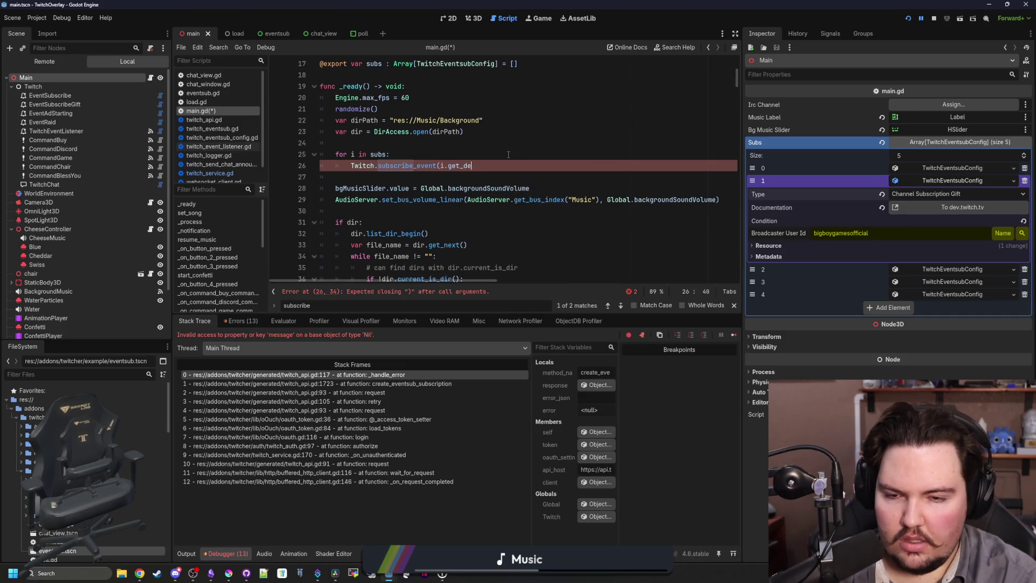
{"action": "type", "text": "ype"}
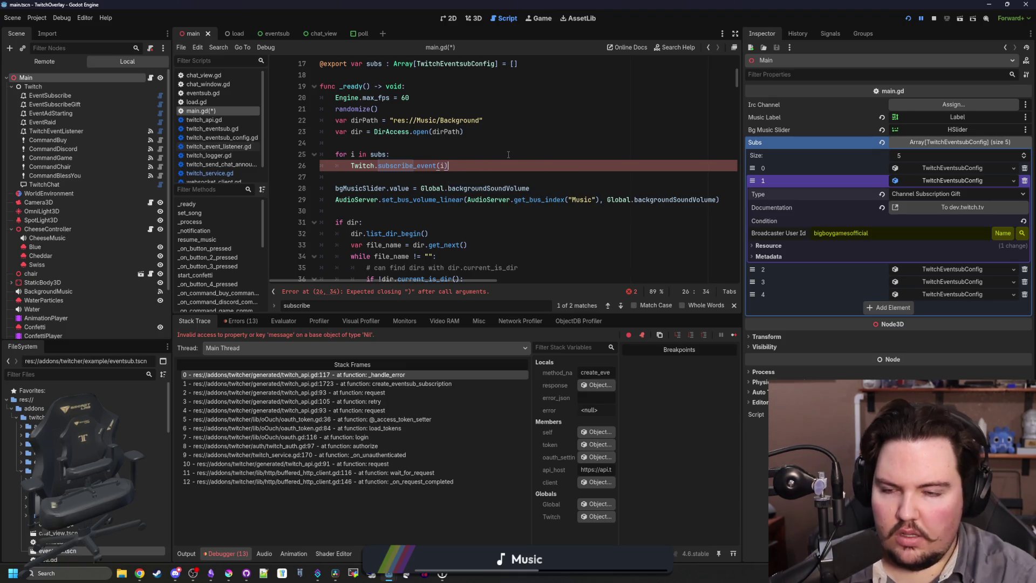
{"action": "scroll", "coordinate": [639, 156], "scroll_direction": "up", "scroll_amount": 2}
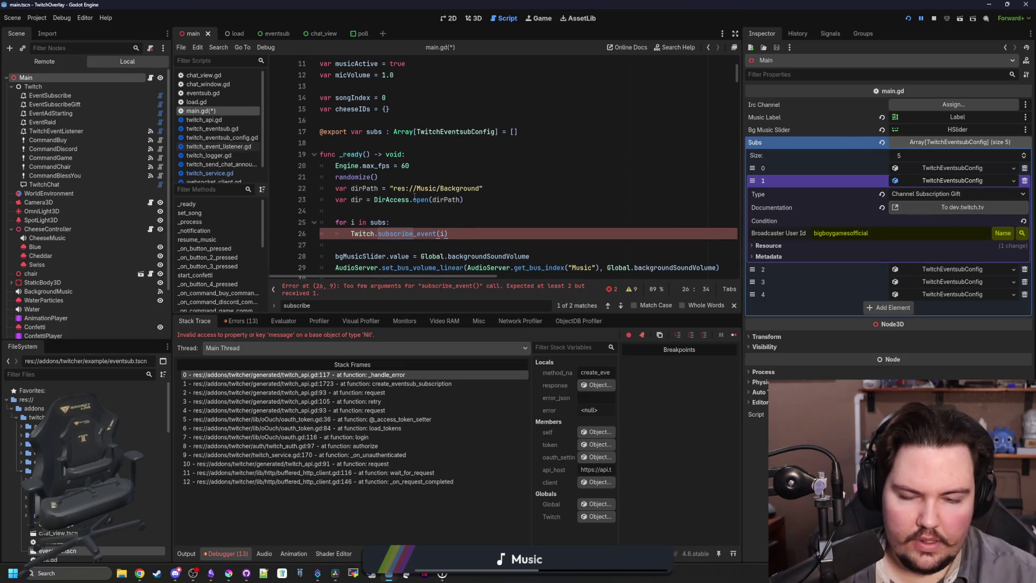
{"action": "scroll", "coordinate": [413, 200], "scroll_direction": "down", "scroll_amount": 1}
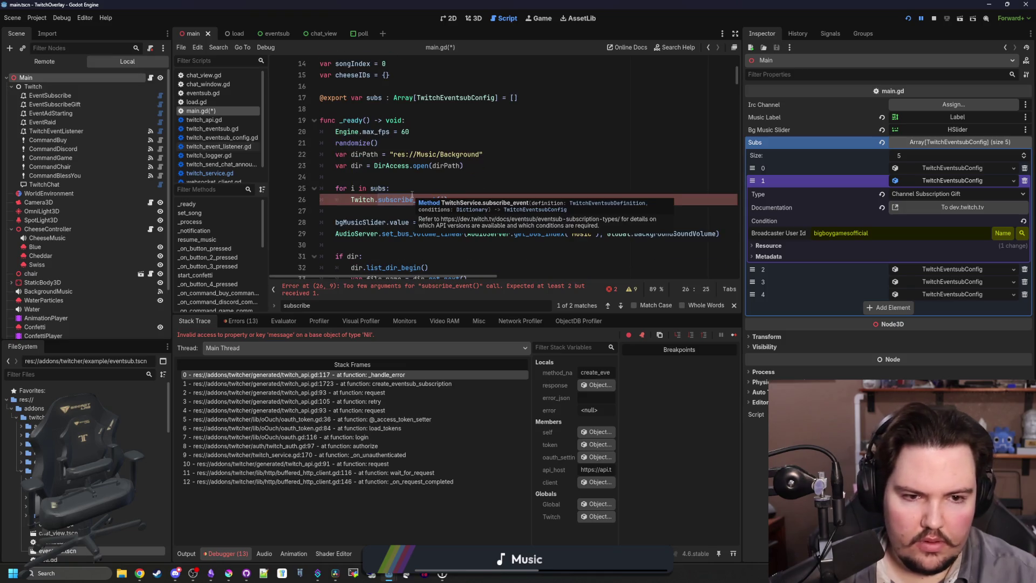
Step: Add a temporary TwitchEventsubConfig line to look up that class's definition
{"action": "key", "text": "ctrl+shift+Return"}
{"action": "type", "text": "C"}
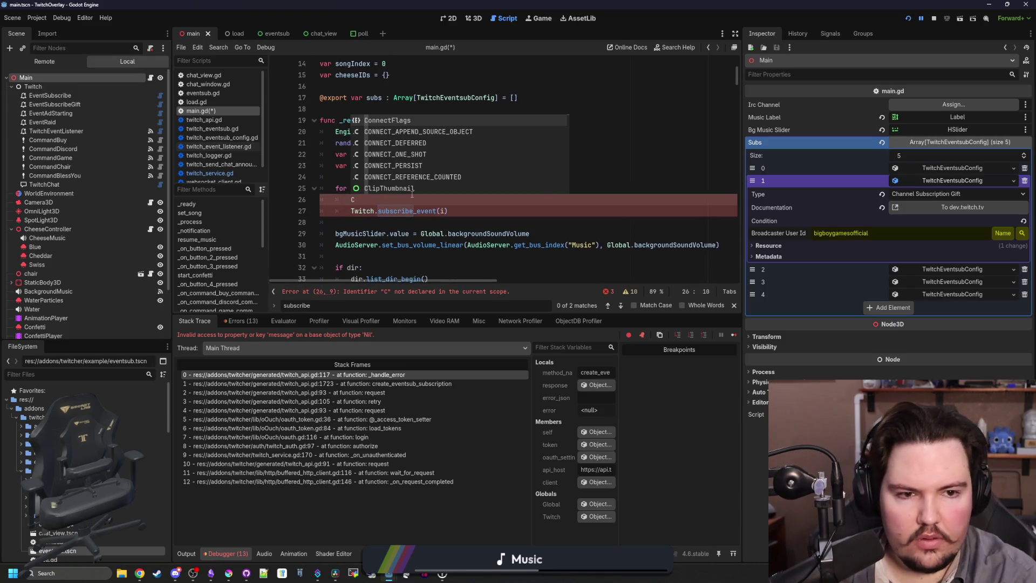
{"action": "key", "text": "BackSpace"}
{"action": "type", "text": "TwitchEven"}
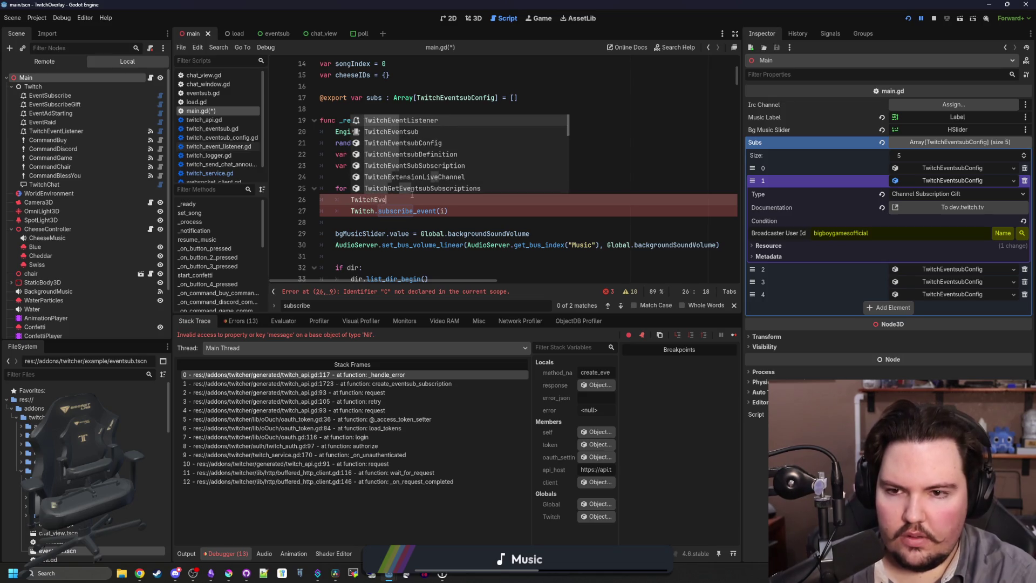
{"action": "key", "text": "Return"}
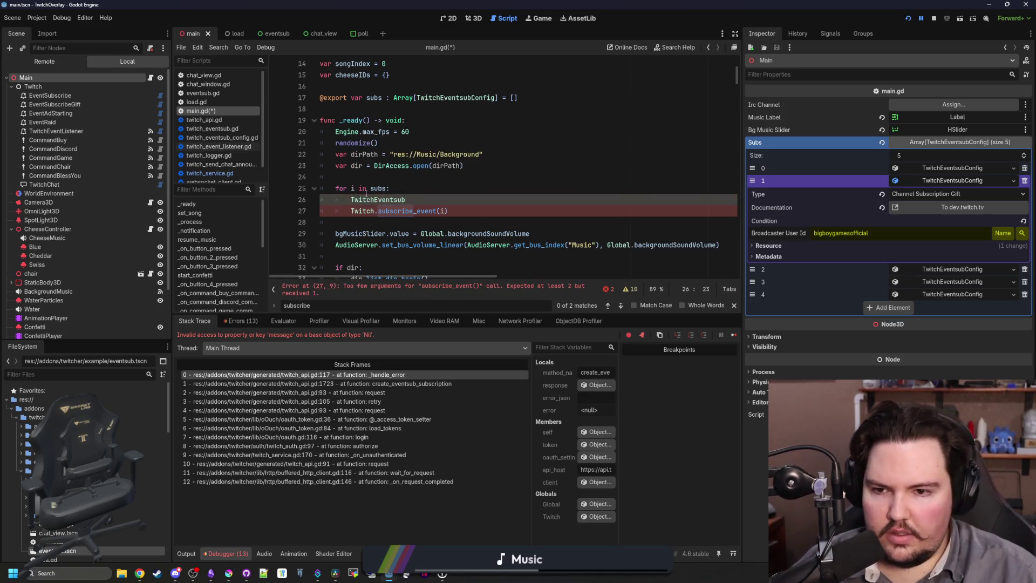
{"action": "type", "text": "on"}
{"action": "key", "text": "Return"}
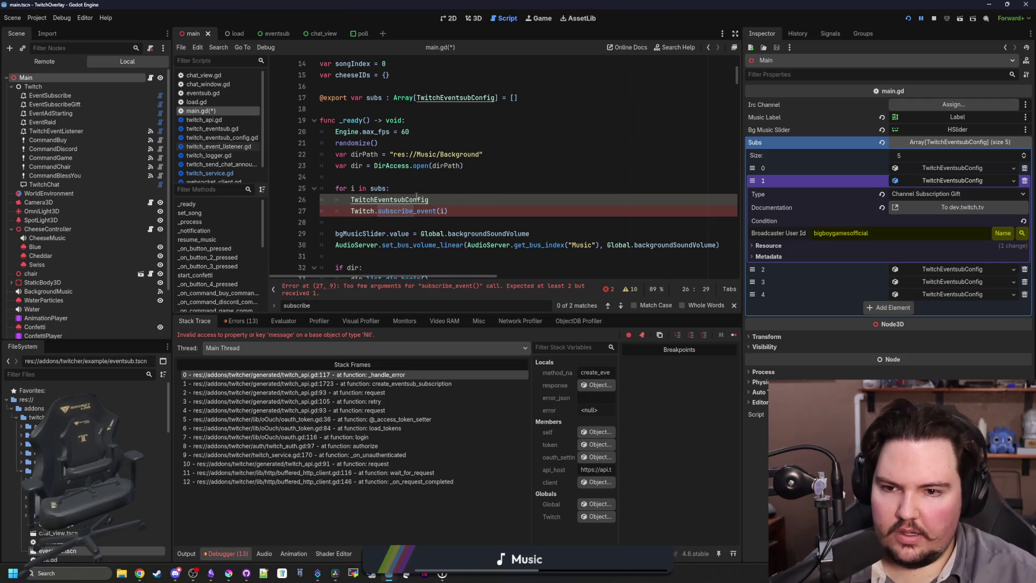
{"action": "left_click", "coordinate": [416, 200], "text": "ctrl"}
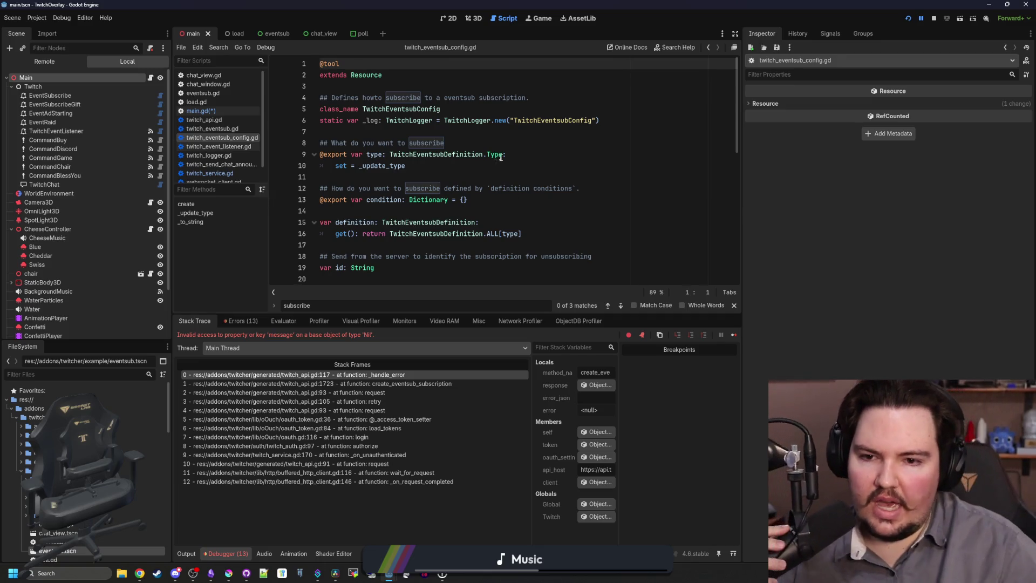
{"action": "key", "text": "alt+Left"}
Step: Remove the temporary line and make the call Twitch.subscribe_event(i.definition, i.condition)
{"action": "double_click", "coordinate": [389, 200]}
{"action": "key", "text": "BackSpace"}
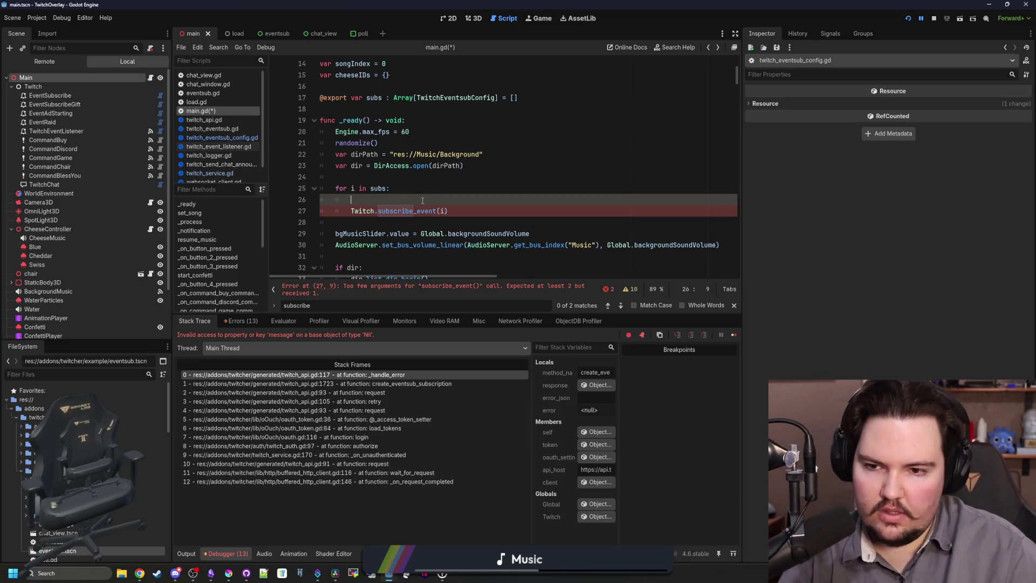
{"action": "key", "text": "ctrl+shift+k"}
{"action": "left_click", "coordinate": [444, 200]}
{"action": "type", "text": ".definition,"}
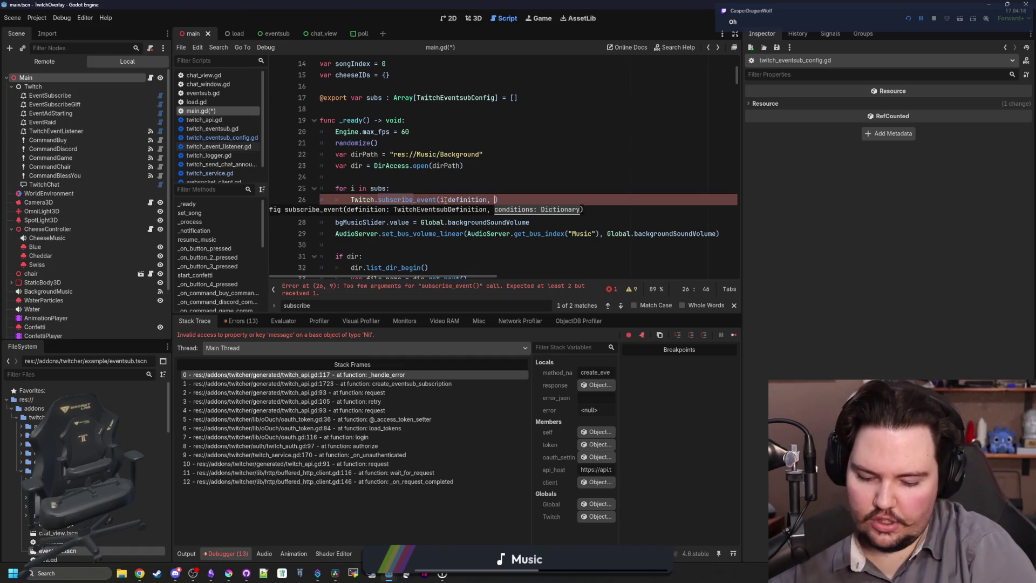
{"action": "type", "text": " c"}
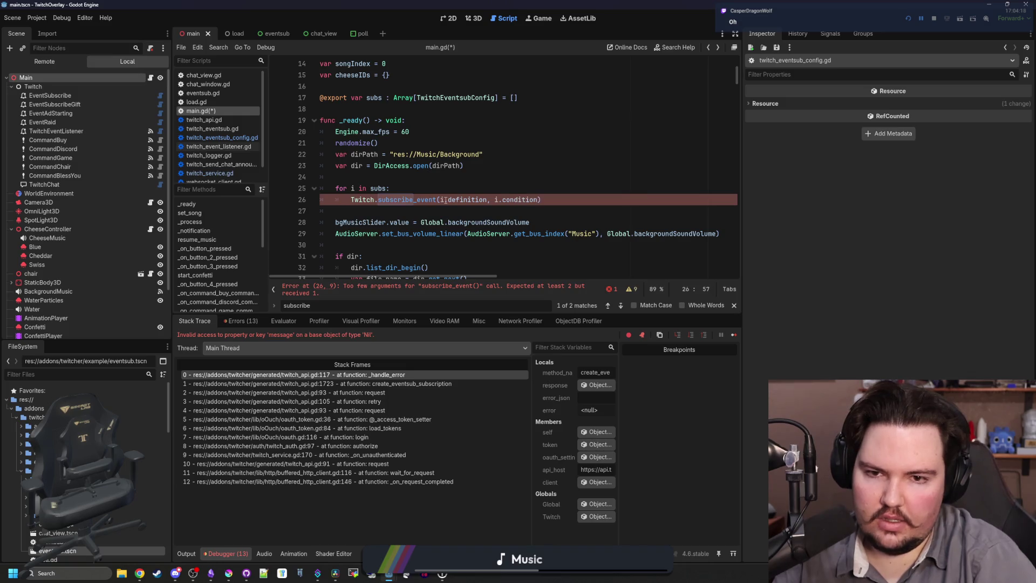
{"action": "key", "text": "Return"}
Step: Save main.gd and stop the running game
{"action": "left_click", "coordinate": [410, 177]}
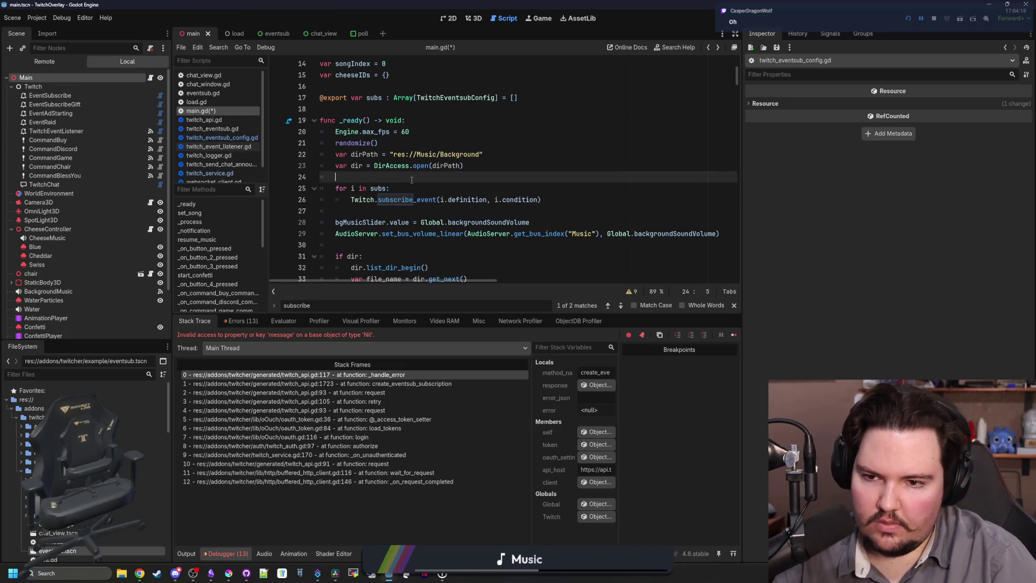
{"action": "key", "text": "ctrl+s"}
{"action": "left_click", "coordinate": [934, 18]}
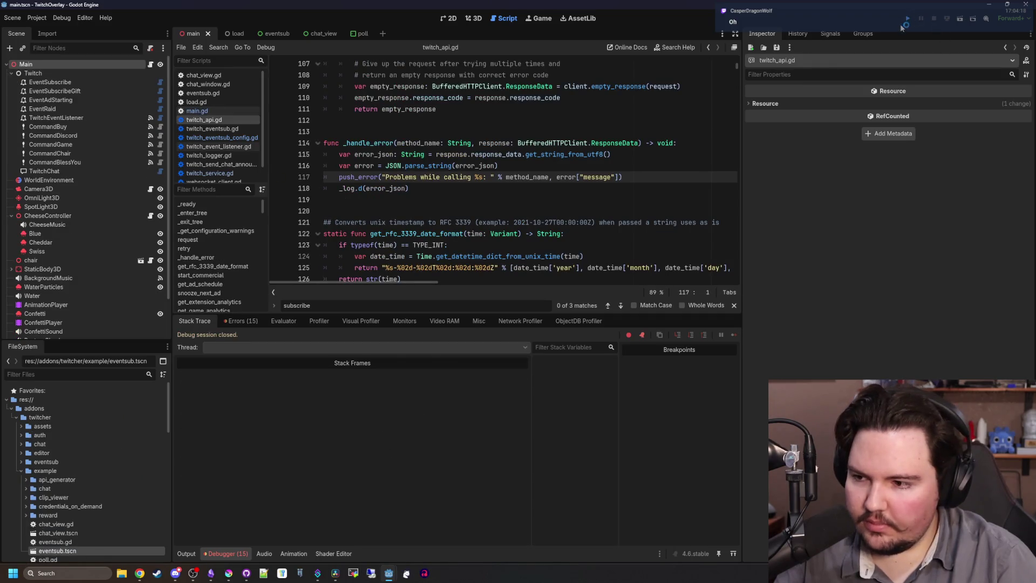
Step: Run the project and read the unauthenticated EventSub subscription errors in the Output log
{"action": "left_click", "coordinate": [907, 19]}
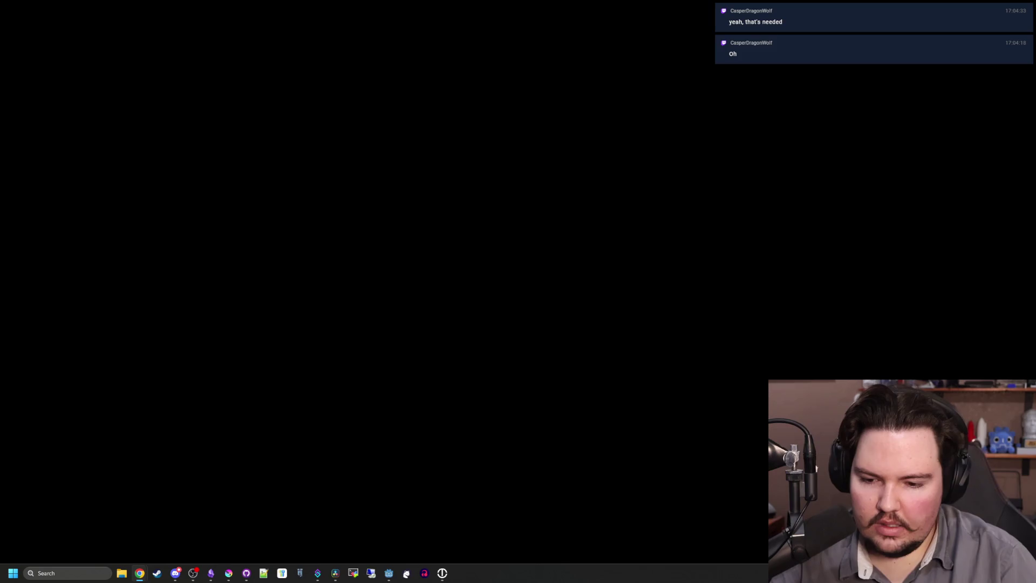
{"action": "mouse_move", "coordinate": [389, 573]}
{"action": "left_click", "coordinate": [443, 524]}
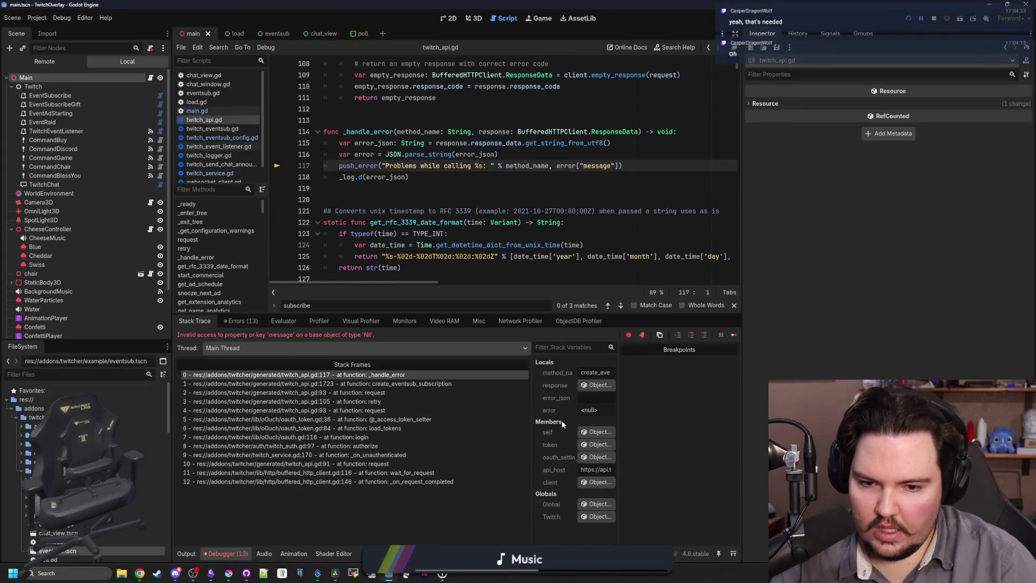
{"action": "left_click_drag", "start_coordinate": [621, 411], "coordinate": [709, 397]}
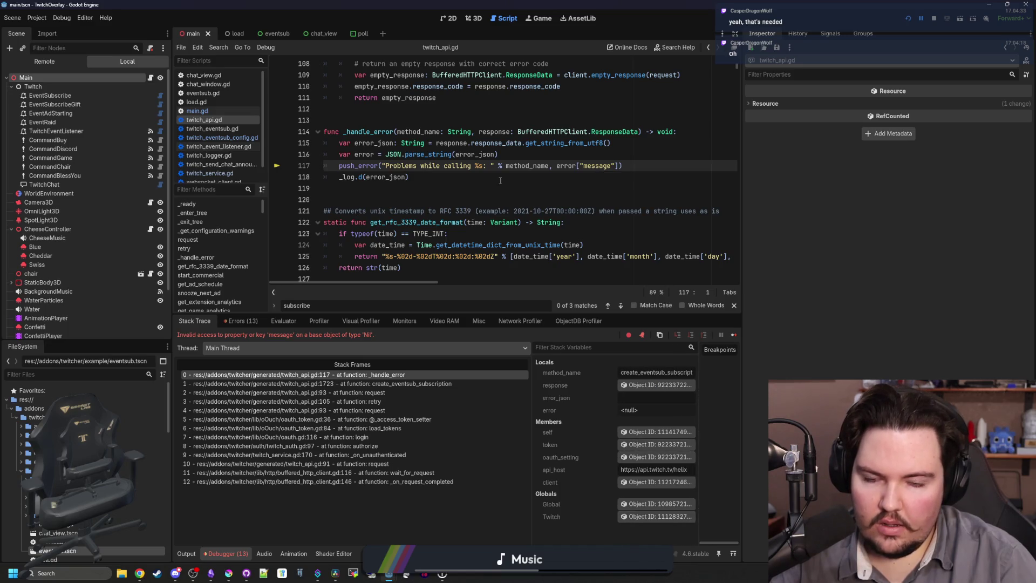
{"action": "left_click", "coordinate": [185, 554]}
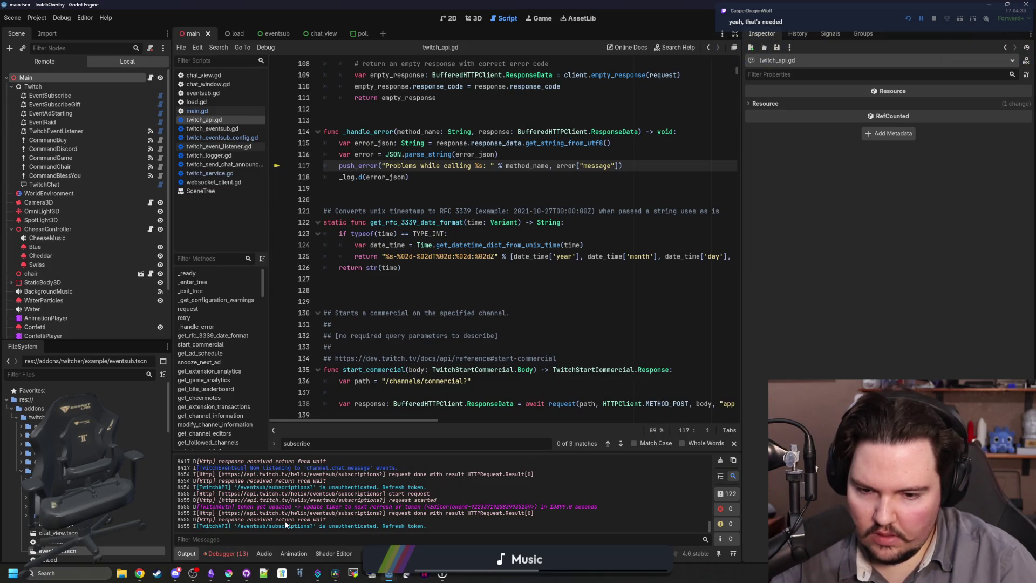
{"action": "scroll", "coordinate": [284, 520], "scroll_direction": "up", "scroll_amount": 2}
{"action": "scroll", "coordinate": [284, 521], "scroll_direction": "up", "scroll_amount": 2}
{"action": "scroll", "coordinate": [284, 520], "scroll_direction": "down", "scroll_amount": 3}
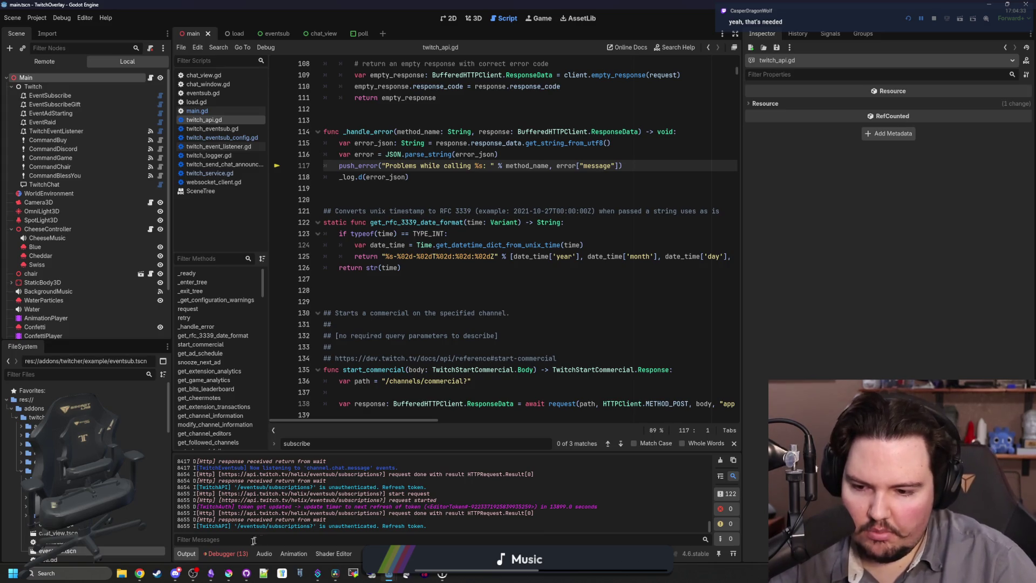
{"action": "left_click", "coordinate": [230, 553]}
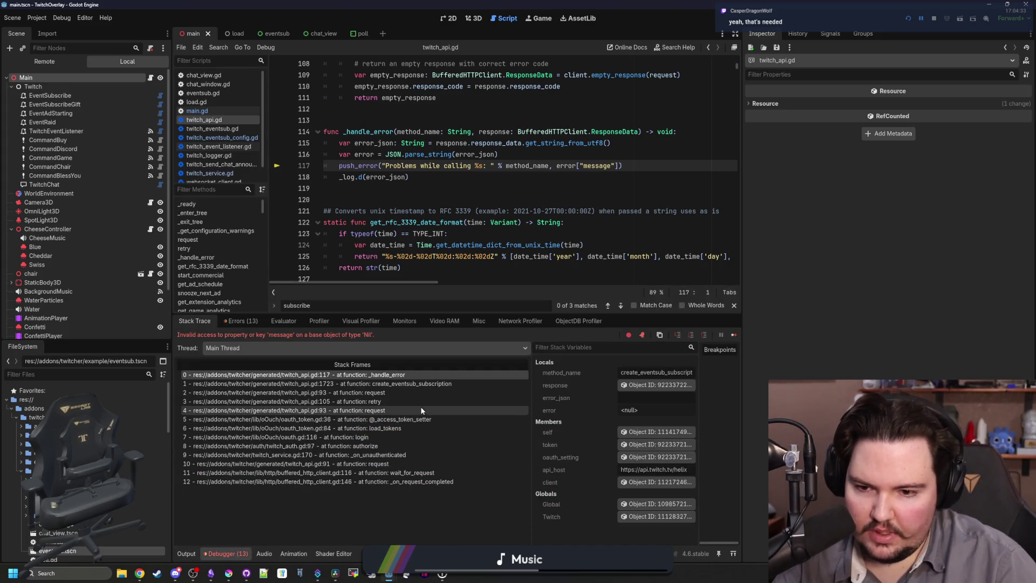
Step: Step through the stack frames from create_eventsub_subscription to _handle_error, inspecting the response body
{"action": "left_click", "coordinate": [426, 385]}
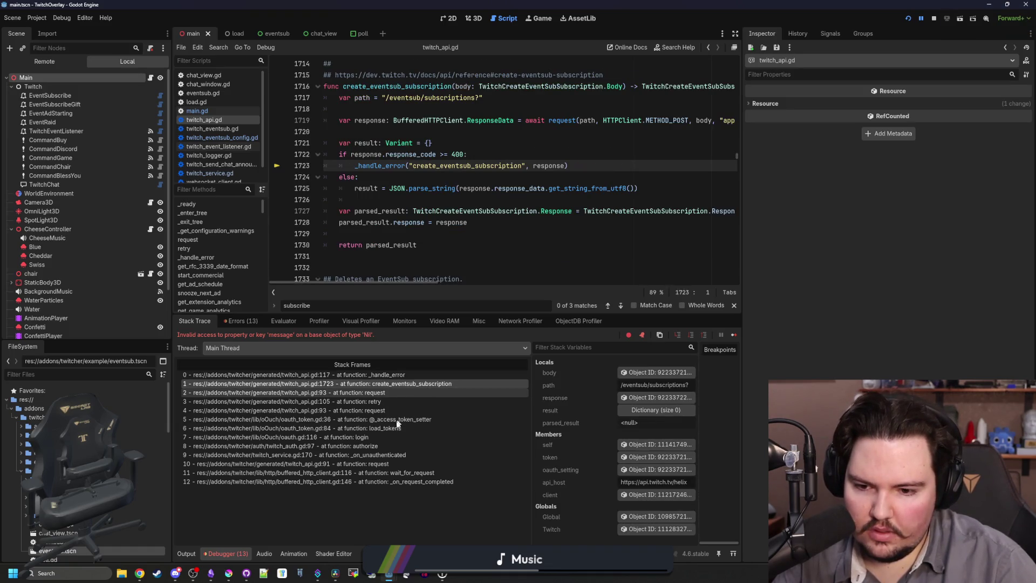
{"action": "left_click", "coordinate": [405, 393]}
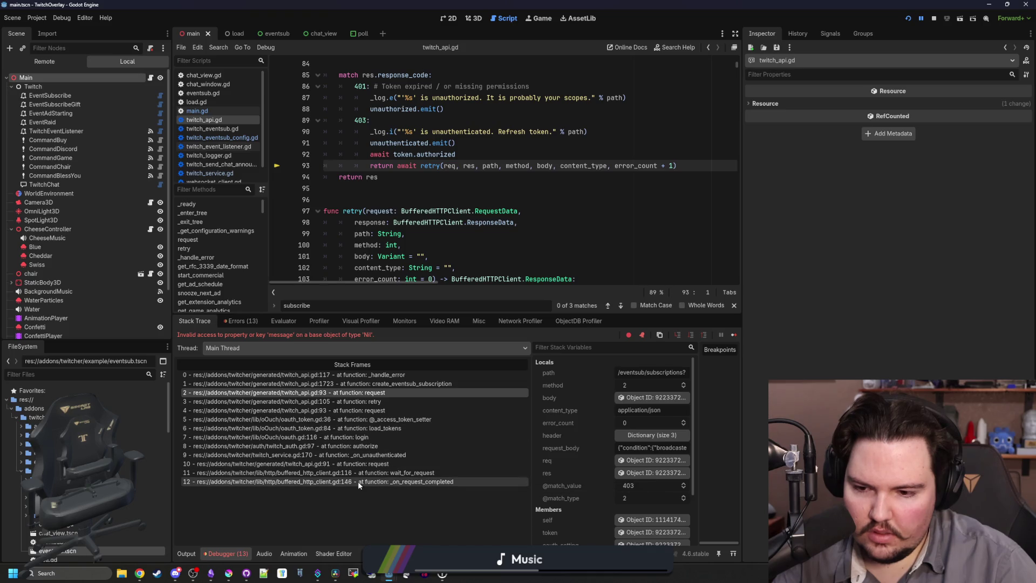
{"action": "left_click", "coordinate": [358, 481]}
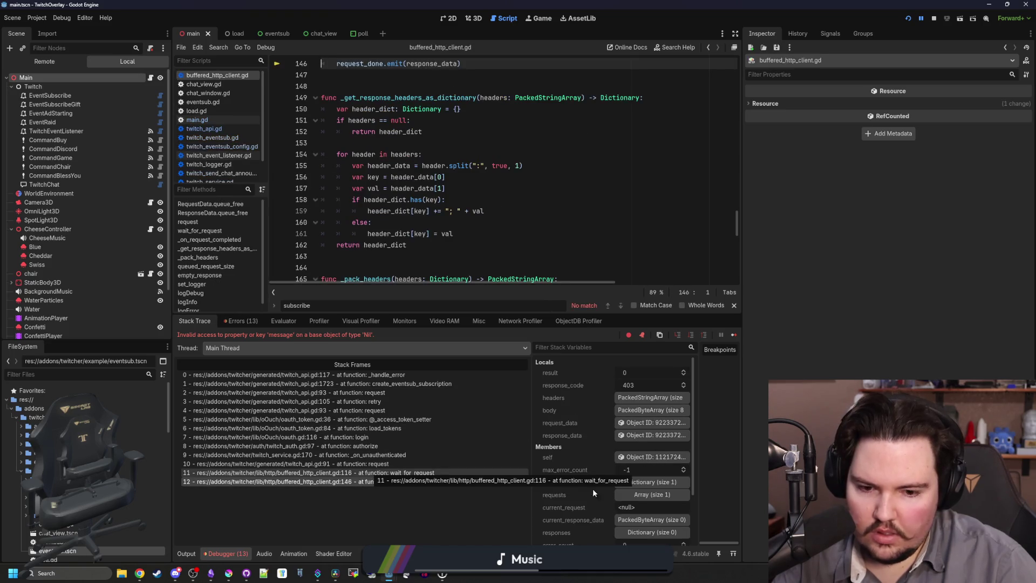
{"action": "left_click", "coordinate": [621, 411]}
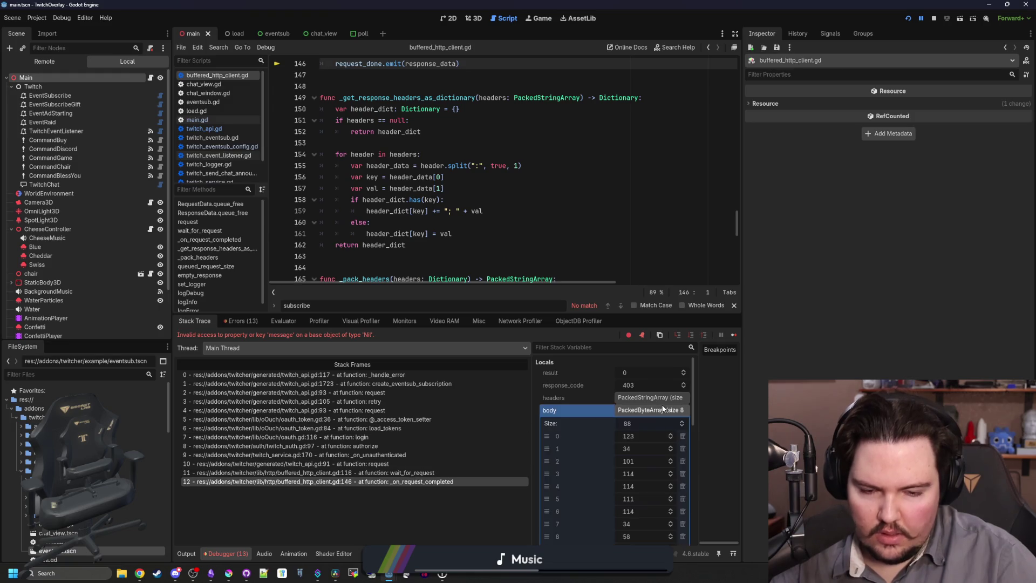
{"action": "left_click", "coordinate": [391, 436]}
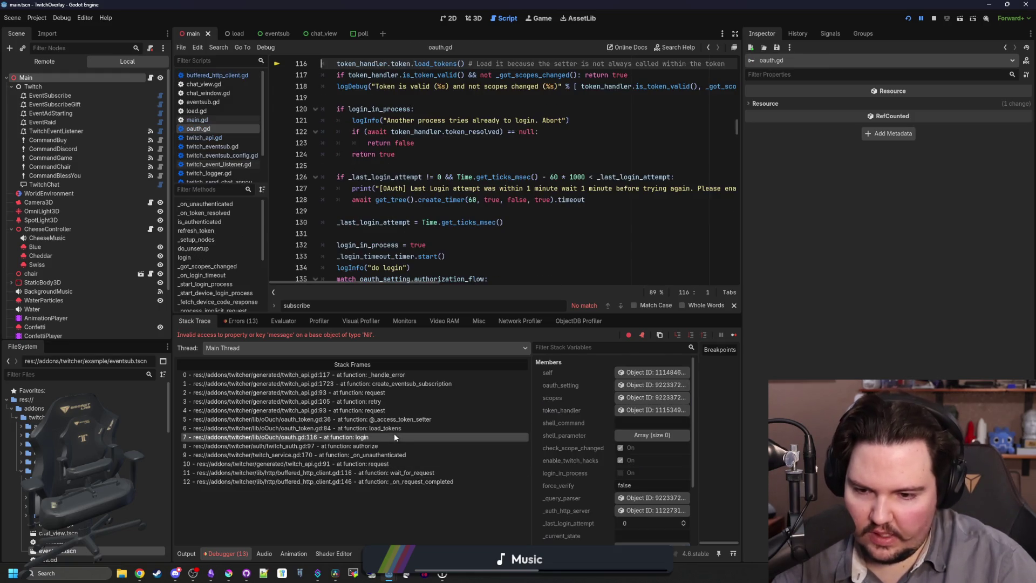
{"action": "left_click", "coordinate": [391, 392]}
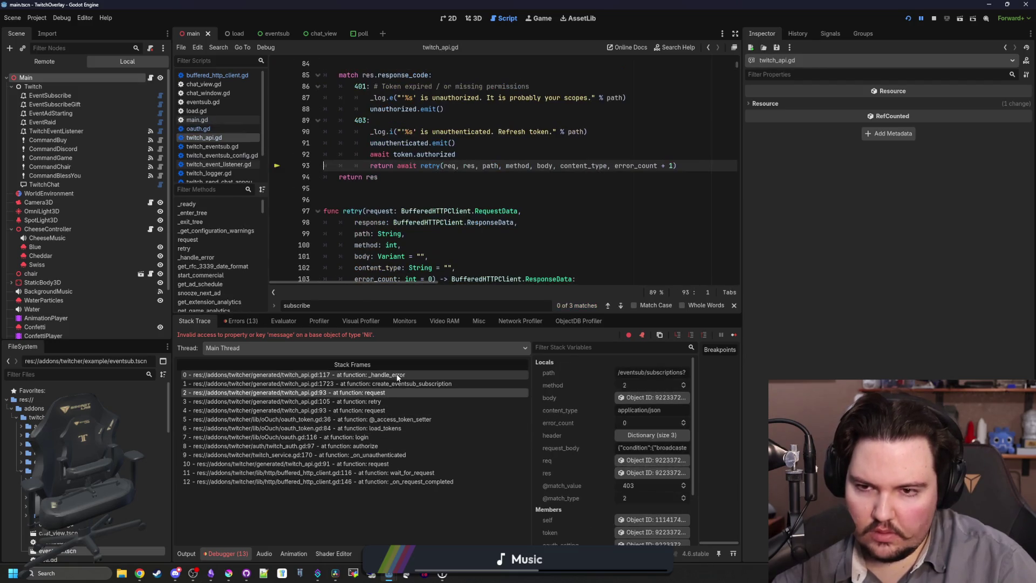
{"action": "left_click", "coordinate": [398, 376]}
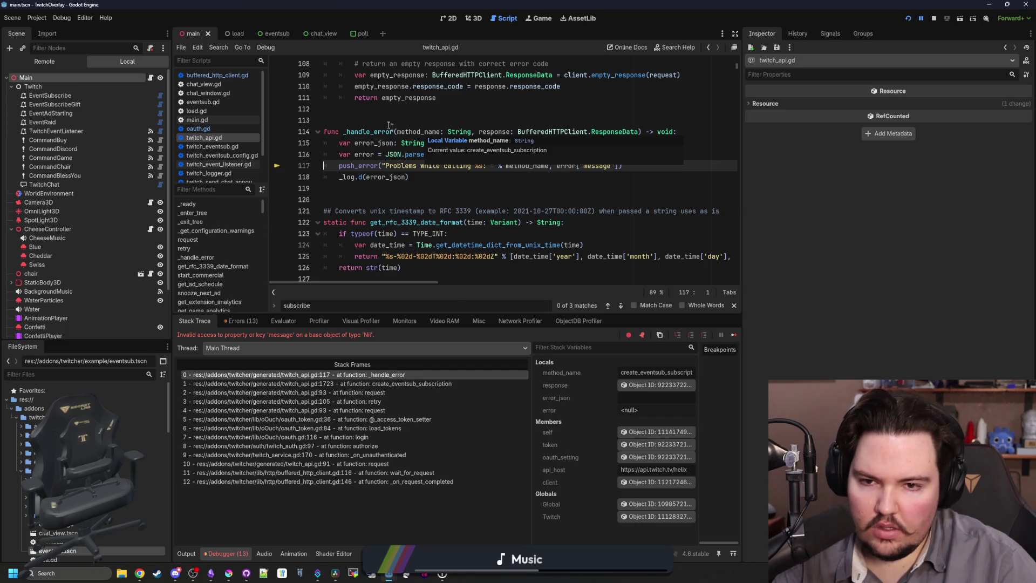
Step: Return to main.gd's subs loop and stop the running game
{"action": "left_click", "coordinate": [150, 78]}
{"action": "left_click", "coordinate": [54, 184]}
{"action": "left_click", "coordinate": [502, 305]}
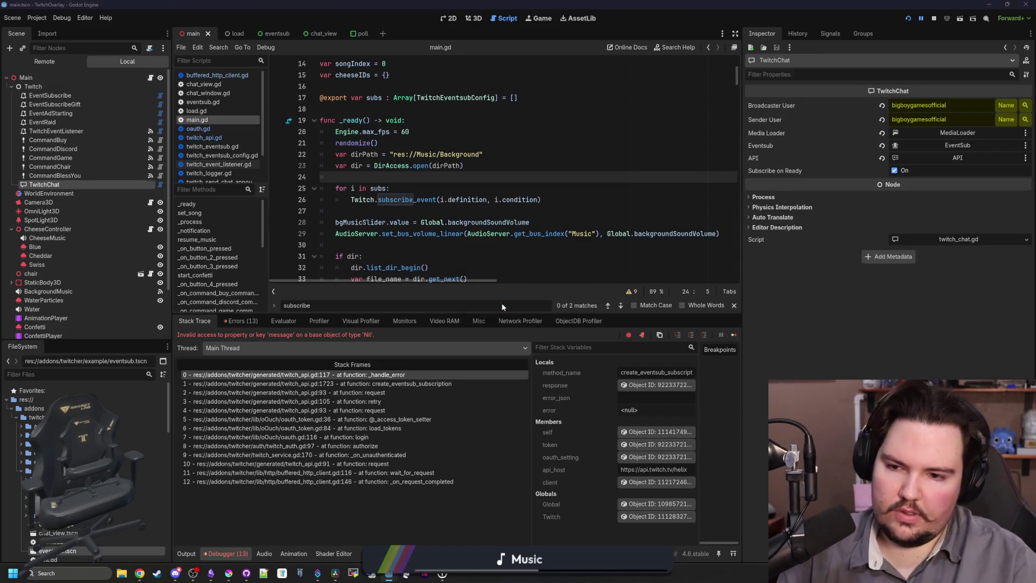
{"action": "left_click", "coordinate": [909, 22]}
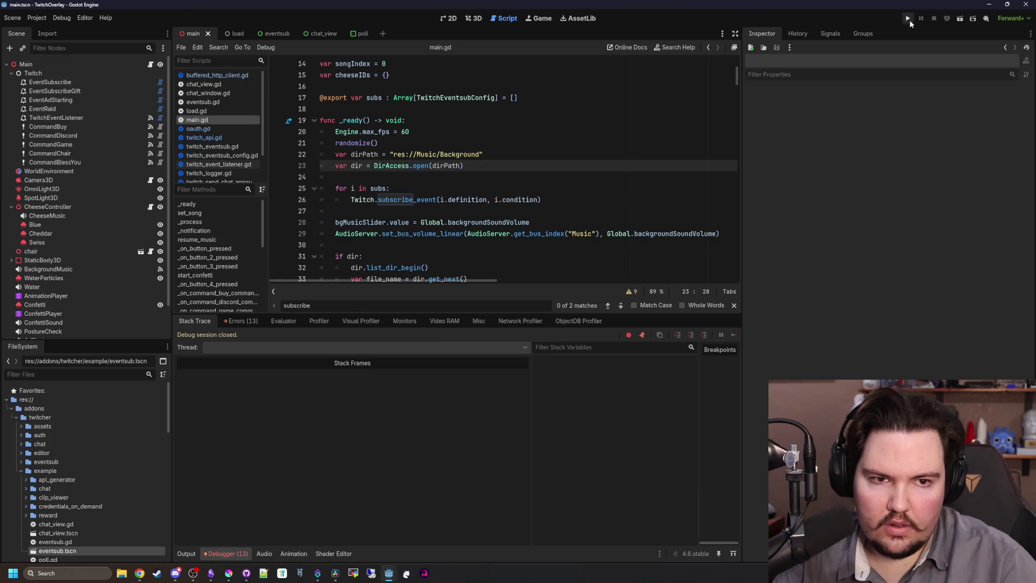
Step: Run the project again, then reopen the Main script and save the scene
{"action": "left_click", "coordinate": [909, 20]}
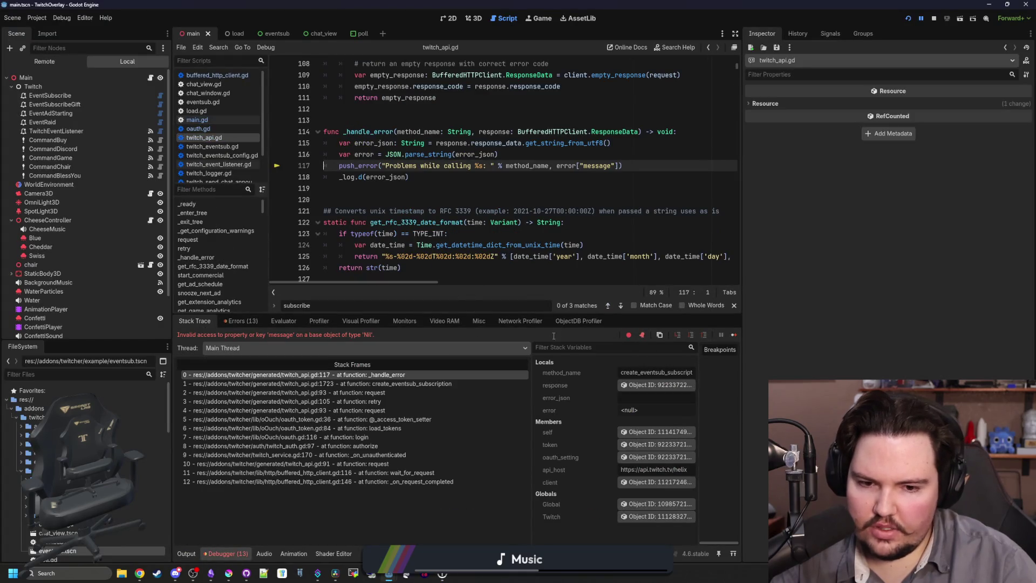
{"action": "left_click", "coordinate": [150, 77]}
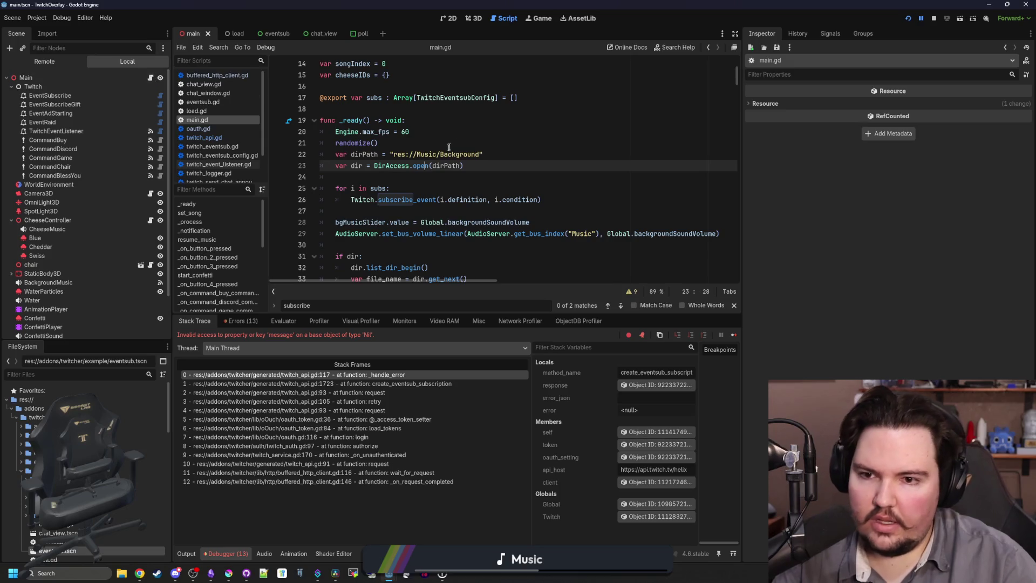
{"action": "left_click", "coordinate": [410, 144]}
{"action": "key", "text": "ctrl+s"}
{"action": "left_click", "coordinate": [415, 186]}
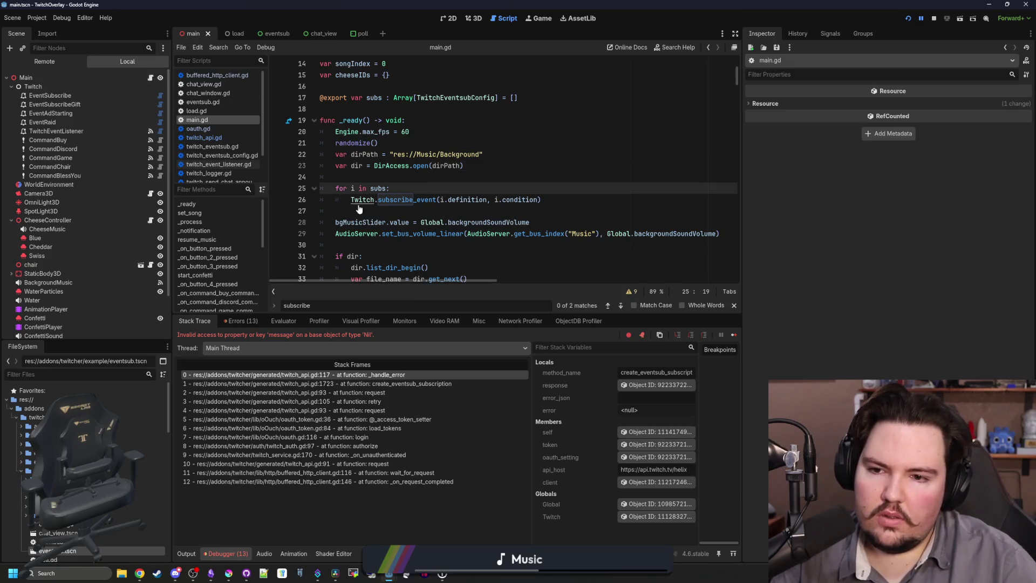
Step: Open subscribe_event's definition in twitch_service.gd and read the null check on line 258
{"action": "left_click", "coordinate": [389, 201], "text": "ctrl"}
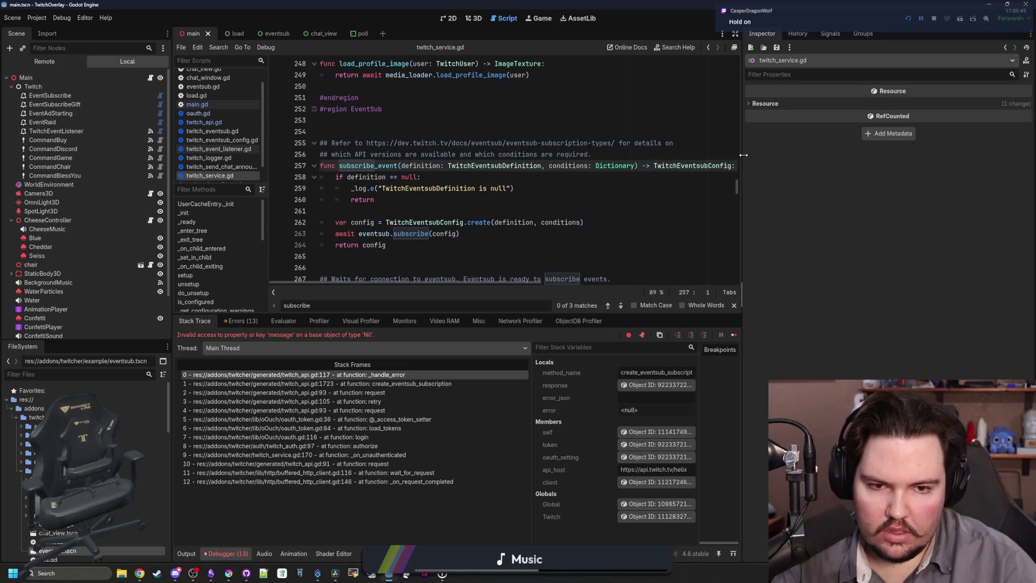
{"action": "left_click_drag", "start_coordinate": [743, 155], "coordinate": [909, 156]}
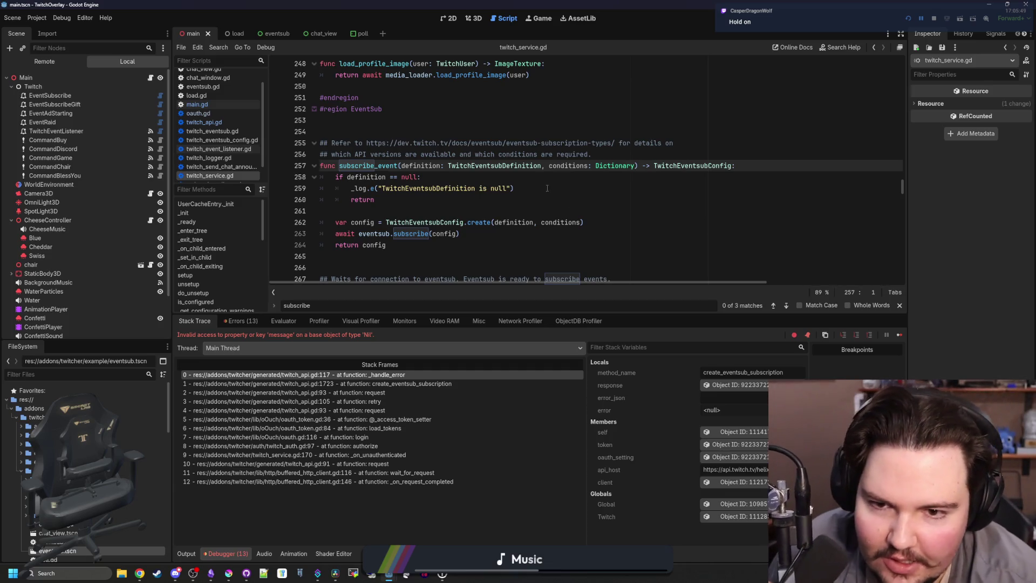
{"action": "left_click", "coordinate": [530, 178]}
{"action": "scroll", "coordinate": [529, 182], "scroll_direction": "right", "scroll_amount": 1}
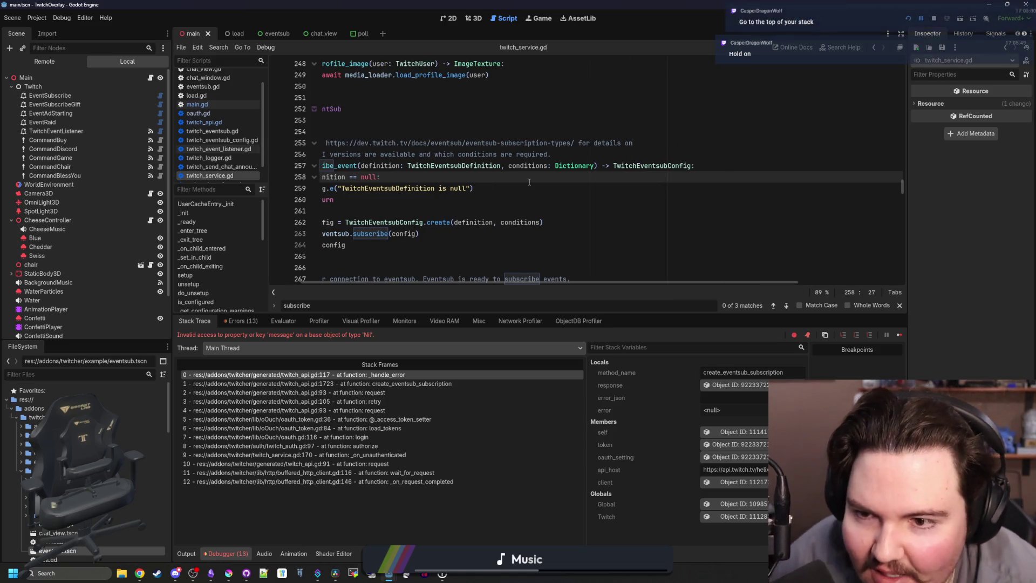
{"action": "scroll", "coordinate": [529, 182], "scroll_direction": "left", "scroll_amount": 1}
{"action": "scroll", "coordinate": [529, 182], "scroll_direction": "right", "scroll_amount": 1}
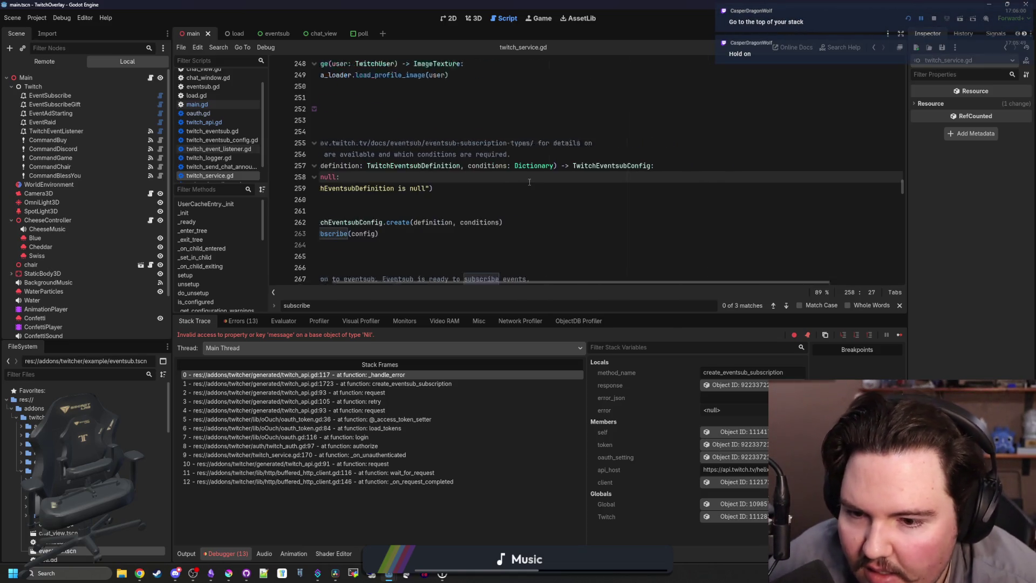
{"action": "scroll", "coordinate": [529, 182], "scroll_direction": "left", "scroll_amount": 1}
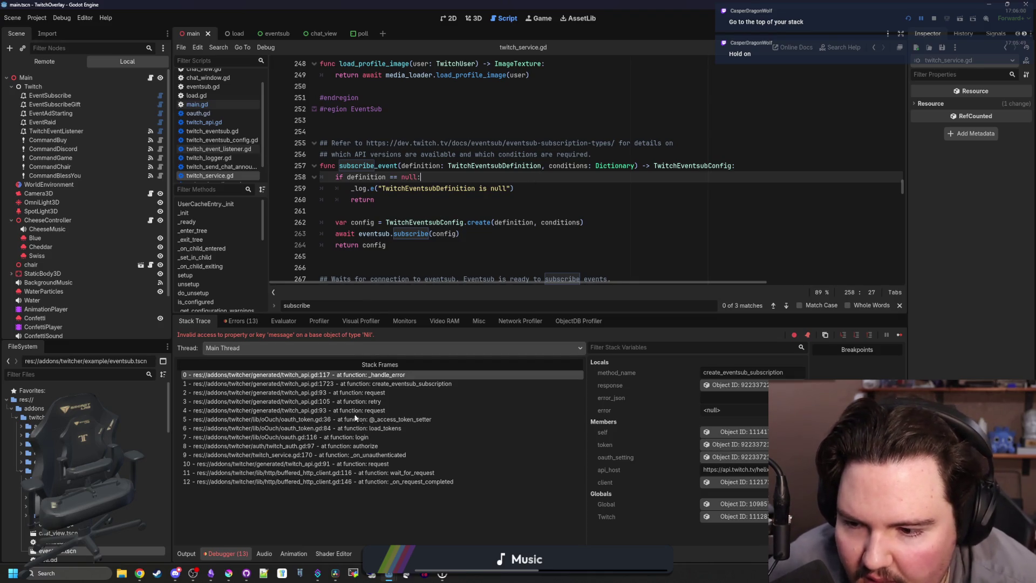
Step: Check the Errors list, jumping to the JSON parse and invalid access error sources
{"action": "left_click", "coordinate": [406, 482]}
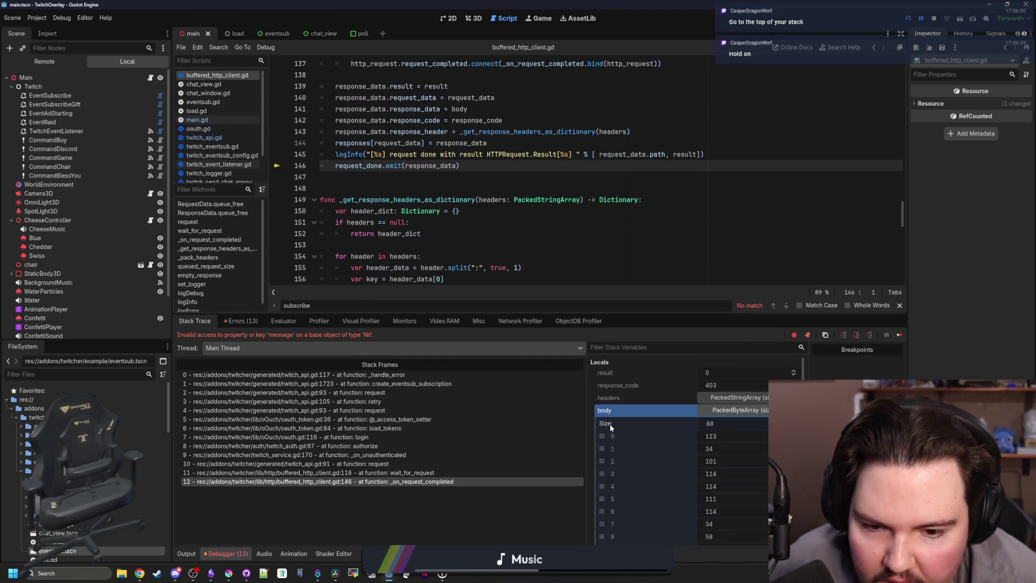
{"action": "scroll", "coordinate": [610, 424], "scroll_direction": "down", "scroll_amount": 5}
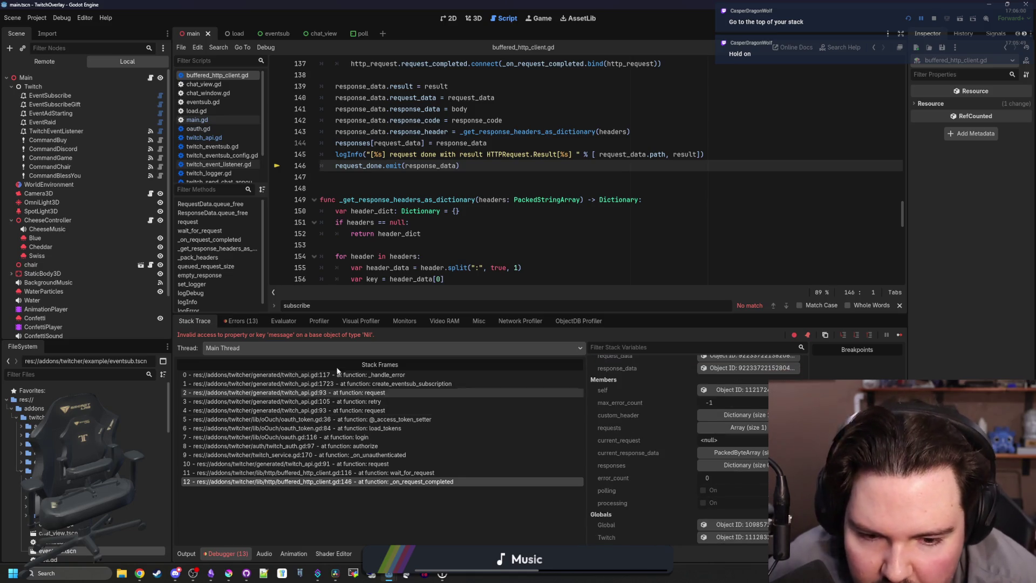
{"action": "left_click", "coordinate": [243, 321]}
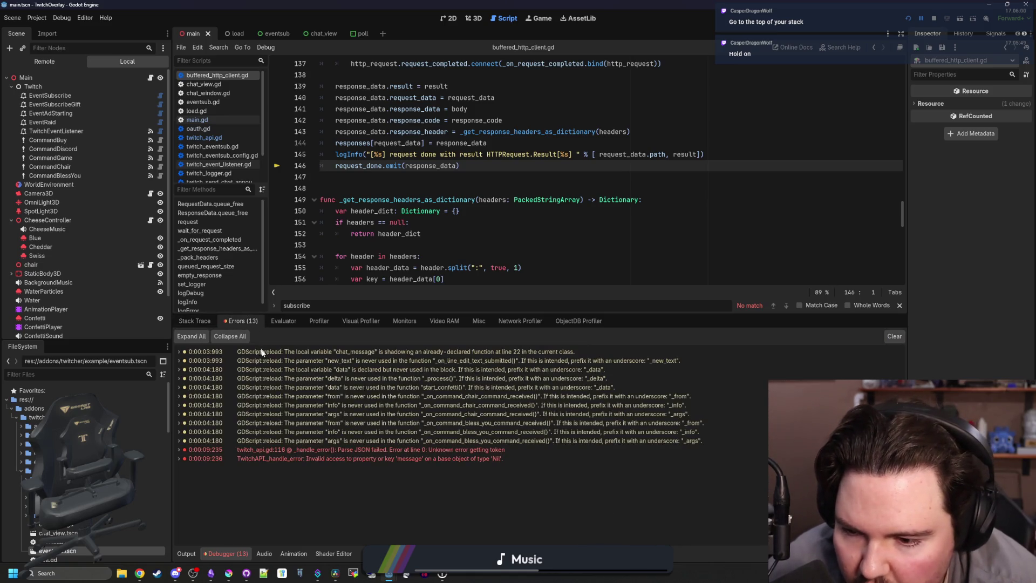
{"action": "left_click", "coordinate": [321, 452]}
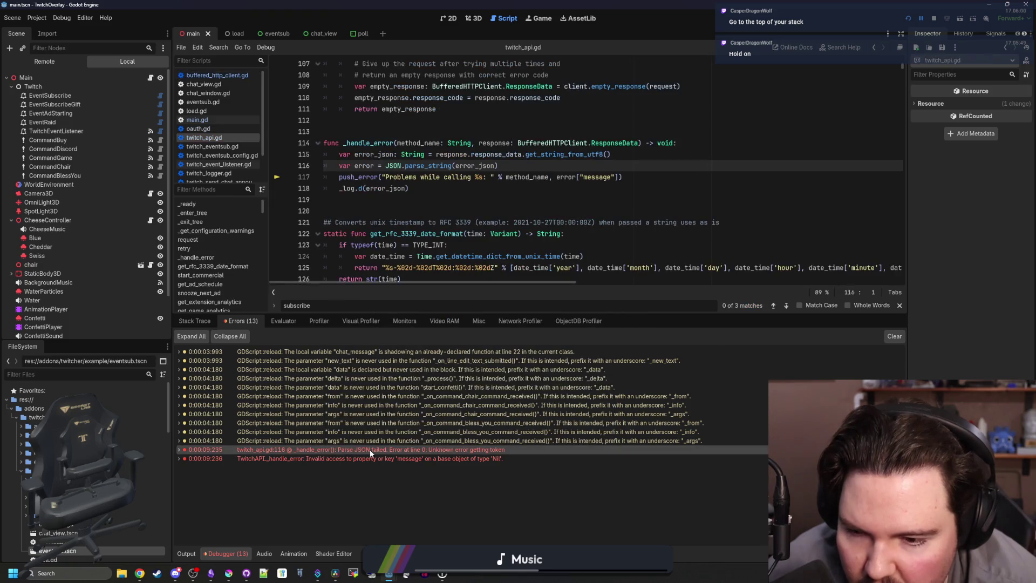
{"action": "left_click", "coordinate": [434, 458]}
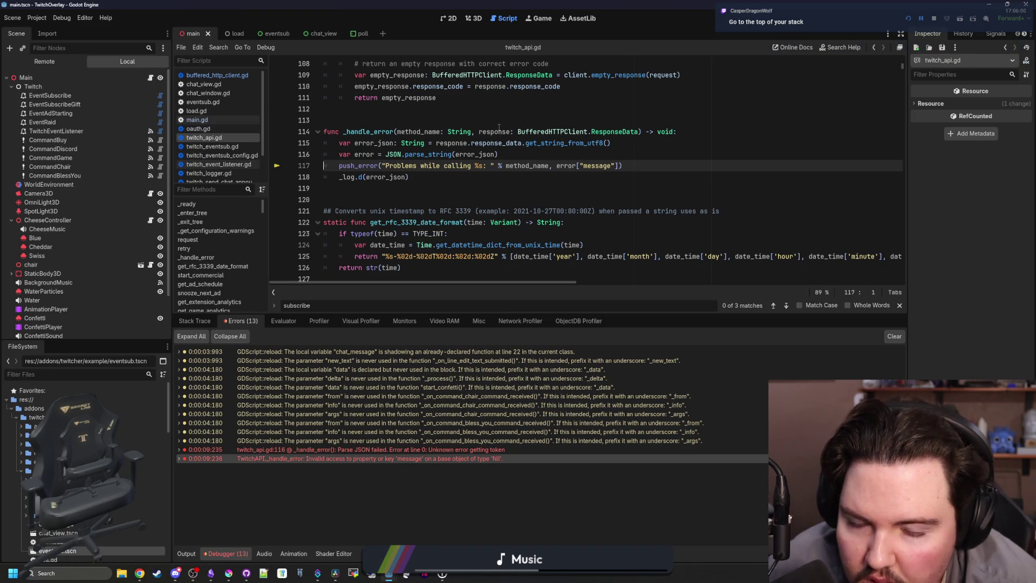
Step: Compare the _handle_error frame with the request-completed frame showing response code 403
{"action": "left_click", "coordinate": [193, 554]}
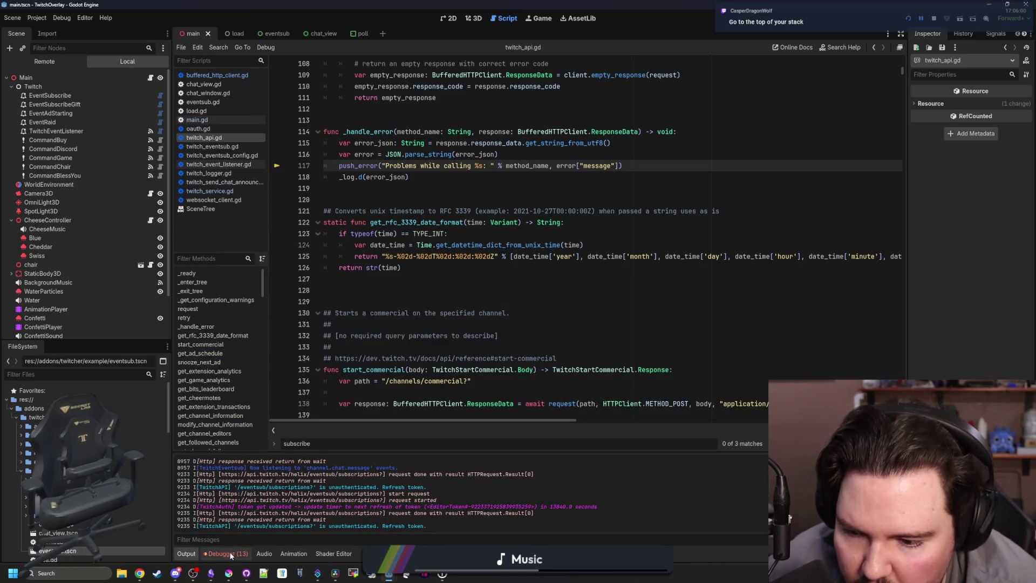
{"action": "left_click", "coordinate": [229, 554]}
{"action": "left_click", "coordinate": [195, 322]}
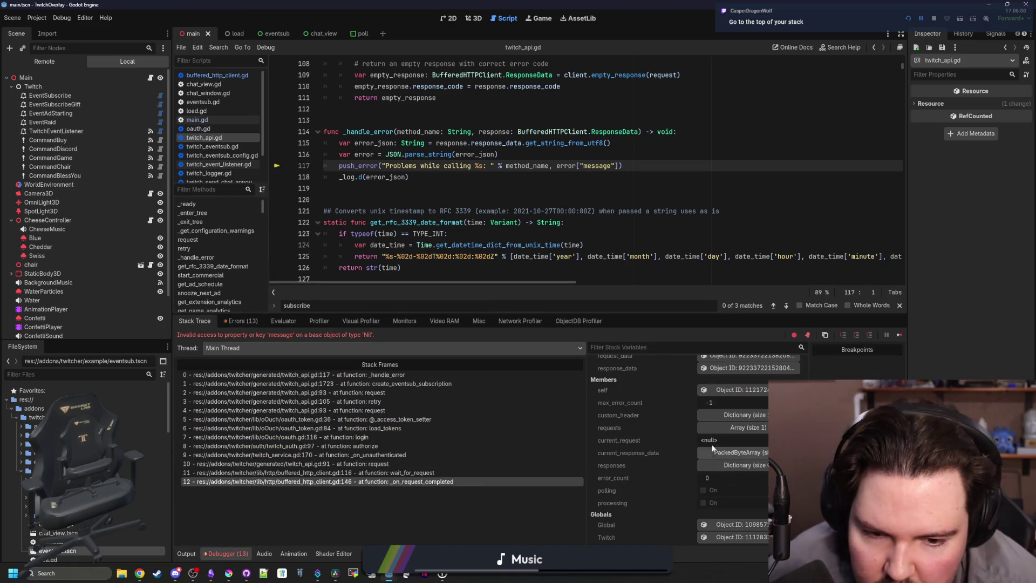
{"action": "left_click", "coordinate": [338, 373]}
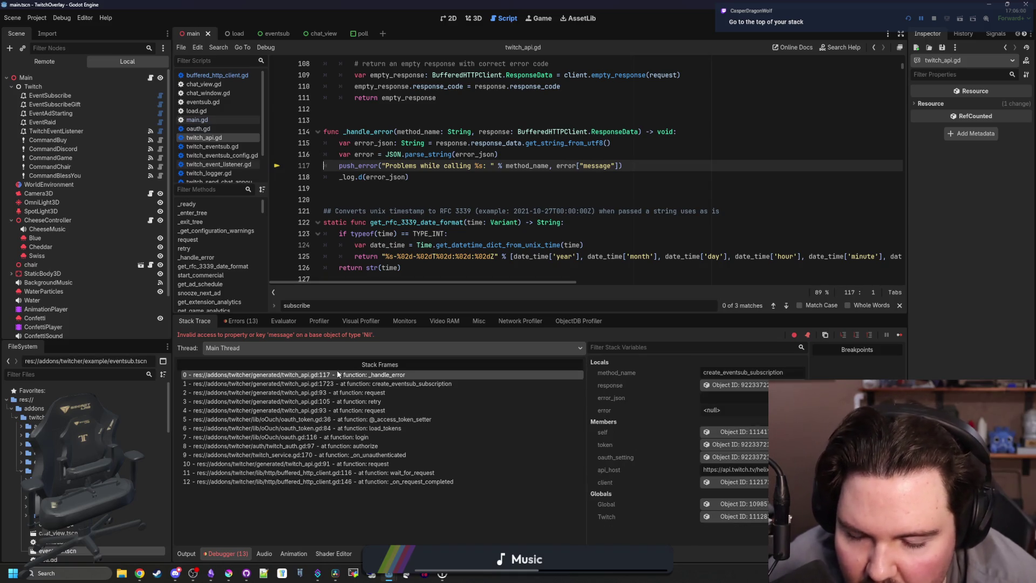
{"action": "left_click", "coordinate": [340, 483]}
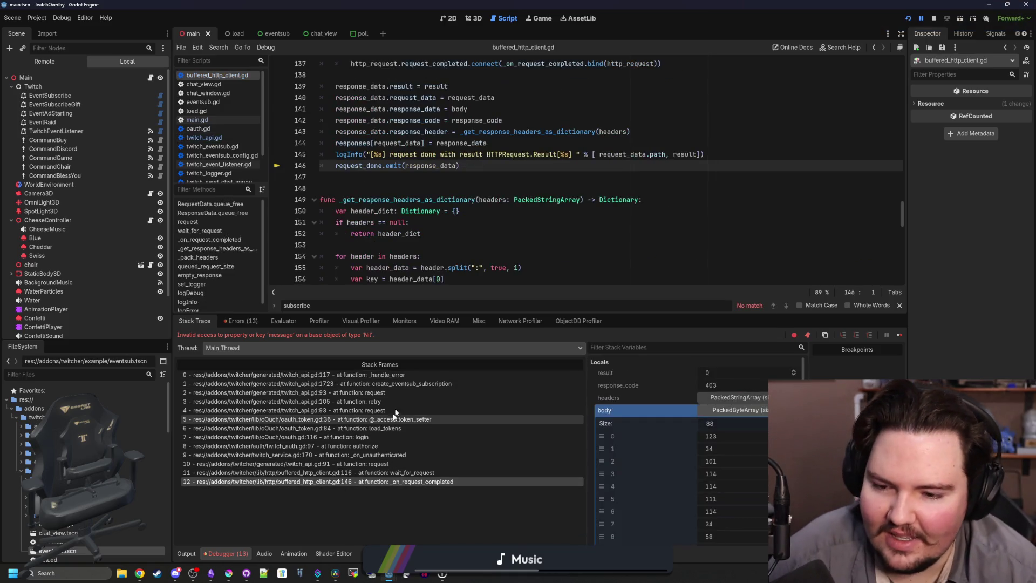
{"action": "left_click", "coordinate": [414, 372]}
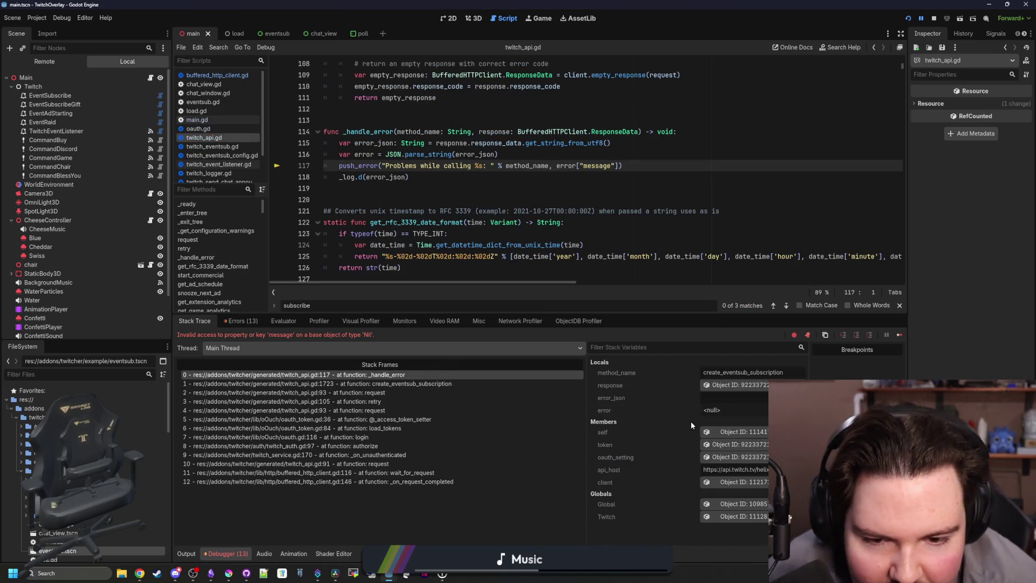
{"action": "left_click", "coordinate": [737, 384]}
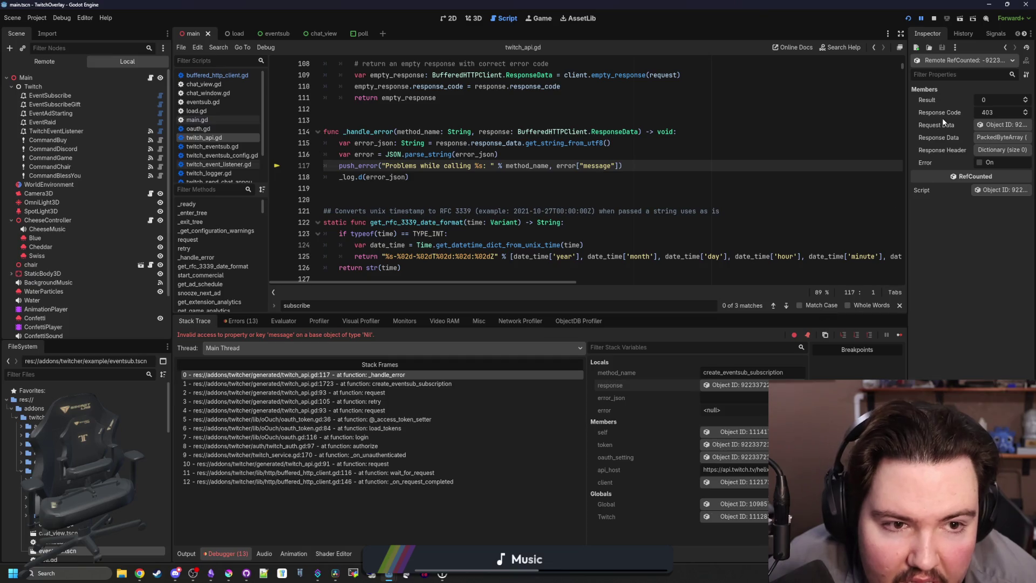
{"action": "mouse_move", "coordinate": [907, 176]}
{"action": "left_mouse_down"}
{"action": "mouse_move", "coordinate": [840, 178]}
{"action": "mouse_move", "coordinate": [858, 183]}
{"action": "left_mouse_up"}
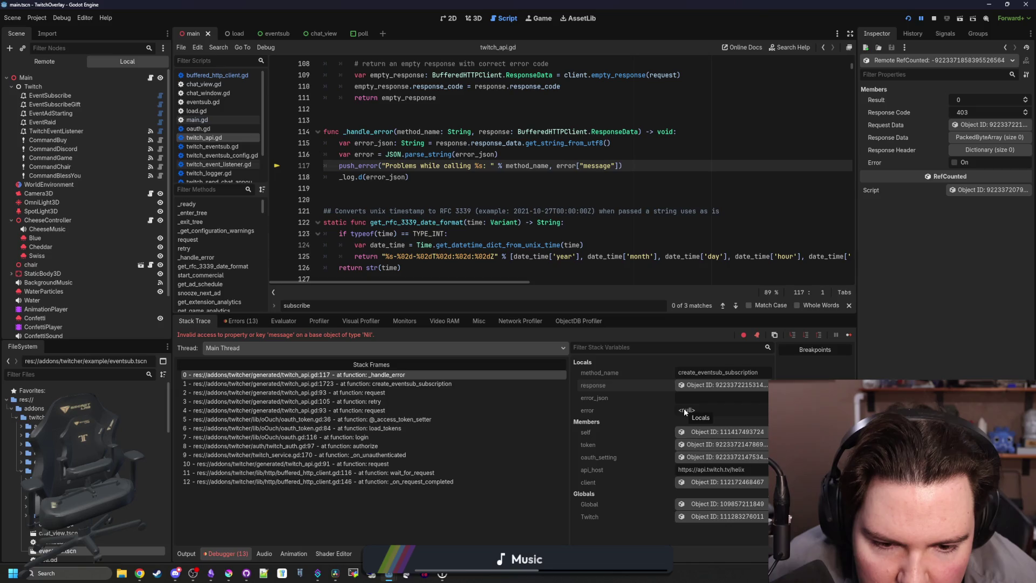
{"action": "left_click", "coordinate": [306, 483]}
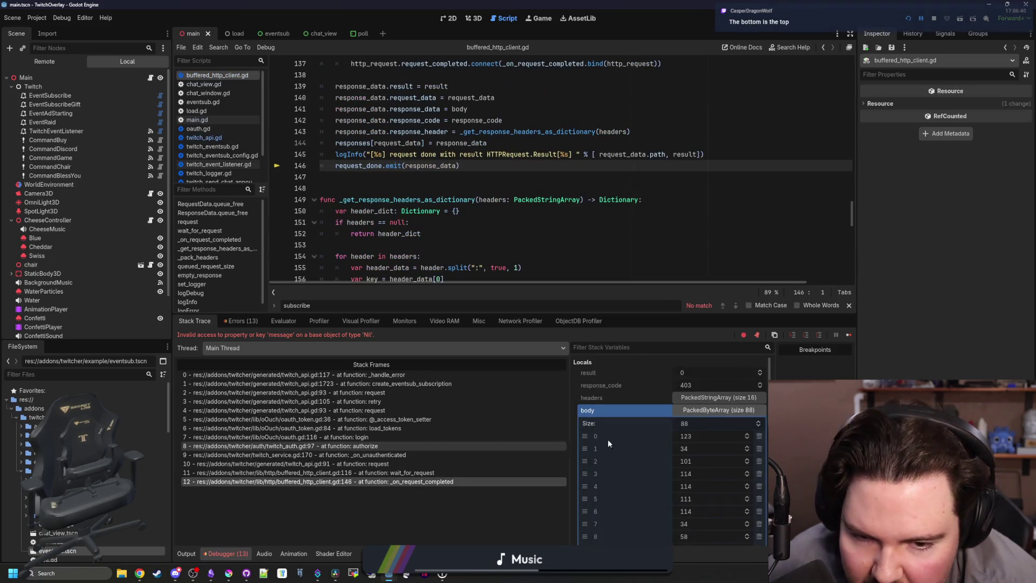
{"action": "left_click", "coordinate": [705, 411]}
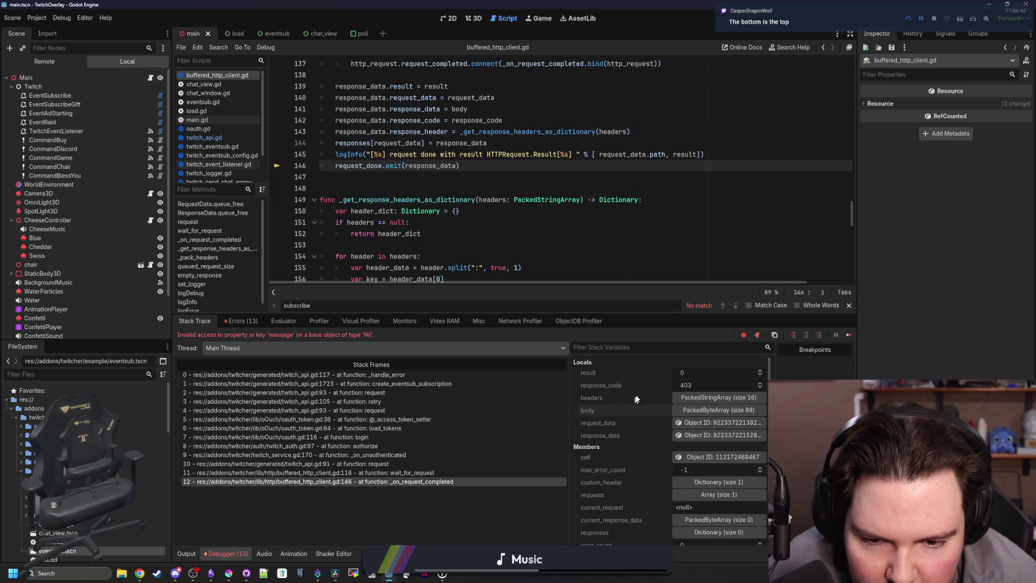
{"action": "scroll", "coordinate": [638, 397], "scroll_direction": "down", "scroll_amount": 1}
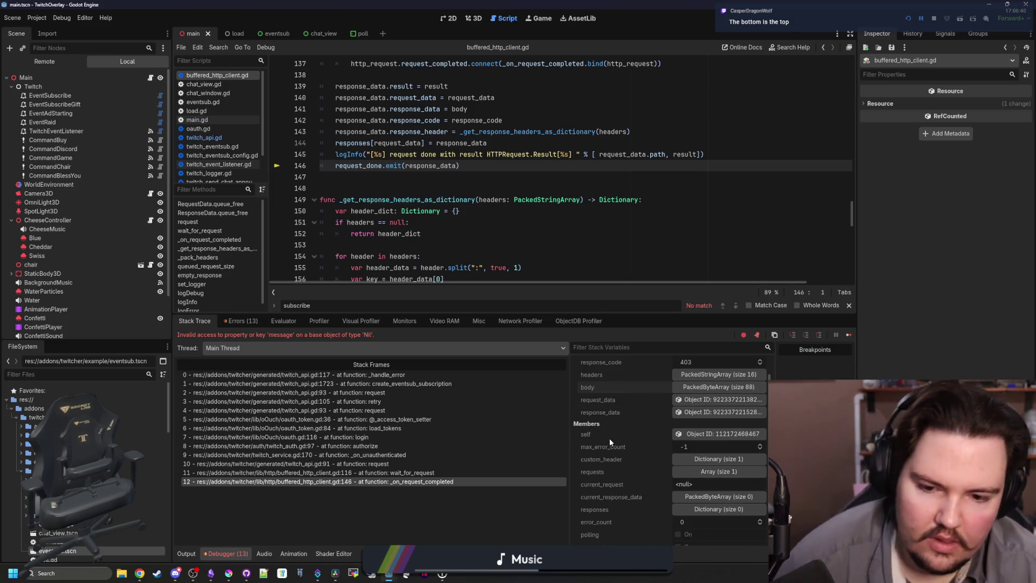
{"action": "scroll", "coordinate": [610, 438], "scroll_direction": "down", "scroll_amount": 1}
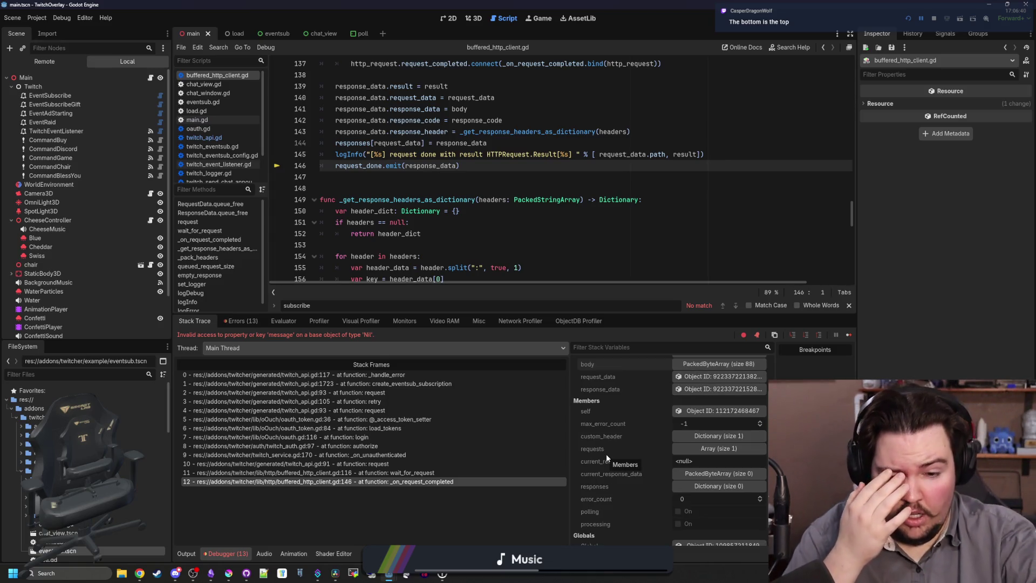
{"action": "scroll", "coordinate": [614, 442], "scroll_direction": "down", "scroll_amount": 1}
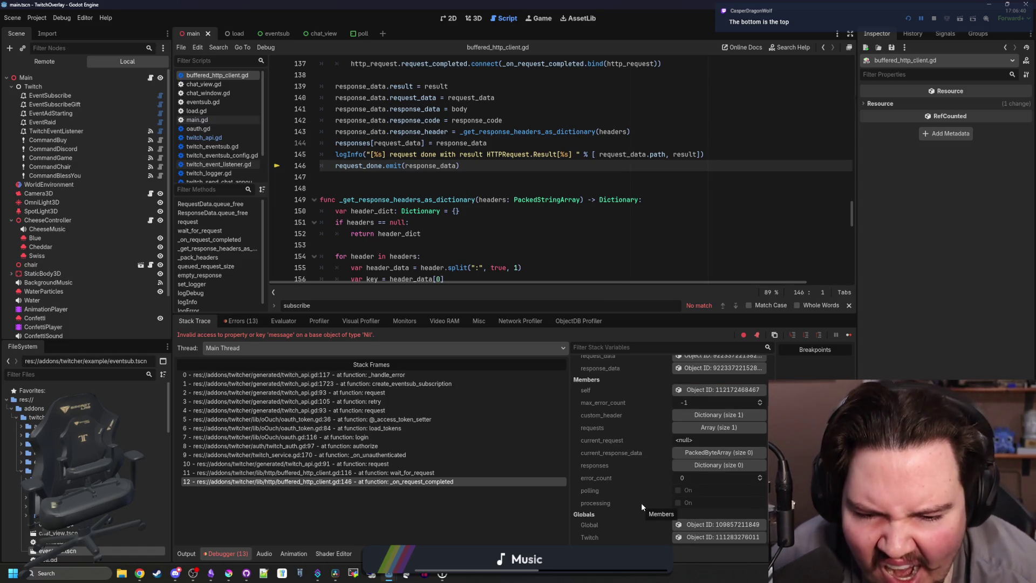
{"action": "scroll", "coordinate": [641, 505], "scroll_direction": "up", "scroll_amount": 2}
{"action": "scroll", "coordinate": [641, 505], "scroll_direction": "up", "scroll_amount": 1}
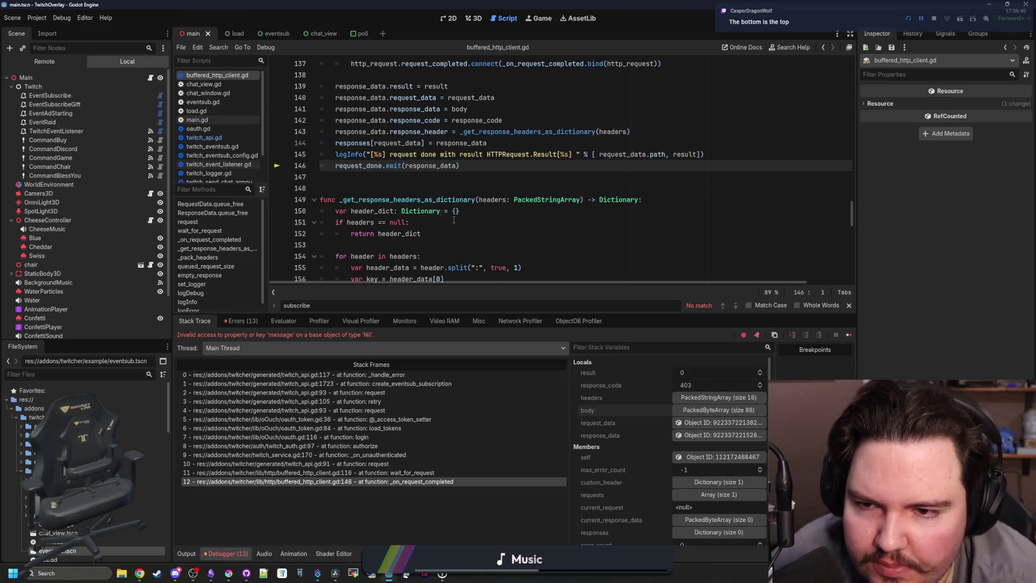
Step: Select the Main node and open its main.gd script at the subs loop
{"action": "left_click", "coordinate": [78, 77]}
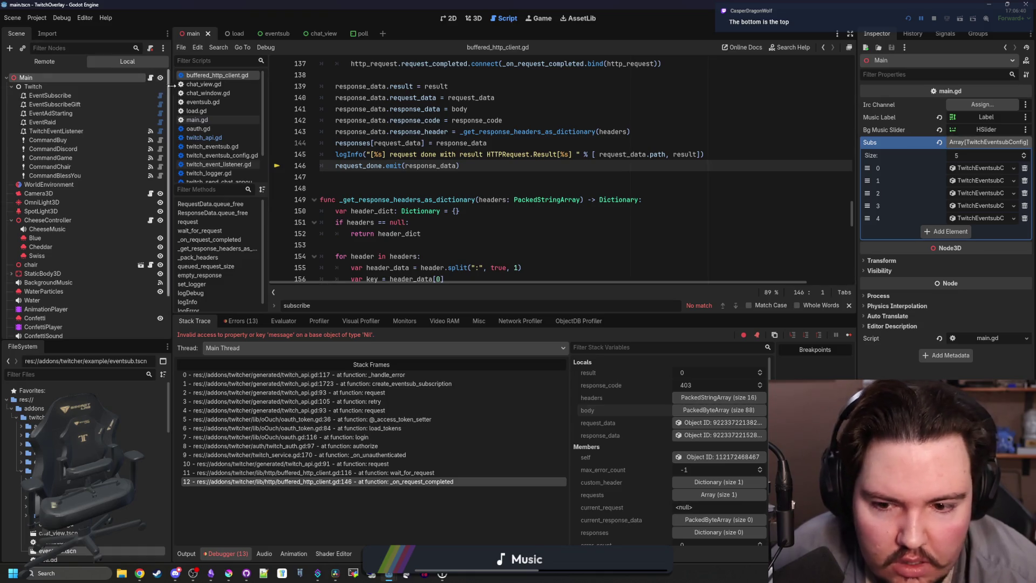
{"action": "left_click", "coordinate": [150, 78]}
{"action": "left_click", "coordinate": [502, 185]}
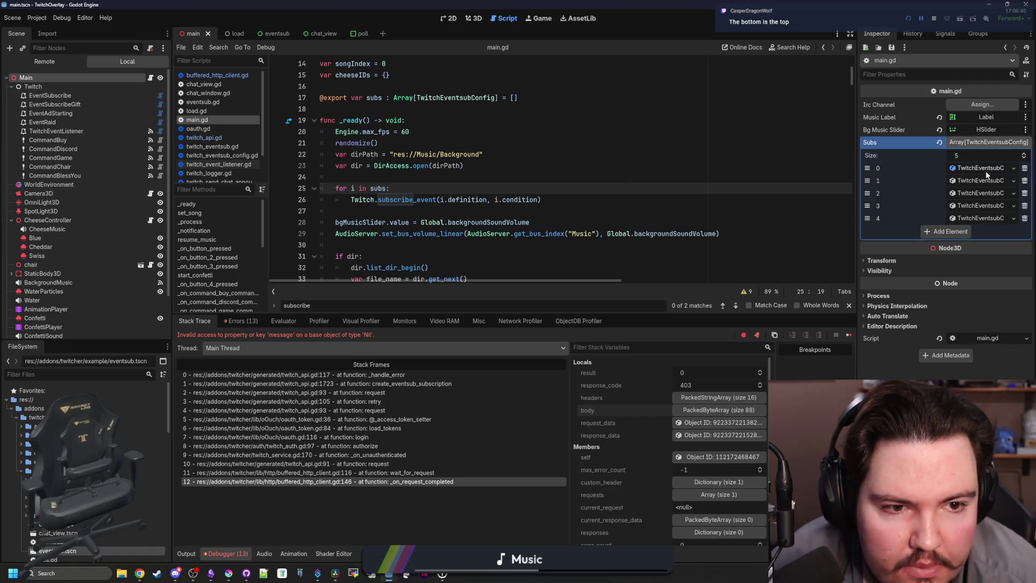
Step: Expand Subs elements 0, 1 and 2: Channel Subscribe, Subscription Gift and Raid
{"action": "left_click", "coordinate": [953, 168]}
{"action": "left_click_drag", "start_coordinate": [858, 225], "coordinate": [805, 243]}
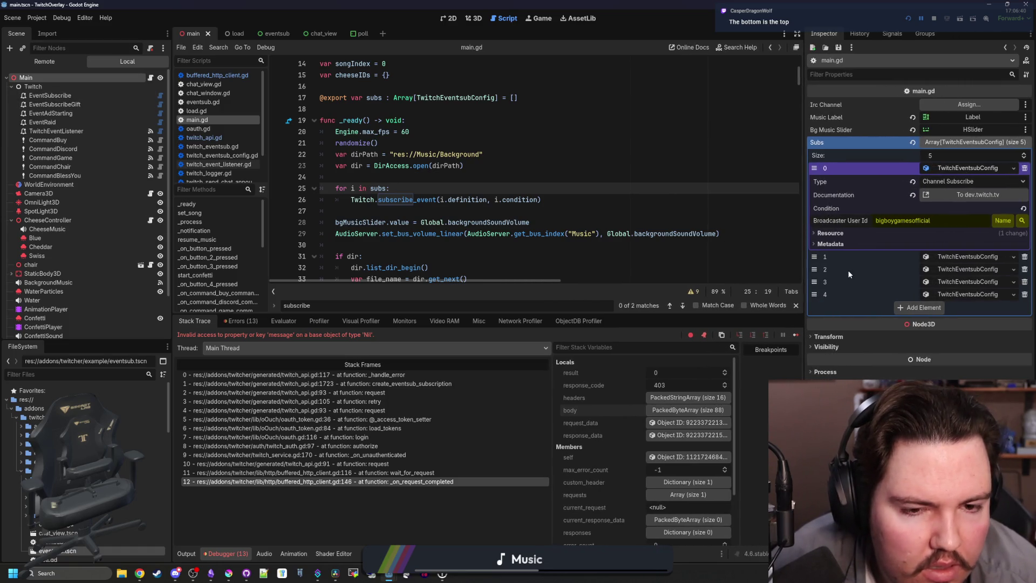
{"action": "left_click", "coordinate": [970, 258]}
{"action": "left_click", "coordinate": [926, 345]}
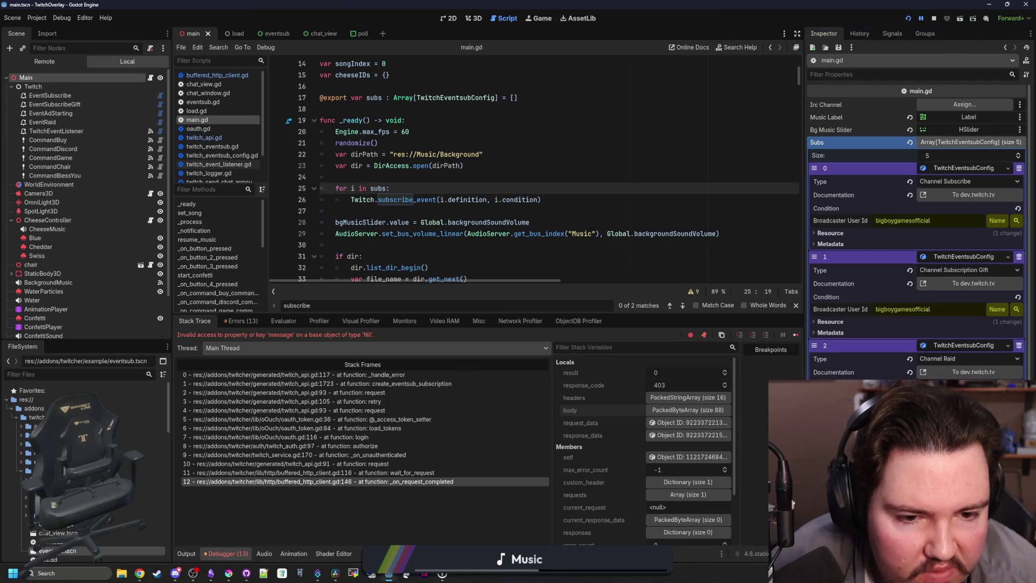
{"action": "scroll", "coordinate": [793, 505], "scroll_direction": "down", "scroll_amount": 4}
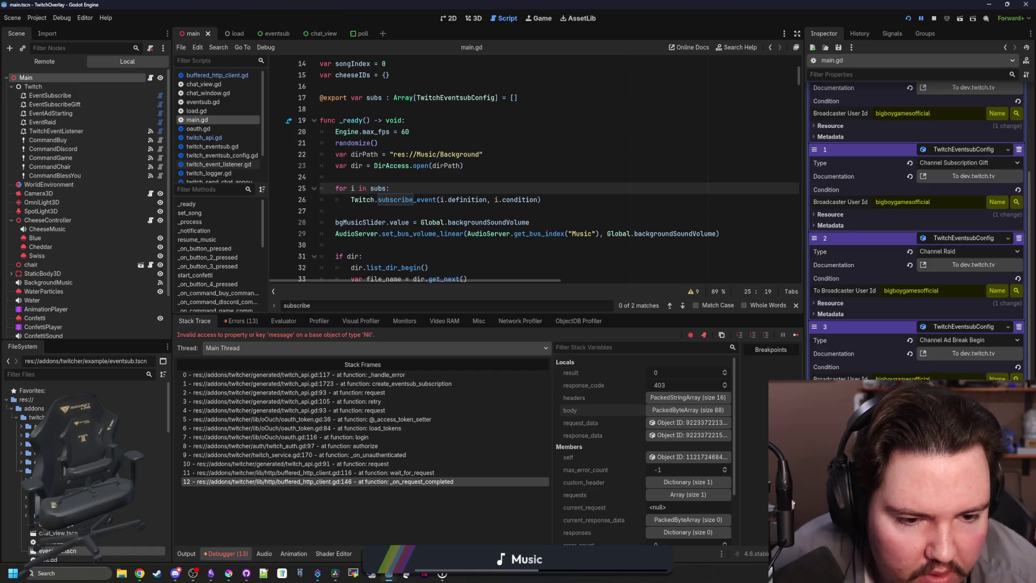
{"action": "left_click", "coordinate": [186, 553]}
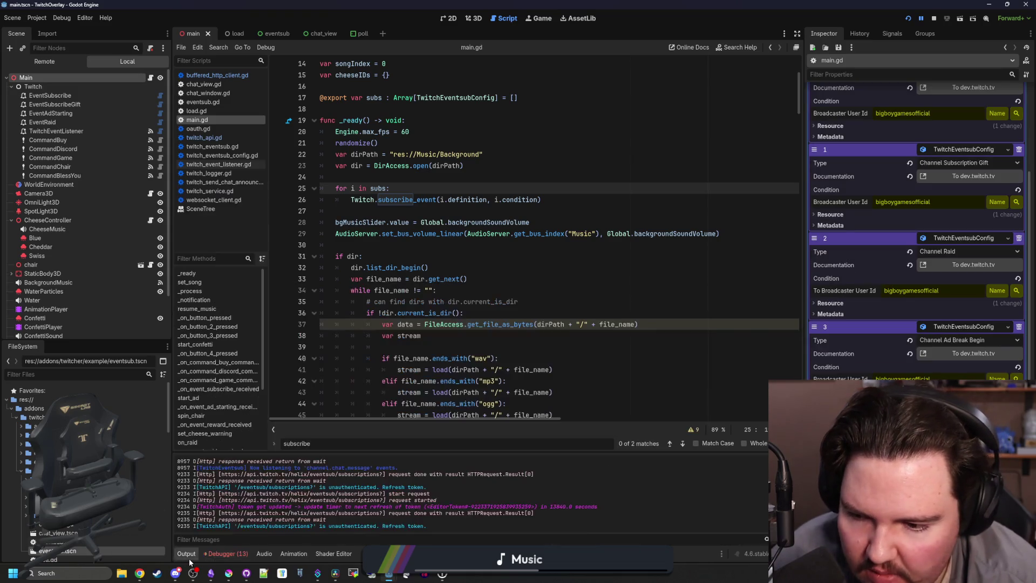
Step: Scroll the output log through the gift, raid and ad break subscription requests, each rejected as unauthenticated
{"action": "scroll", "coordinate": [397, 517], "scroll_direction": "up", "scroll_amount": 3}
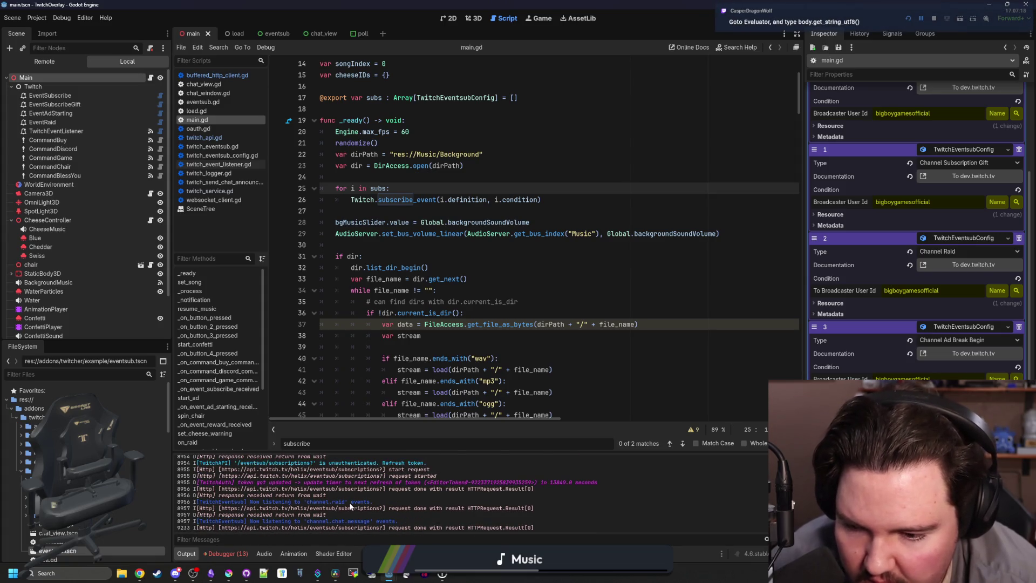
{"action": "scroll", "coordinate": [350, 505], "scroll_direction": "down", "scroll_amount": 3}
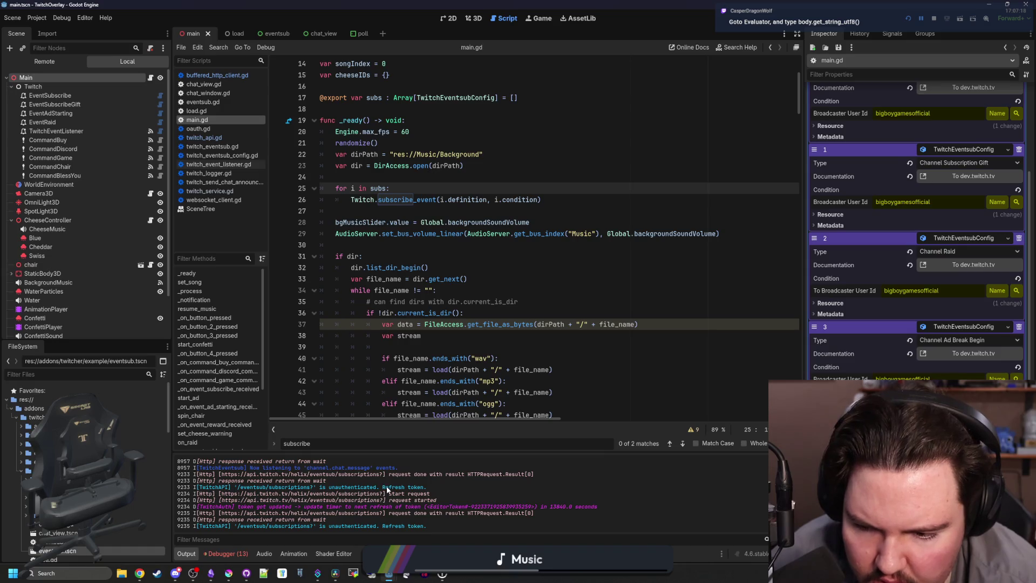
{"action": "scroll", "coordinate": [387, 489], "scroll_direction": "up", "scroll_amount": 3}
{"action": "scroll", "coordinate": [387, 487], "scroll_direction": "up", "scroll_amount": 1}
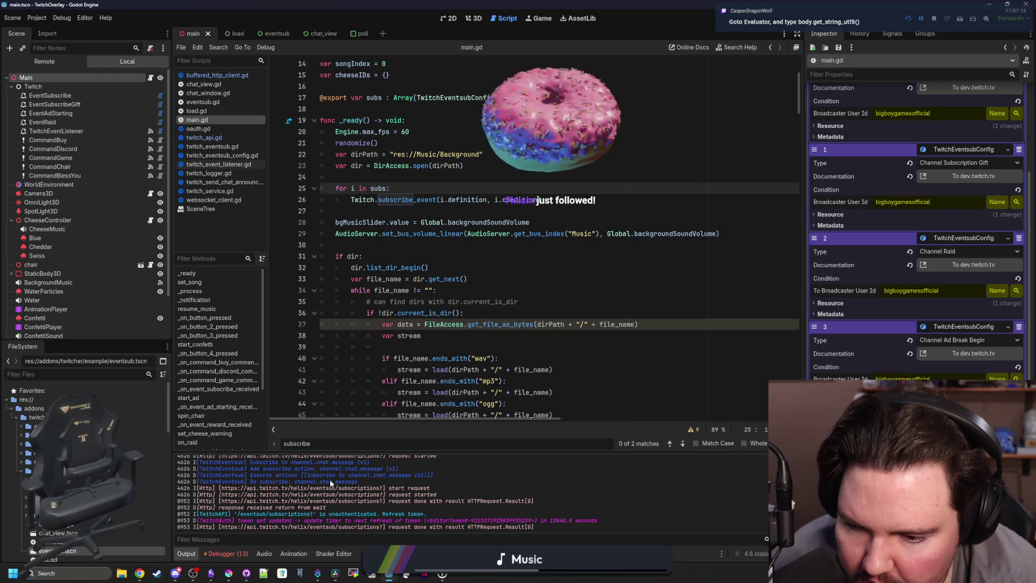
{"action": "scroll", "coordinate": [342, 493], "scroll_direction": "up", "scroll_amount": 2}
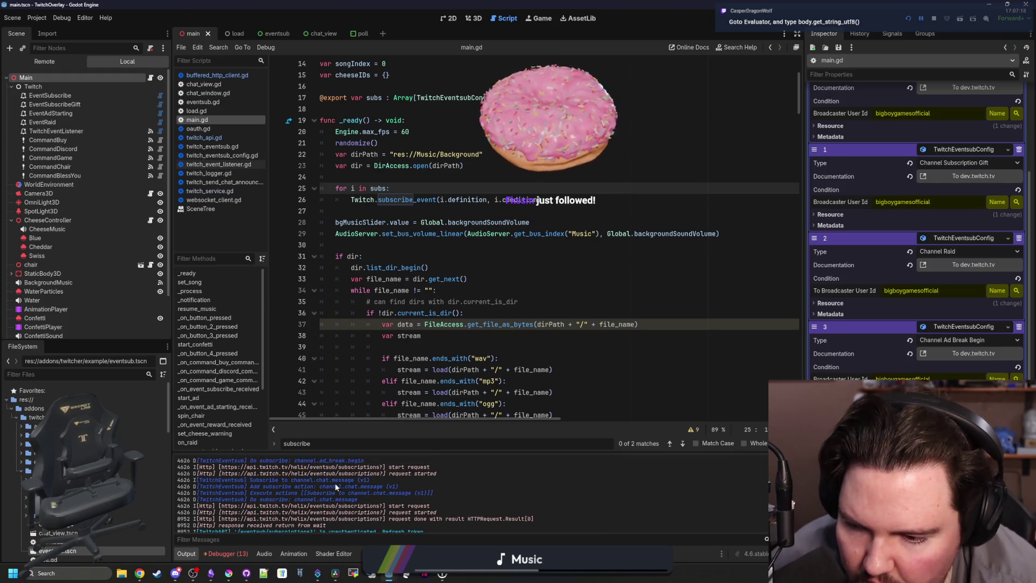
{"action": "scroll", "coordinate": [342, 494], "scroll_direction": "up", "scroll_amount": 3}
{"action": "scroll", "coordinate": [341, 505], "scroll_direction": "up", "scroll_amount": 3}
{"action": "scroll", "coordinate": [342, 506], "scroll_direction": "up", "scroll_amount": 5}
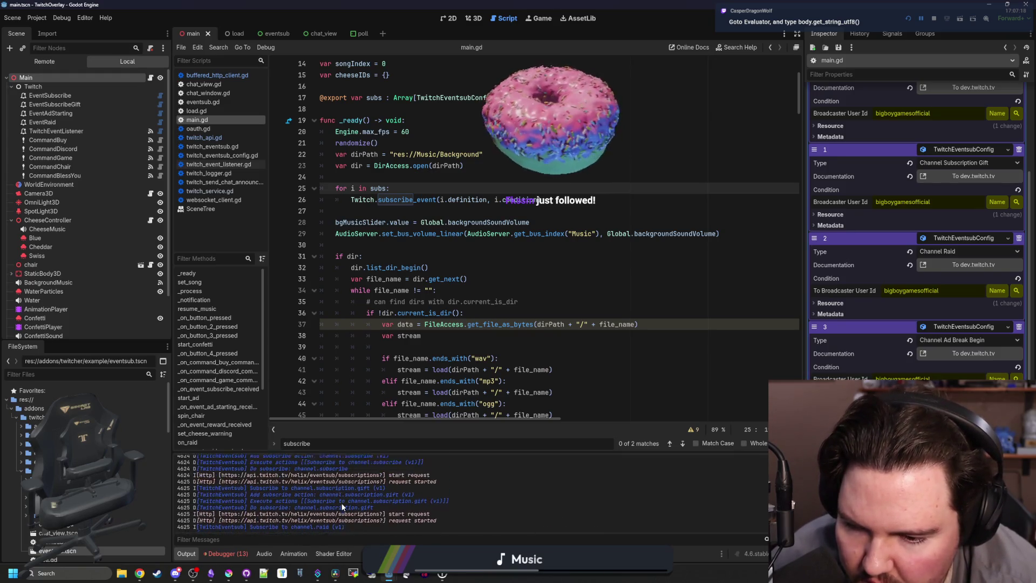
{"action": "scroll", "coordinate": [341, 503], "scroll_direction": "down", "scroll_amount": 3}
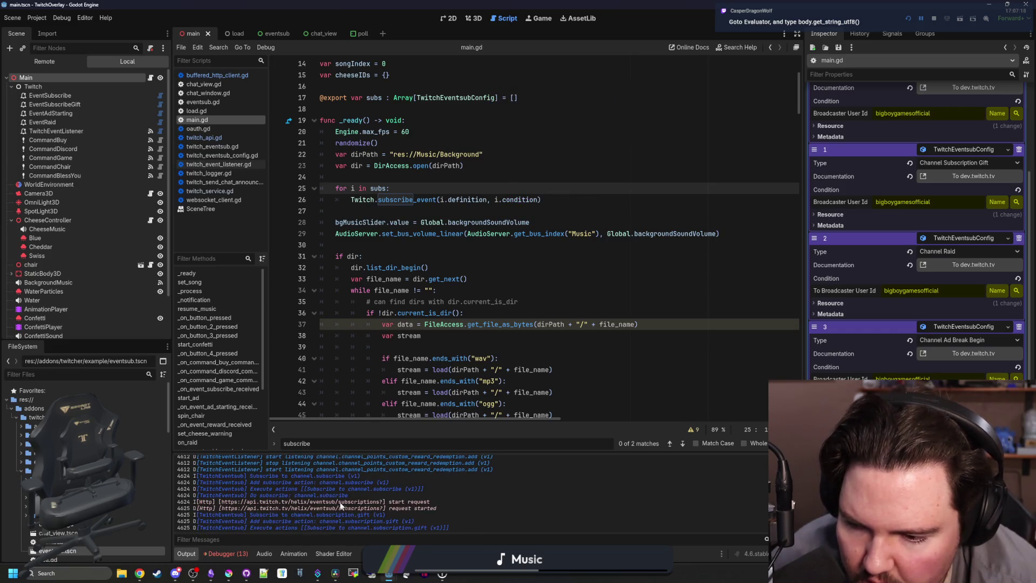
{"action": "scroll", "coordinate": [329, 493], "scroll_direction": "down", "scroll_amount": 2}
{"action": "scroll", "coordinate": [329, 493], "scroll_direction": "down", "scroll_amount": 2}
{"action": "scroll", "coordinate": [329, 493], "scroll_direction": "down", "scroll_amount": 10}
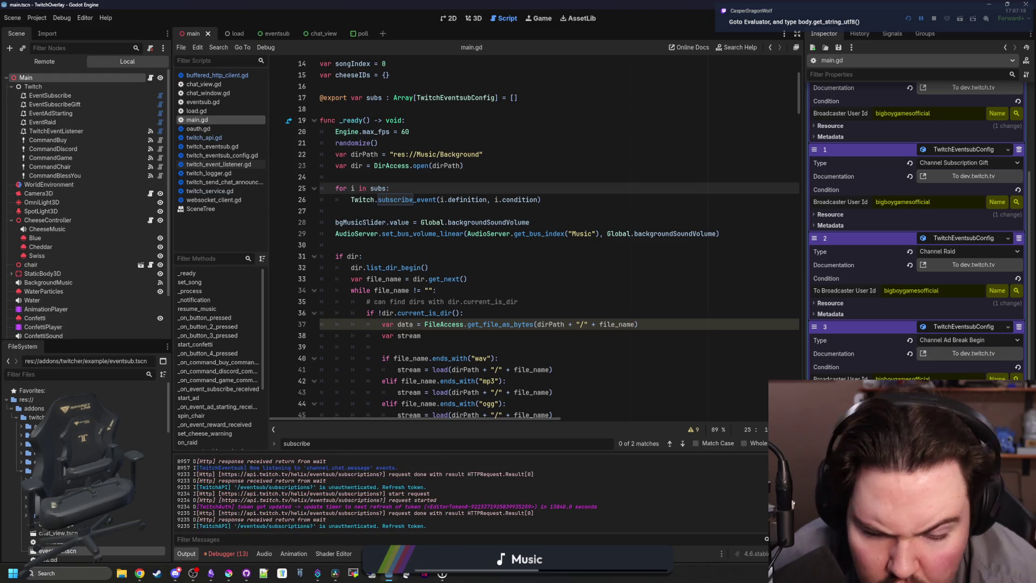
{"action": "left_click", "coordinate": [468, 279]}
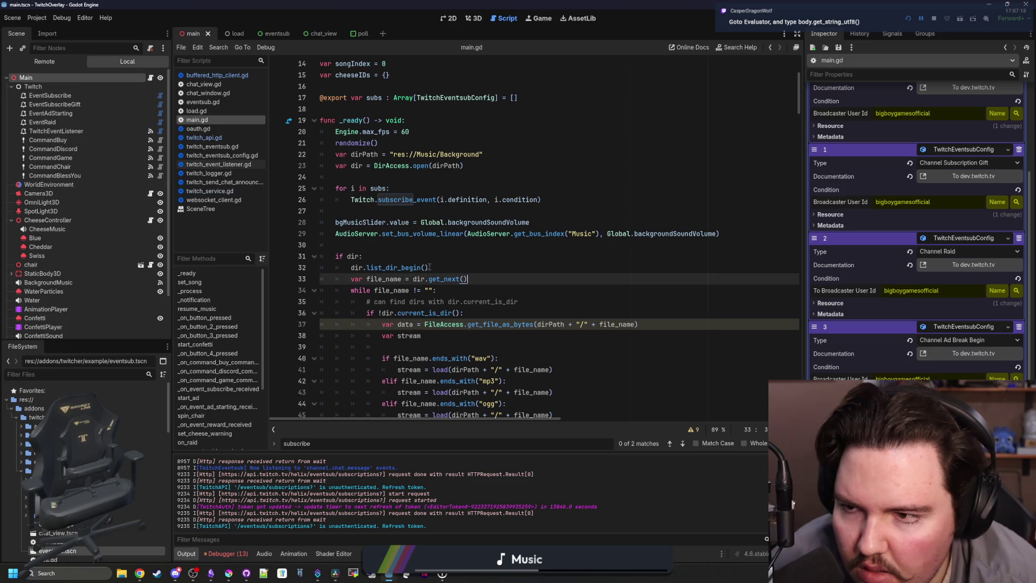
Step: Add a print(i) line after the subscribe_event call in the subs loop
{"action": "left_click", "coordinate": [378, 241]}
{"action": "scroll", "coordinate": [464, 254], "scroll_direction": "up", "scroll_amount": 2}
{"action": "left_click", "coordinate": [558, 266]}
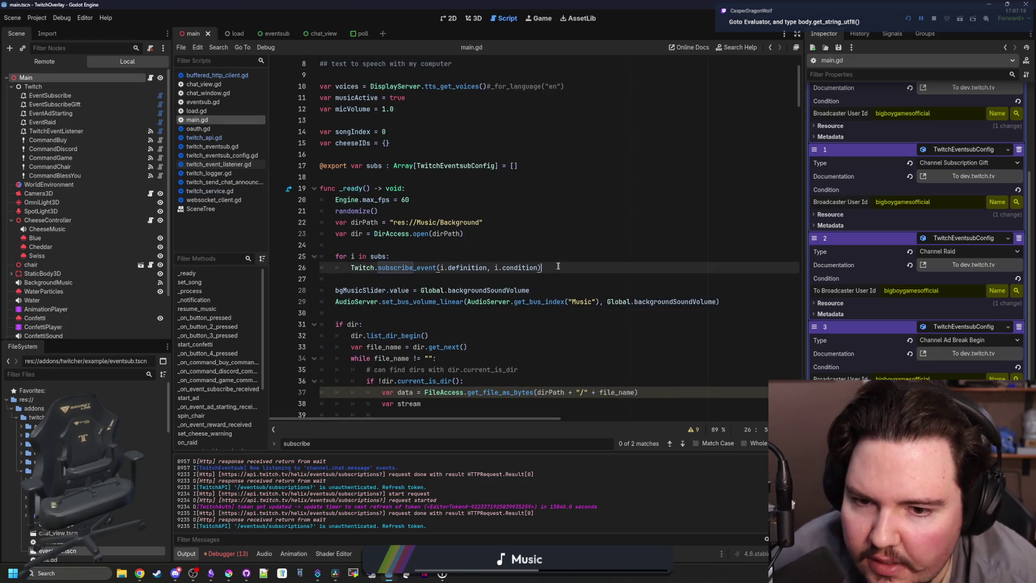
{"action": "key", "text": "Return"}
{"action": "type", "text": "print(i"}
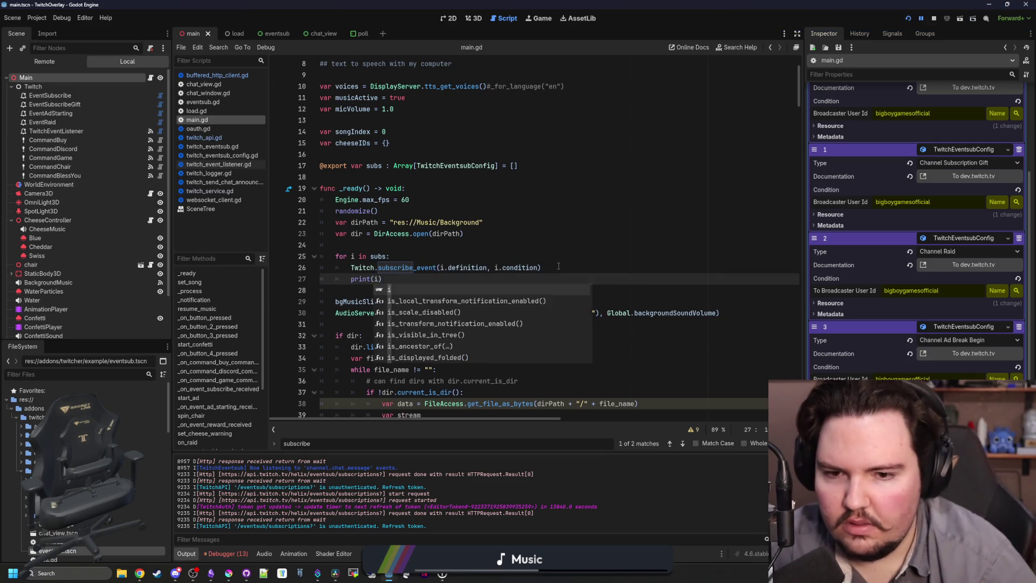
Step: Save main.gd and rerun the project, which halts at twitch_api.gd's _handle_error
{"action": "key", "text": "ctrl+s"}
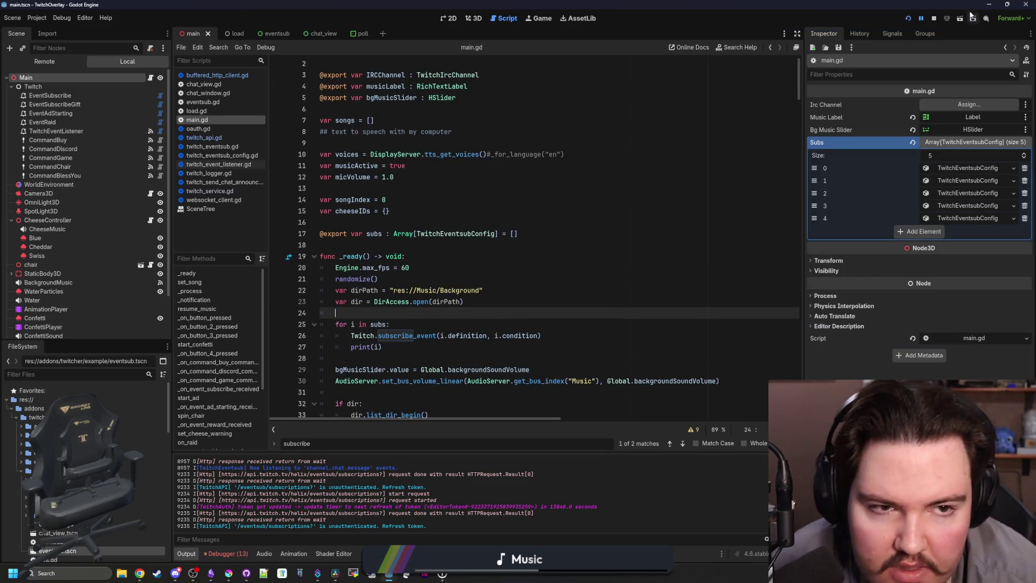
{"action": "left_click", "coordinate": [909, 19]}
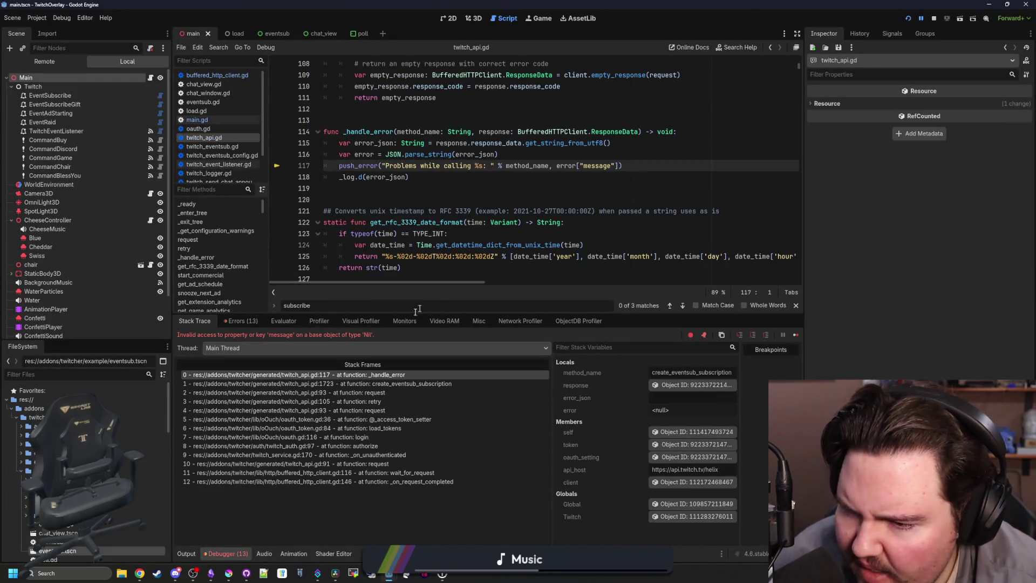
{"action": "left_click", "coordinate": [283, 321]}
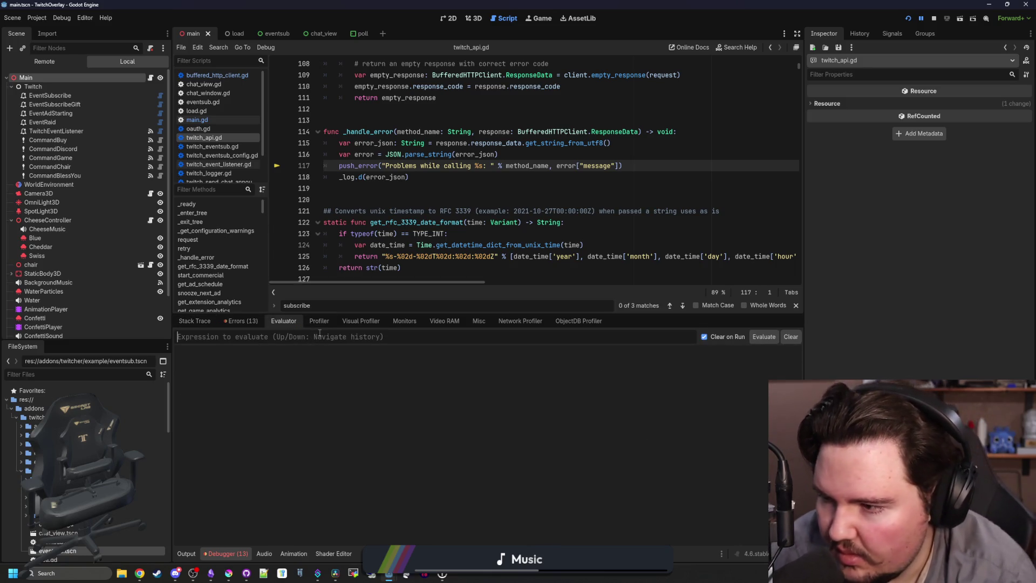
Step: Evaluate body.get_string_utf8() in the debugger's evaluator, which returns <null>
{"action": "type", "text": "body.get_string_utf"}
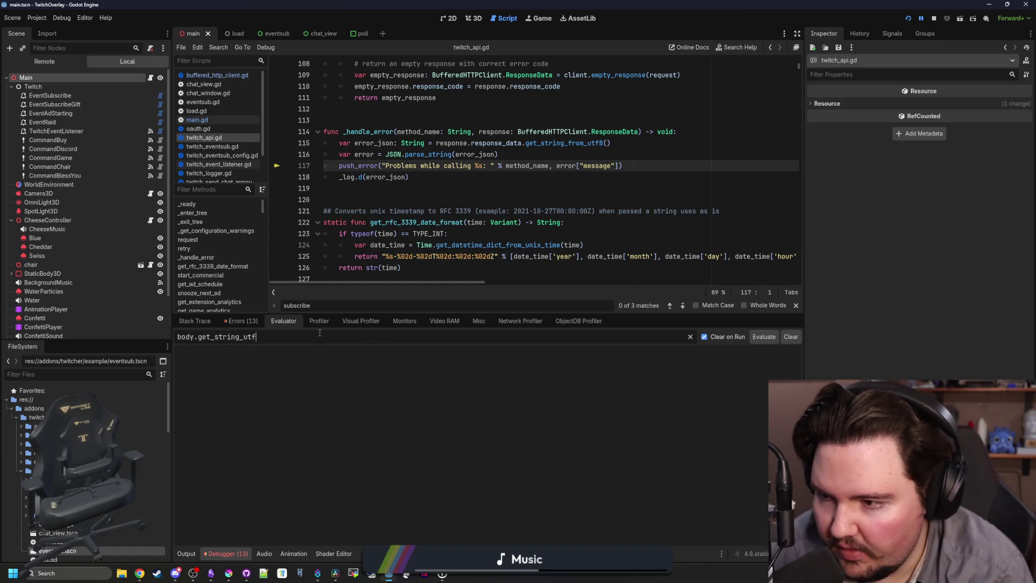
{"action": "type", "text": "8()"}
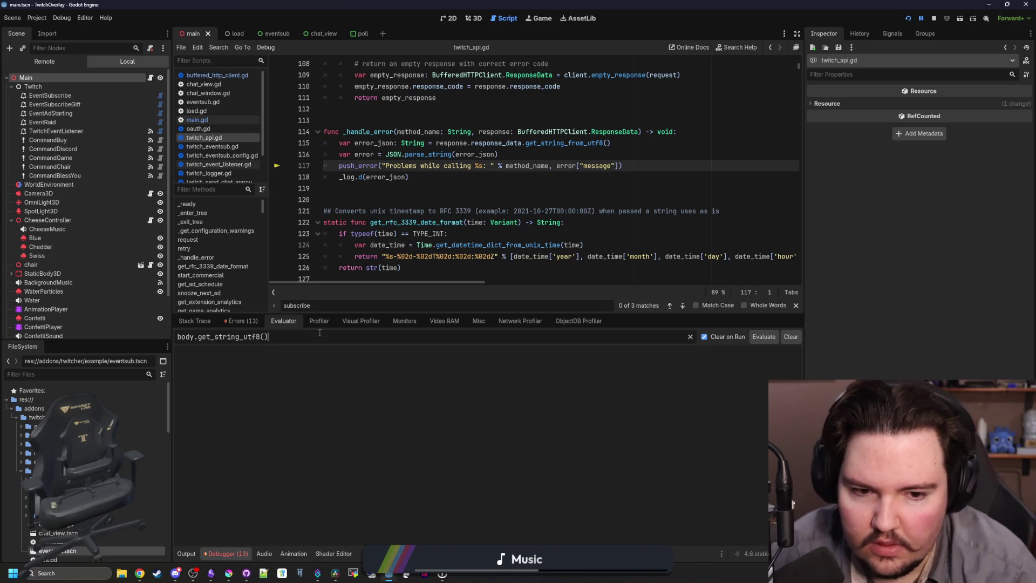
{"action": "left_click", "coordinate": [765, 338]}
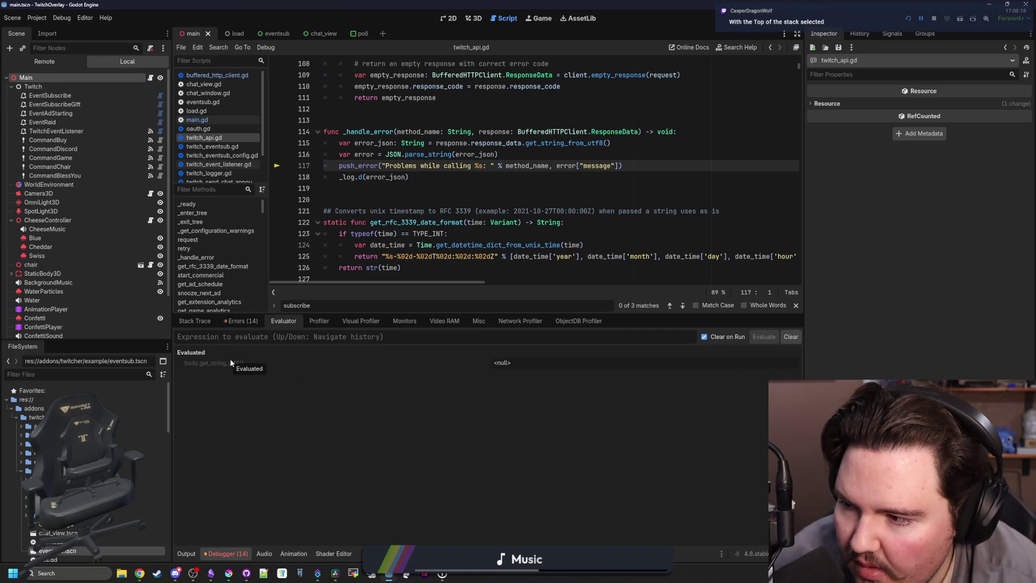
{"action": "left_click", "coordinate": [241, 322]}
{"action": "left_click", "coordinate": [208, 321]}
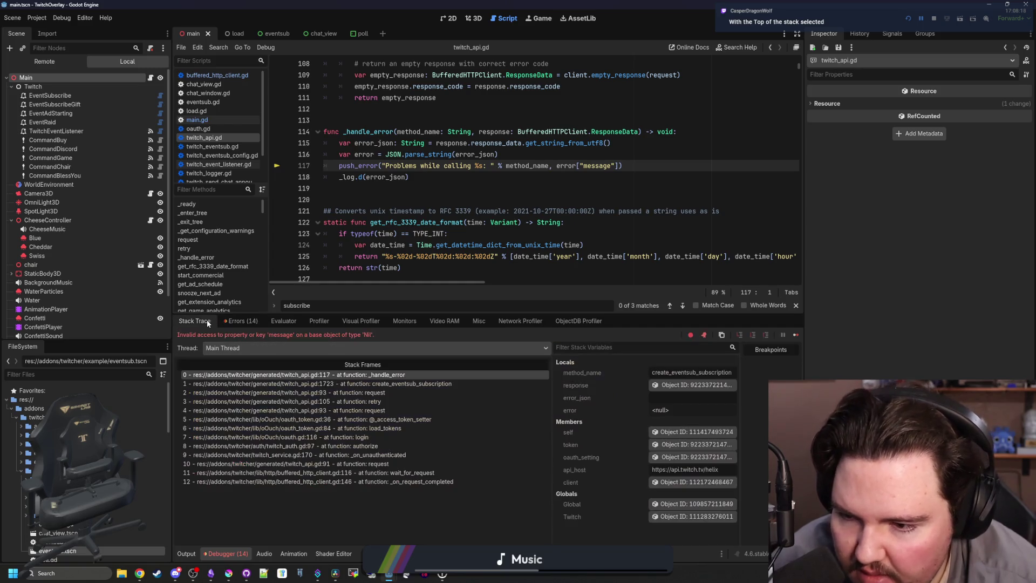
Step: Re-evaluate body.get_string_utf8() in the buffered_http_client.gd frame, again <null>, then return to main.gd
{"action": "left_click", "coordinate": [334, 482]}
{"action": "left_click", "coordinate": [282, 321]}
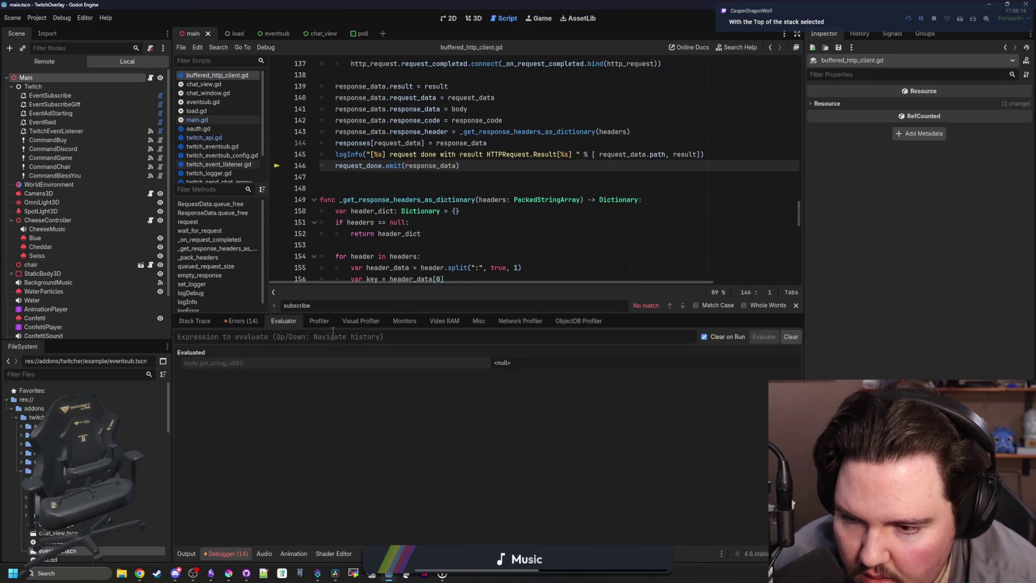
{"action": "type", "text": "body.get_s"}
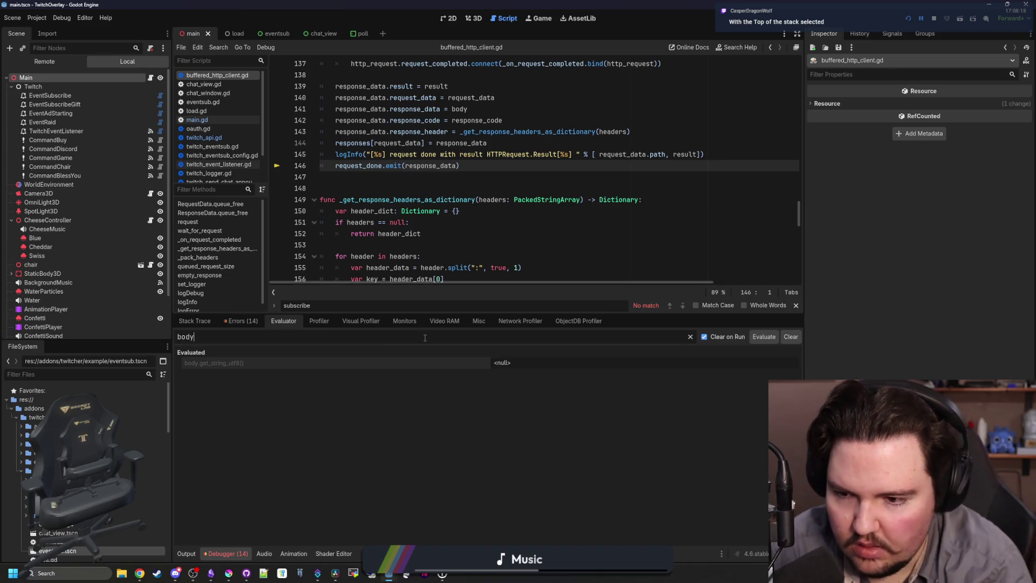
{"action": "type", "text": "tring_utf8()"}
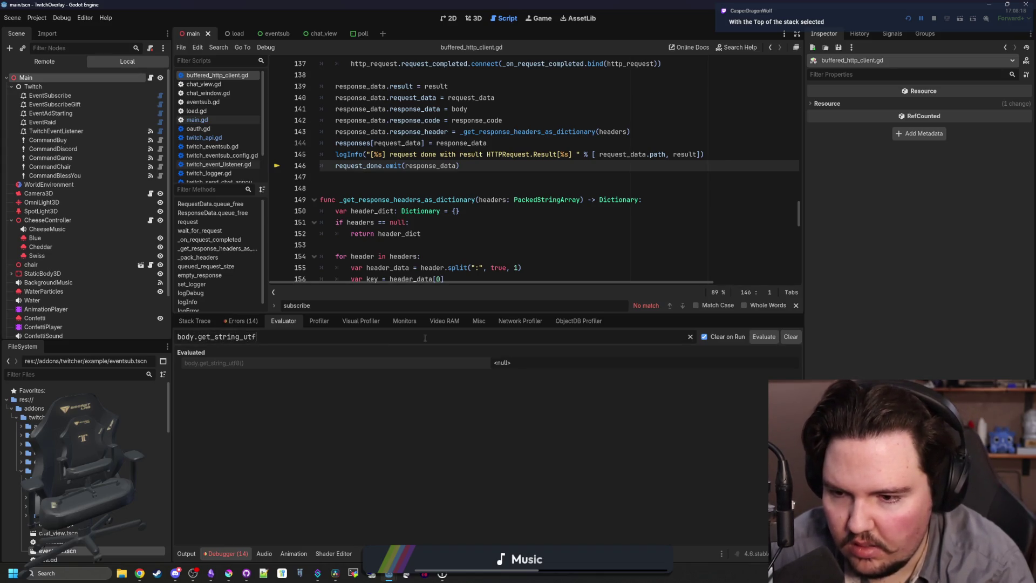
{"action": "key", "text": "Return"}
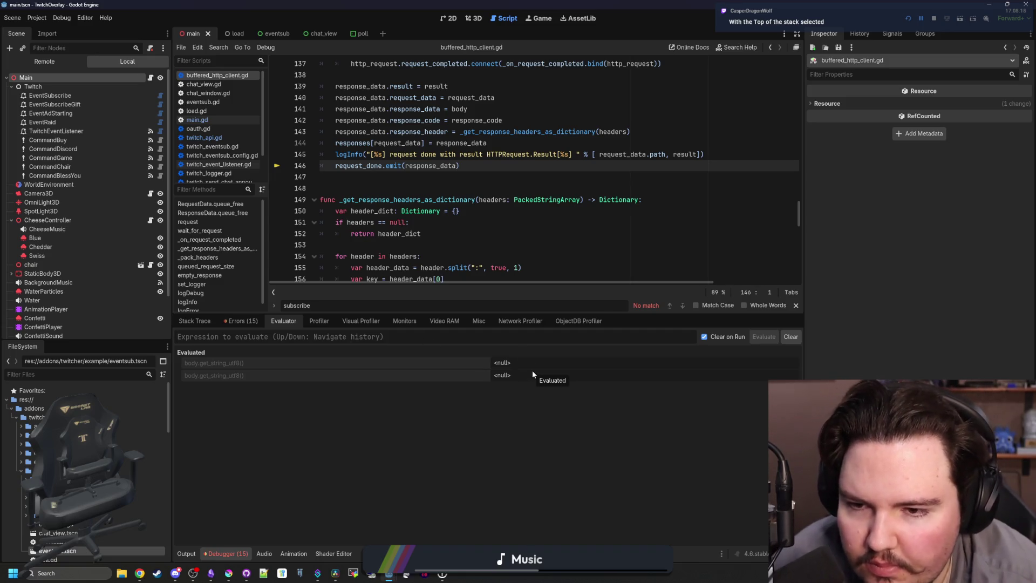
{"action": "left_click", "coordinate": [405, 188]}
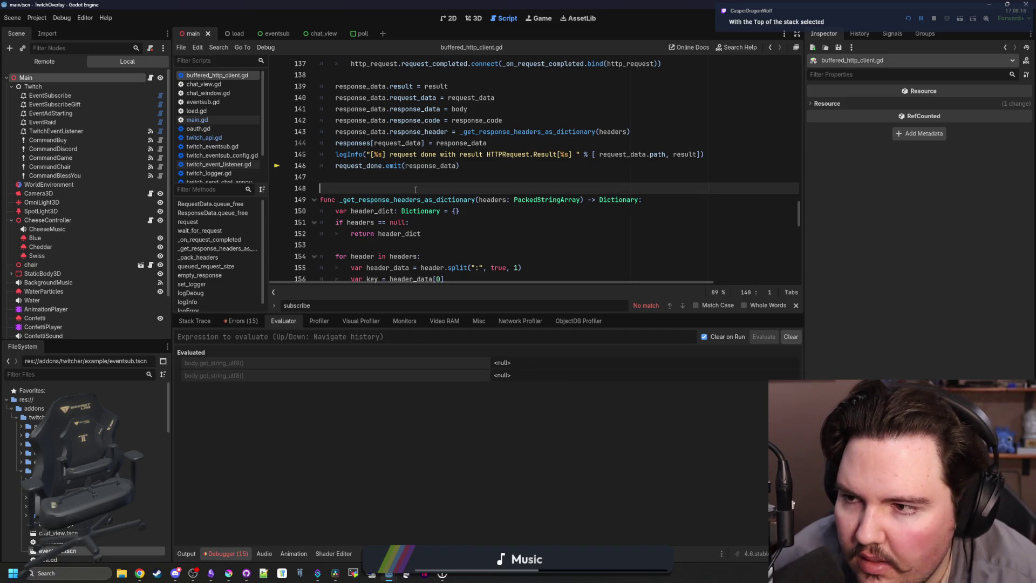
{"action": "left_click", "coordinate": [152, 77]}
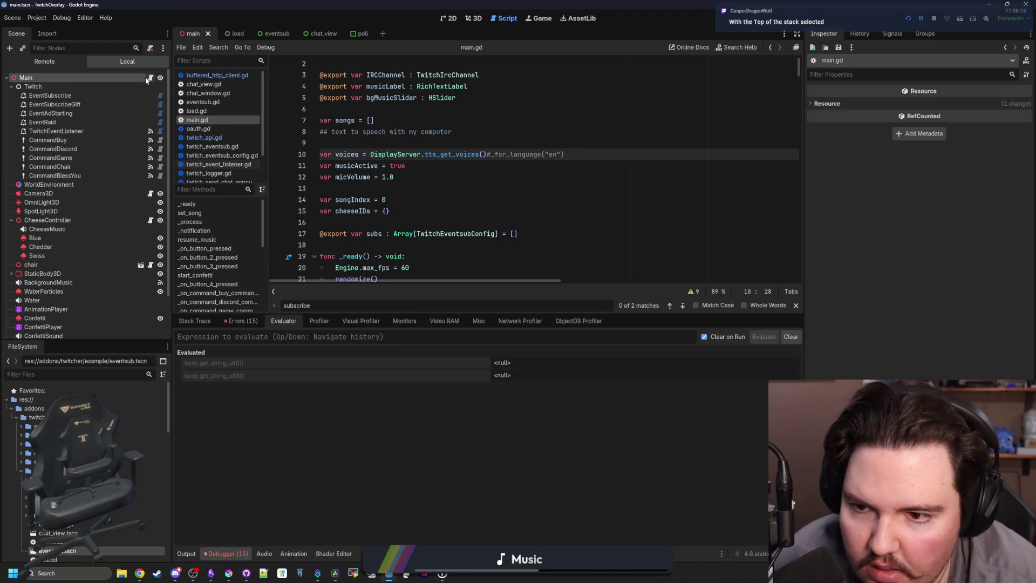
Step: After rechecking the output log, delete the print(i) line 27 from the subs loop
{"action": "scroll", "coordinate": [400, 212], "scroll_direction": "down", "scroll_amount": 3}
{"action": "left_click", "coordinate": [186, 553]}
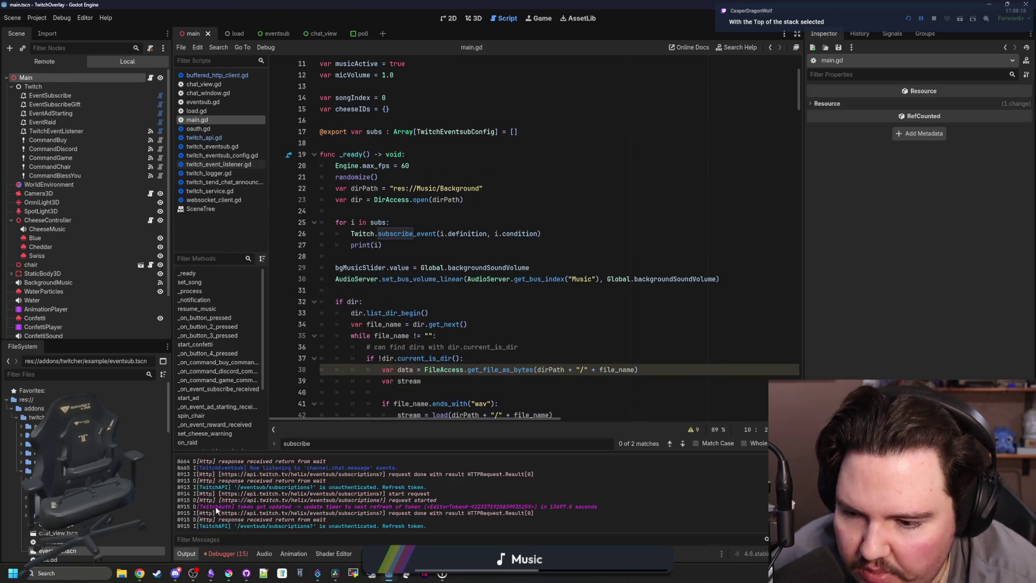
{"action": "scroll", "coordinate": [275, 478], "scroll_direction": "up", "scroll_amount": 5}
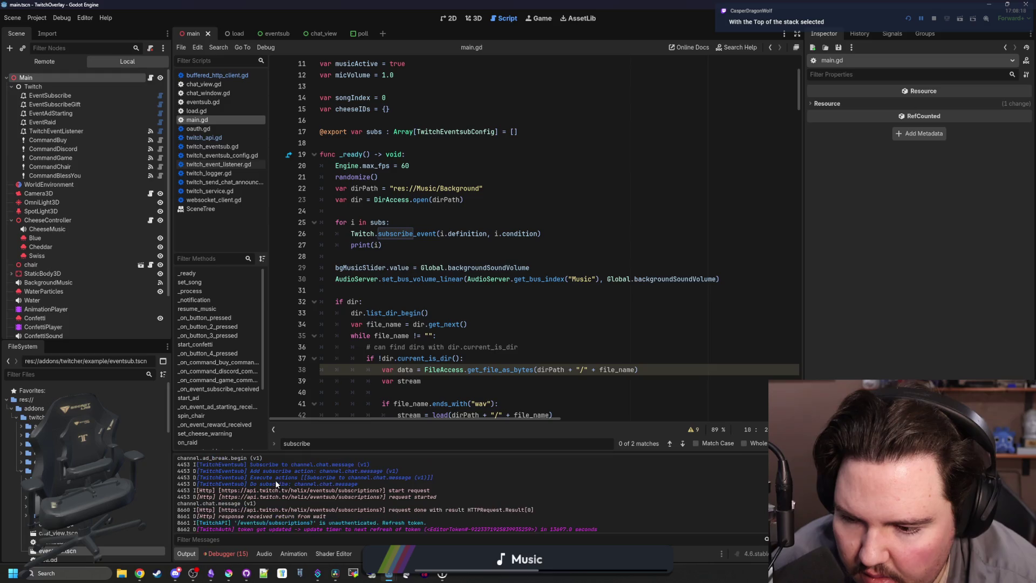
{"action": "scroll", "coordinate": [272, 507], "scroll_direction": "up", "scroll_amount": 5}
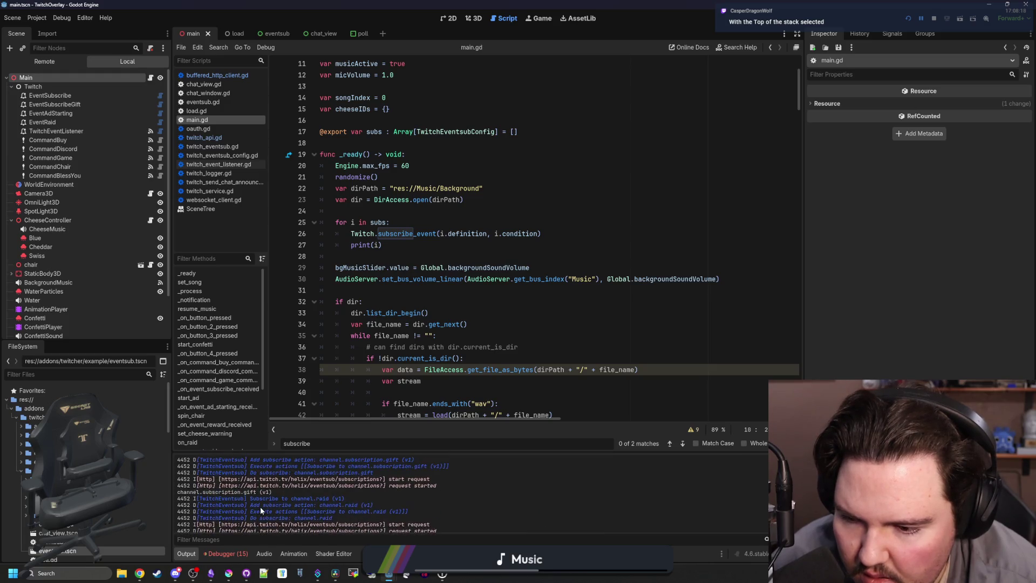
{"action": "scroll", "coordinate": [260, 507], "scroll_direction": "down", "scroll_amount": 3}
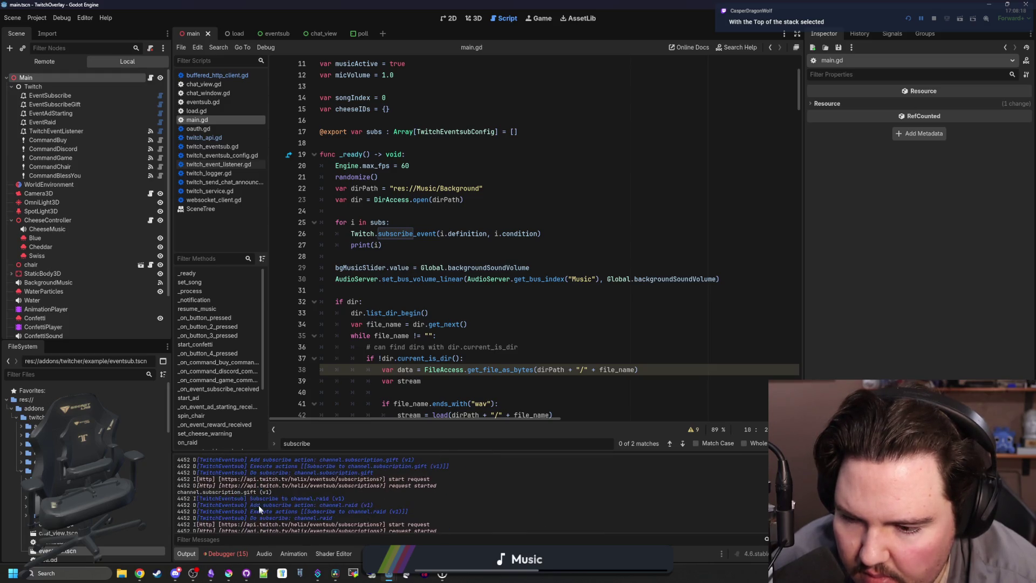
{"action": "scroll", "coordinate": [258, 508], "scroll_direction": "down", "scroll_amount": 5}
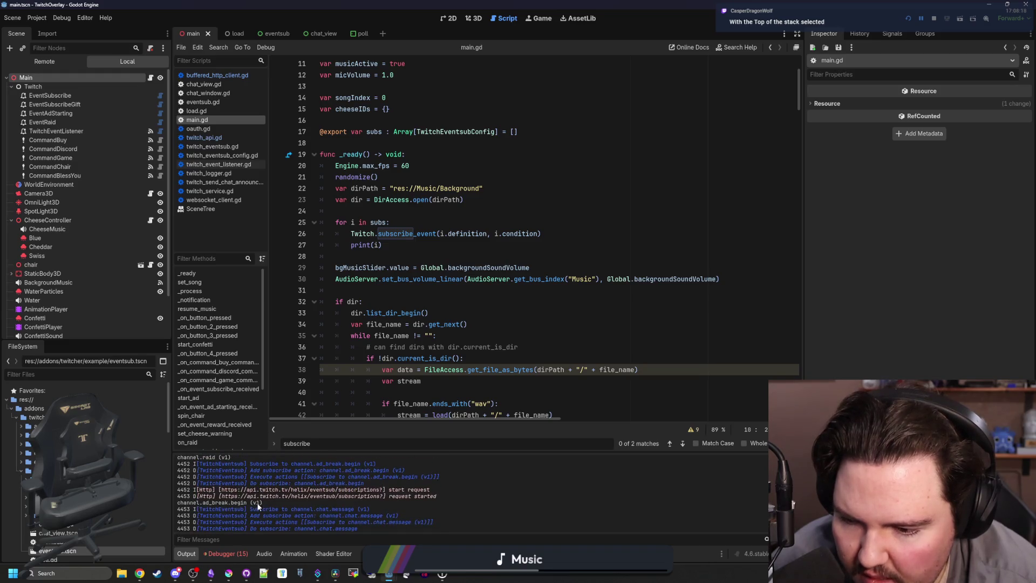
{"action": "scroll", "coordinate": [258, 506], "scroll_direction": "down", "scroll_amount": 5}
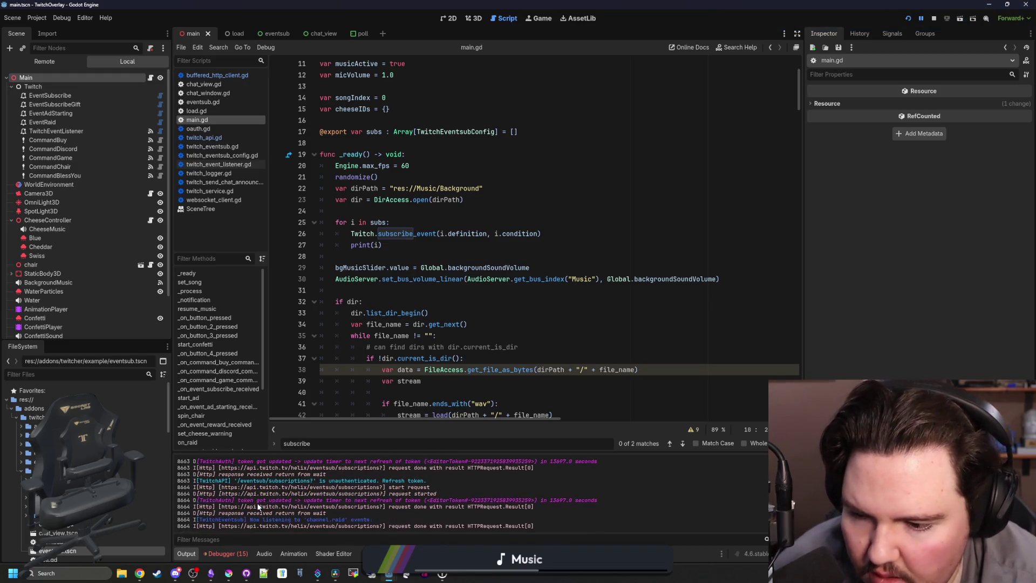
{"action": "left_click_drag", "start_coordinate": [383, 245], "coordinate": [276, 247]}
{"action": "key", "text": "BackSpace"}
{"action": "key", "text": "BackSpace"}
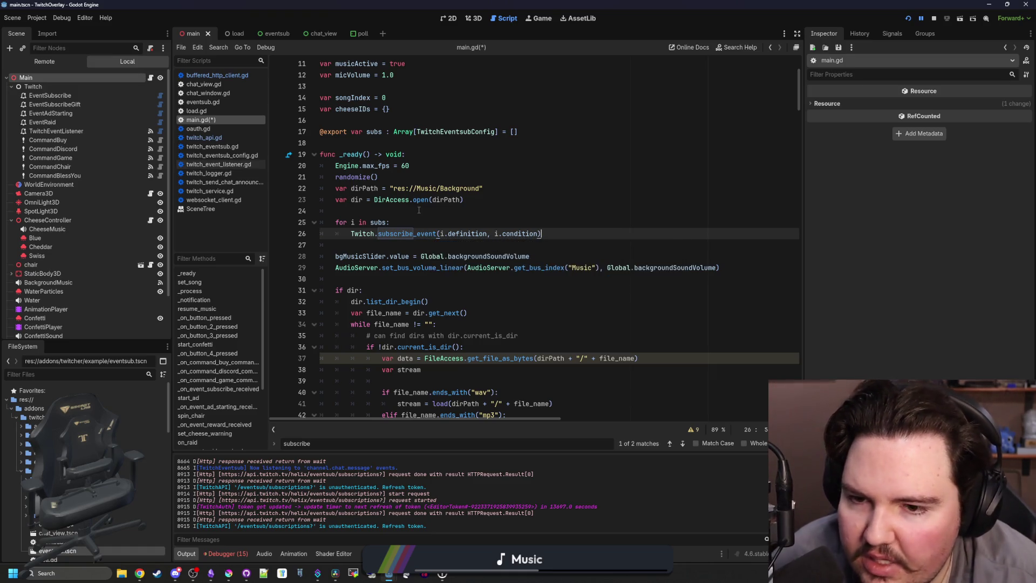
Step: Look up the subscribe_event definition and check each event node's subscription in the Scene tree
{"action": "left_click", "coordinate": [424, 238], "text": "ctrl"}
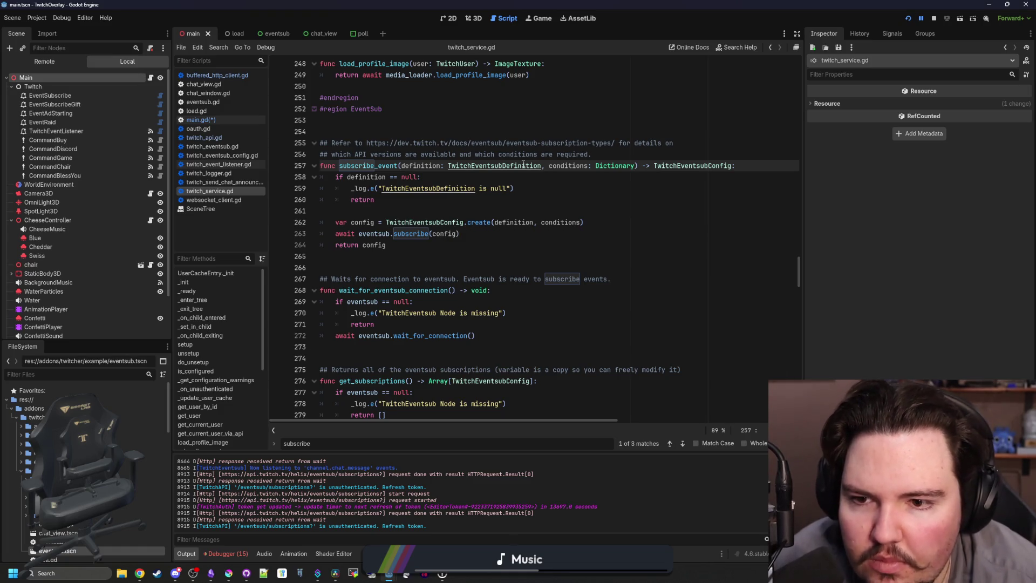
{"action": "left_click", "coordinate": [80, 97]}
{"action": "left_click", "coordinate": [78, 114]}
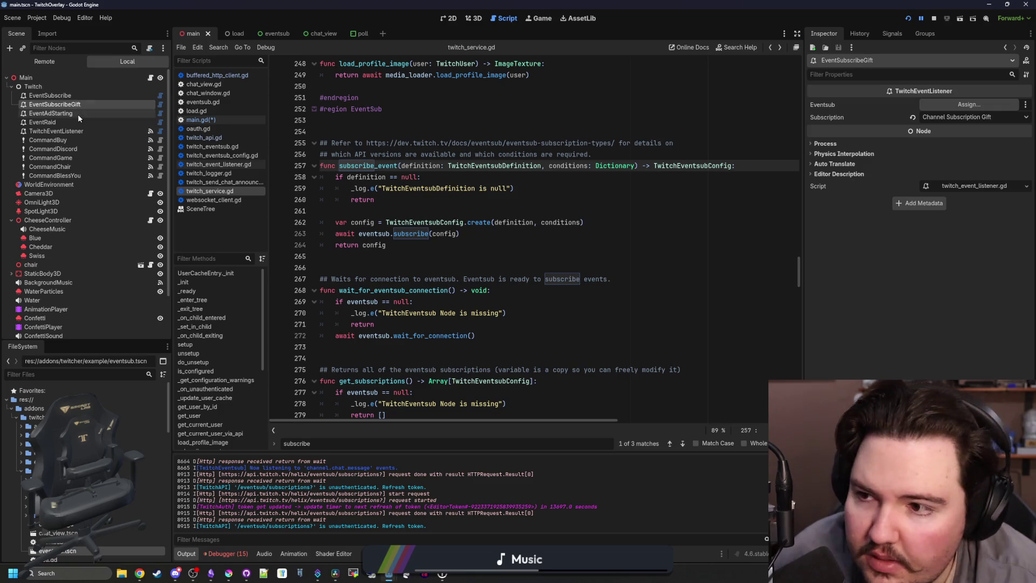
{"action": "left_click", "coordinate": [77, 121]}
{"action": "left_click", "coordinate": [75, 132]}
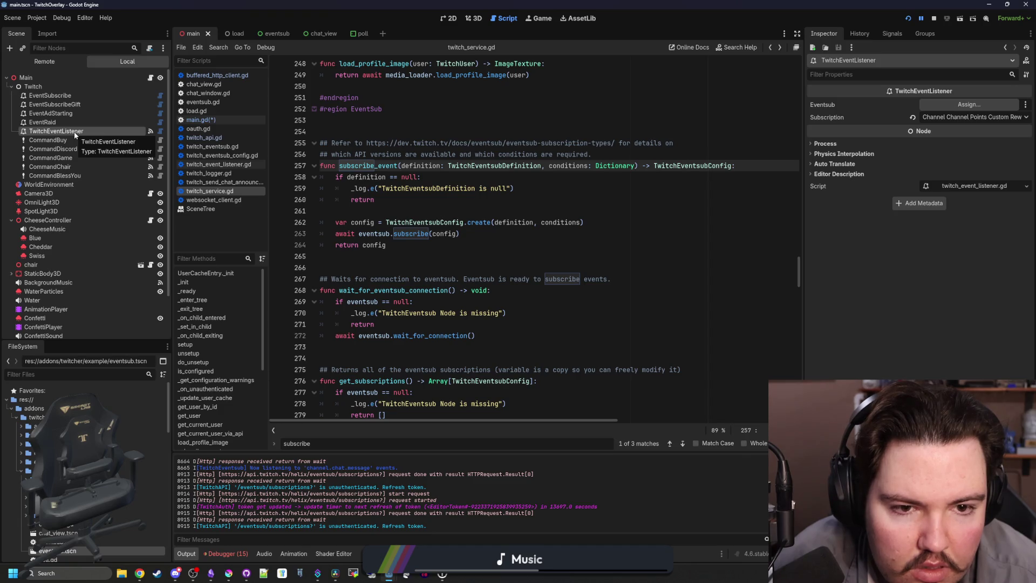
Step: Return to main.gd and save it with the loop calling only subscribe_event
{"action": "left_click", "coordinate": [153, 78]}
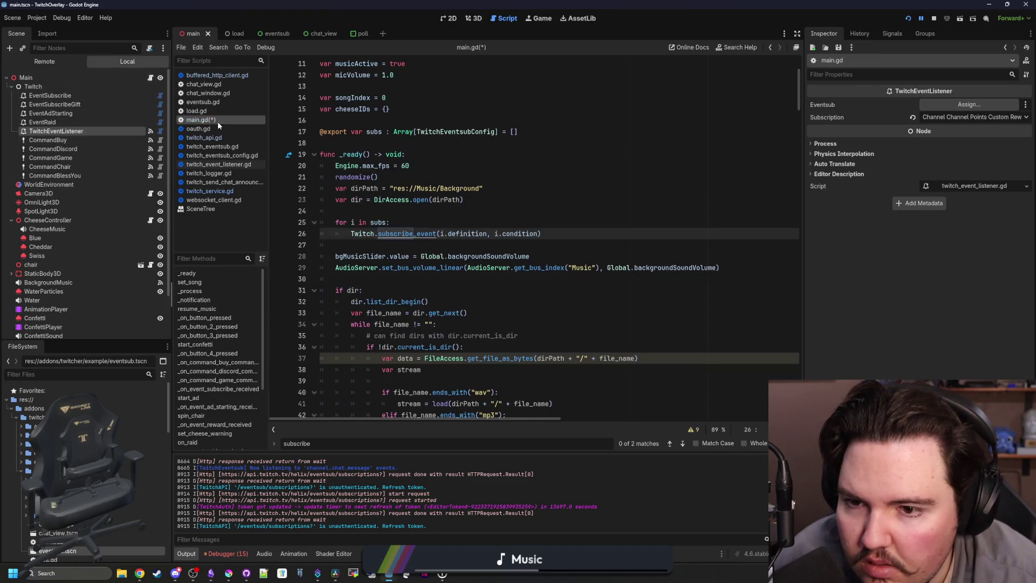
{"action": "left_click", "coordinate": [395, 210]}
{"action": "left_click", "coordinate": [418, 251]}
{"action": "left_click", "coordinate": [422, 246]}
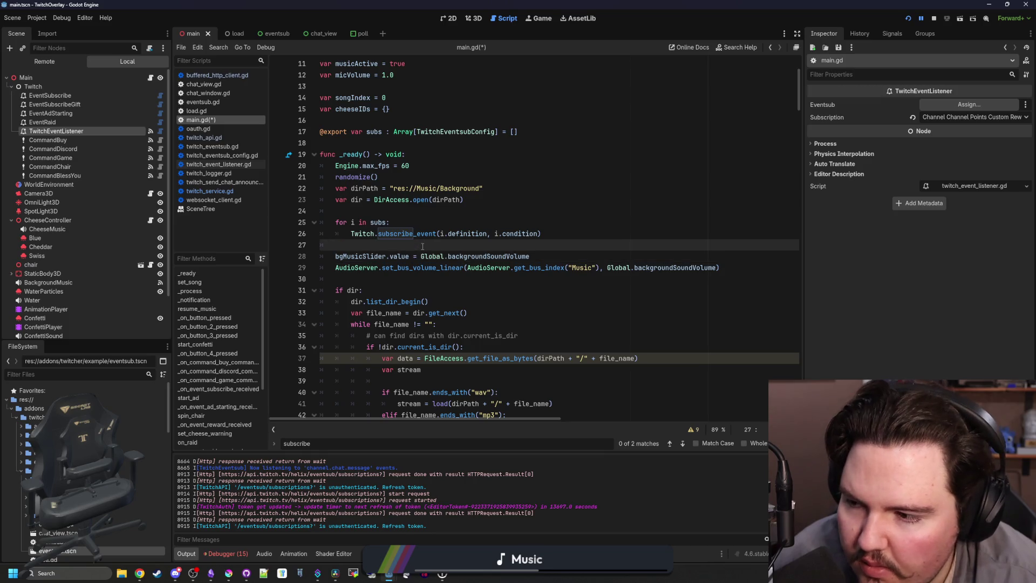
{"action": "key", "text": "ctrl+s"}
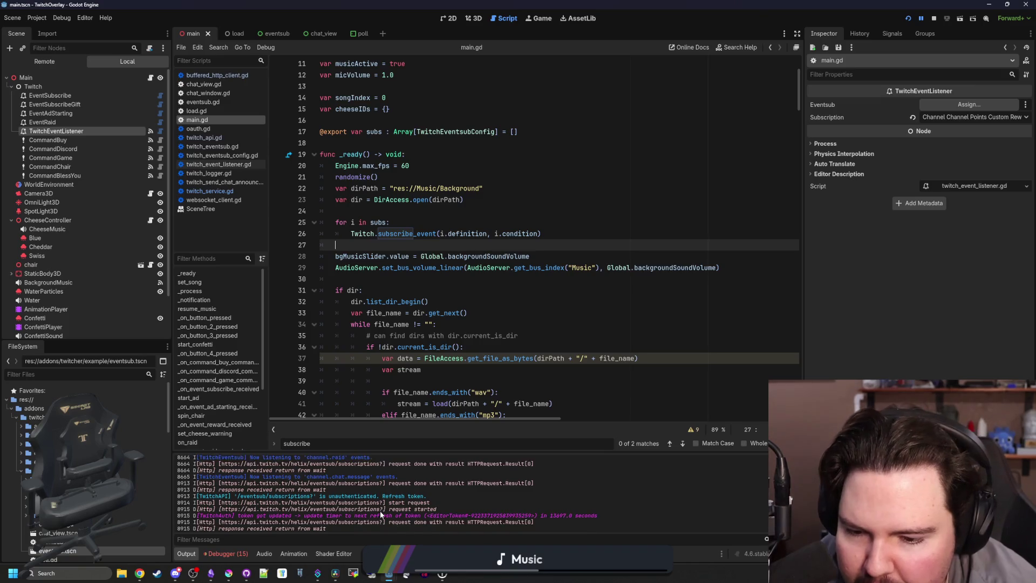
{"action": "left_click", "coordinate": [227, 554]}
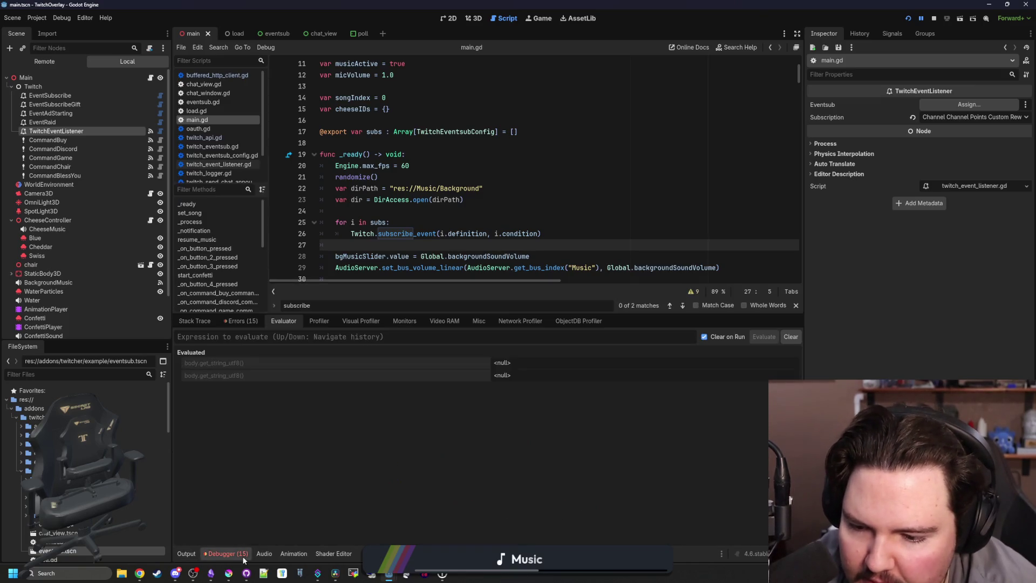
Step: Jump from the latest get_string_utf8 error in the Errors list to twitch_api.gd line 117
{"action": "left_click", "coordinate": [247, 323]}
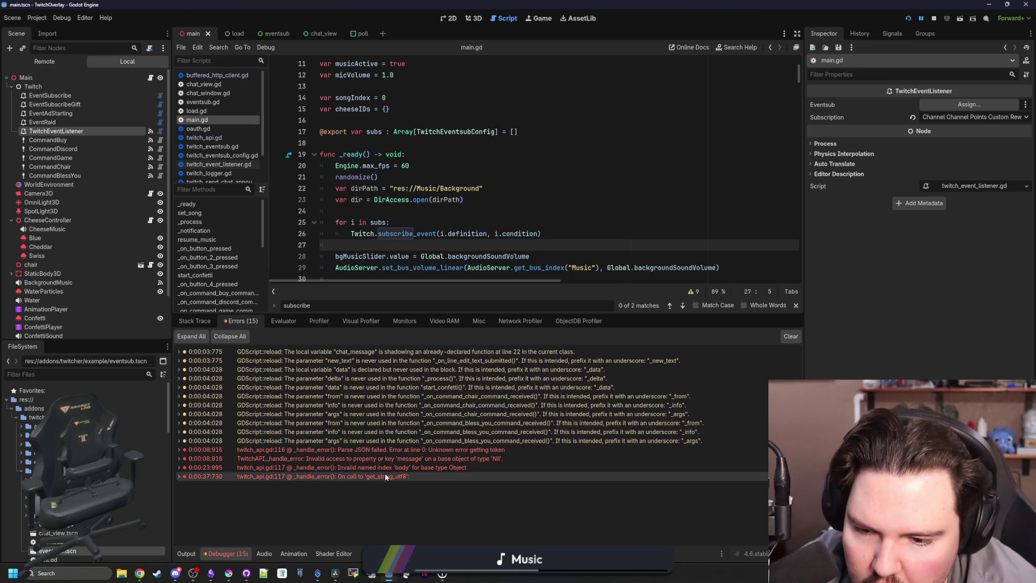
{"action": "mouse_move", "coordinate": [388, 479]}
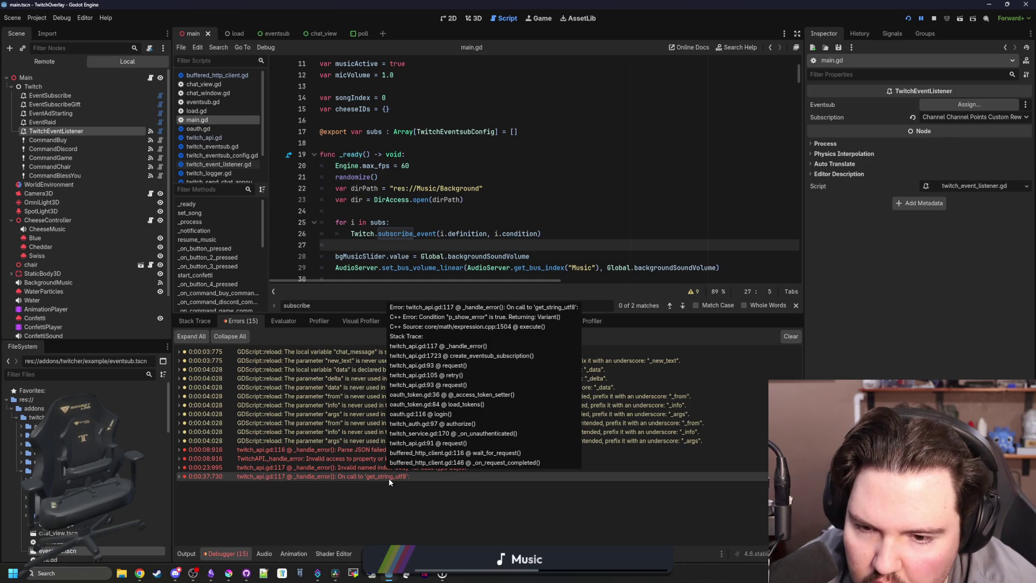
{"action": "double_click", "coordinate": [388, 478]}
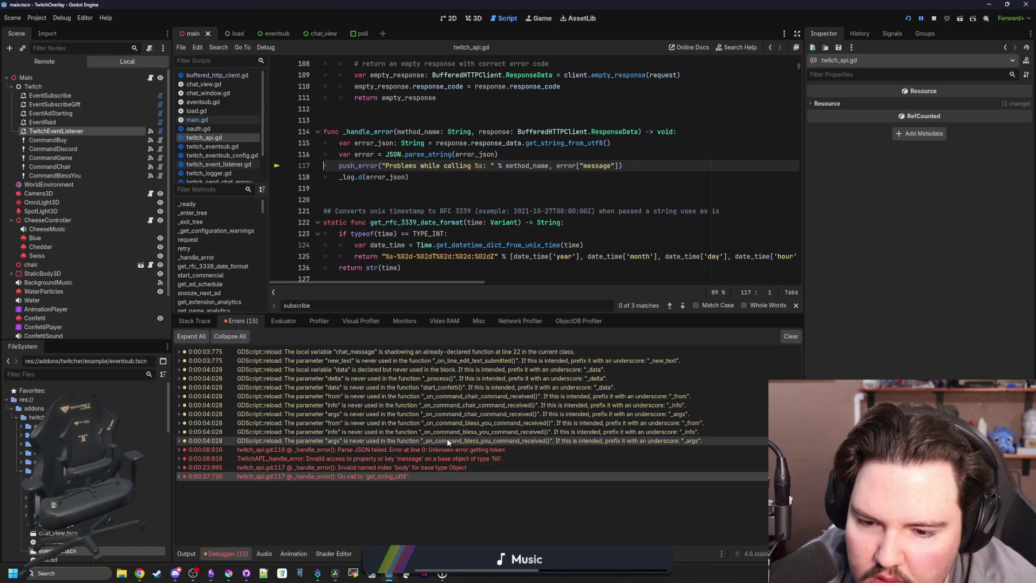
{"action": "mouse_move", "coordinate": [447, 439]}
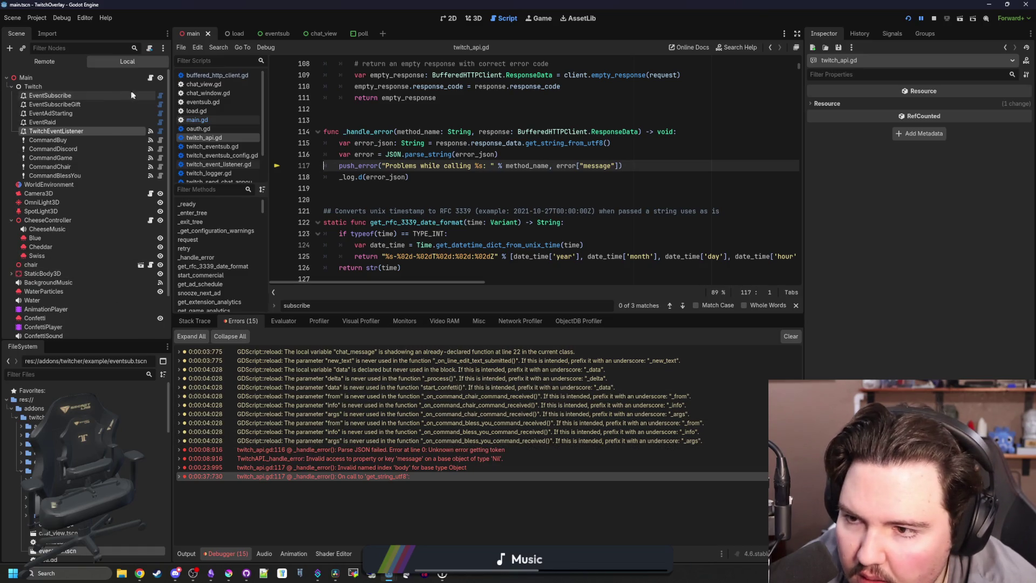
Step: Select the EventRaid node and show its signals in the Node panel
{"action": "left_click", "coordinate": [106, 123]}
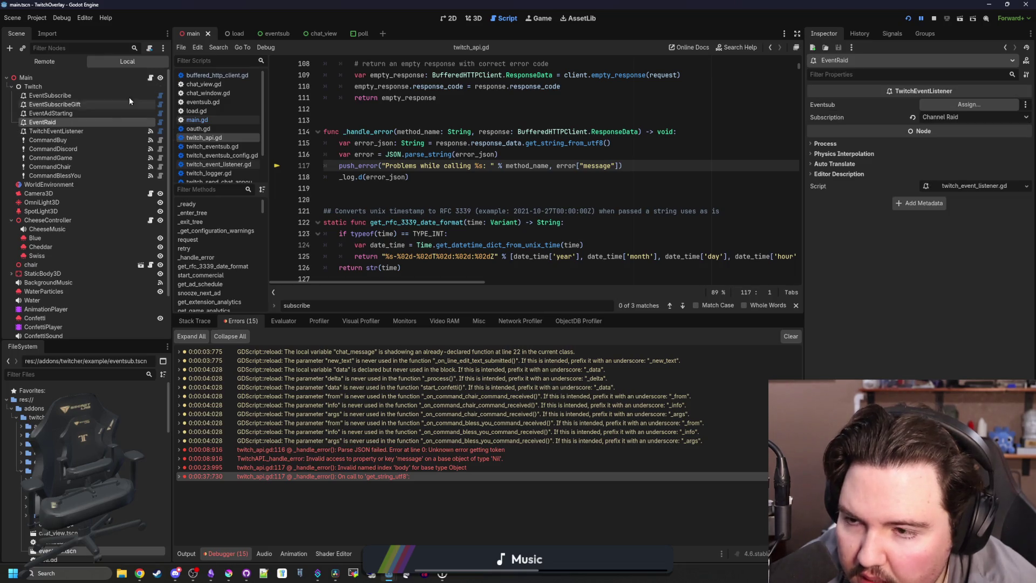
{"action": "left_click", "coordinate": [150, 79]}
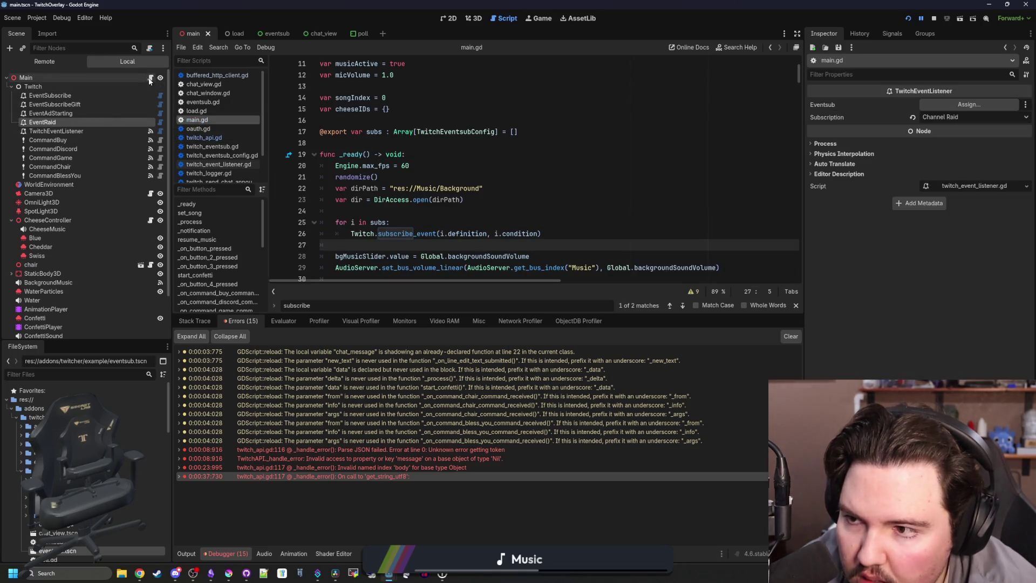
{"action": "left_click", "coordinate": [82, 119]}
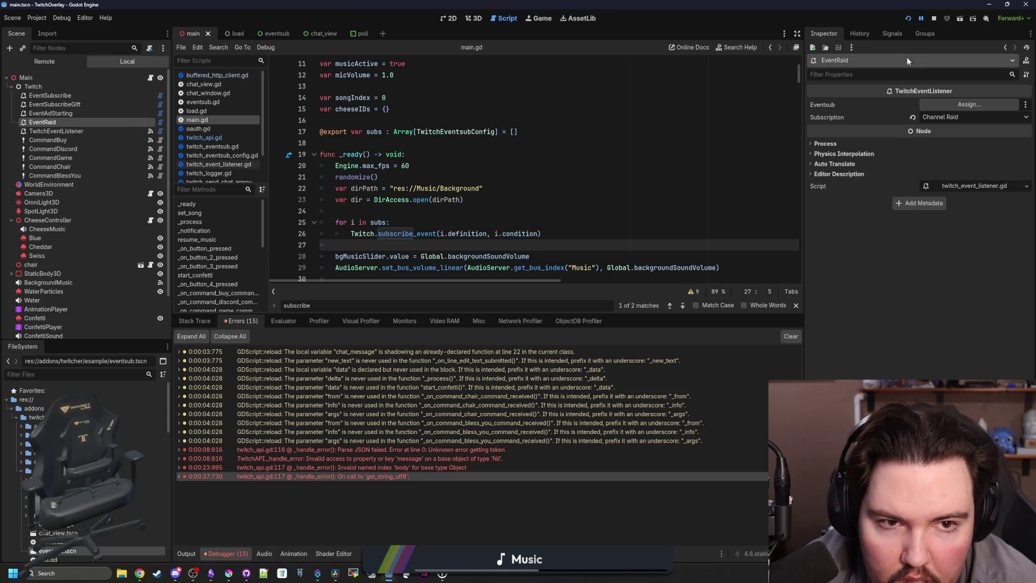
{"action": "left_click", "coordinate": [890, 36]}
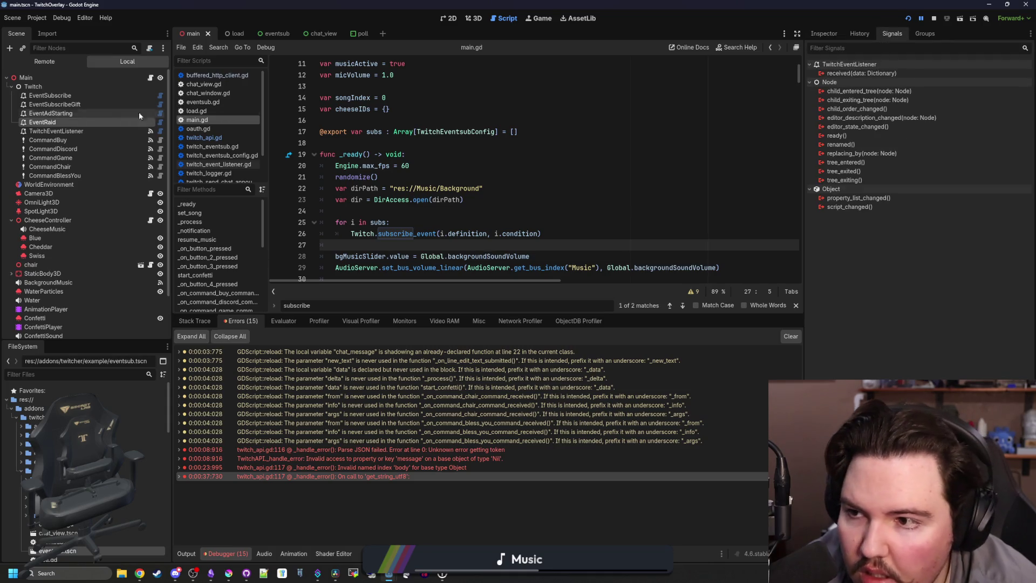
Step: Connect the received signals of EventSubscribe and EventSubscribeGift to their main.gd handlers
{"action": "left_click", "coordinate": [81, 95]}
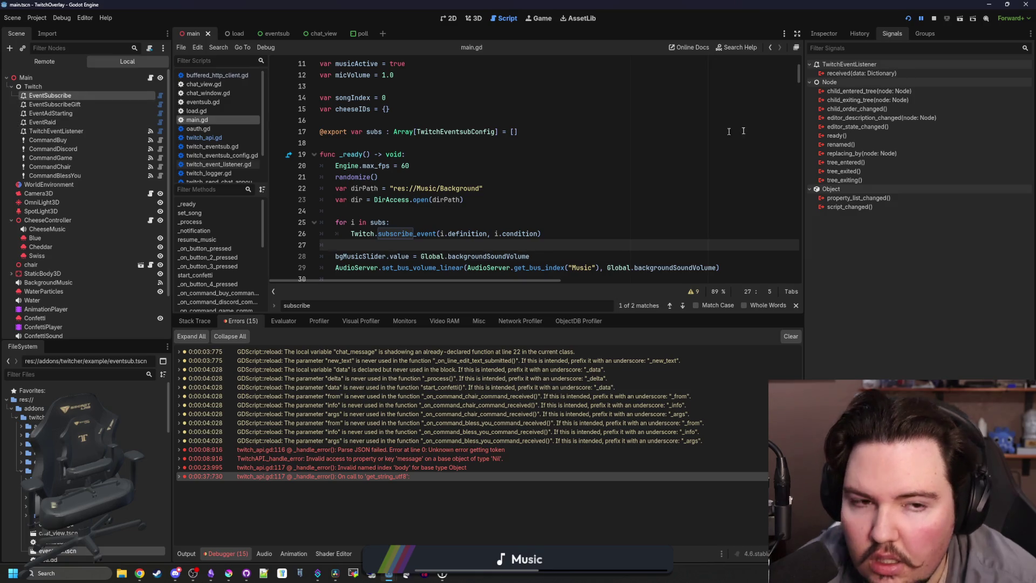
{"action": "right_click", "coordinate": [876, 76]}
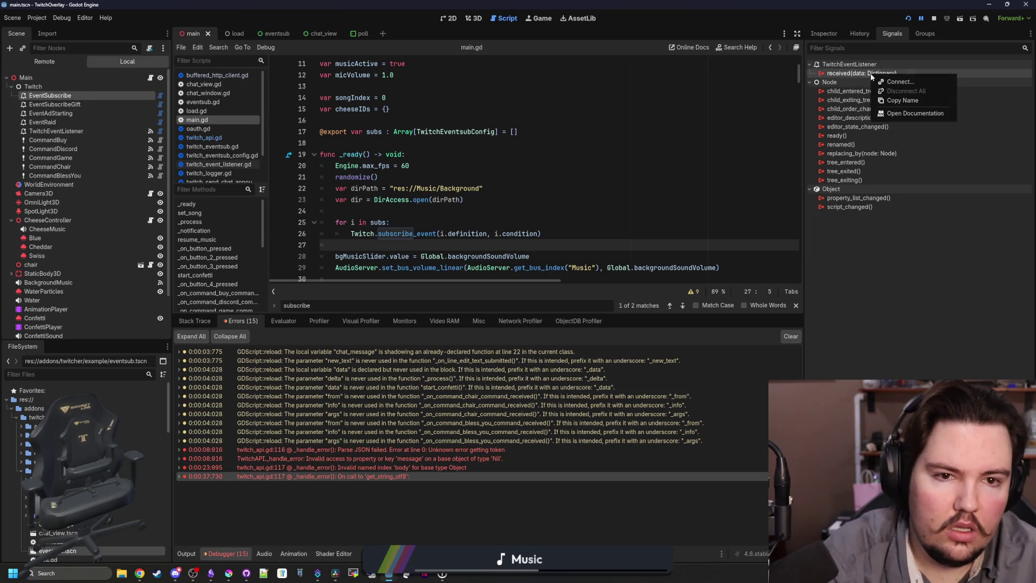
{"action": "left_click", "coordinate": [899, 83]}
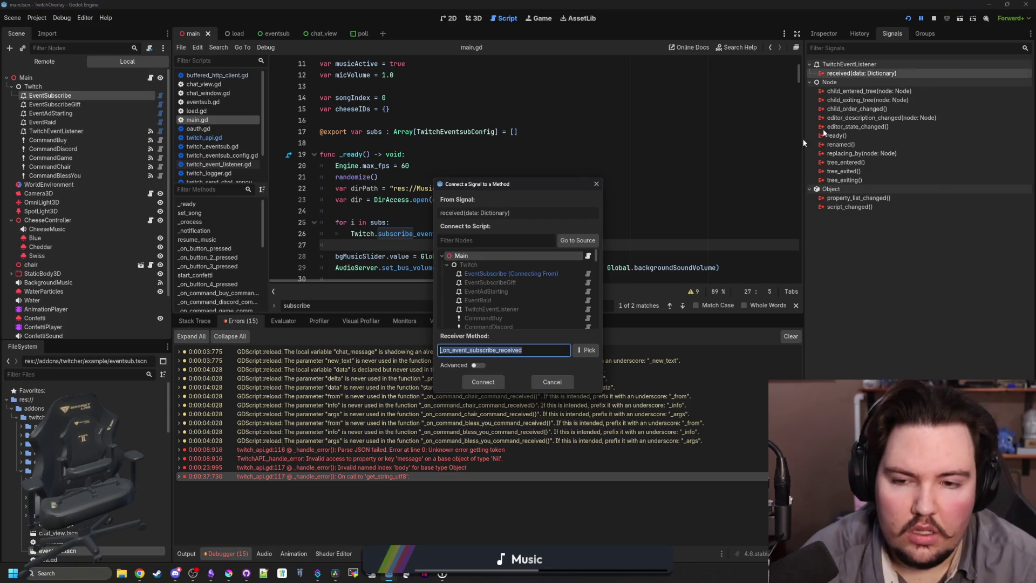
{"action": "left_click", "coordinate": [501, 383]}
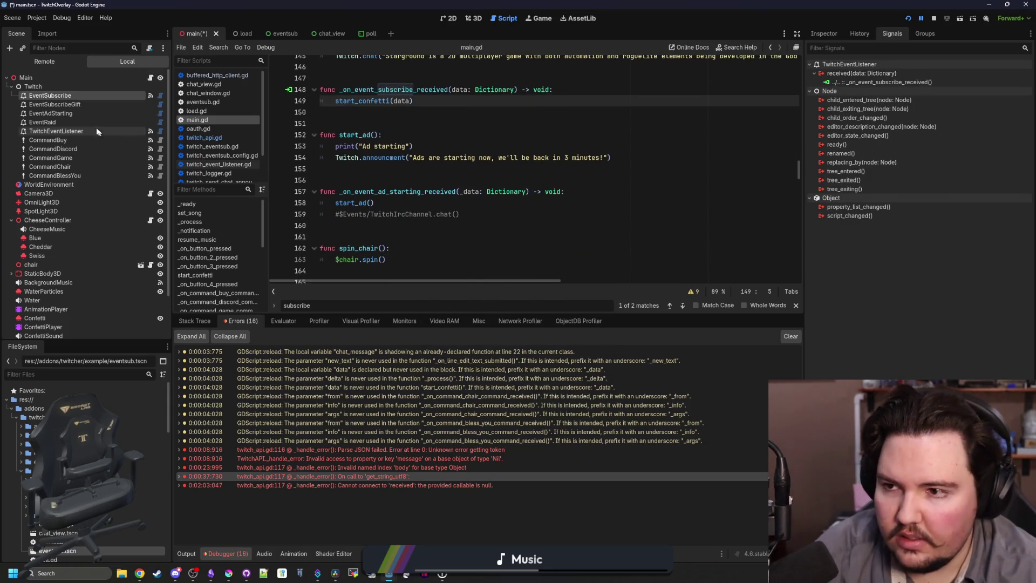
{"action": "left_click", "coordinate": [99, 104]}
{"action": "right_click", "coordinate": [887, 76]}
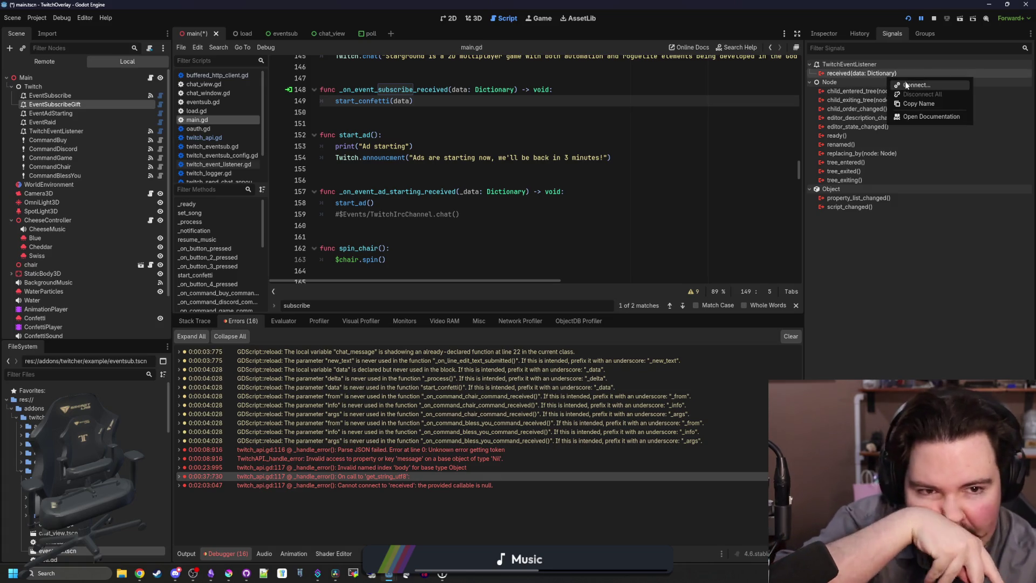
{"action": "left_click", "coordinate": [908, 84]}
{"action": "left_click", "coordinate": [493, 384]}
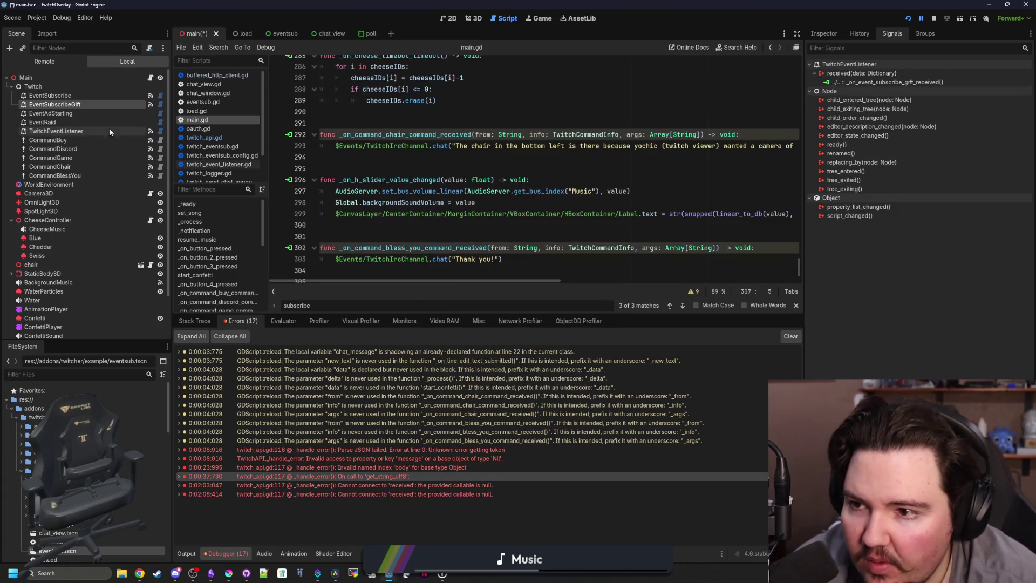
Step: Connect EventAdStarting and EventRaid received signals to _on_event_ad_starting_received and _on_event_raid_received
{"action": "left_click", "coordinate": [54, 113]}
{"action": "right_click", "coordinate": [883, 76]}
{"action": "left_click", "coordinate": [908, 84]}
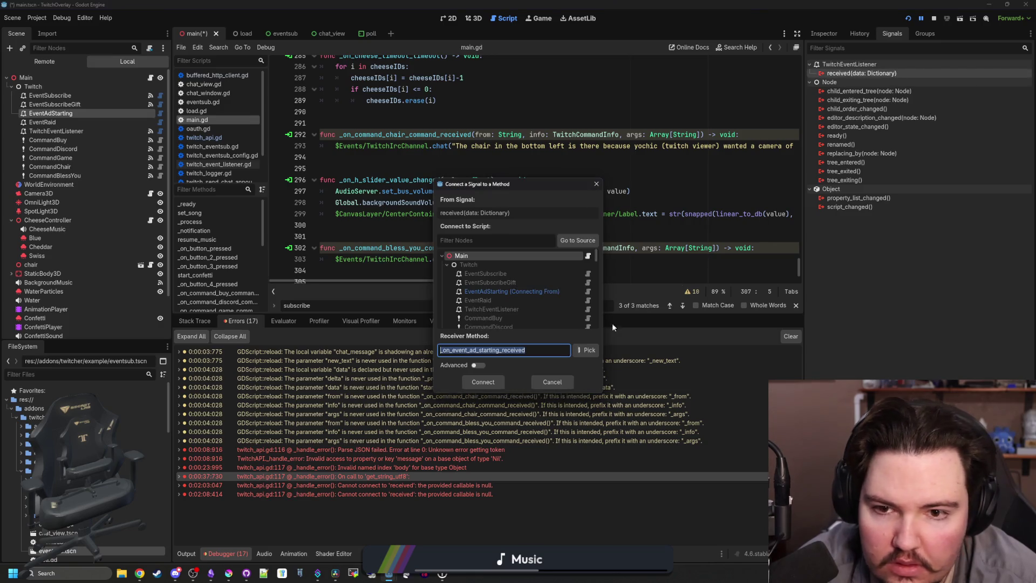
{"action": "left_click", "coordinate": [492, 384]}
{"action": "left_click", "coordinate": [46, 123]}
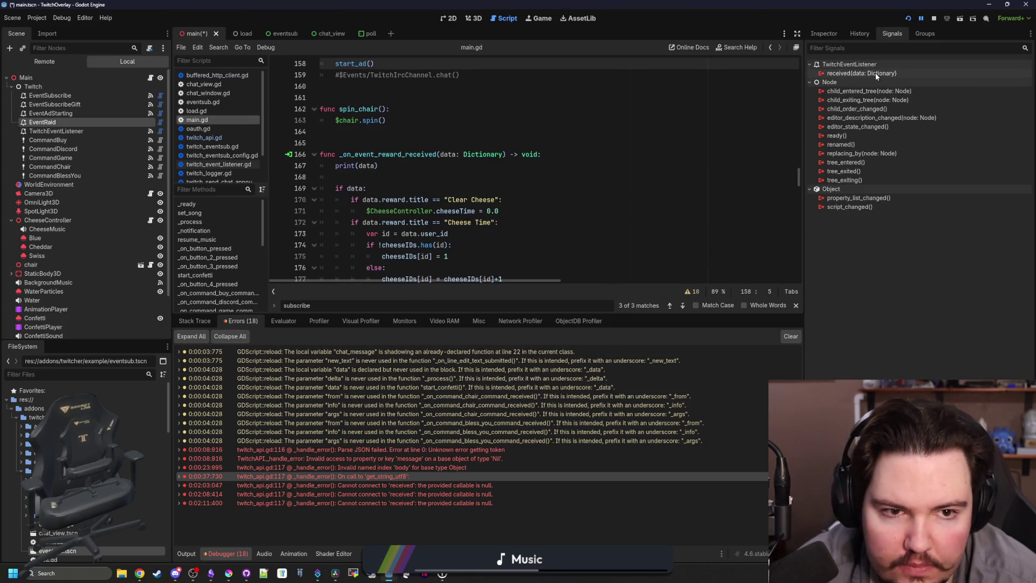
{"action": "right_click", "coordinate": [876, 73]}
{"action": "left_click", "coordinate": [907, 84]}
{"action": "left_click", "coordinate": [496, 383]}
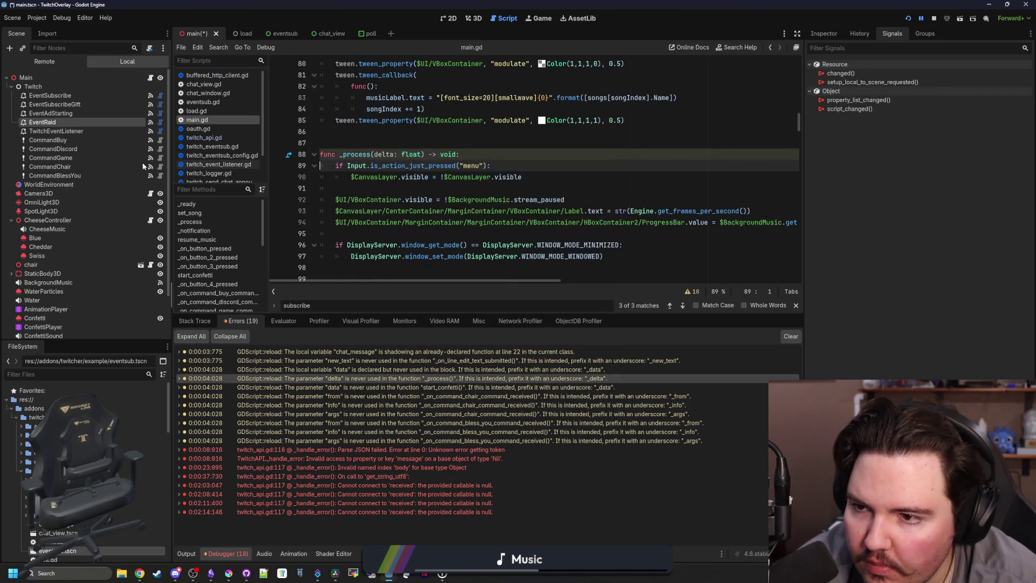
Step: Save main.gd and the scene, then view Main's five-entry Subs array in the Inspector
{"action": "left_click", "coordinate": [151, 131]}
{"action": "left_click", "coordinate": [414, 141]}
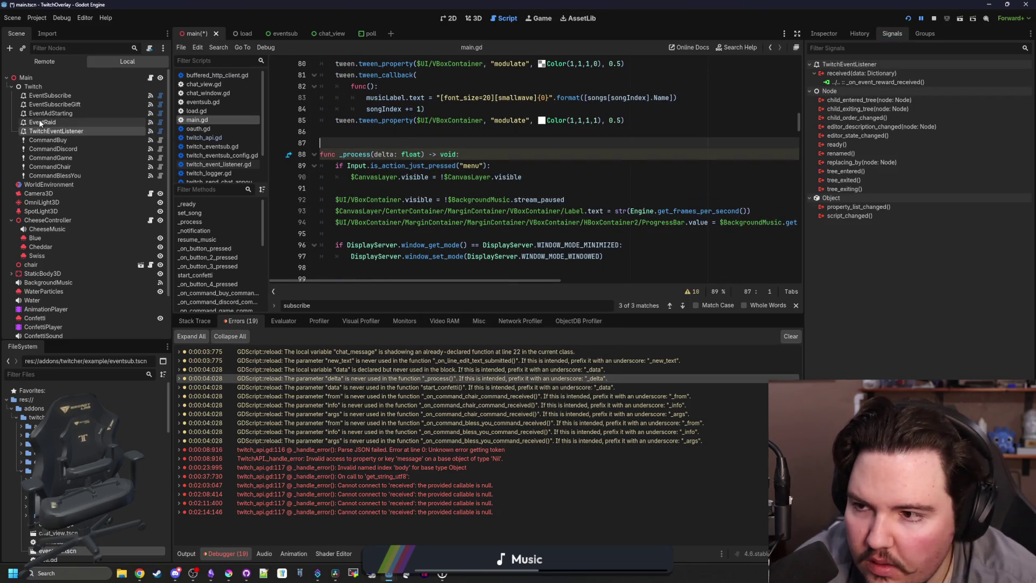
{"action": "key", "text": "ctrl+s"}
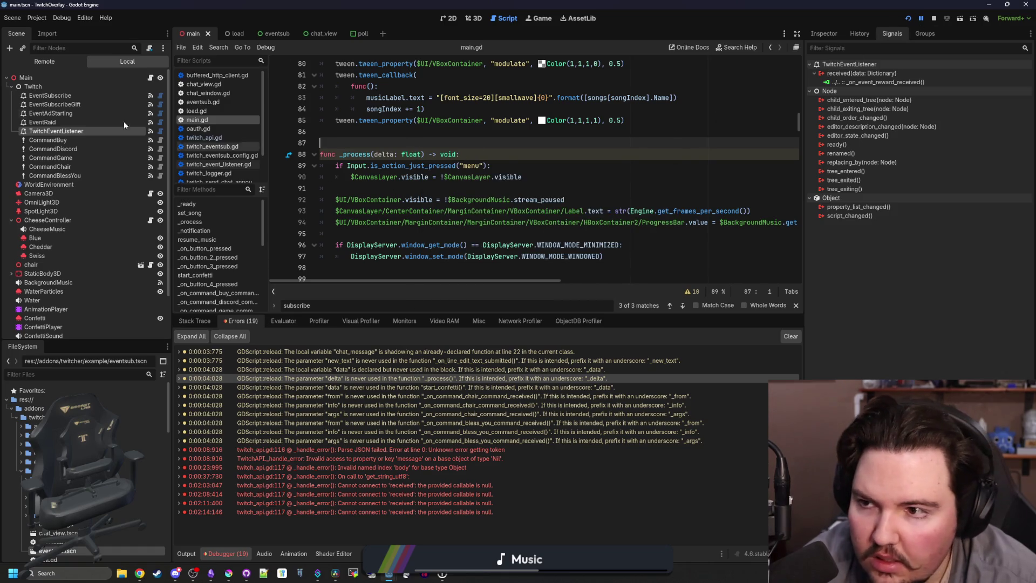
{"action": "left_click", "coordinate": [62, 87]}
{"action": "left_click", "coordinate": [43, 79]}
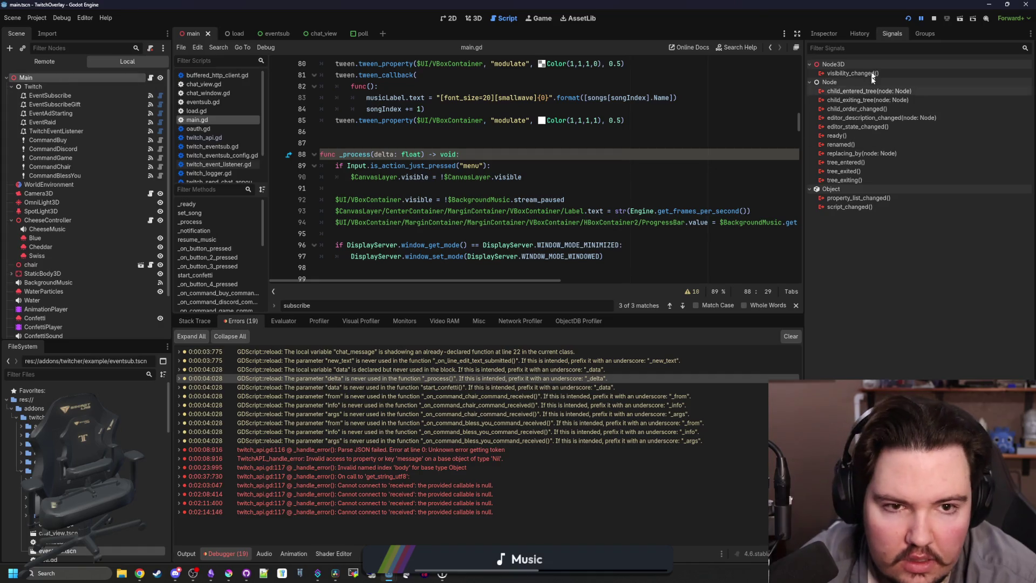
{"action": "left_click", "coordinate": [824, 33]}
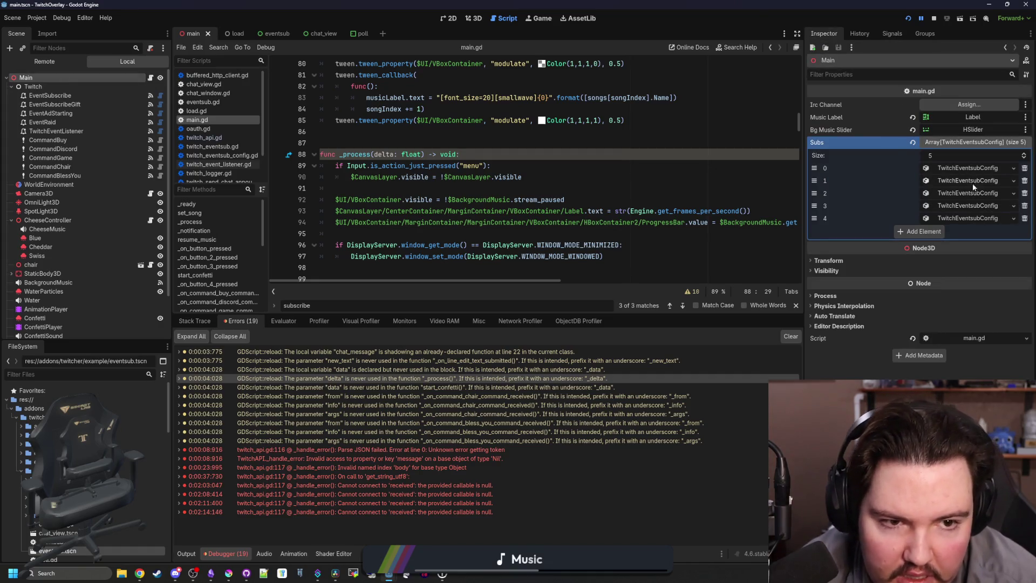
Step: Launch the project to test the subscriptions
{"action": "scroll", "coordinate": [598, 211], "scroll_direction": "up", "scroll_amount": 20}
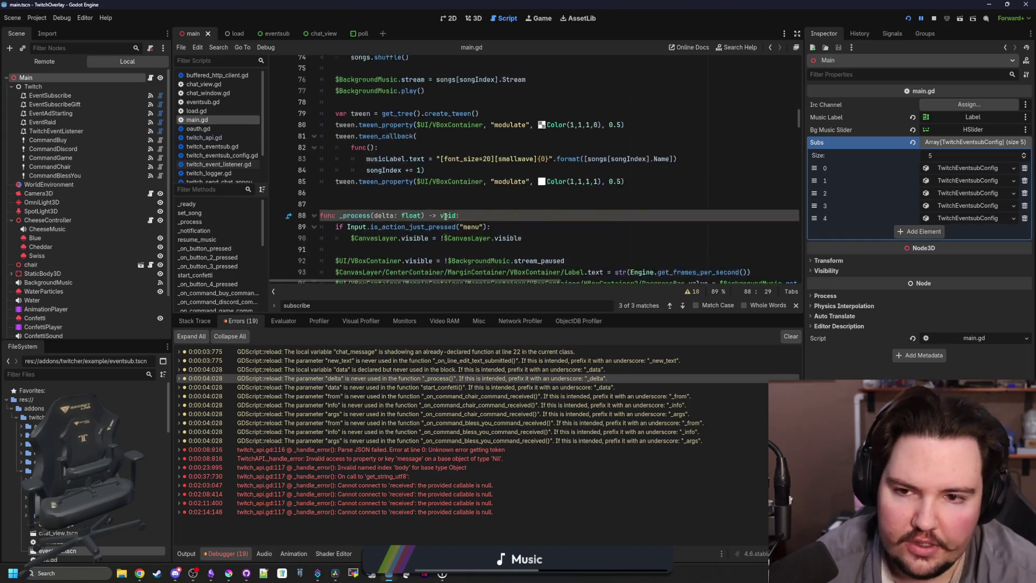
{"action": "left_click", "coordinate": [598, 210]}
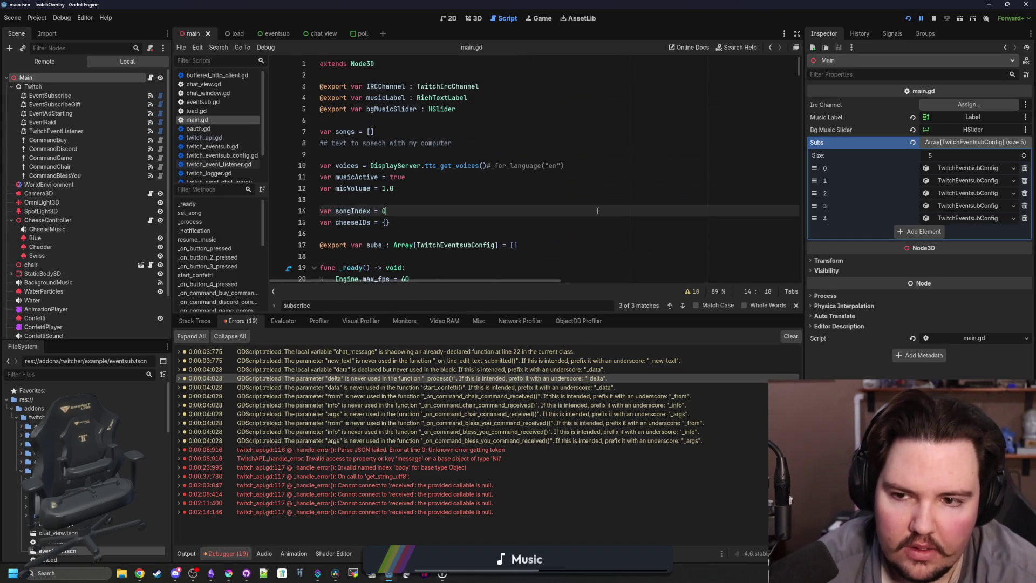
{"action": "left_click", "coordinate": [908, 19]}
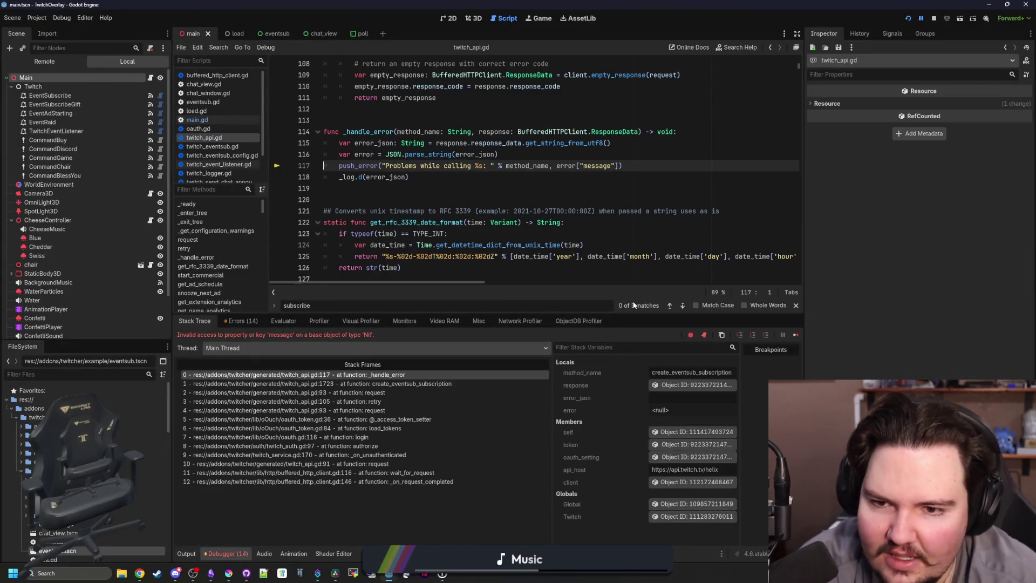
Step: Delete the extra Subs configs from Main, keeping only Channel Subscribe, and stop the run
{"action": "left_click", "coordinate": [33, 77]}
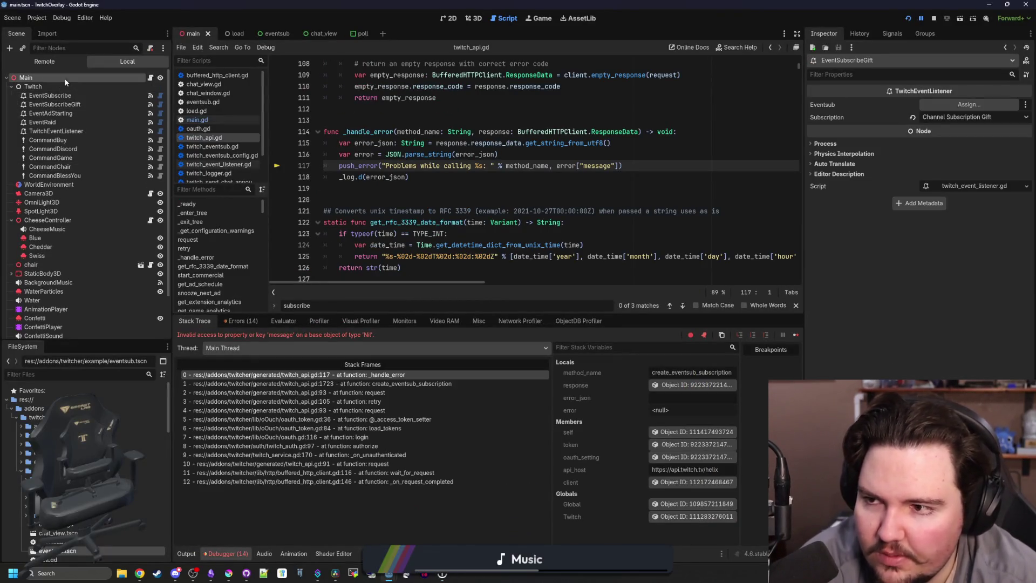
{"action": "left_click", "coordinate": [995, 169]}
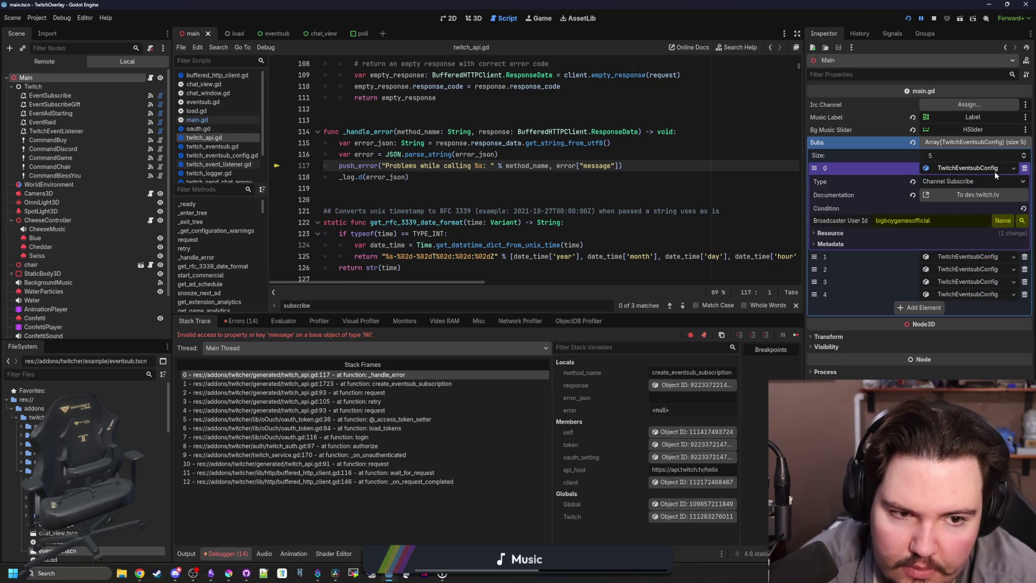
{"action": "left_click", "coordinate": [987, 166]}
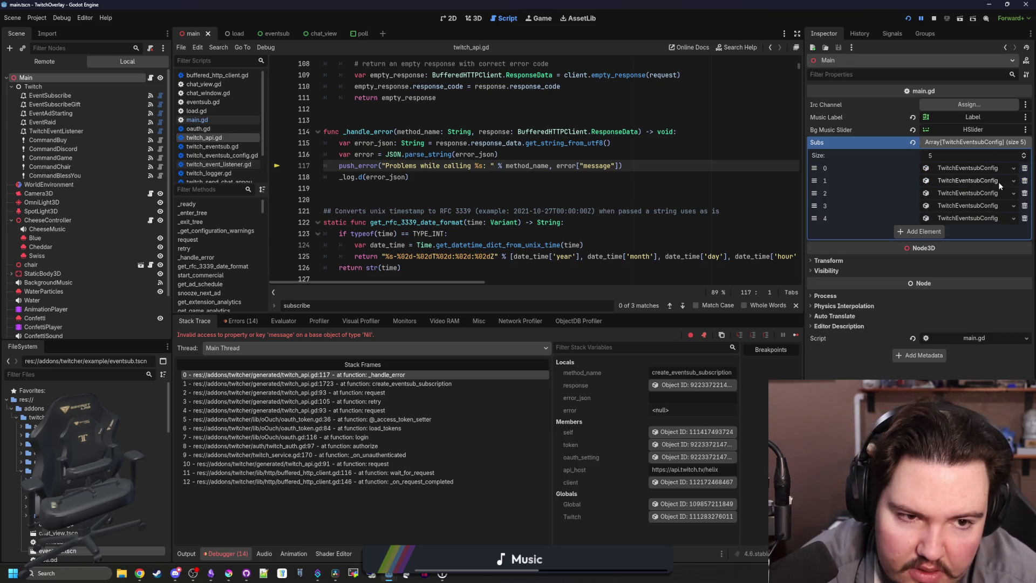
{"action": "left_click", "coordinate": [996, 181]}
{"action": "left_click", "coordinate": [1002, 182]}
{"action": "left_click", "coordinate": [1024, 182]}
{"action": "left_click", "coordinate": [1025, 181]}
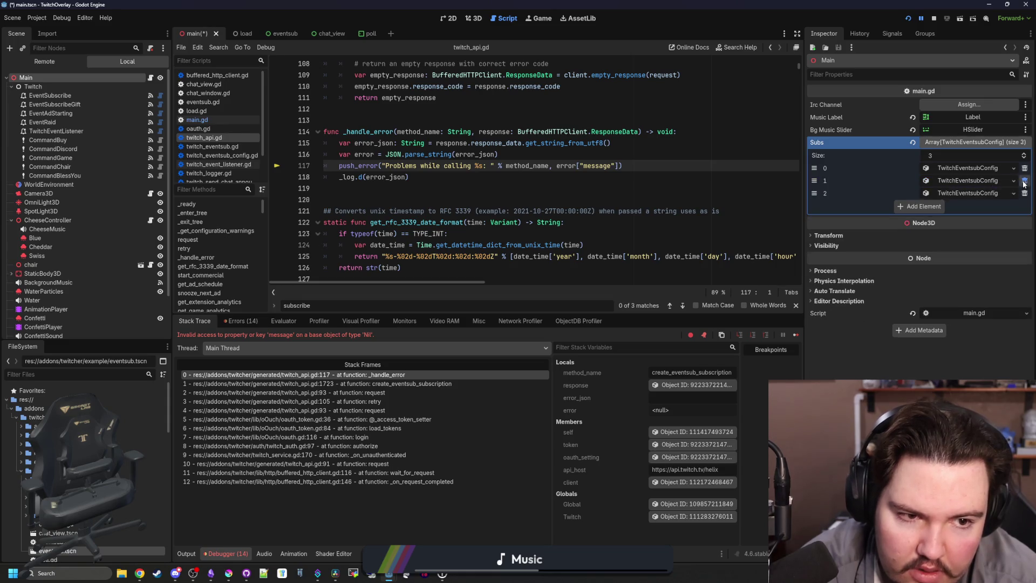
{"action": "left_click", "coordinate": [1025, 181]}
{"action": "left_click", "coordinate": [1025, 182]}
{"action": "left_click", "coordinate": [936, 19]}
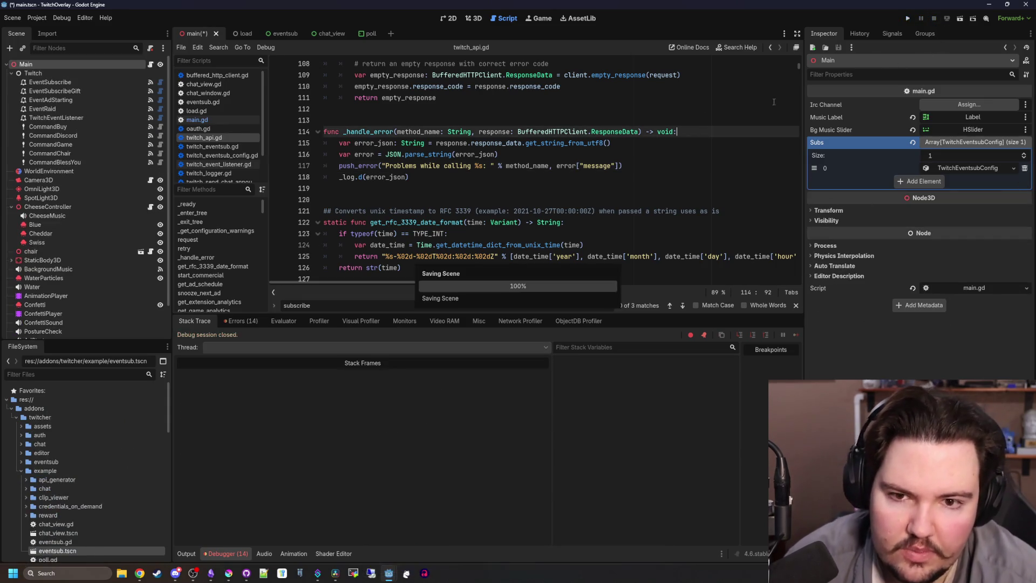
Step: Run the project with only the Channel Subscribe config and bring the editor forward
{"action": "left_click", "coordinate": [911, 19]}
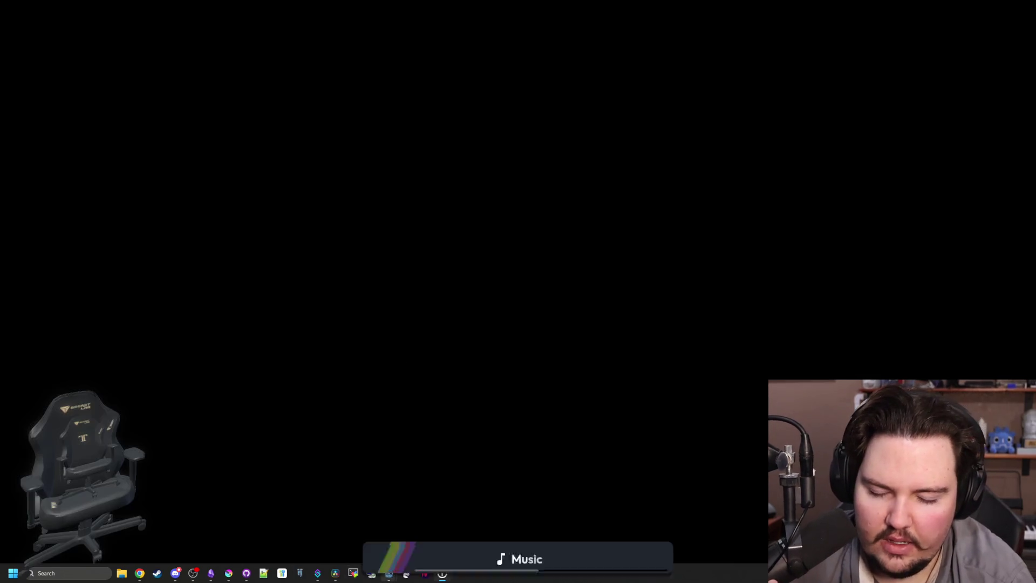
{"action": "mouse_move", "coordinate": [389, 573]}
{"action": "left_click", "coordinate": [429, 540]}
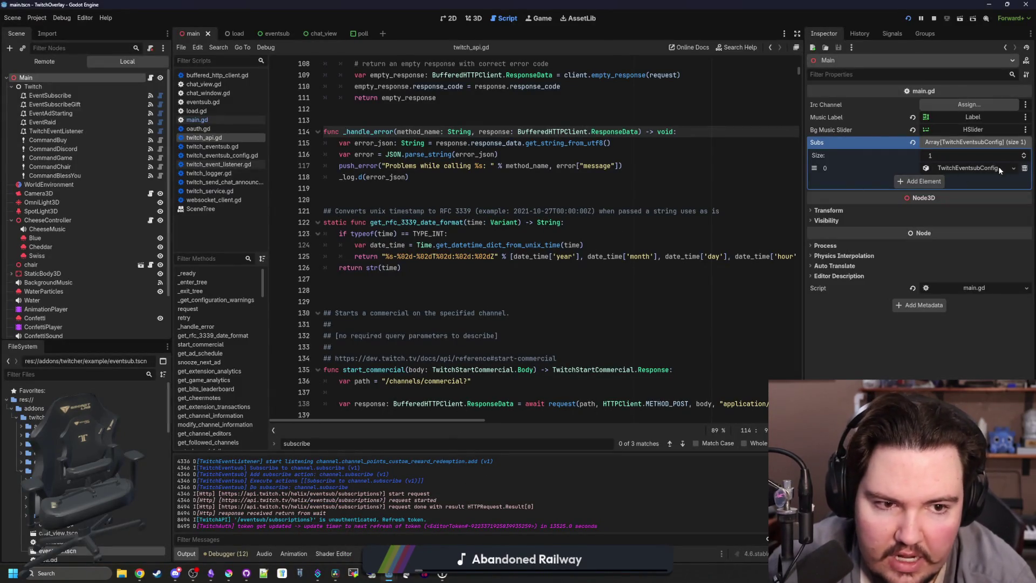
Step: Delete Main's existing Subs config and resize the Subs array to 1 slot
{"action": "left_click", "coordinate": [959, 167]}
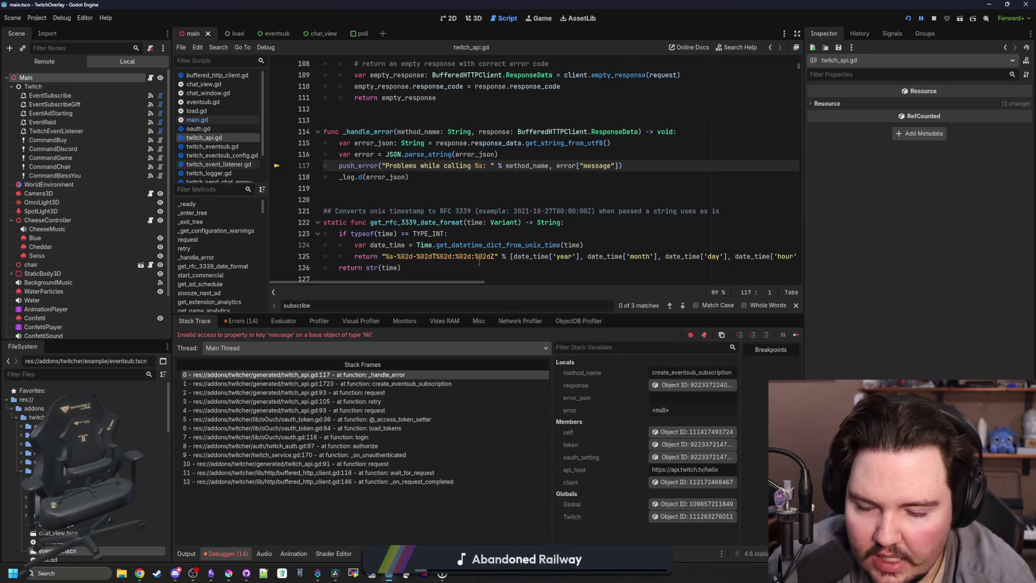
{"action": "left_click", "coordinate": [346, 188]}
{"action": "left_click", "coordinate": [80, 78]}
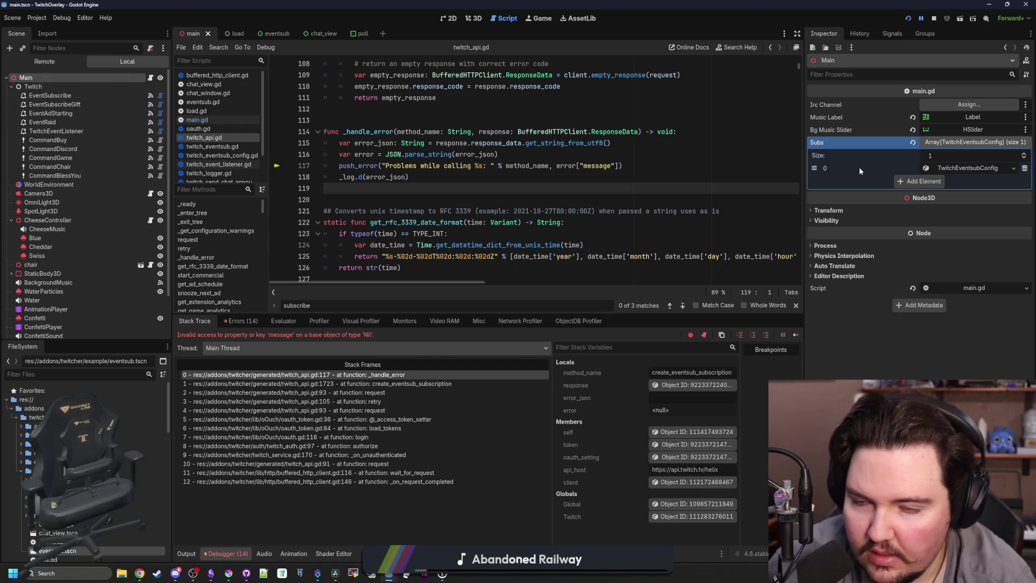
{"action": "left_click", "coordinate": [1025, 168]}
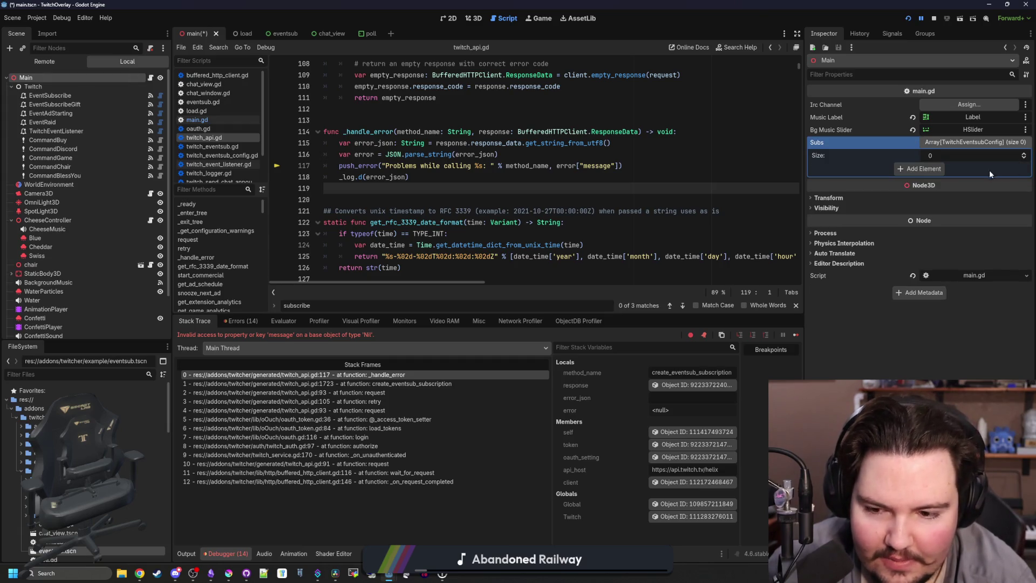
{"action": "type", "text": "1"}
{"action": "key", "text": "Return"}
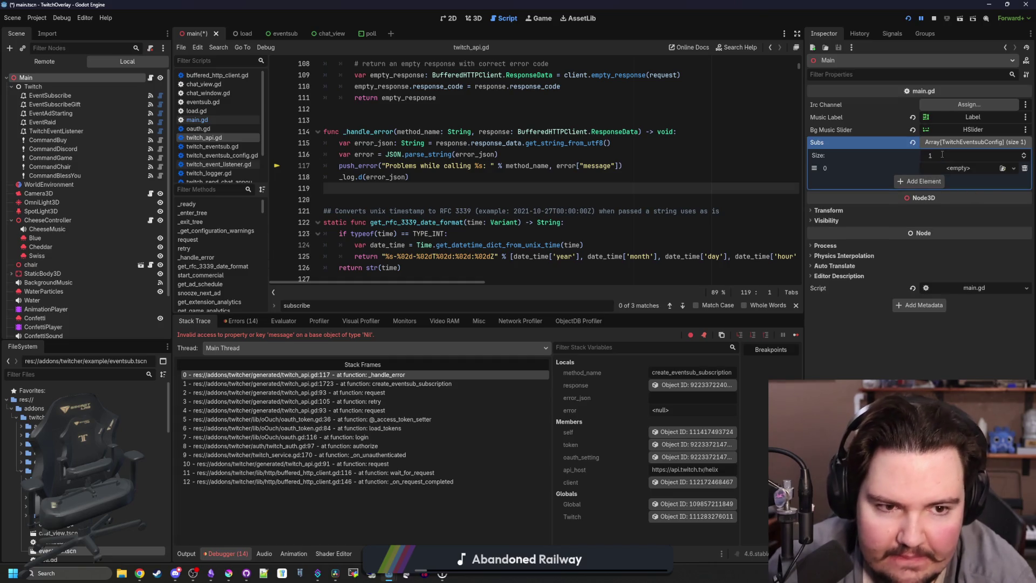
Step: Fill the slot with a new TwitchEventsubConfig of type Channel Chat Message and save the scene
{"action": "left_click", "coordinate": [977, 167]}
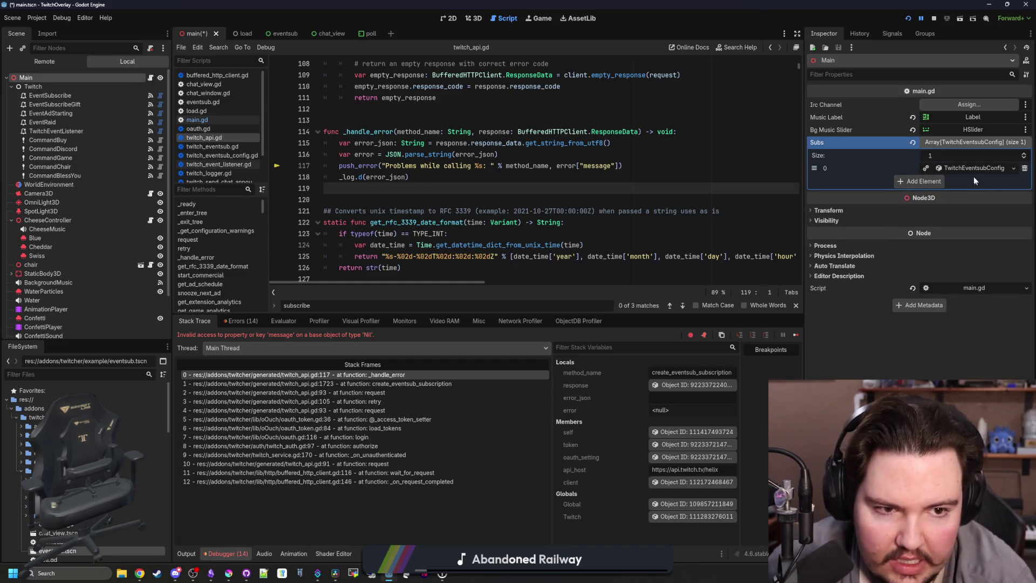
{"action": "left_click", "coordinate": [974, 177]}
{"action": "left_click", "coordinate": [976, 182]}
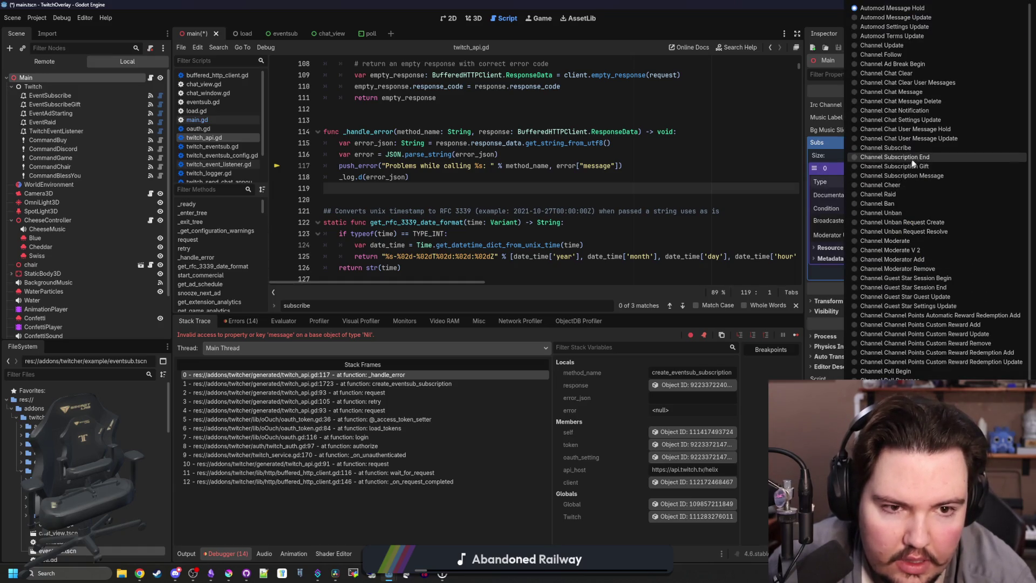
{"action": "left_click", "coordinate": [916, 93]}
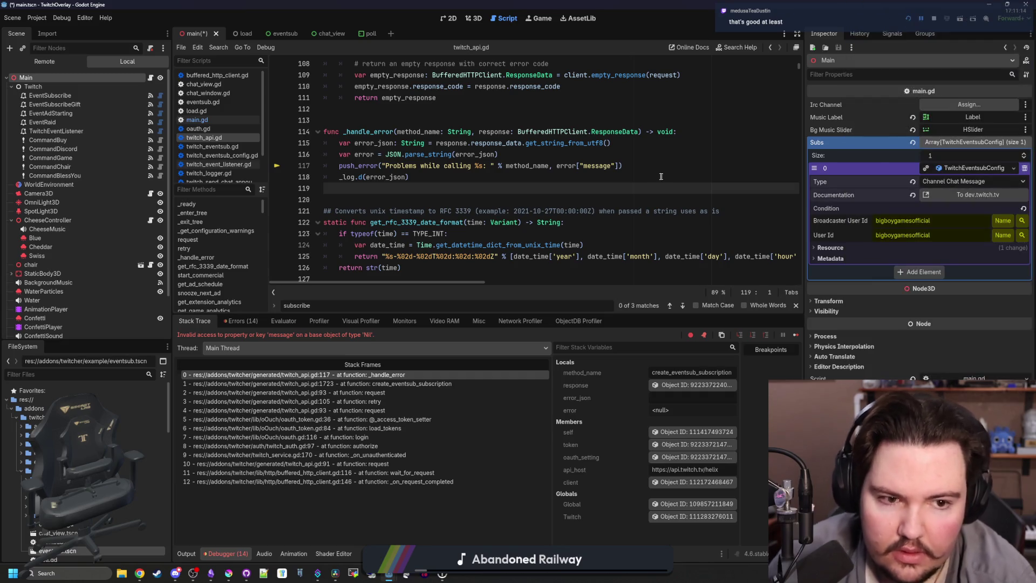
{"action": "left_click", "coordinate": [651, 176]}
{"action": "key", "text": "ctrl+s"}
{"action": "left_click", "coordinate": [622, 186]}
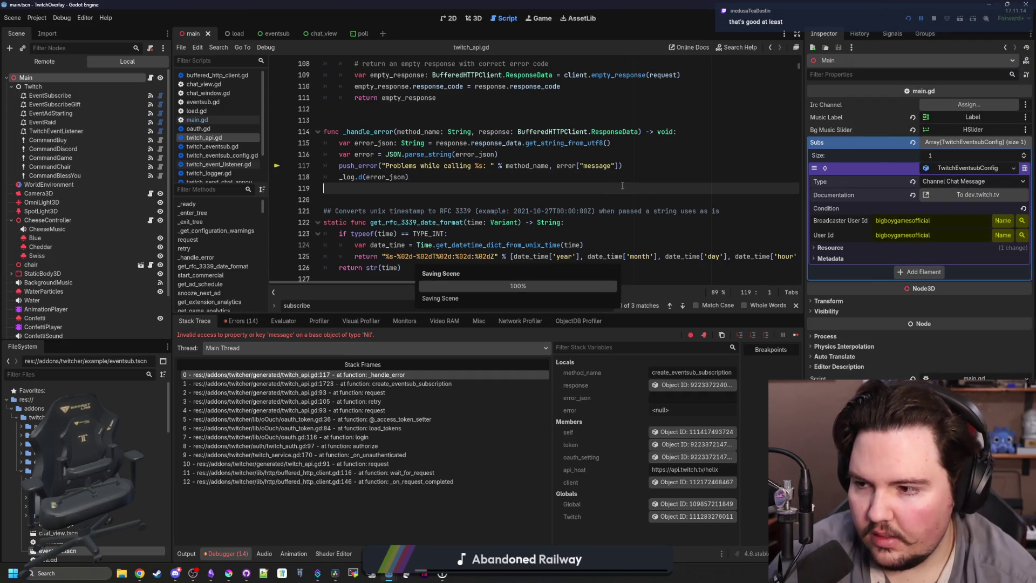
Step: Run the project and return to the editor to read the channel.chat.message listening log
{"action": "left_click", "coordinate": [913, 19]}
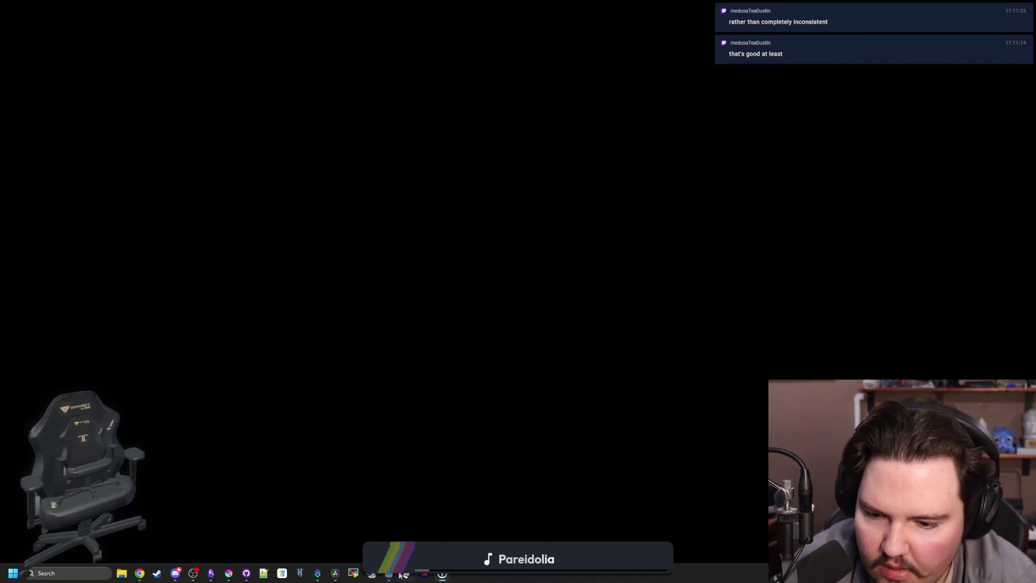
{"action": "mouse_move", "coordinate": [401, 575]}
{"action": "left_click", "coordinate": [434, 537]}
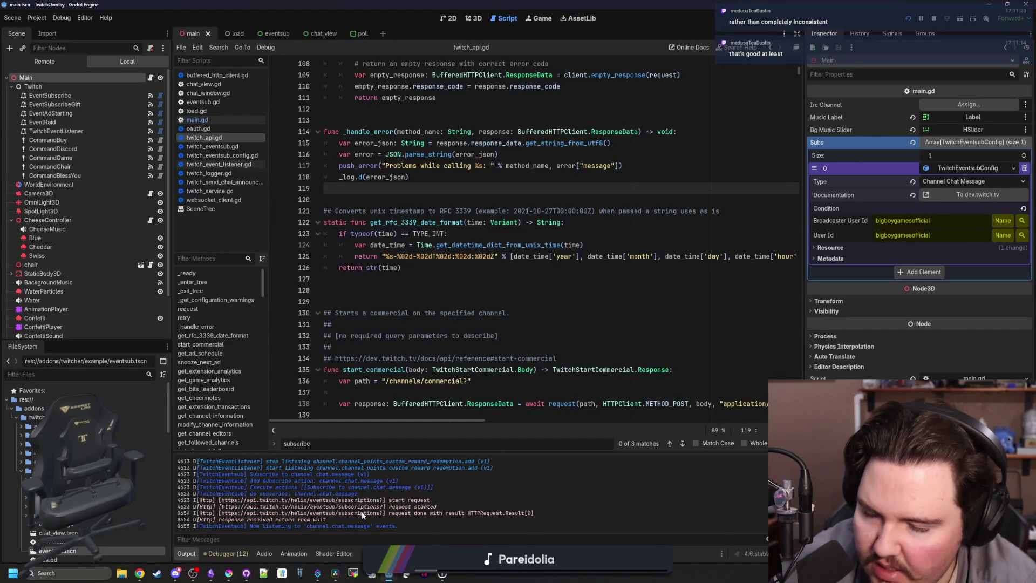
{"action": "left_click", "coordinate": [428, 280]}
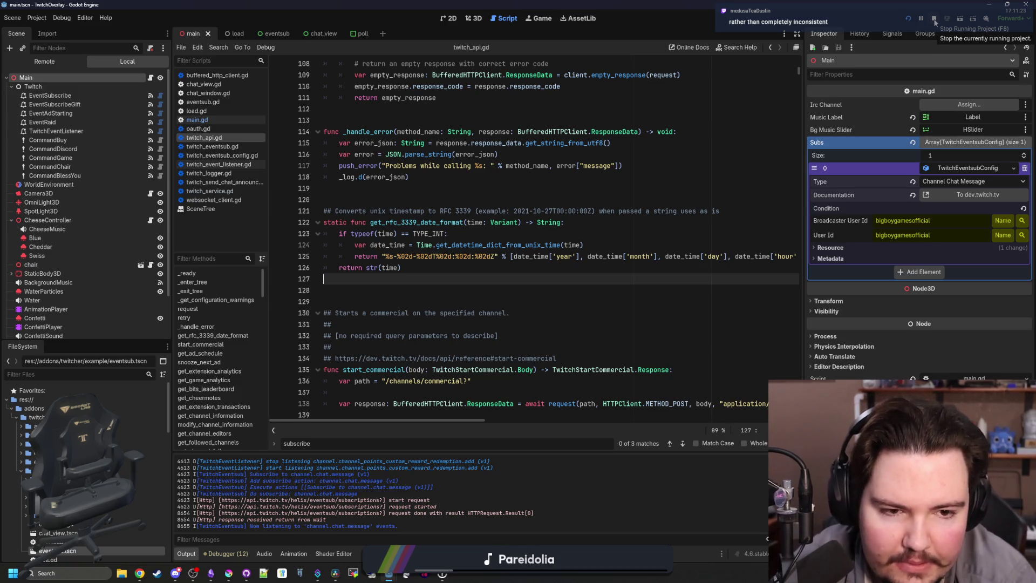
Step: Stop the project, add a Channel Points Custom Reward Redemption Add config, save, and relaunch
{"action": "left_click", "coordinate": [934, 19]}
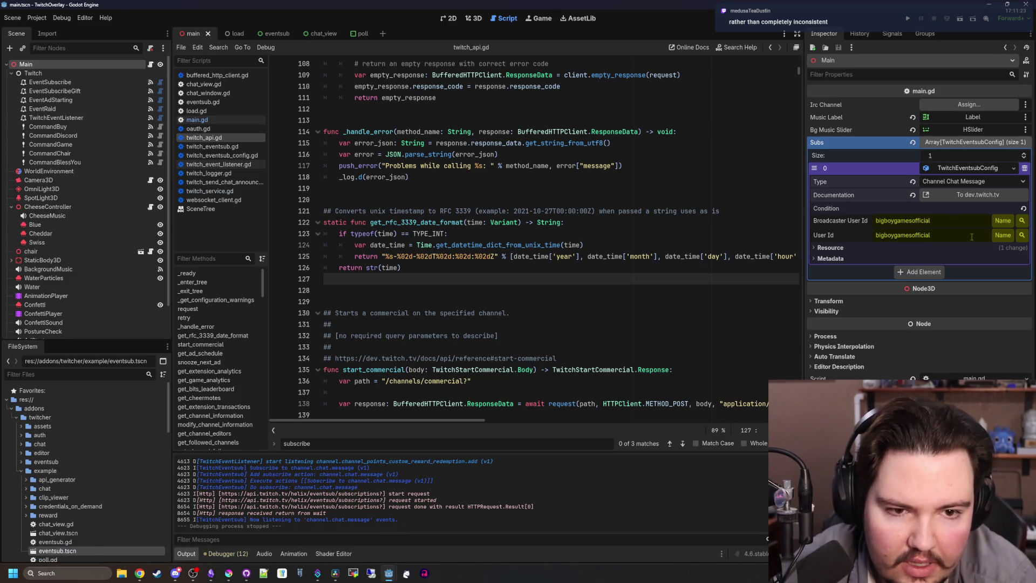
{"action": "left_click", "coordinate": [921, 272]}
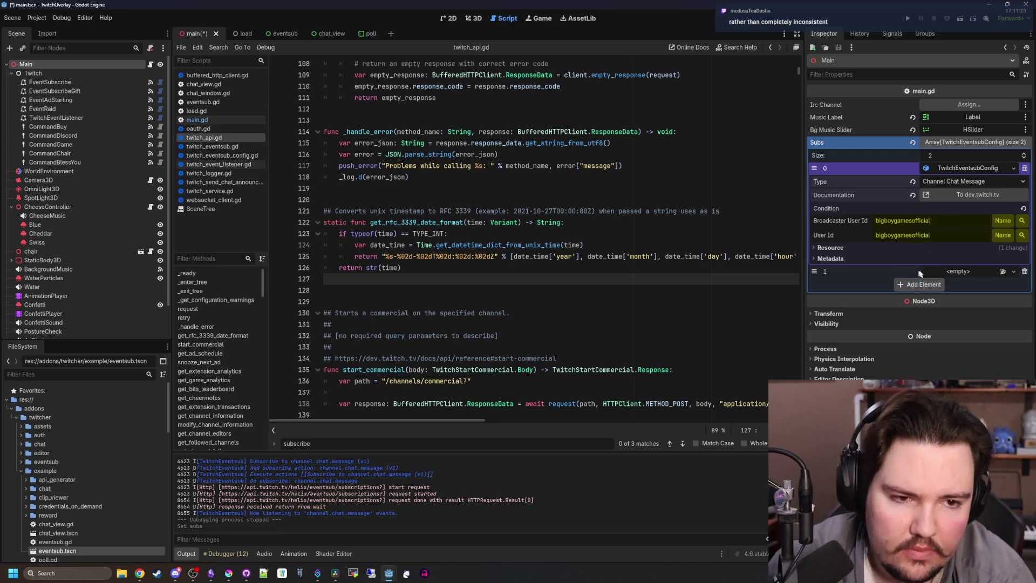
{"action": "left_click", "coordinate": [983, 270]}
{"action": "left_click", "coordinate": [975, 294]}
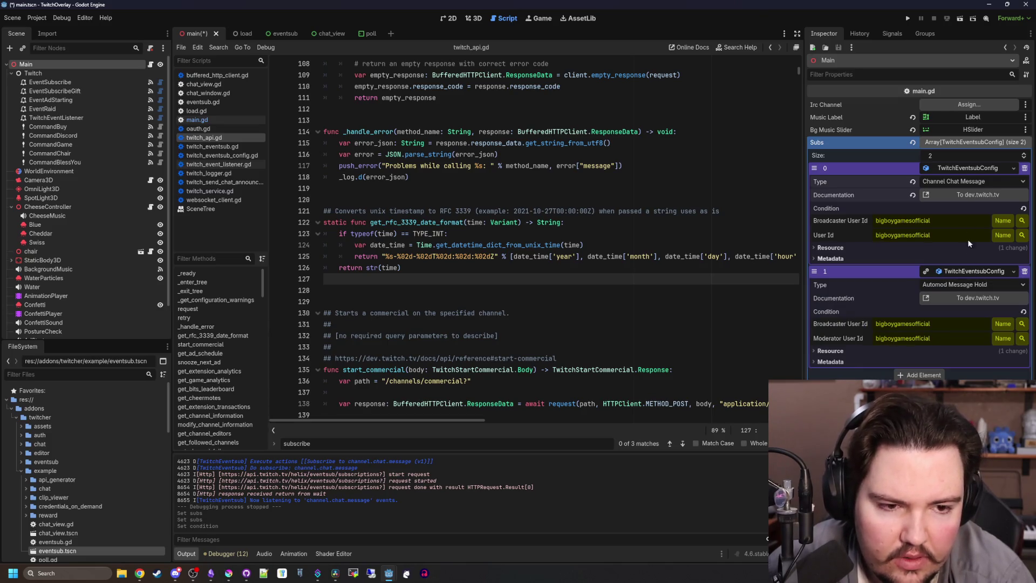
{"action": "left_click", "coordinate": [977, 285]}
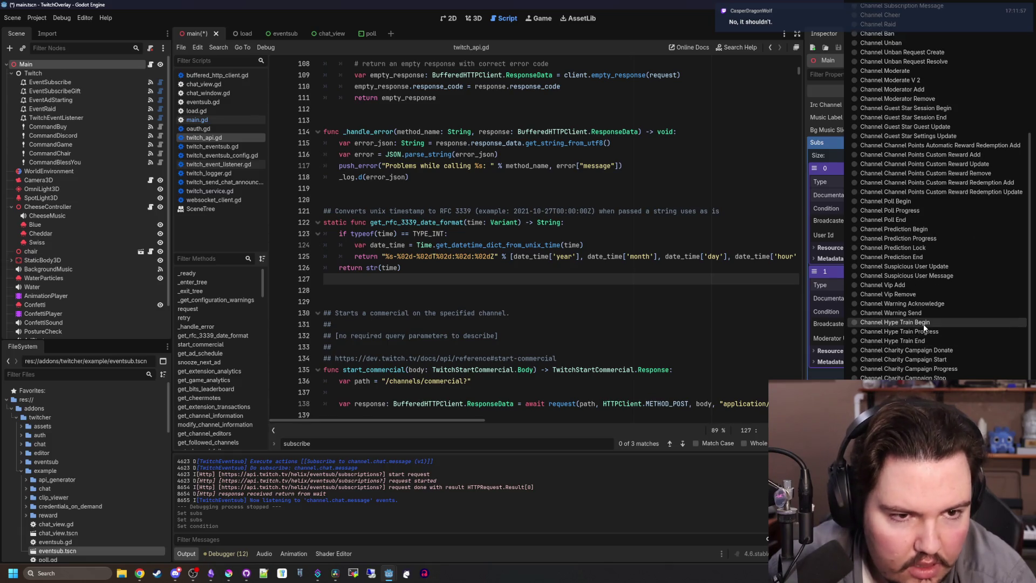
{"action": "left_click", "coordinate": [983, 182]}
{"action": "left_click", "coordinate": [450, 234]}
{"action": "key", "text": "ctrl+s"}
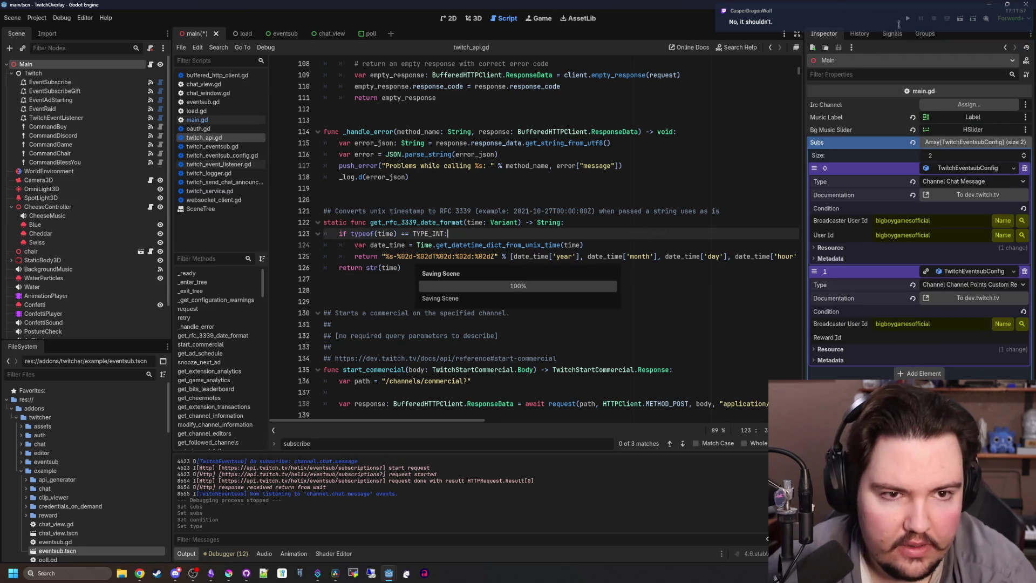
{"action": "left_click", "coordinate": [907, 19]}
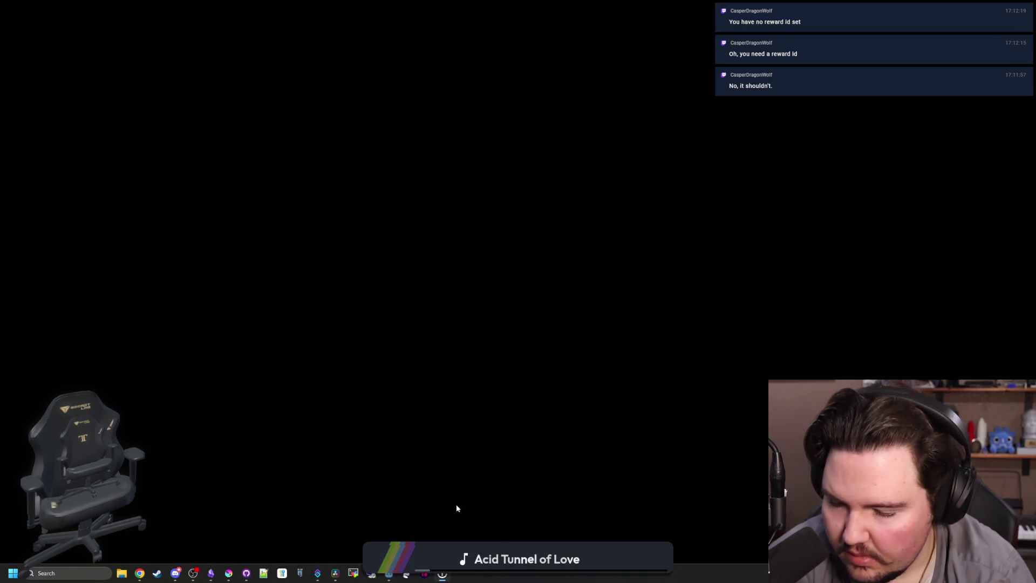
{"action": "mouse_move", "coordinate": [388, 574]}
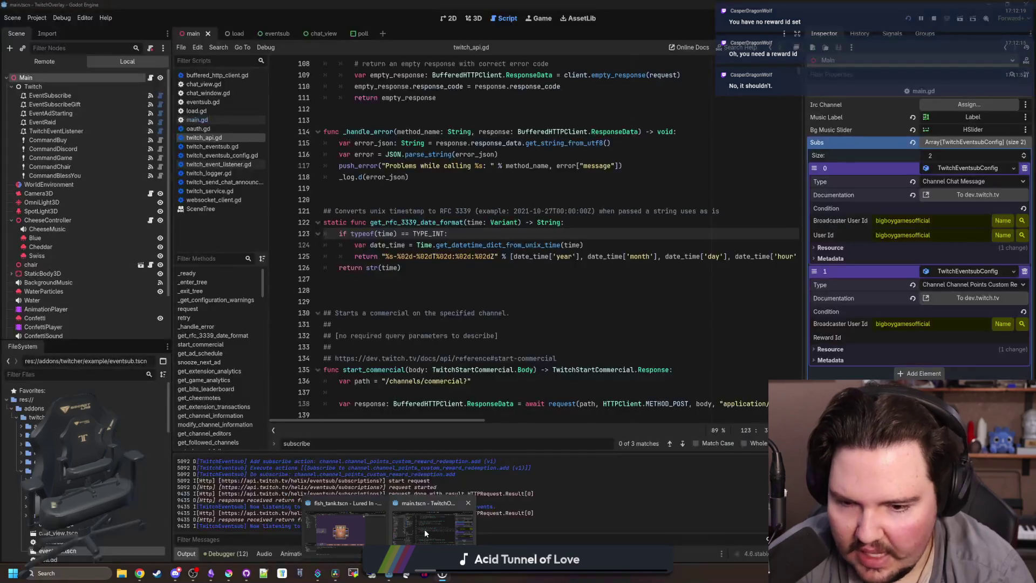
{"action": "left_click", "coordinate": [424, 529]}
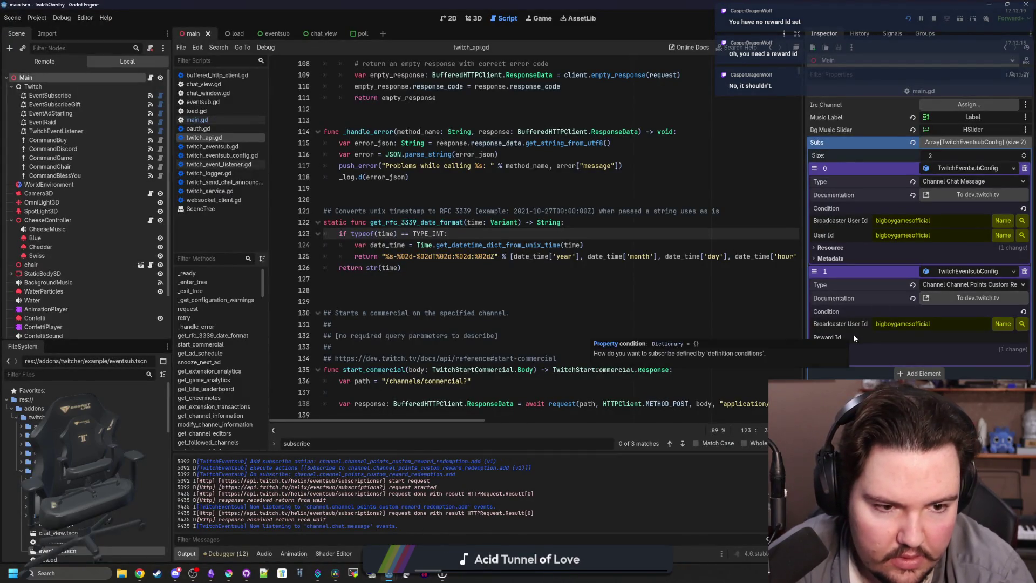
{"action": "left_click", "coordinate": [616, 339]}
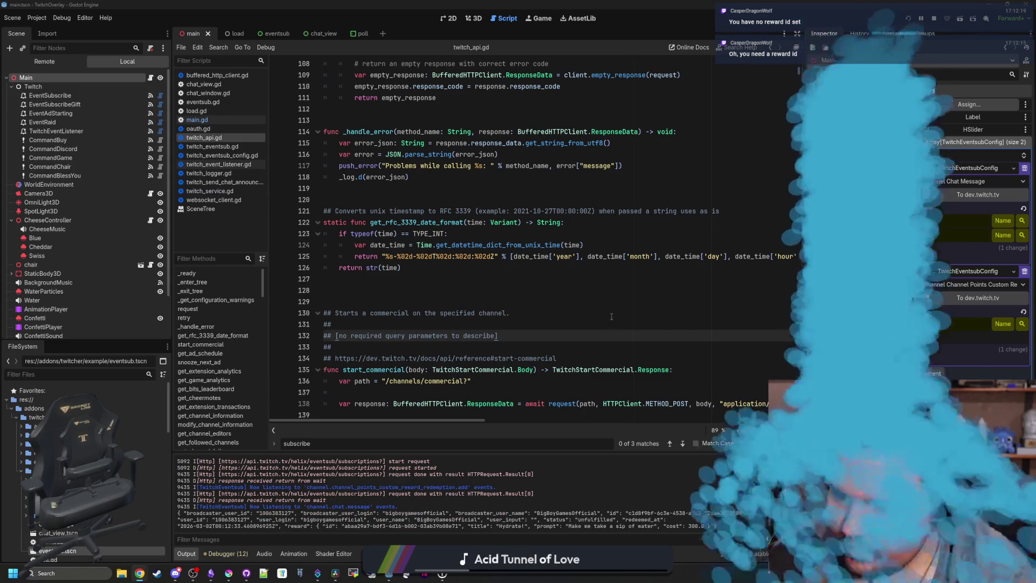
{"action": "left_click", "coordinate": [475, 280]}
{"action": "left_click", "coordinate": [474, 288]}
{"action": "left_click", "coordinate": [474, 280]}
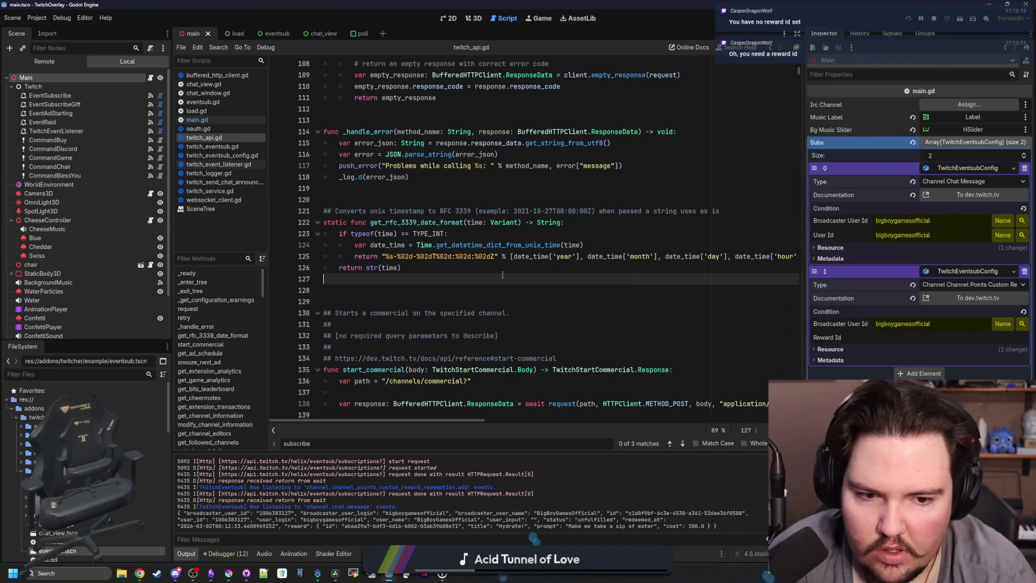
{"action": "left_click", "coordinate": [432, 245]}
{"action": "left_click", "coordinate": [411, 268]}
{"action": "left_click", "coordinate": [402, 286]}
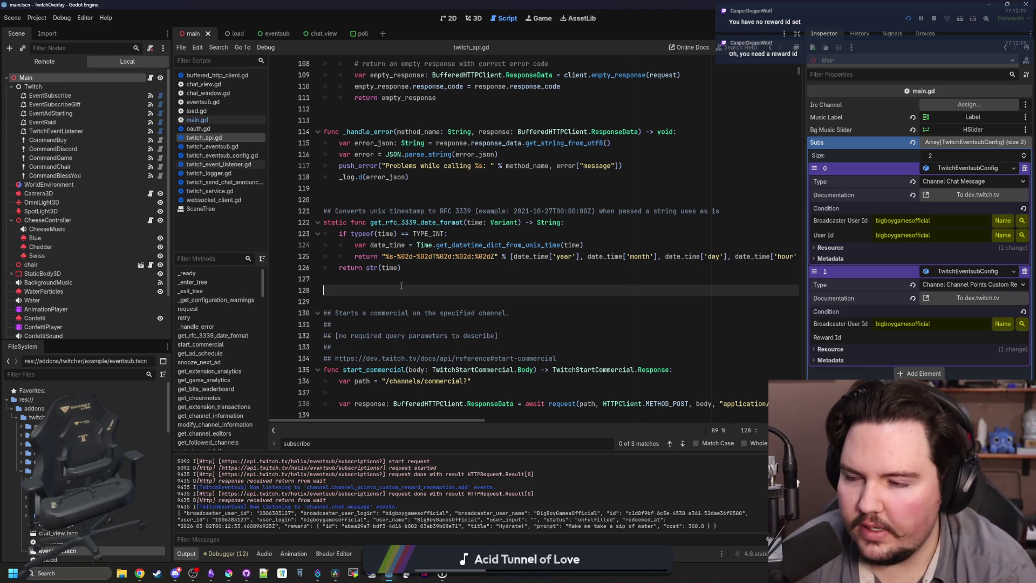
{"action": "mouse_move", "coordinate": [377, 268]}
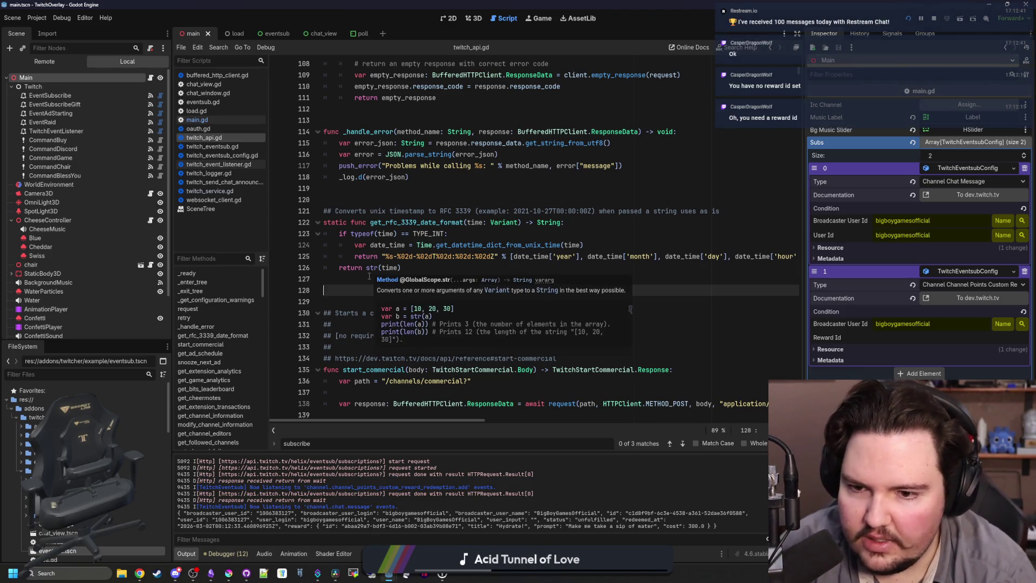
{"action": "key", "text": "Up"}
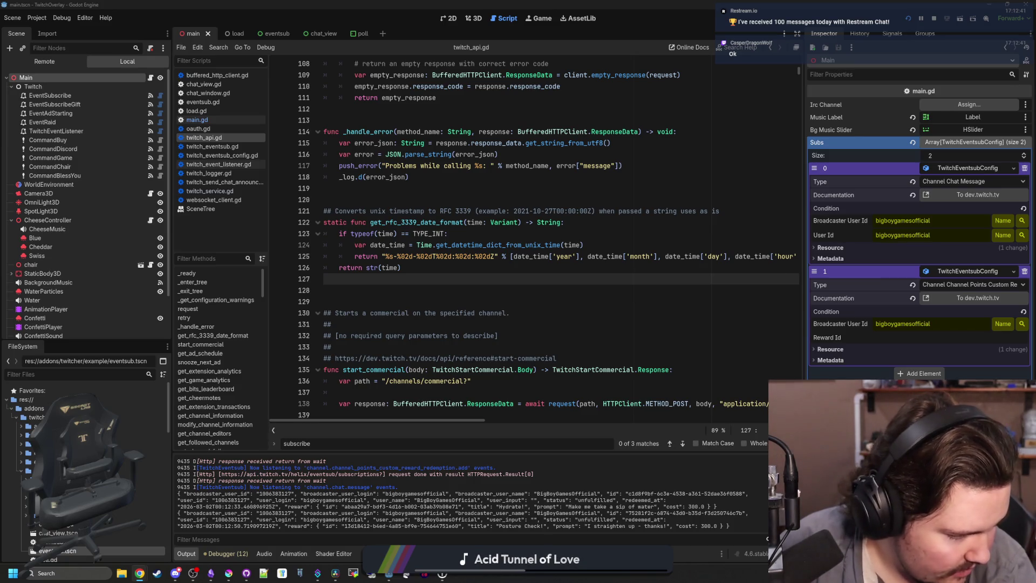
Step: Stop the project and add a third Subs entry of type Channel Raid
{"action": "left_click", "coordinate": [493, 313]}
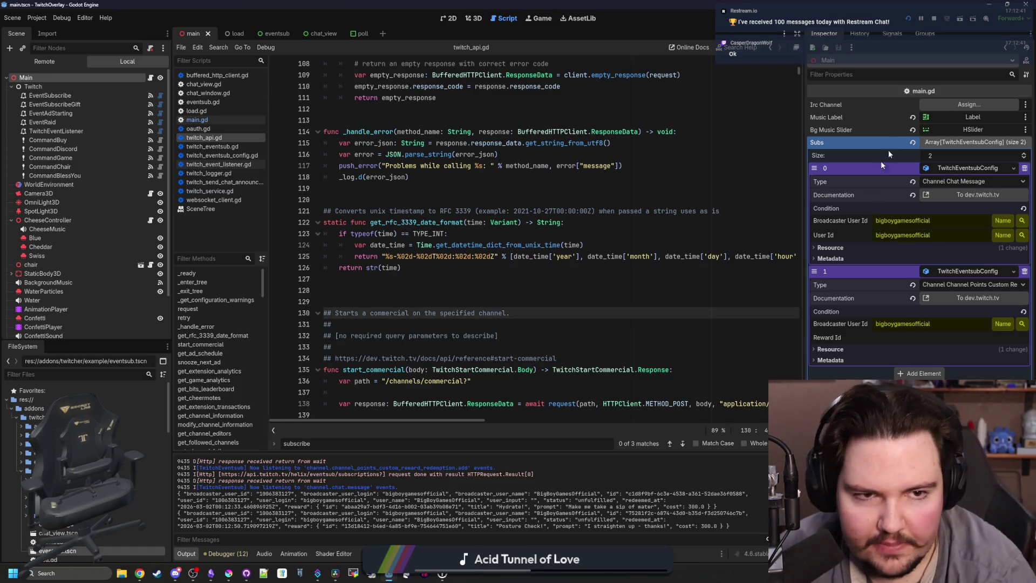
{"action": "key", "text": "F8"}
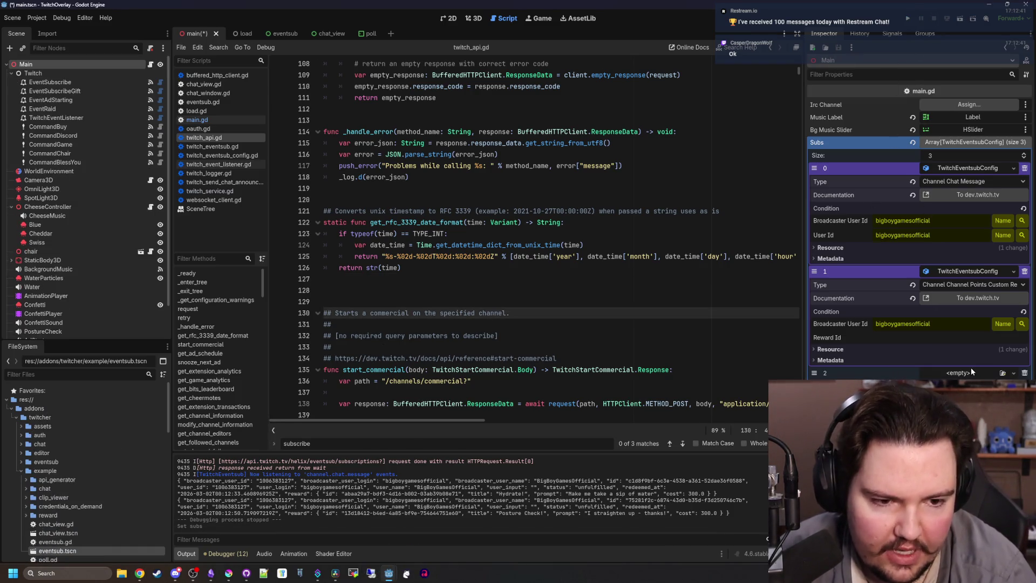
{"action": "left_click", "coordinate": [924, 374]}
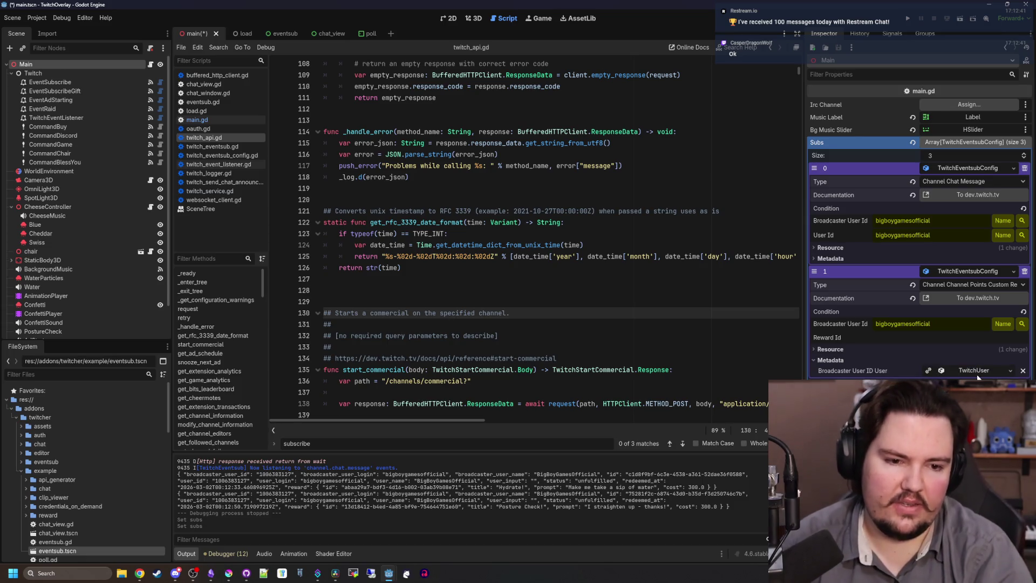
{"action": "left_click", "coordinate": [842, 360]}
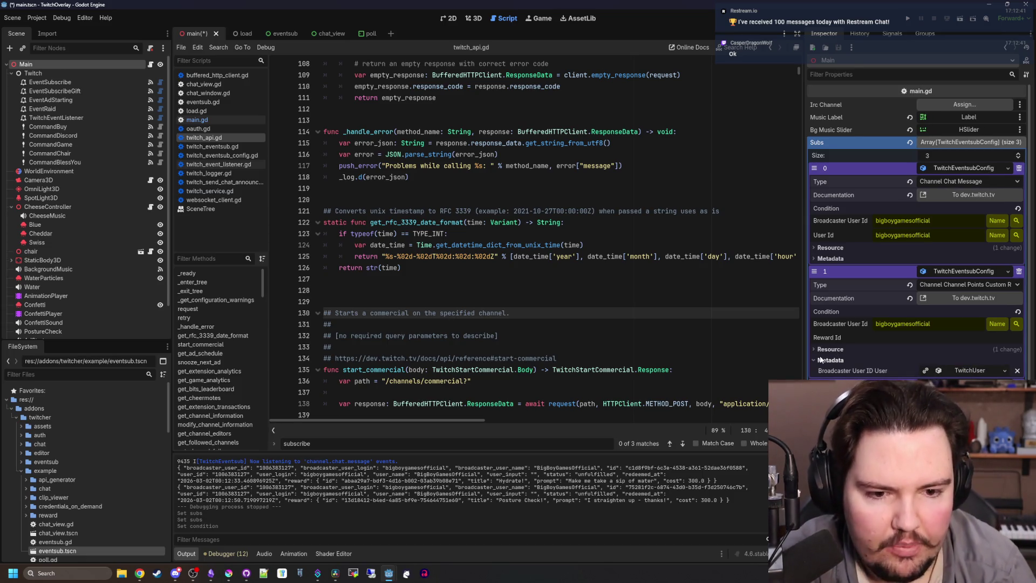
{"action": "scroll", "coordinate": [855, 371], "scroll_direction": "down", "scroll_amount": 2}
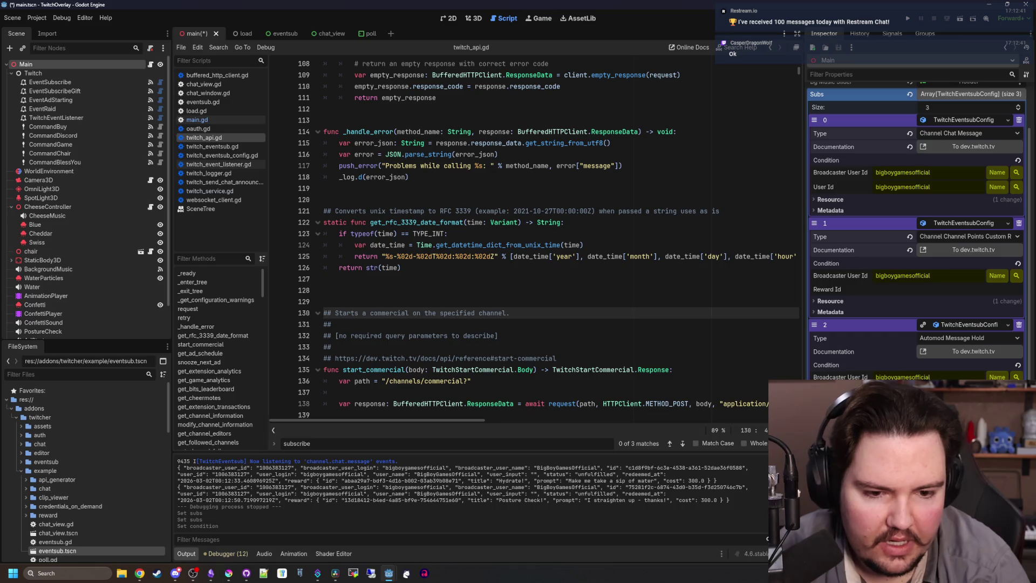
{"action": "left_click", "coordinate": [966, 338]}
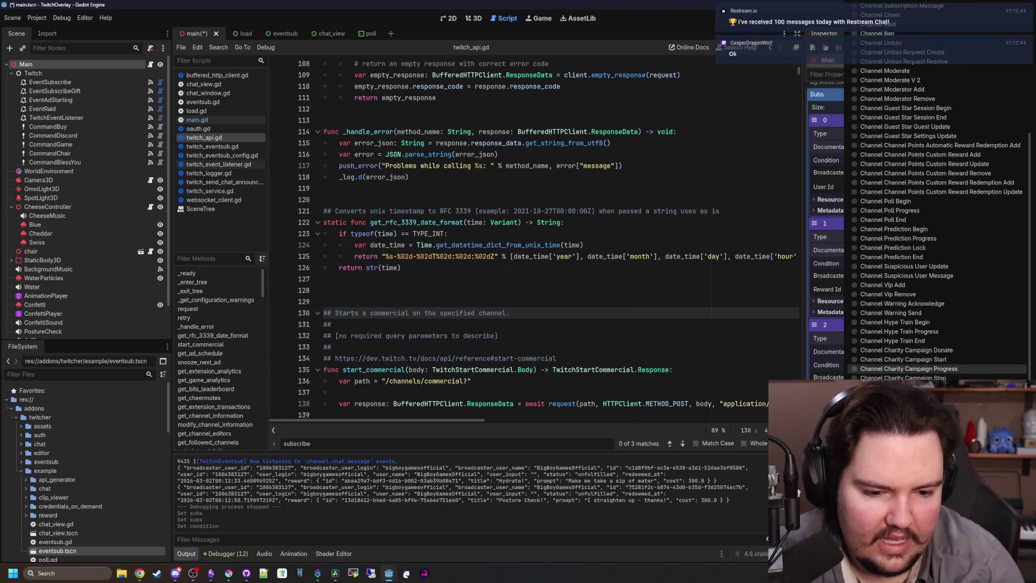
{"action": "left_click", "coordinate": [908, 196]}
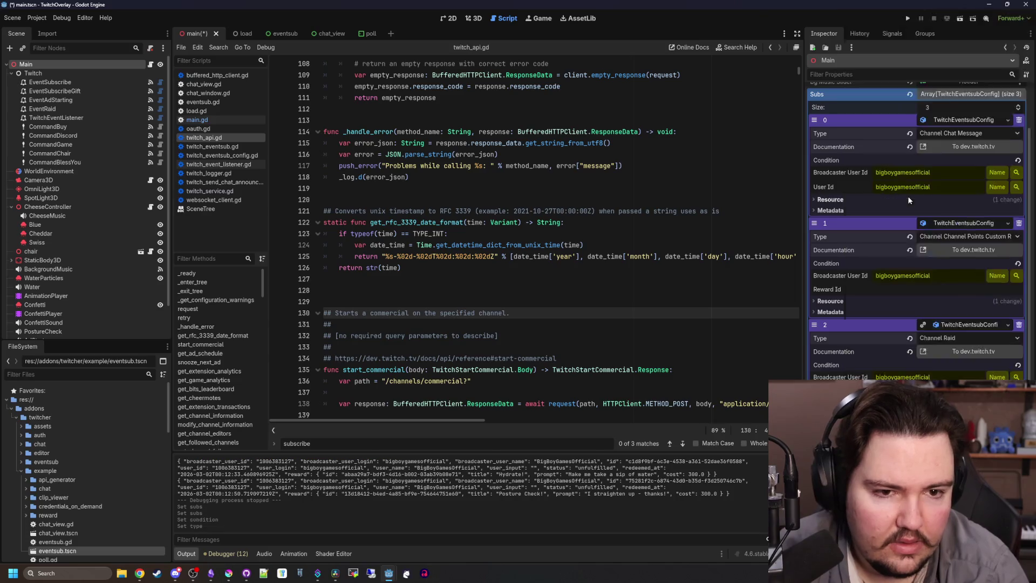
{"action": "left_click", "coordinate": [622, 323]}
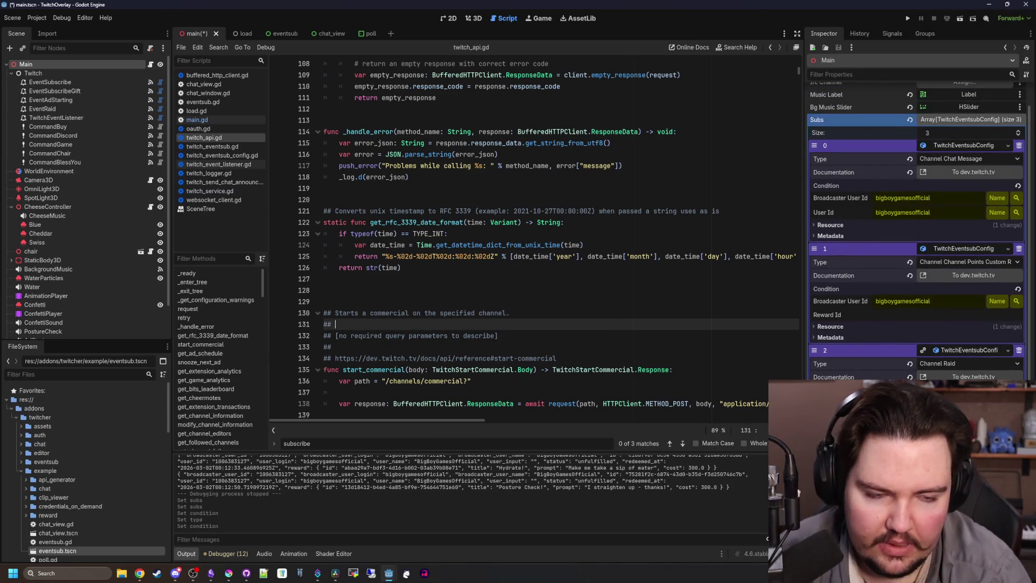
{"action": "scroll", "coordinate": [918, 259], "scroll_direction": "up", "scroll_amount": 1}
{"action": "scroll", "coordinate": [862, 243], "scroll_direction": "down", "scroll_amount": 1}
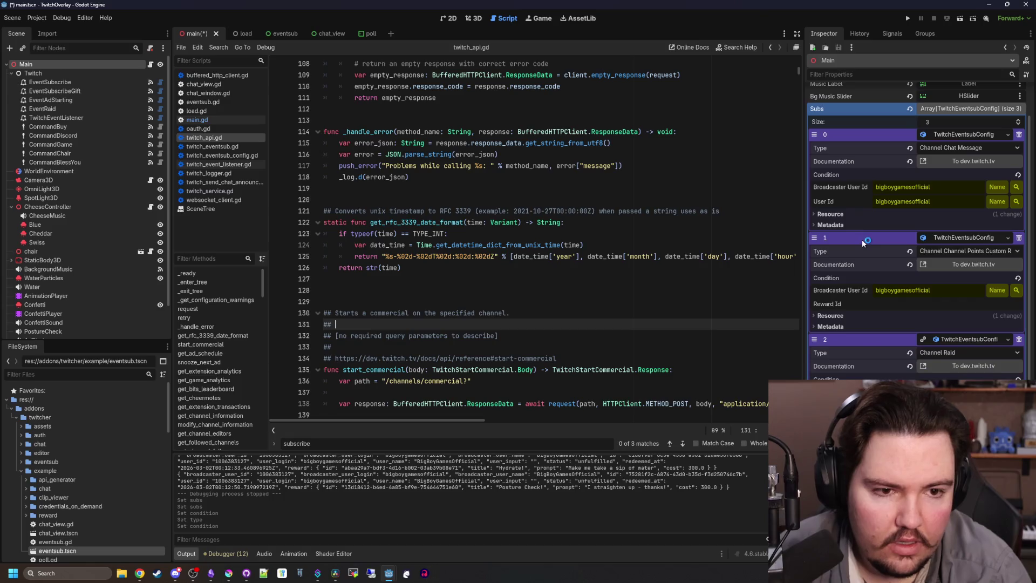
Step: Add a fourth Subs entry of type Channel Subscription Gift and save the scene
{"action": "left_click", "coordinate": [1018, 120]}
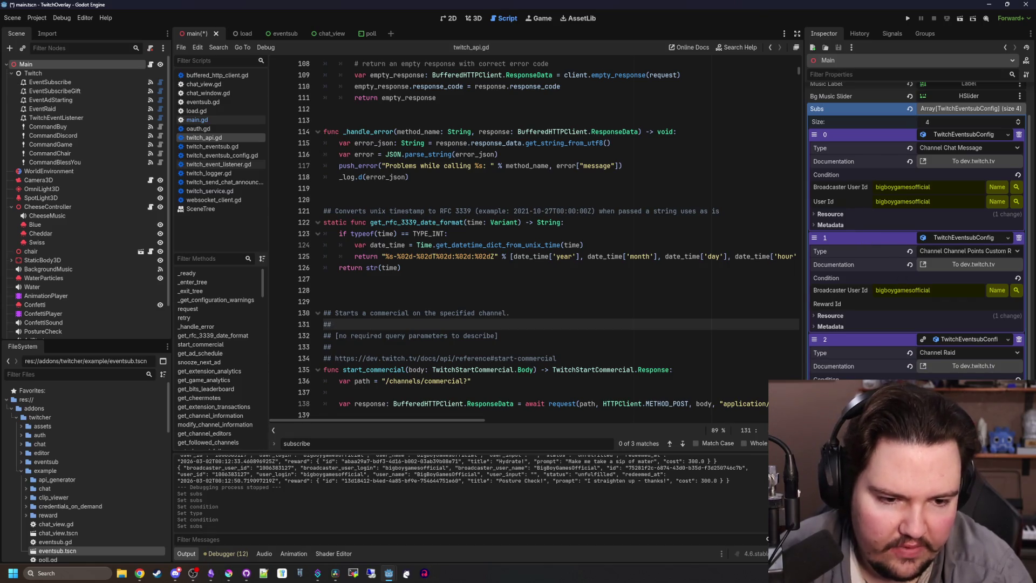
{"action": "scroll", "coordinate": [918, 243], "scroll_direction": "down", "scroll_amount": 2}
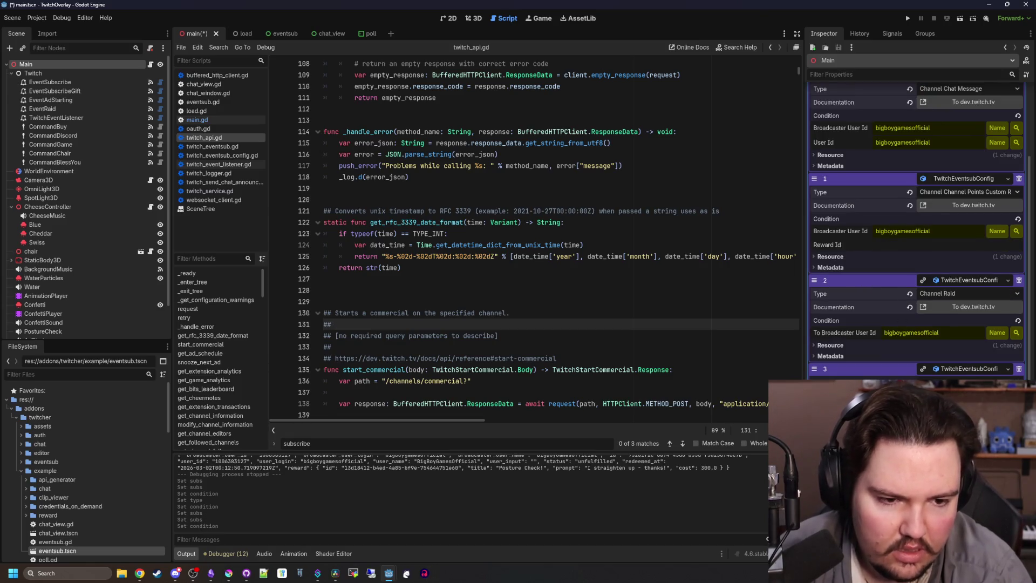
{"action": "left_click", "coordinate": [966, 386]}
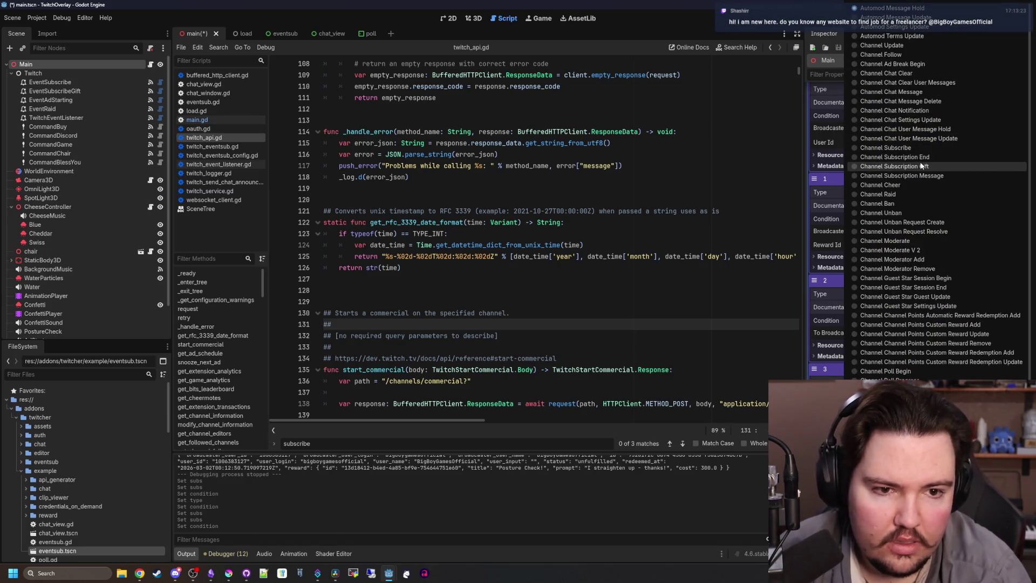
{"action": "left_click", "coordinate": [896, 166]}
{"action": "left_click", "coordinate": [655, 256]}
{"action": "key", "text": "ctrl+s"}
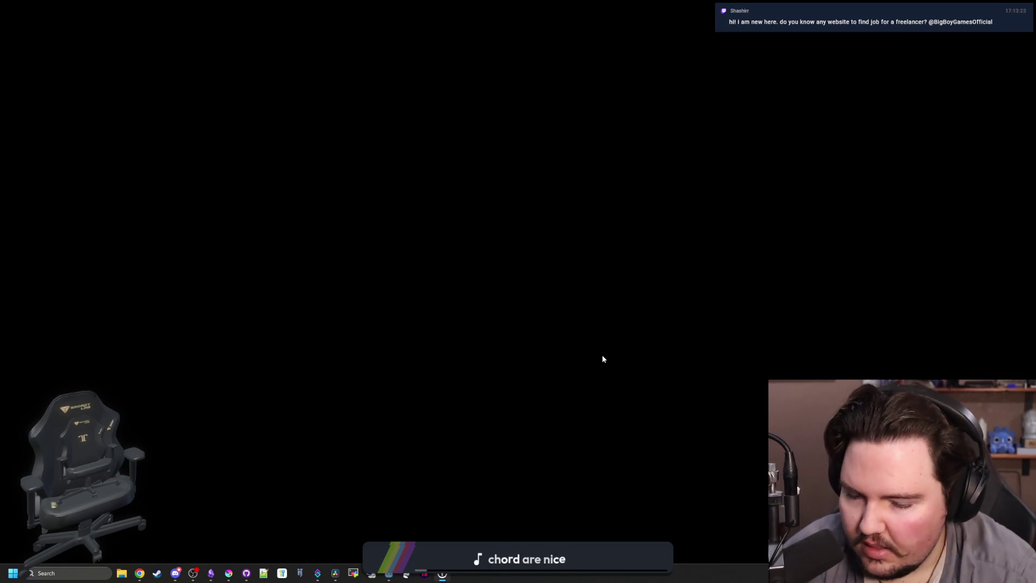
Step: Check the running overlay window, then bring the Godot editor back to the front
{"action": "key", "text": "alt+Tab"}
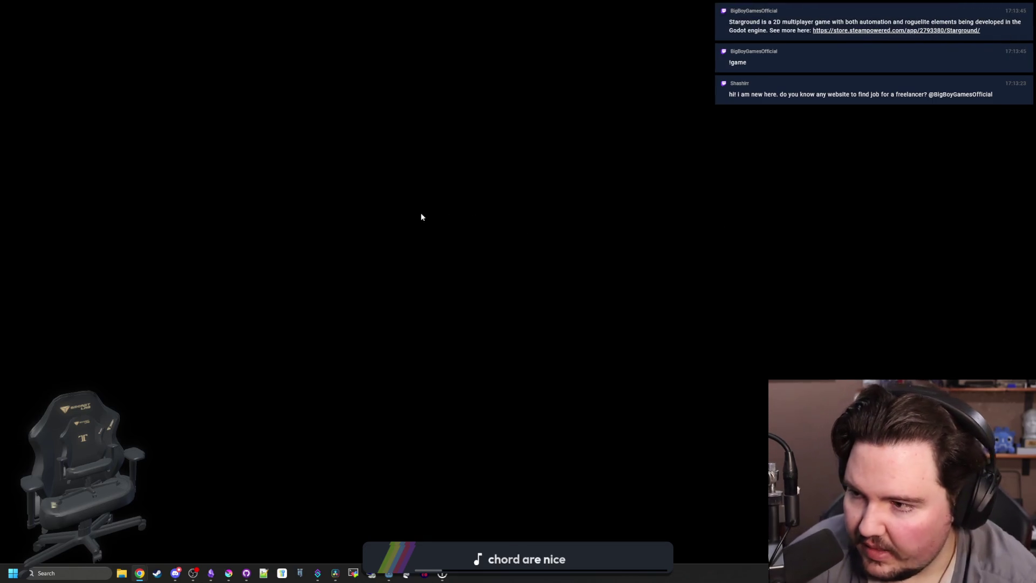
{"action": "key", "text": "alt+Tab"}
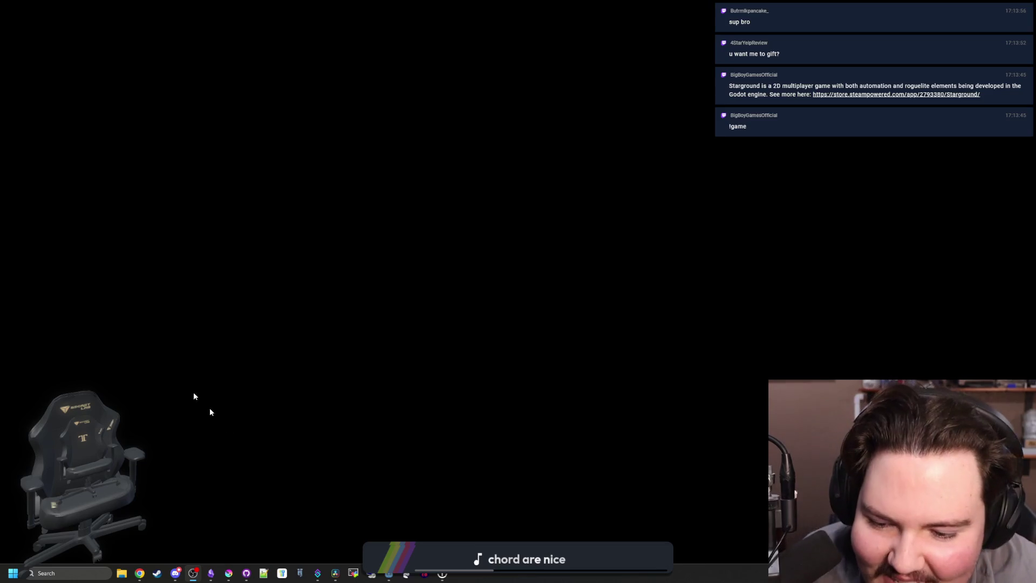
{"action": "mouse_move", "coordinate": [389, 573]}
{"action": "left_click", "coordinate": [442, 534]}
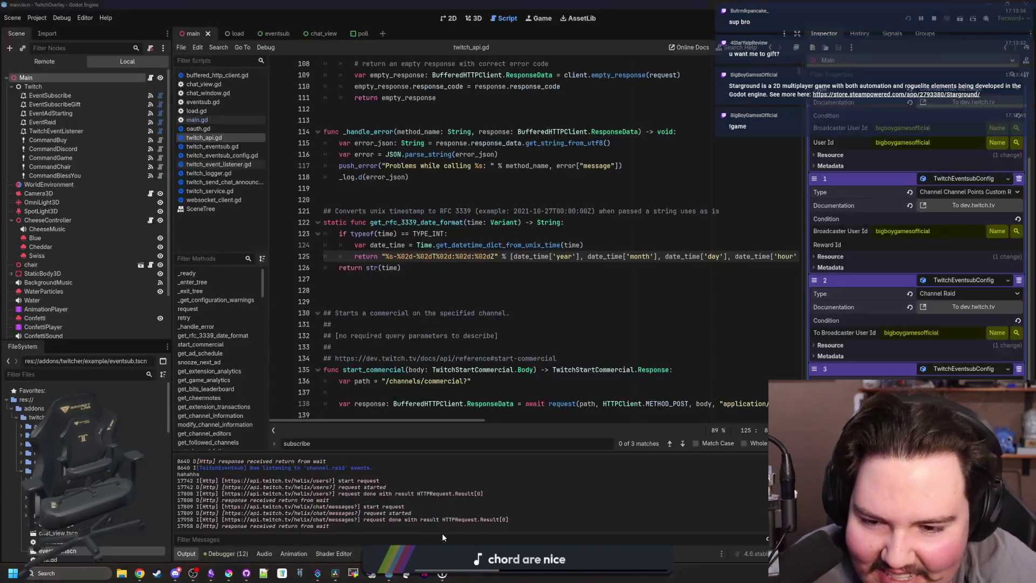
Step: Review the four Subs entries in the Inspector and save the main scene
{"action": "left_click", "coordinate": [416, 285]}
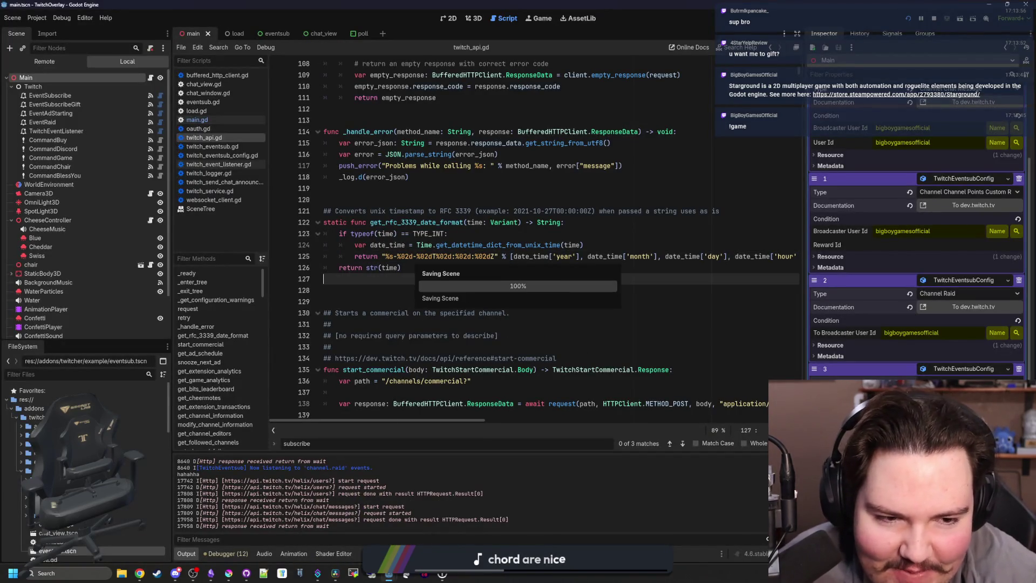
{"action": "scroll", "coordinate": [869, 342], "scroll_direction": "up", "scroll_amount": 3}
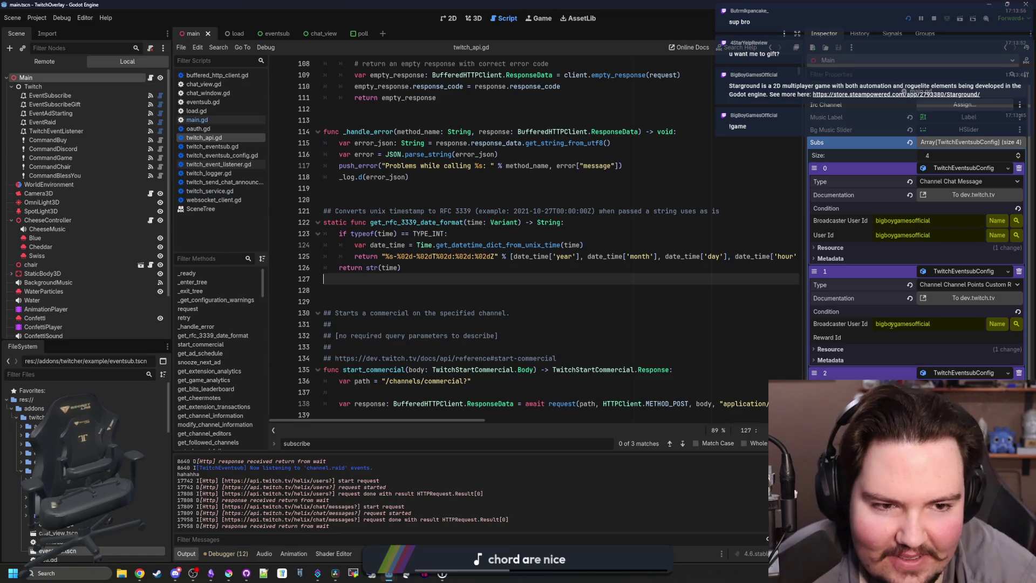
{"action": "scroll", "coordinate": [929, 352], "scroll_direction": "down", "scroll_amount": 3}
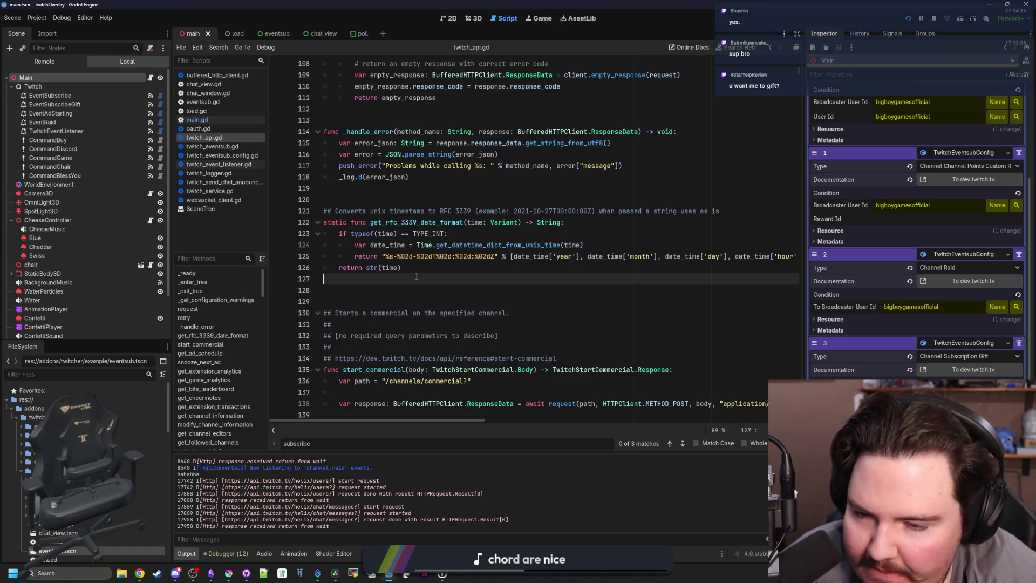
{"action": "key", "text": "ctrl+s"}
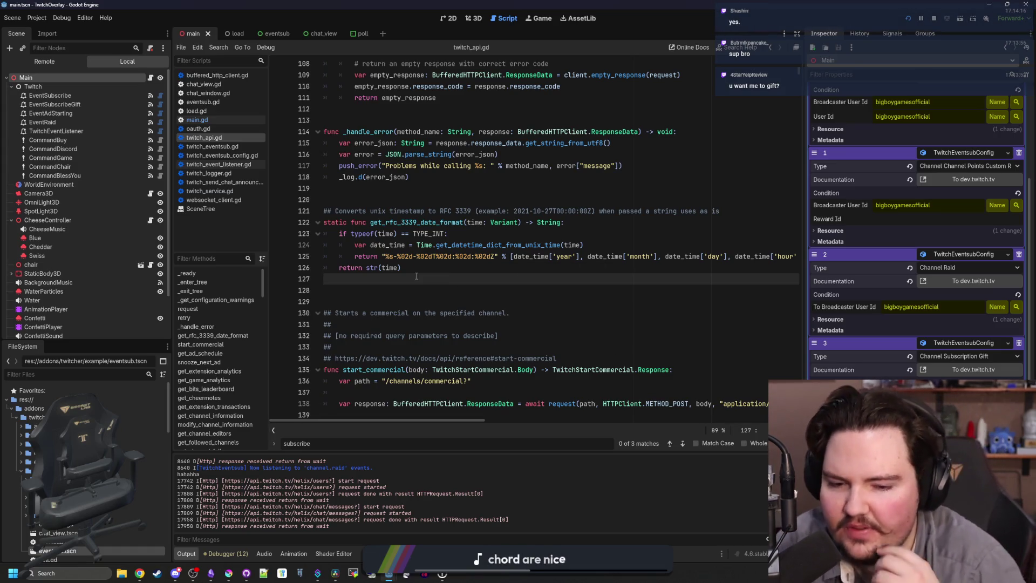
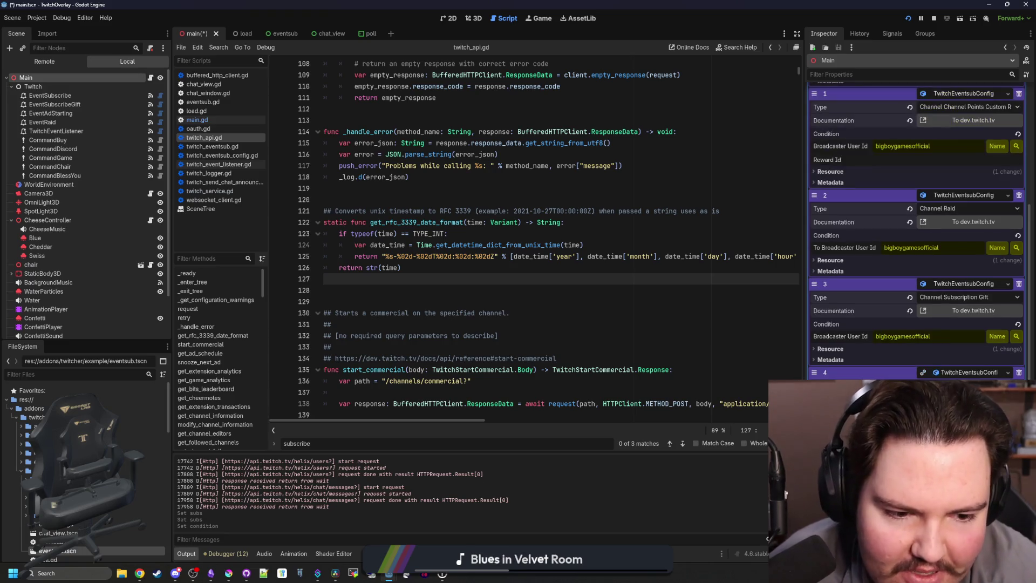
Step: Pick an event type for Subs element 4, save the scene, and run the overlay project
{"action": "left_click", "coordinate": [966, 386]}
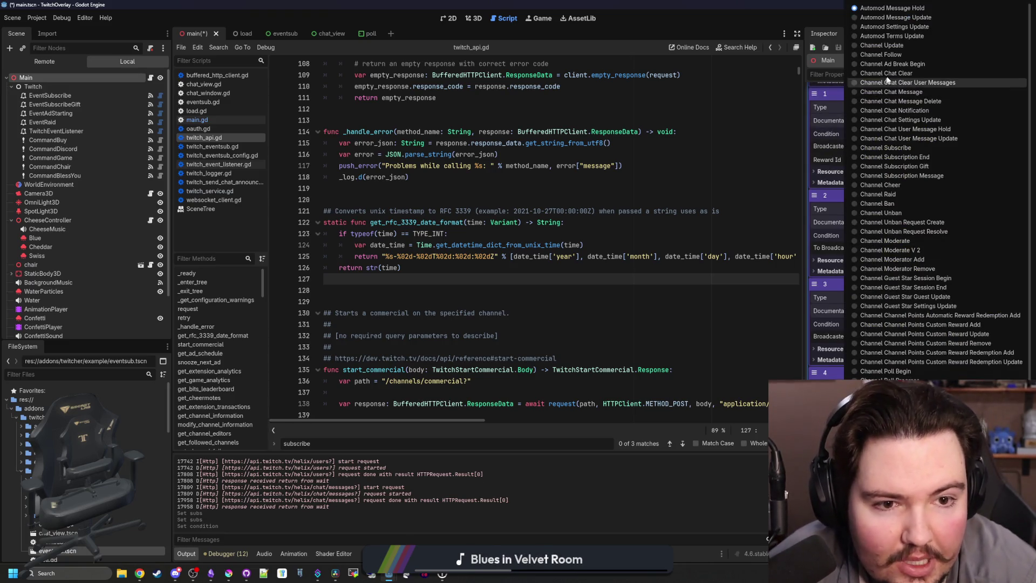
{"action": "left_click", "coordinate": [925, 152]}
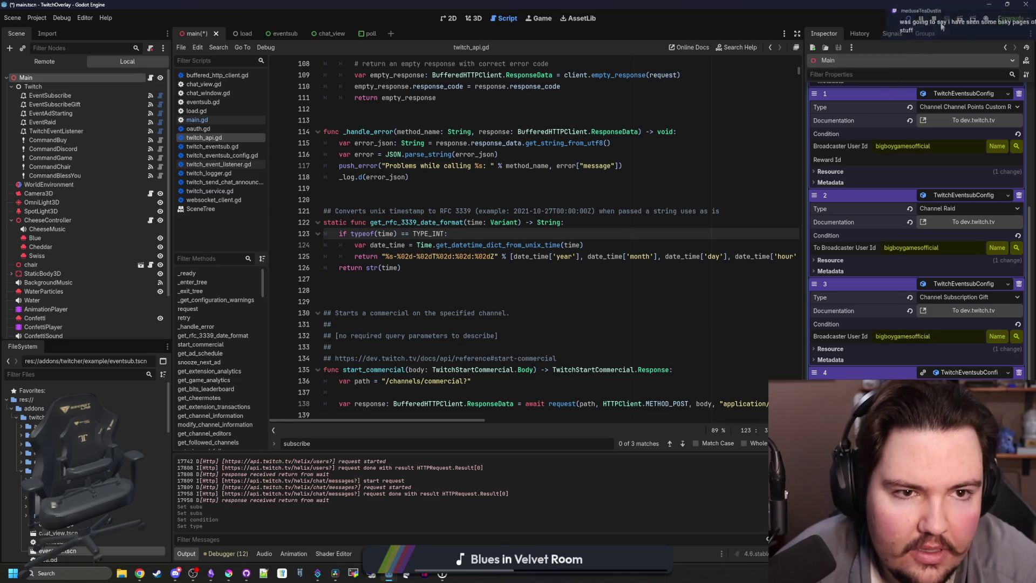
{"action": "left_click", "coordinate": [651, 167]}
{"action": "key", "text": "ctrl+s"}
{"action": "left_click", "coordinate": [505, 174]}
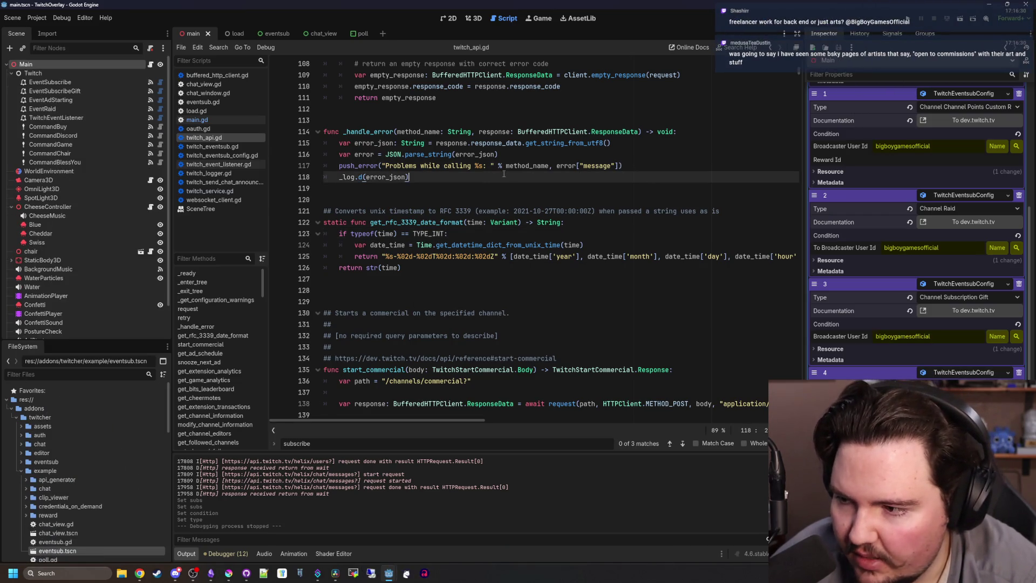
{"action": "left_click", "coordinate": [914, 19]}
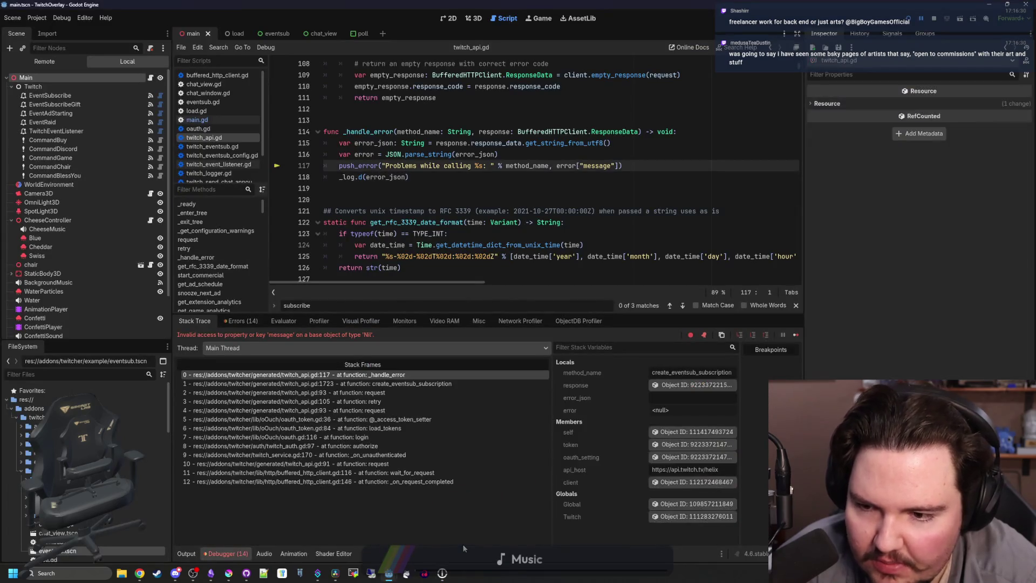
Step: Select the Main node, inspect Subs element 4's details, and delete that Channel Subscribe entry
{"action": "left_click", "coordinate": [378, 188]}
{"action": "left_click", "coordinate": [39, 85]}
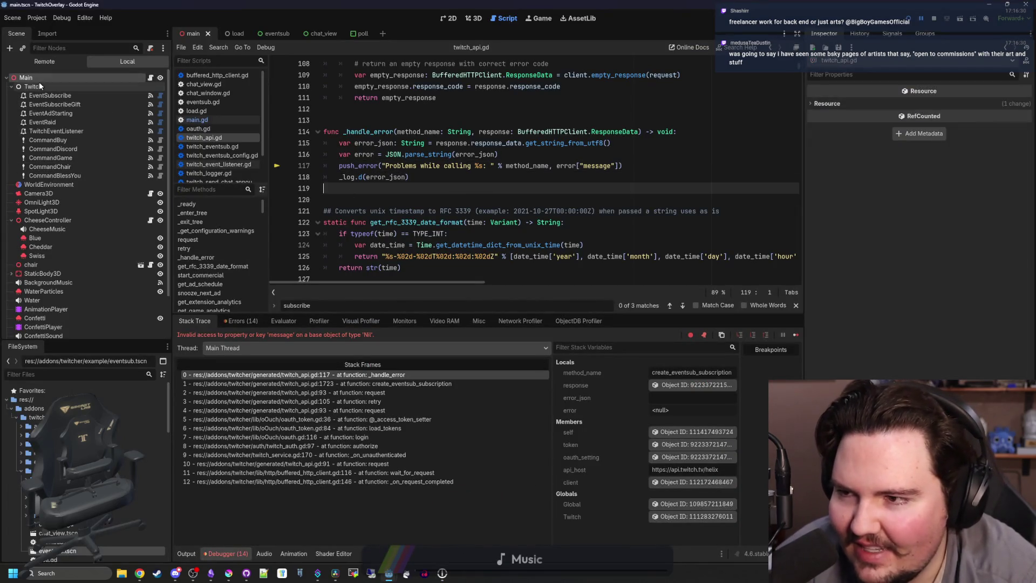
{"action": "left_click", "coordinate": [43, 76]}
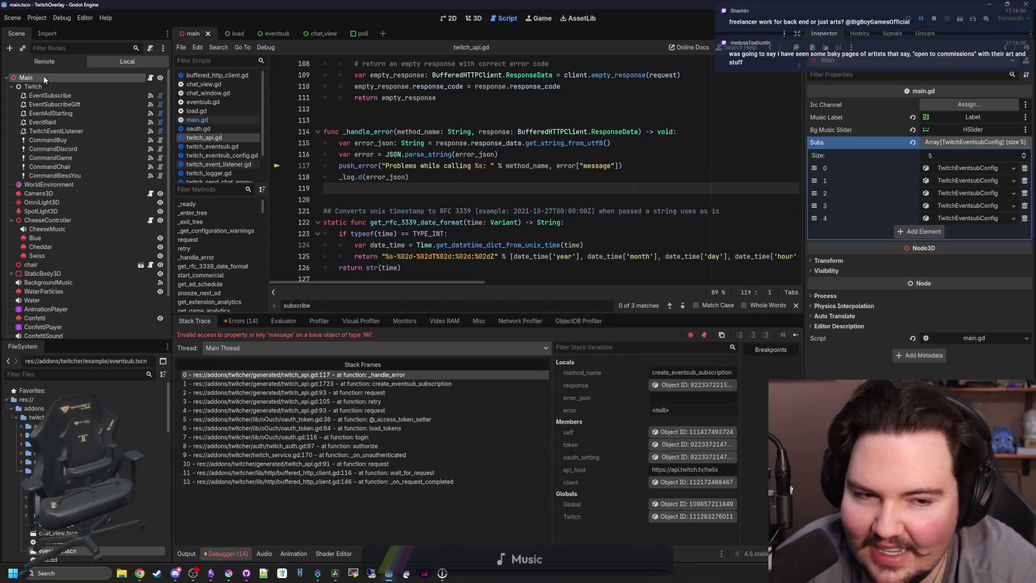
{"action": "left_click", "coordinate": [980, 219]}
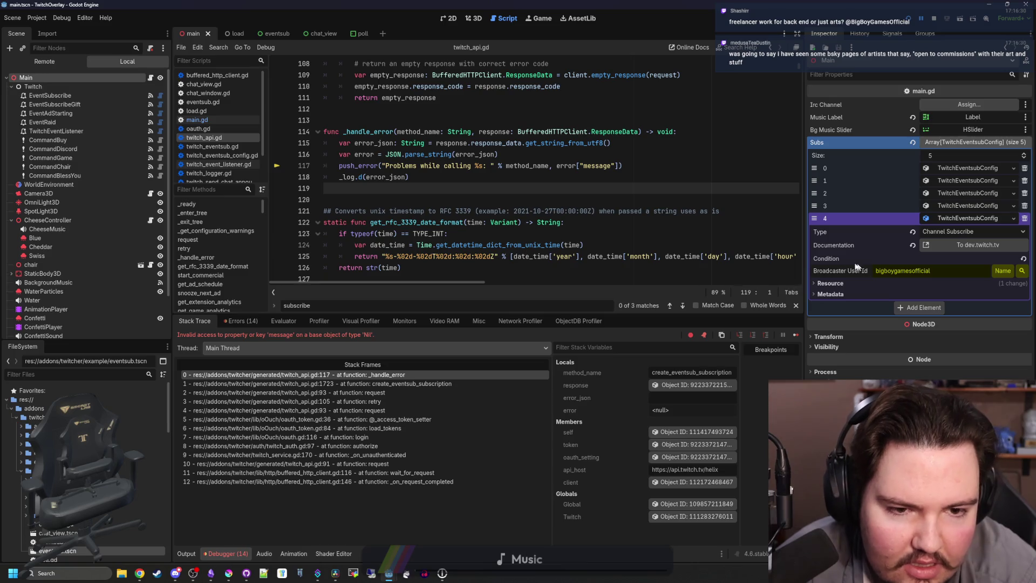
{"action": "left_click", "coordinate": [838, 284]}
{"action": "left_click", "coordinate": [824, 284]}
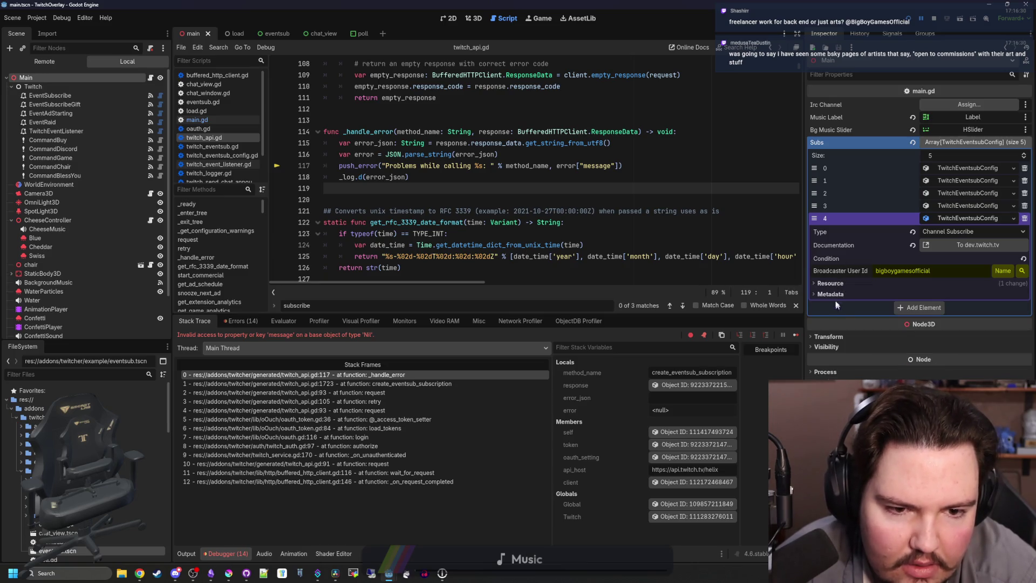
{"action": "left_click", "coordinate": [831, 295]}
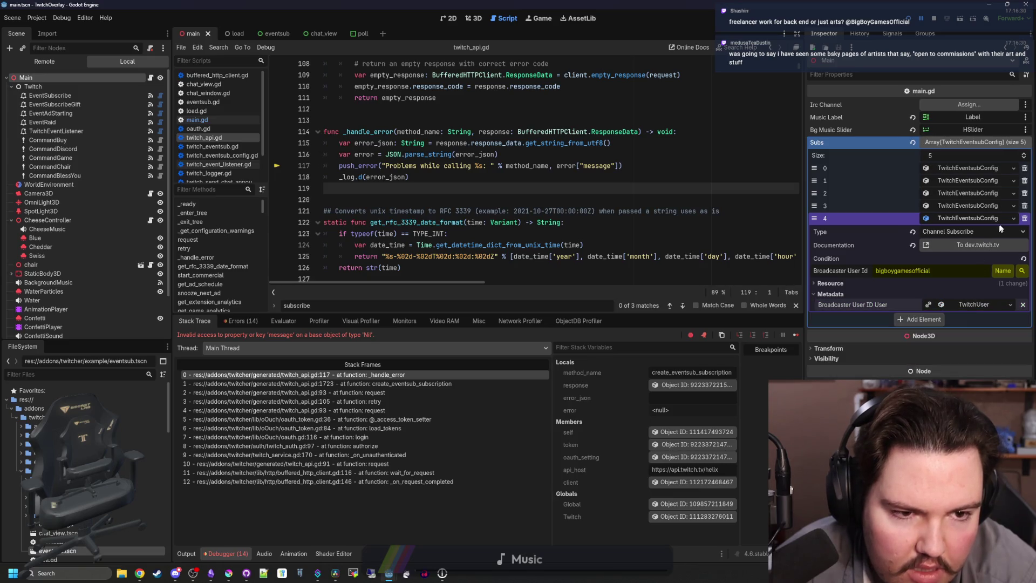
{"action": "left_click", "coordinate": [1025, 218]}
{"action": "left_click", "coordinate": [616, 211]}
Step: Save the scene, then stop the running project and start it again
{"action": "left_click", "coordinate": [616, 188]}
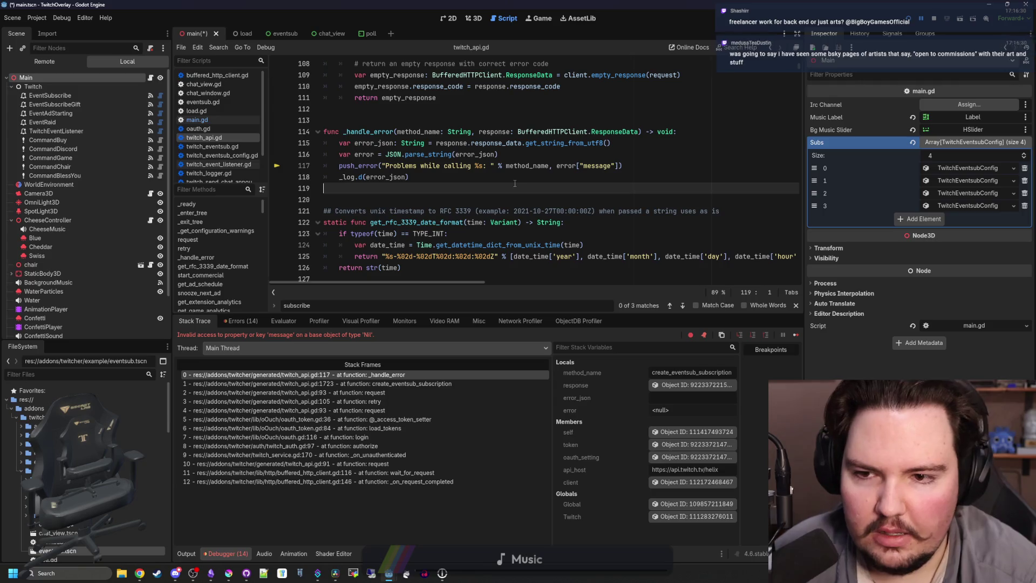
{"action": "key", "text": "ctrl+s"}
{"action": "left_click", "coordinate": [929, 18]}
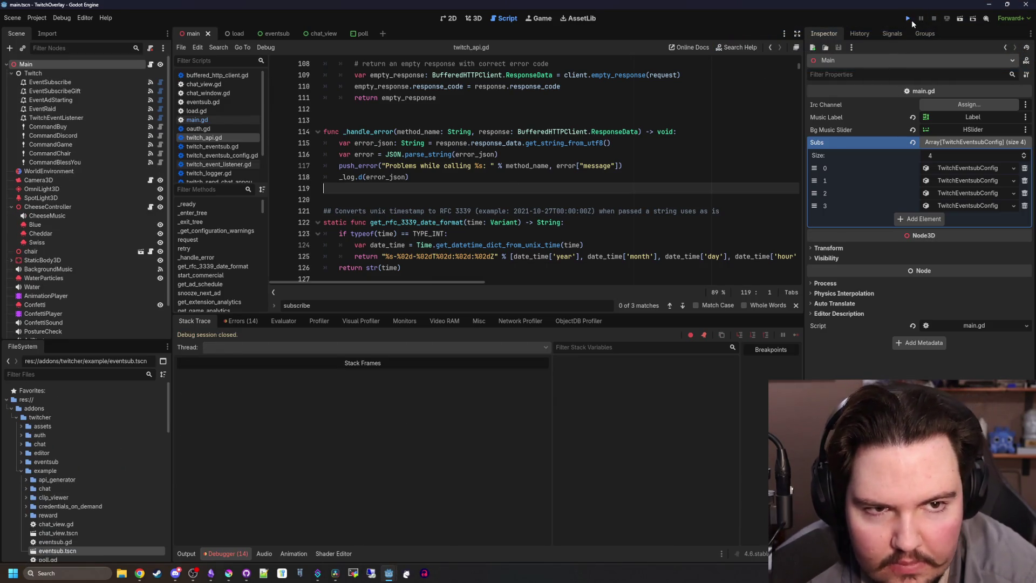
{"action": "left_click", "coordinate": [912, 20]}
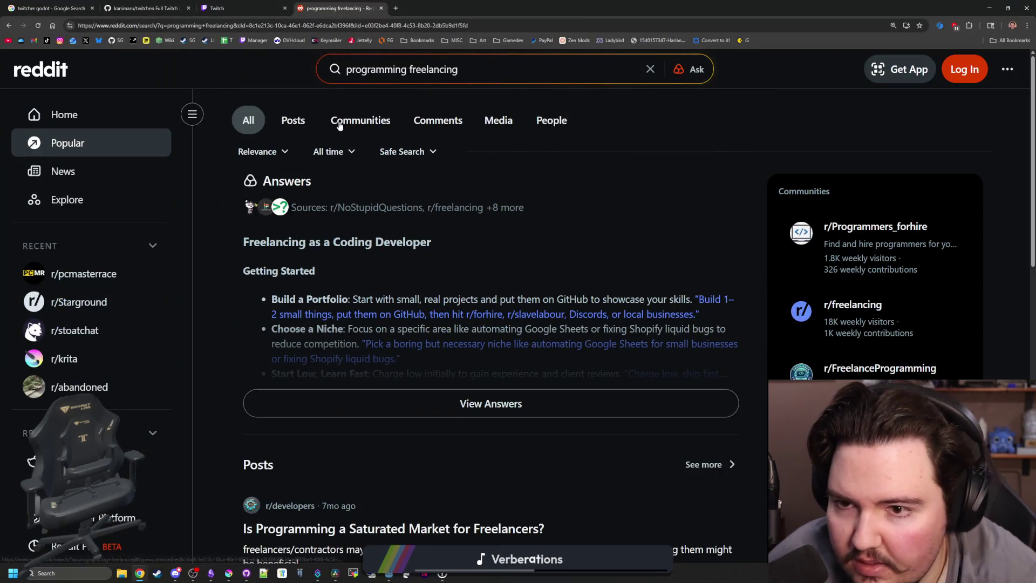
Step: Filter the results to communities and open r/freelancing and r/freelance_forhire in background tabs
{"action": "left_click", "coordinate": [365, 121]}
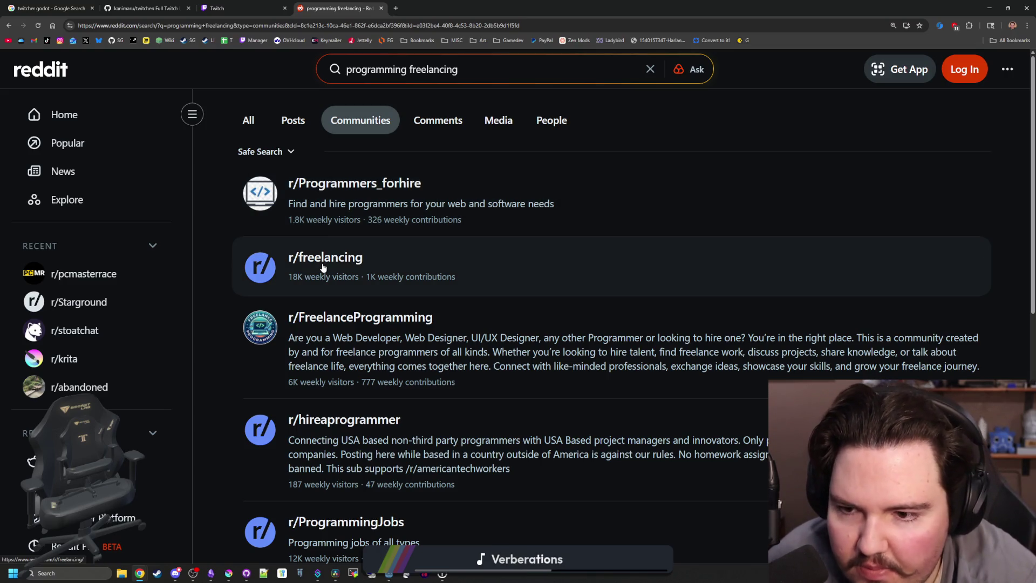
{"action": "middle_click", "coordinate": [324, 267]}
{"action": "scroll", "coordinate": [323, 267], "scroll_direction": "down", "scroll_amount": 5}
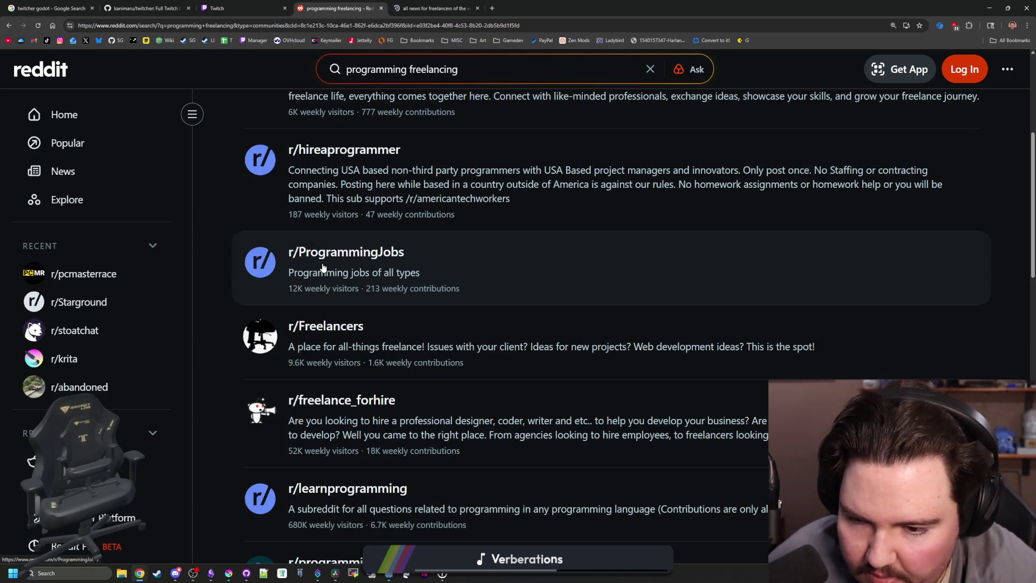
{"action": "middle_click", "coordinate": [374, 419]}
{"action": "scroll", "coordinate": [373, 417], "scroll_direction": "down", "scroll_amount": 4}
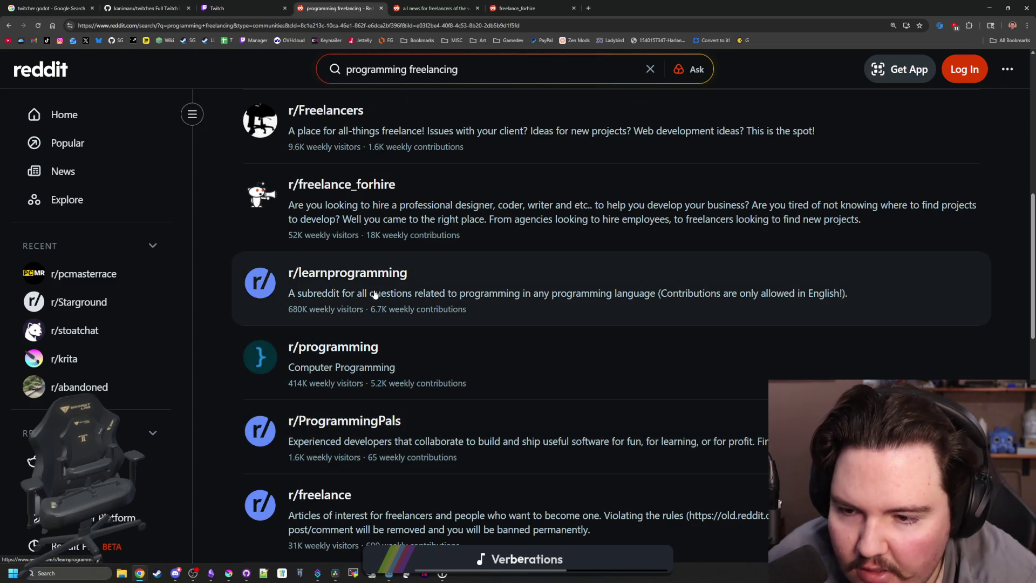
{"action": "scroll", "coordinate": [440, 232], "scroll_direction": "up", "scroll_amount": 10}
Step: Scroll through the posts in the r/freelance_forhire tab
{"action": "left_click", "coordinate": [445, 7]}
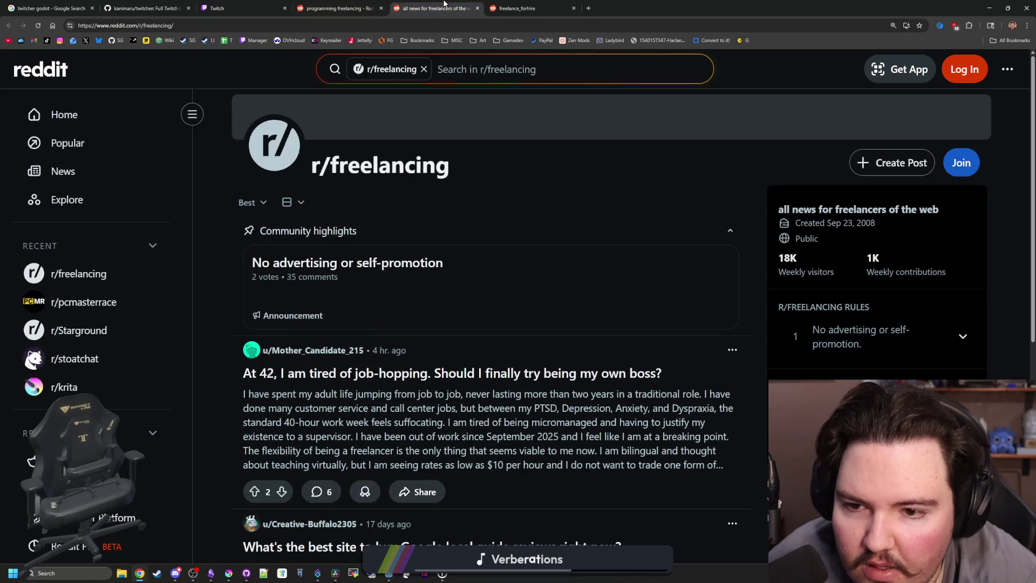
{"action": "left_click", "coordinate": [492, 5]}
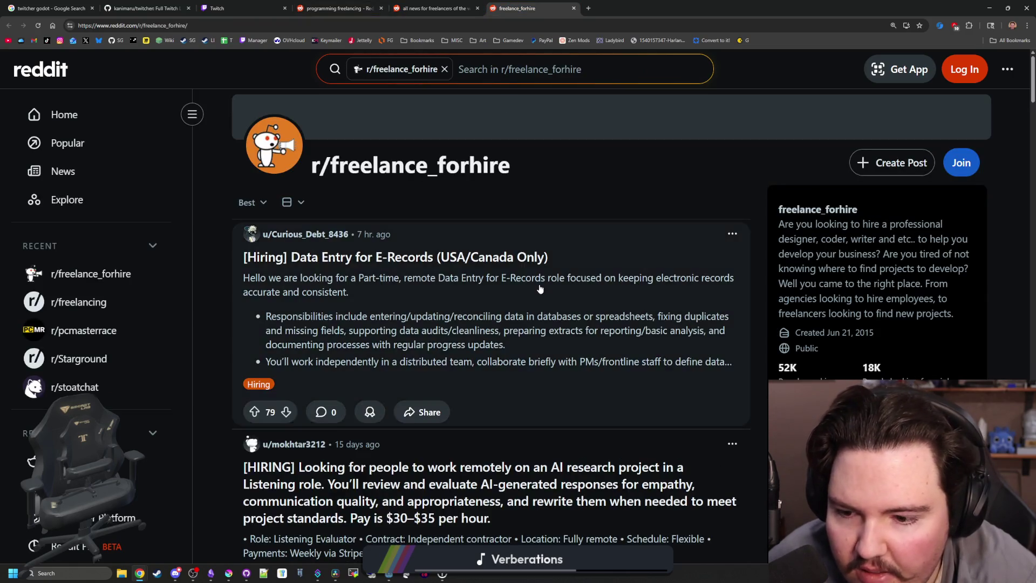
{"action": "scroll", "coordinate": [540, 289], "scroll_direction": "down", "scroll_amount": 3}
{"action": "scroll", "coordinate": [416, 399], "scroll_direction": "down", "scroll_amount": 2}
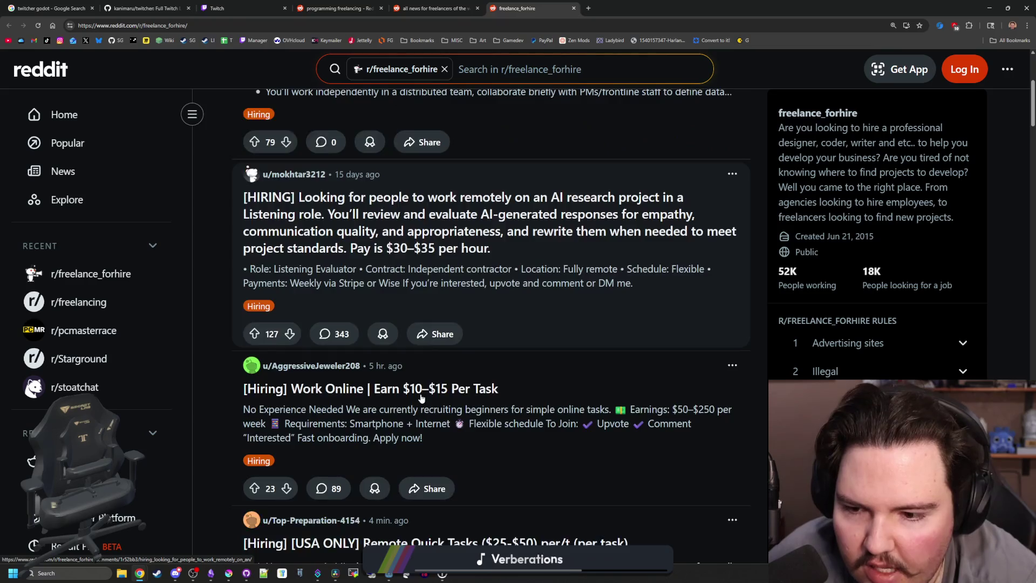
{"action": "scroll", "coordinate": [426, 383], "scroll_direction": "down", "scroll_amount": 20}
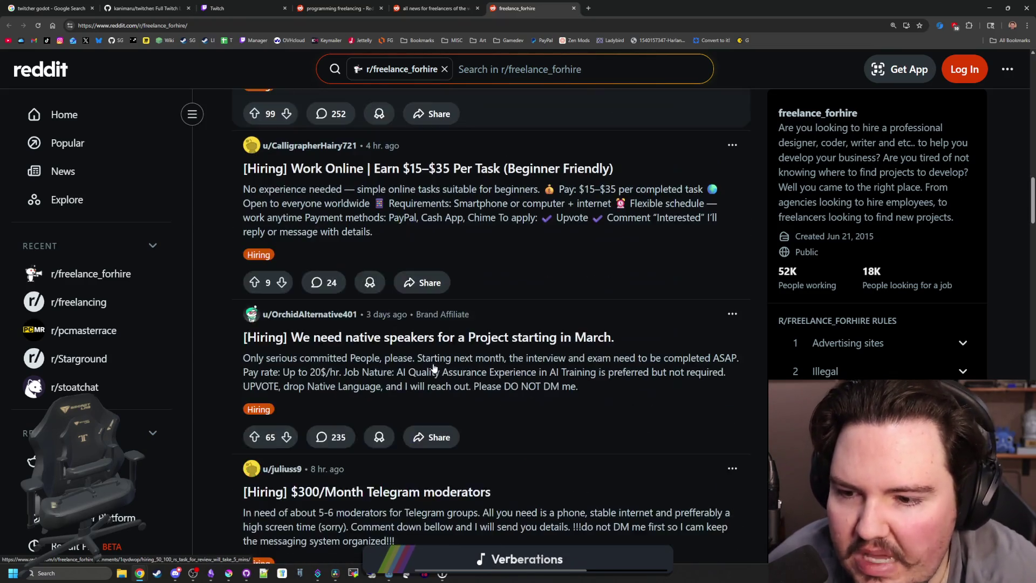
{"action": "scroll", "coordinate": [434, 368], "scroll_direction": "down", "scroll_amount": 15}
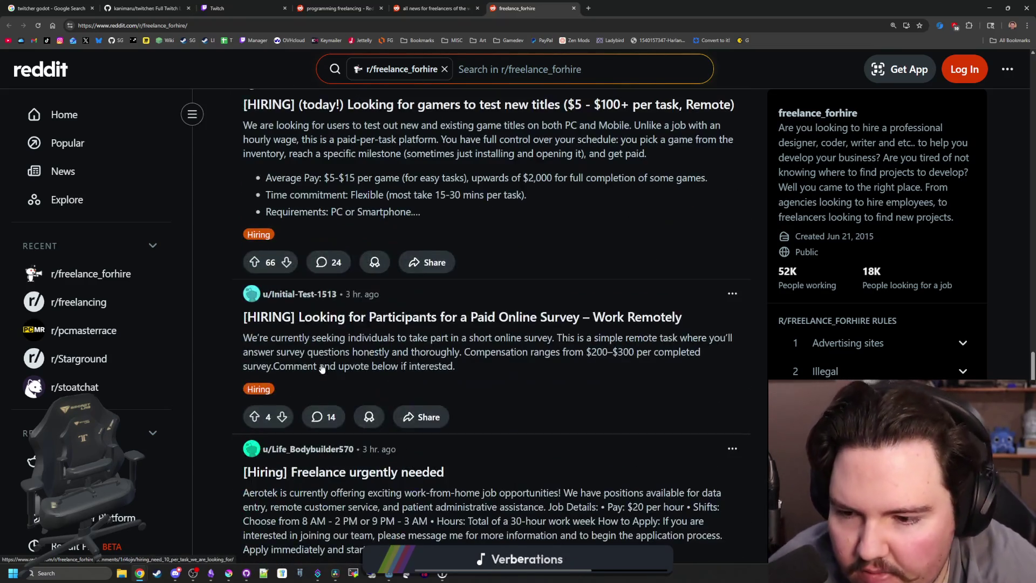
{"action": "scroll", "coordinate": [345, 335], "scroll_direction": "down", "scroll_amount": 15}
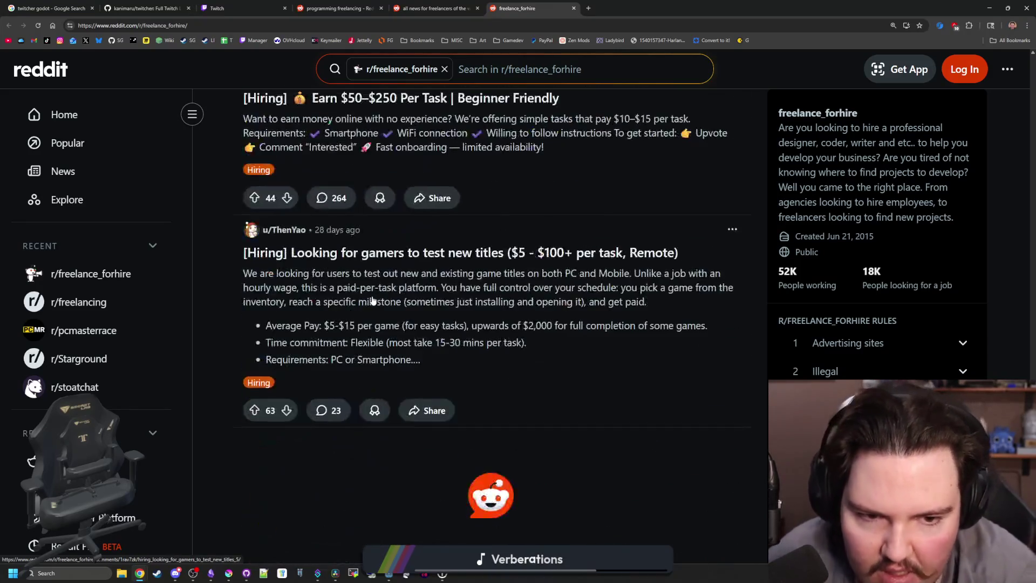
{"action": "scroll", "coordinate": [372, 302], "scroll_direction": "down", "scroll_amount": 10}
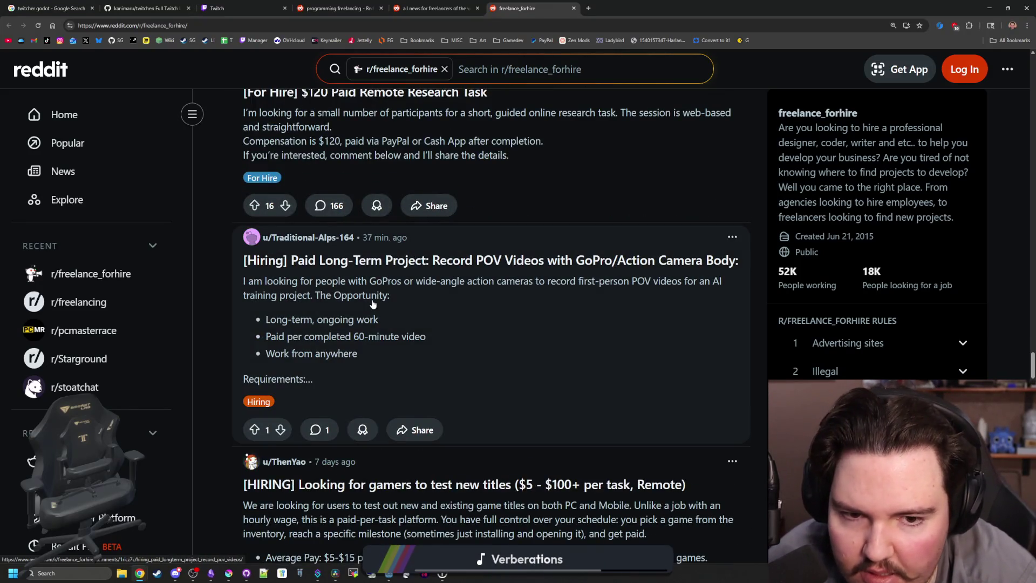
{"action": "scroll", "coordinate": [373, 304], "scroll_direction": "down", "scroll_amount": 5}
Step: Return to the r/freelancing tab and read through its feed
{"action": "left_click", "coordinate": [471, 4]}
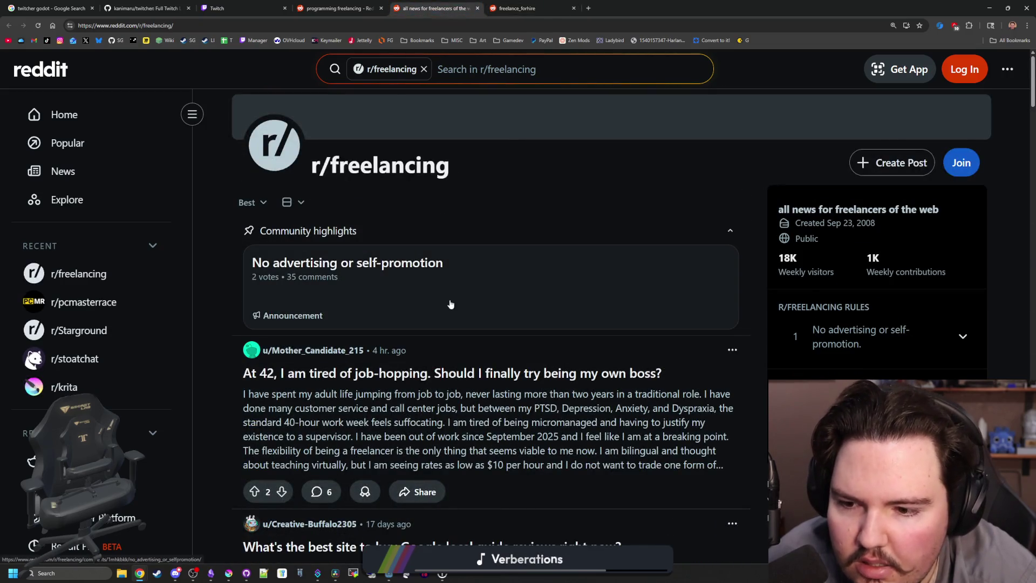
{"action": "scroll", "coordinate": [450, 303], "scroll_direction": "down", "scroll_amount": 10}
{"action": "scroll", "coordinate": [451, 304], "scroll_direction": "up", "scroll_amount": 10}
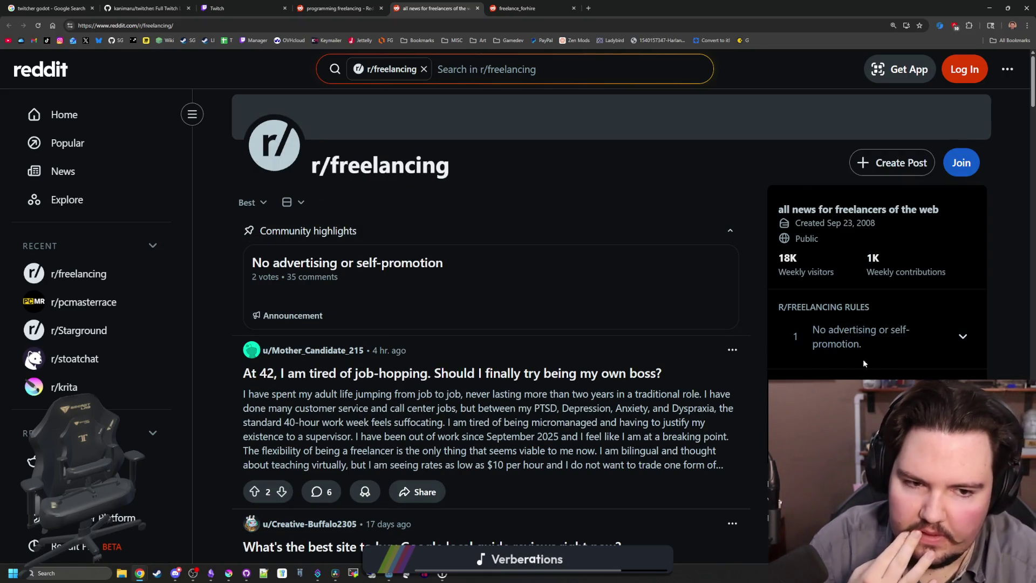
{"action": "scroll", "coordinate": [379, 309], "scroll_direction": "down", "scroll_amount": 20}
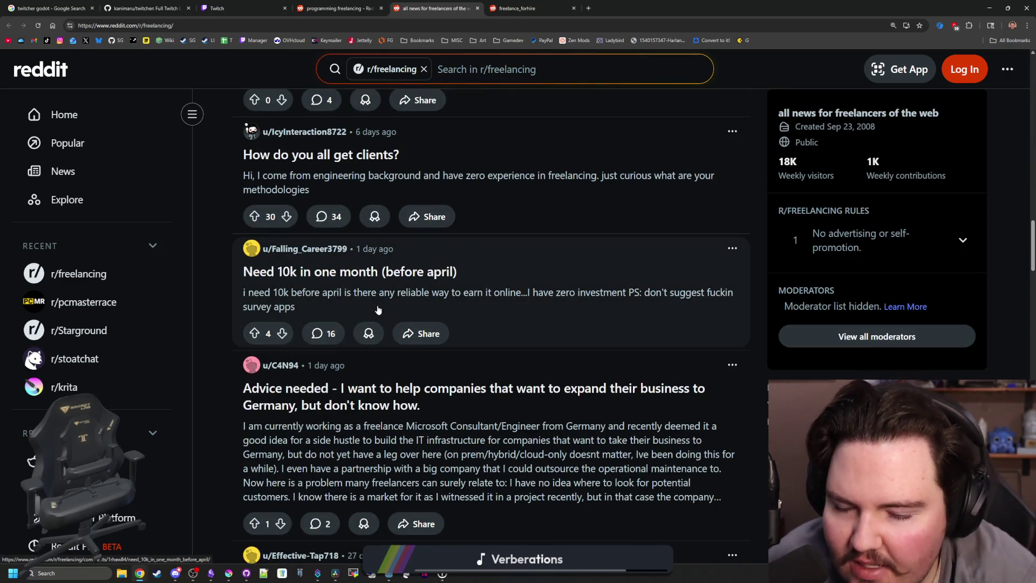
{"action": "scroll", "coordinate": [378, 310], "scroll_direction": "up", "scroll_amount": 20}
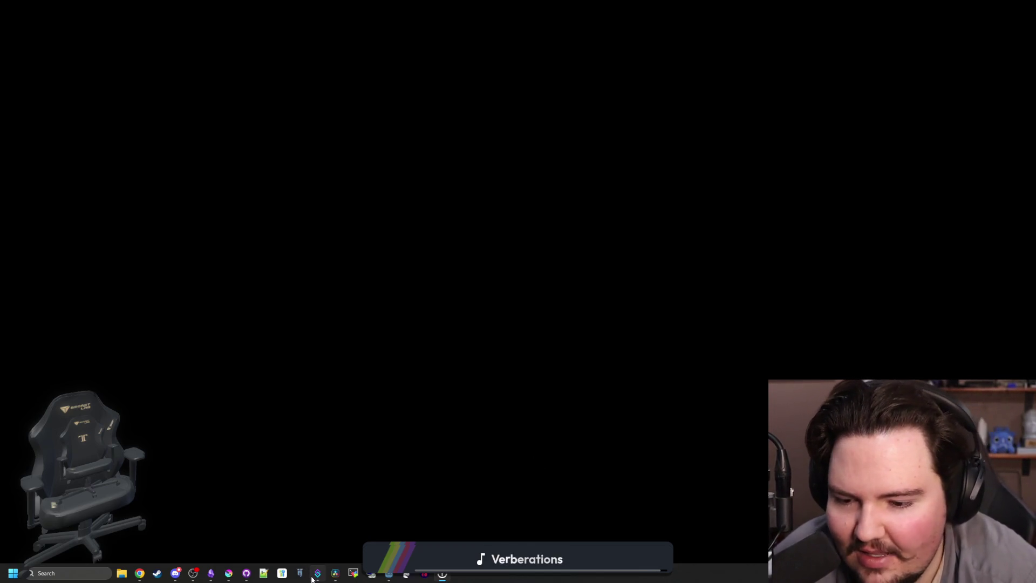
Step: Bring the Godot main.tscn editor window forward from its taskbar preview
{"action": "mouse_move", "coordinate": [335, 573]}
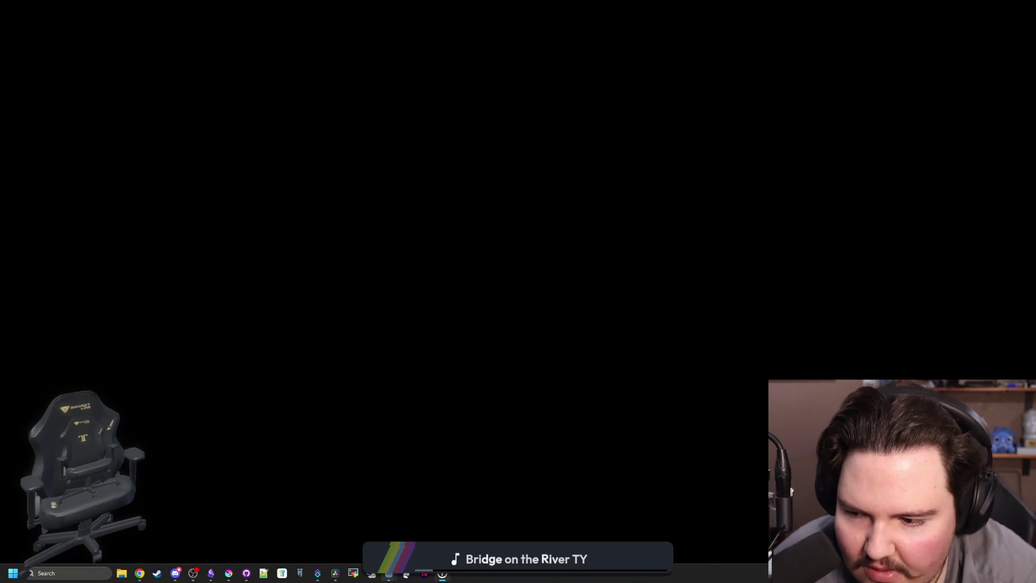
{"action": "mouse_move", "coordinate": [391, 574]}
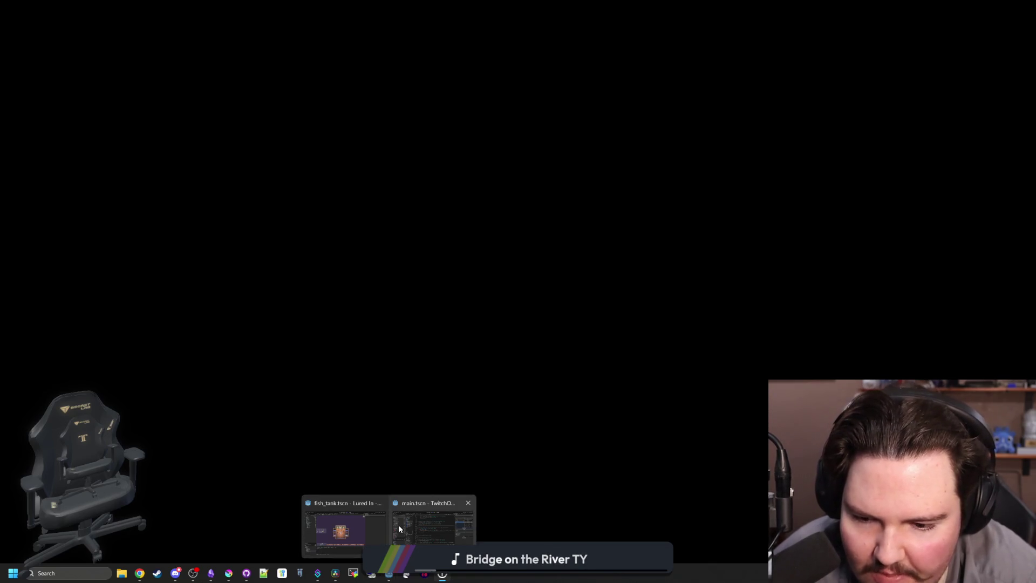
{"action": "left_click", "coordinate": [399, 525]}
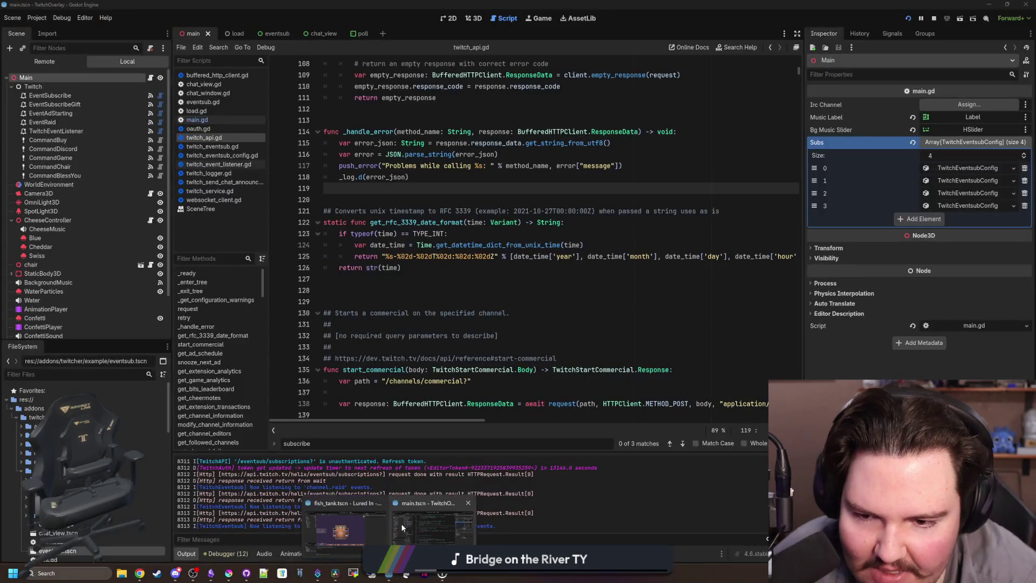
{"action": "left_click", "coordinate": [465, 301]}
{"action": "key", "text": "ctrl+s"}
{"action": "scroll", "coordinate": [460, 297], "scroll_direction": "down", "scroll_amount": 2}
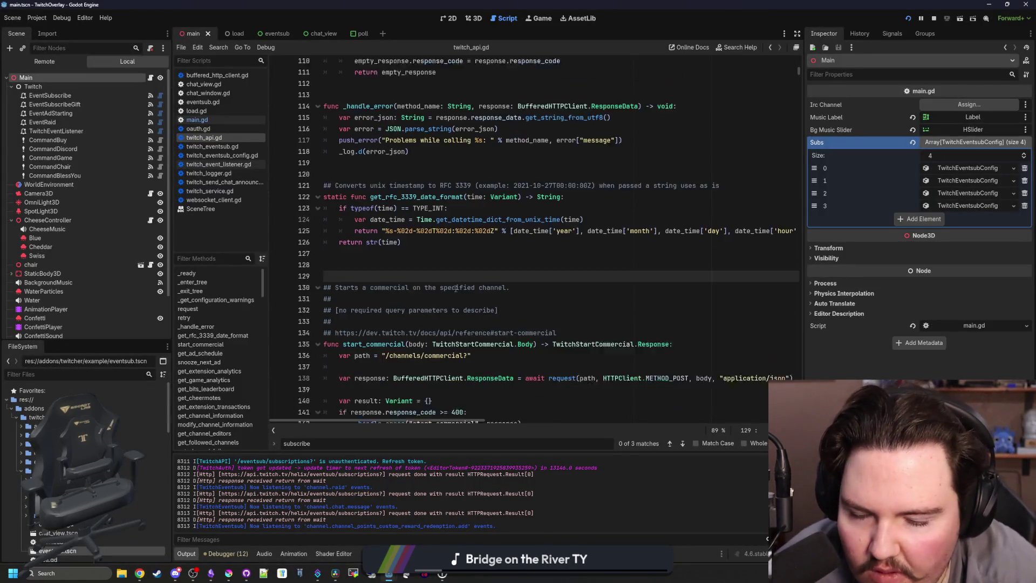
{"action": "scroll", "coordinate": [456, 290], "scroll_direction": "down", "scroll_amount": 3}
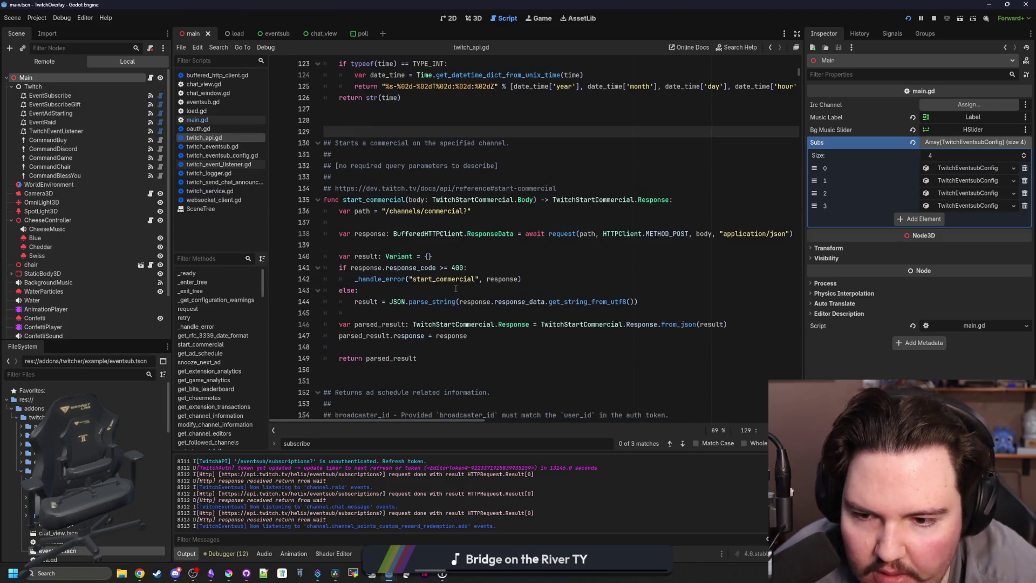
{"action": "left_click", "coordinate": [382, 349]}
{"action": "key", "text": "Down"}
{"action": "key", "text": "Down"}
{"action": "key", "text": "Down"}
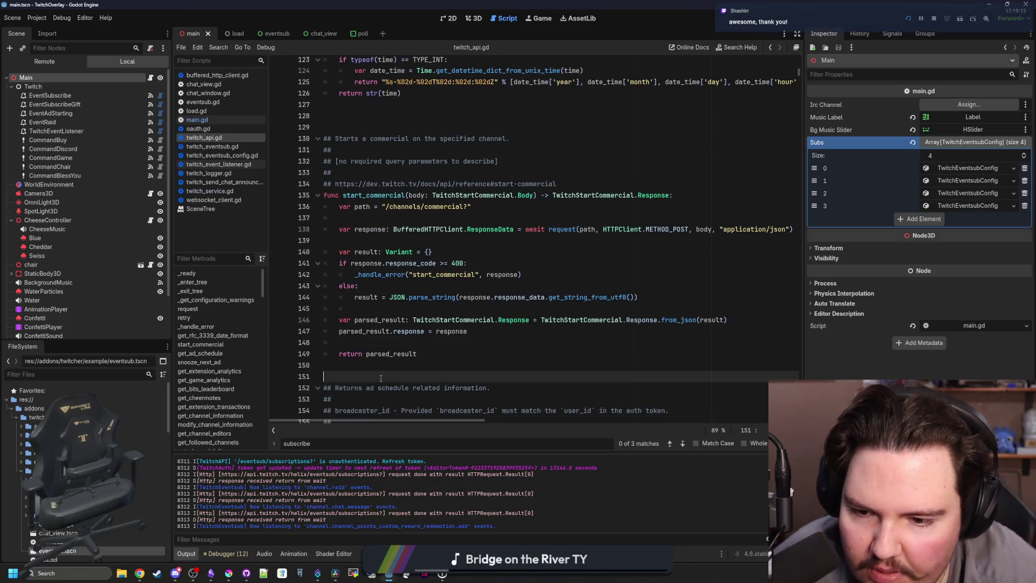
{"action": "scroll", "coordinate": [394, 303], "scroll_direction": "down", "scroll_amount": 4}
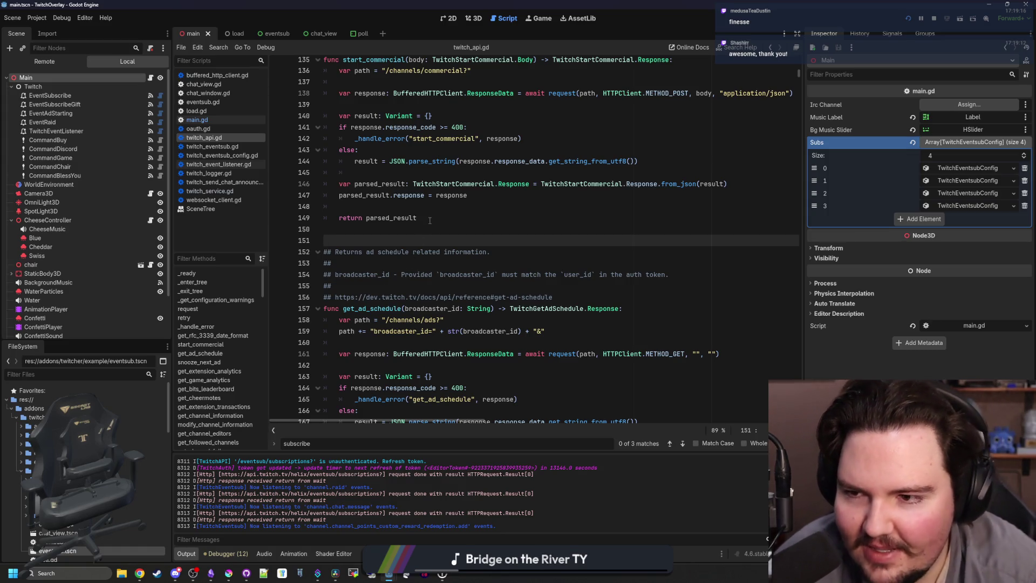
{"action": "scroll", "coordinate": [431, 220], "scroll_direction": "down", "scroll_amount": 6}
{"action": "left_click", "coordinate": [414, 286]}
{"action": "key", "text": "ctrl+s"}
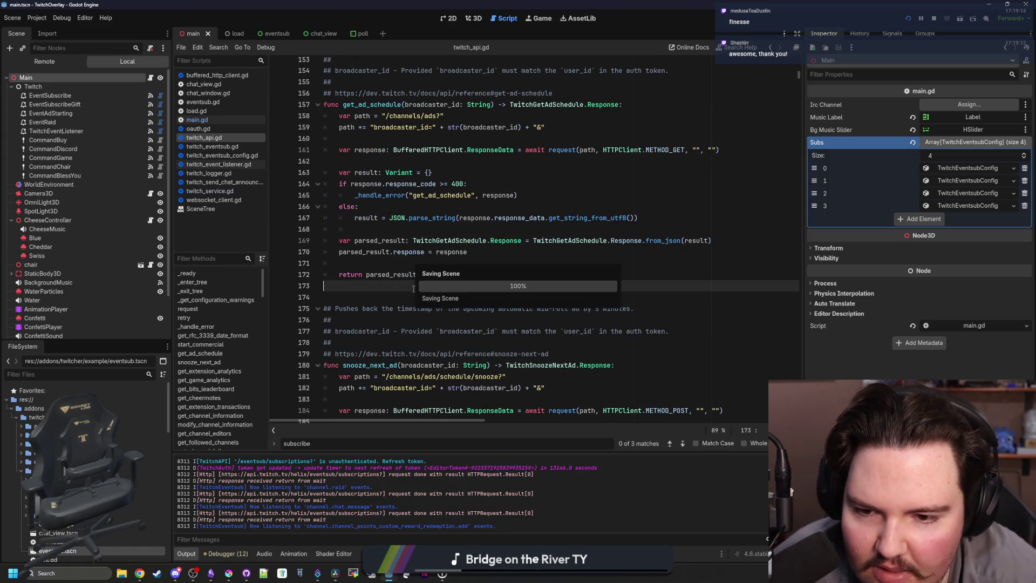
{"action": "scroll", "coordinate": [408, 286], "scroll_direction": "up", "scroll_amount": 9}
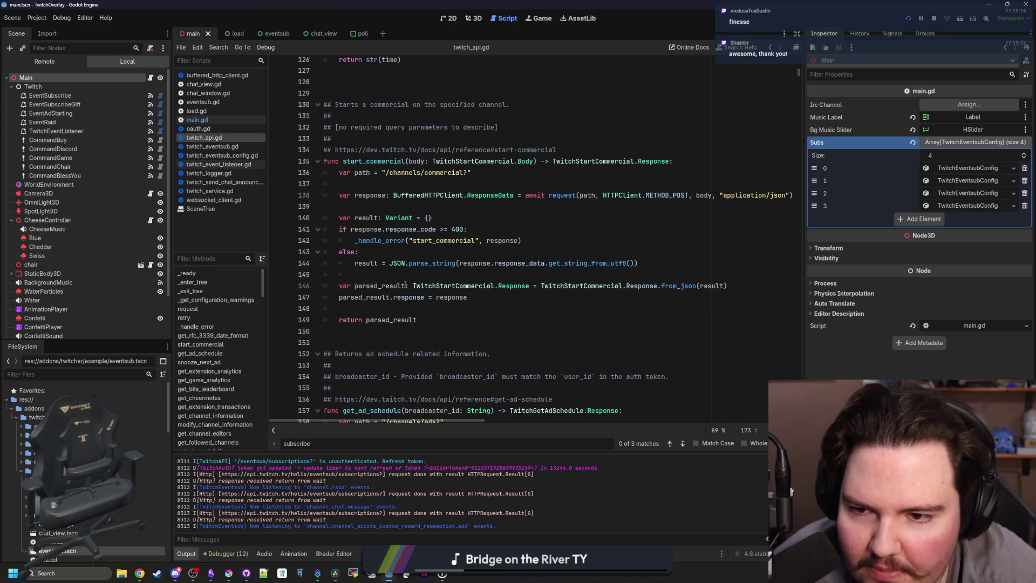
{"action": "left_click", "coordinate": [418, 141]}
{"action": "scroll", "coordinate": [410, 189], "scroll_direction": "up", "scroll_amount": 5}
{"action": "key", "text": "ctrl+s"}
{"action": "left_click", "coordinate": [387, 252]}
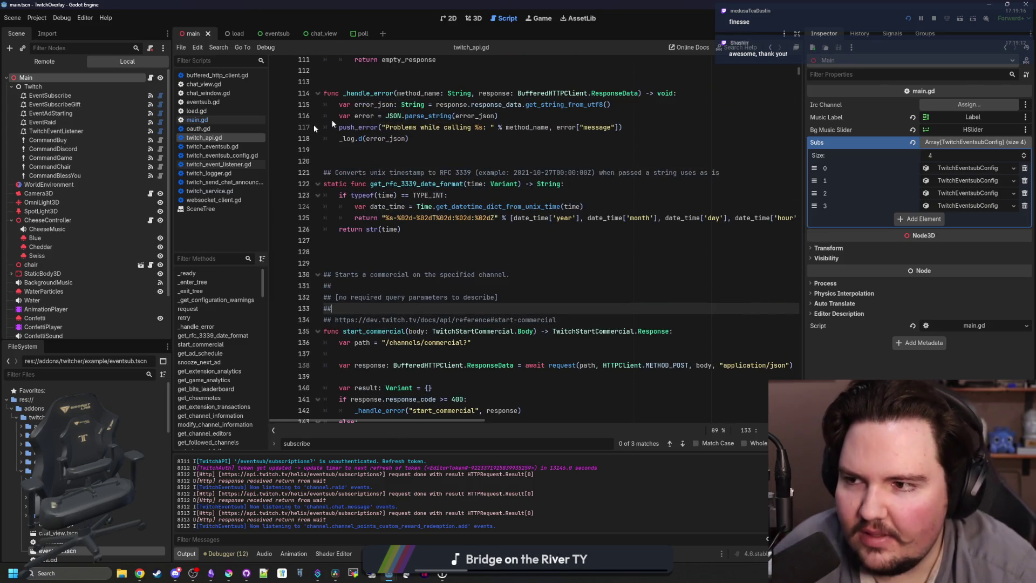
Step: Open main.gd and look over the music-loading loop and its file-type checks
{"action": "left_click", "coordinate": [150, 78]}
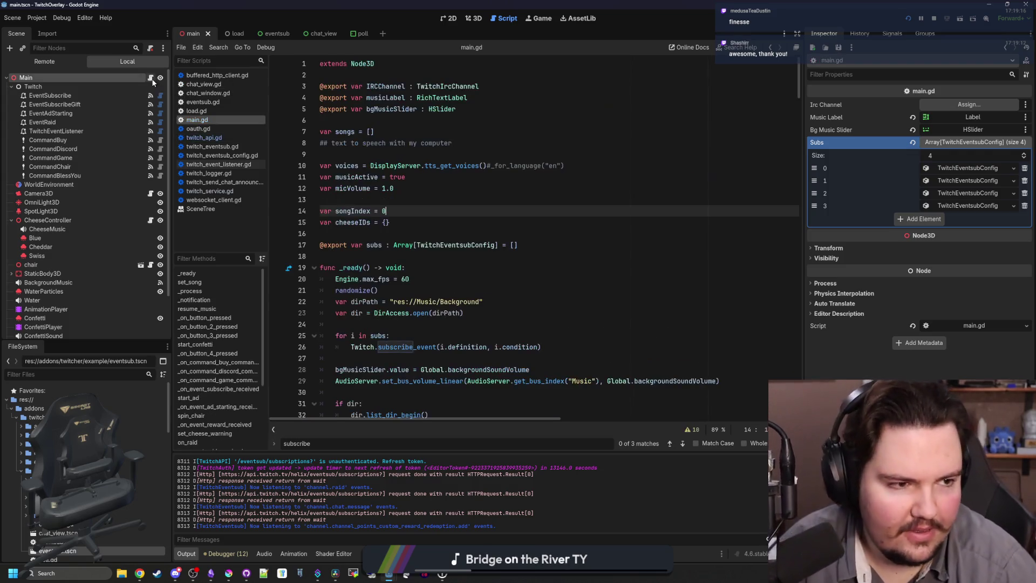
{"action": "scroll", "coordinate": [391, 202], "scroll_direction": "down", "scroll_amount": 3}
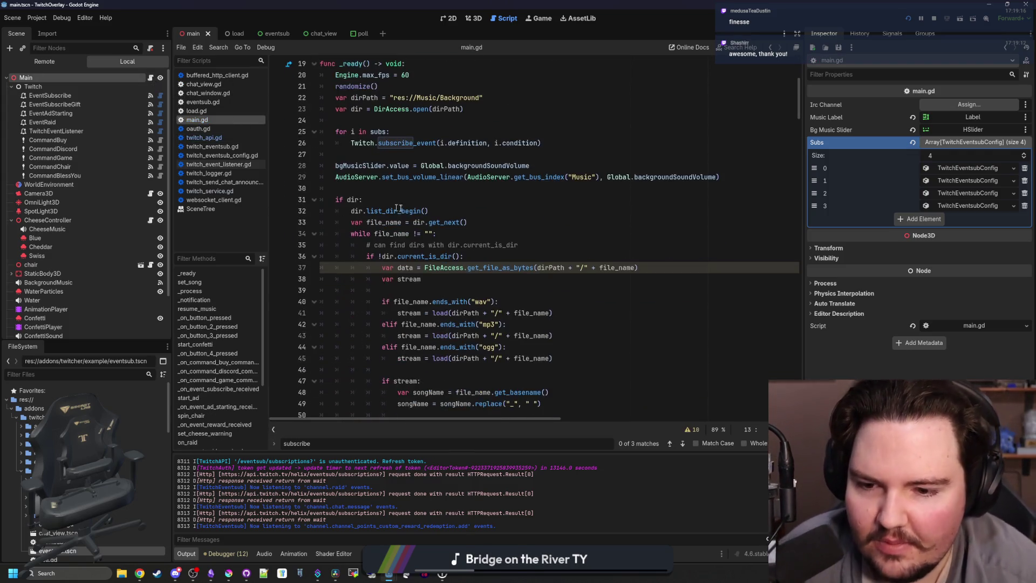
{"action": "left_click", "coordinate": [399, 208]}
{"action": "scroll", "coordinate": [399, 208], "scroll_direction": "down", "scroll_amount": 3}
{"action": "left_click", "coordinate": [556, 279]}
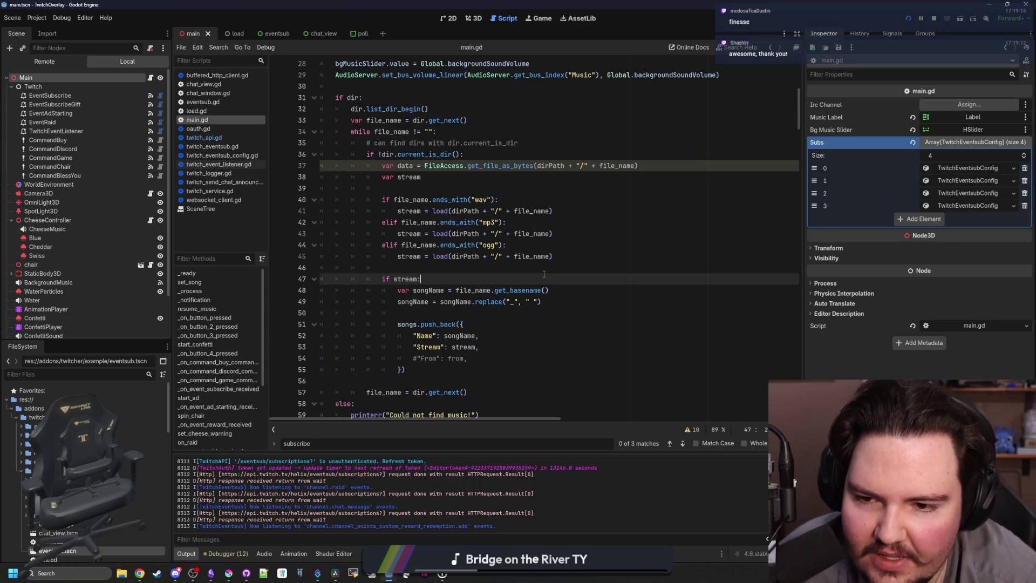
{"action": "left_click", "coordinate": [544, 273]}
{"action": "scroll", "coordinate": [545, 267], "scroll_direction": "down", "scroll_amount": 5}
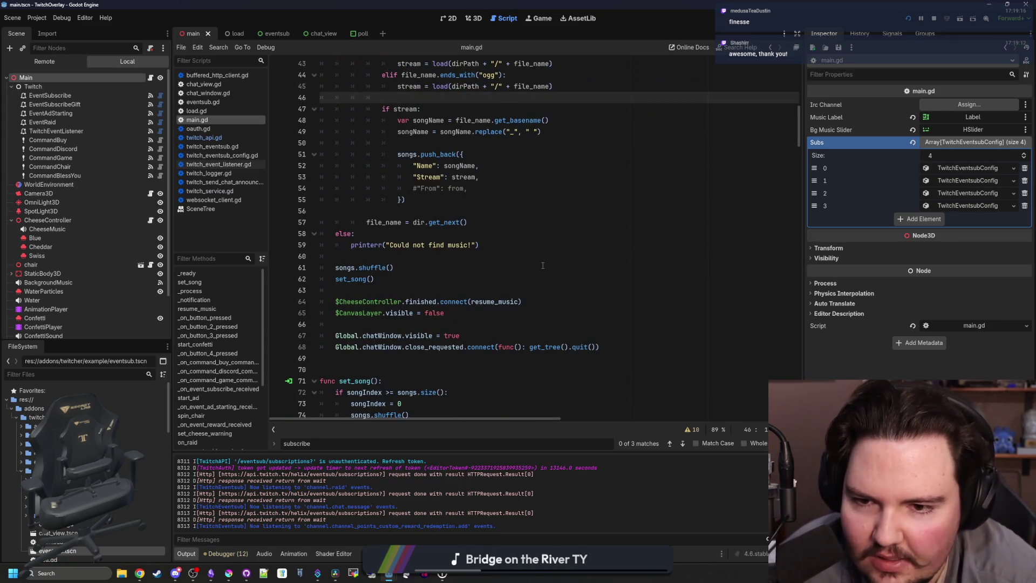
Step: Read through the song-adding code in set_song and bring up the script search
{"action": "scroll", "coordinate": [543, 265], "scroll_direction": "down", "scroll_amount": 3}
{"action": "scroll", "coordinate": [542, 264], "scroll_direction": "up", "scroll_amount": 5}
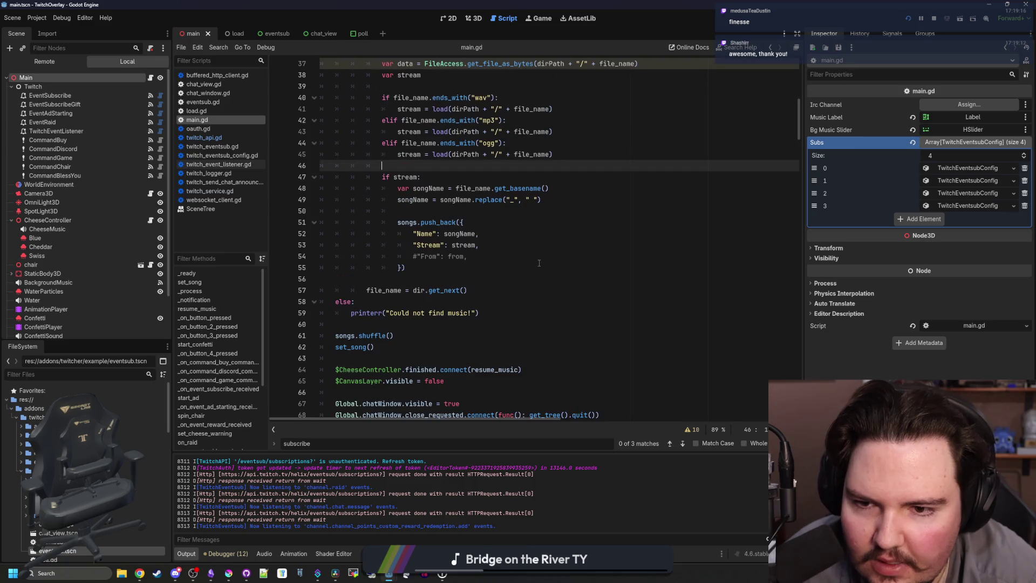
{"action": "left_click", "coordinate": [440, 264]}
{"action": "left_click", "coordinate": [459, 212]}
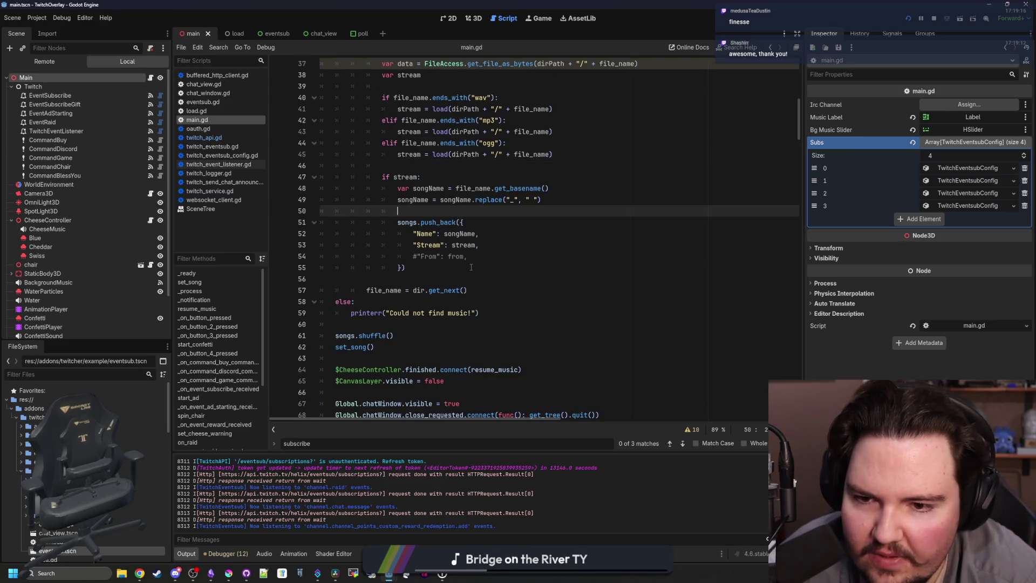
{"action": "scroll", "coordinate": [472, 267], "scroll_direction": "down", "scroll_amount": 9}
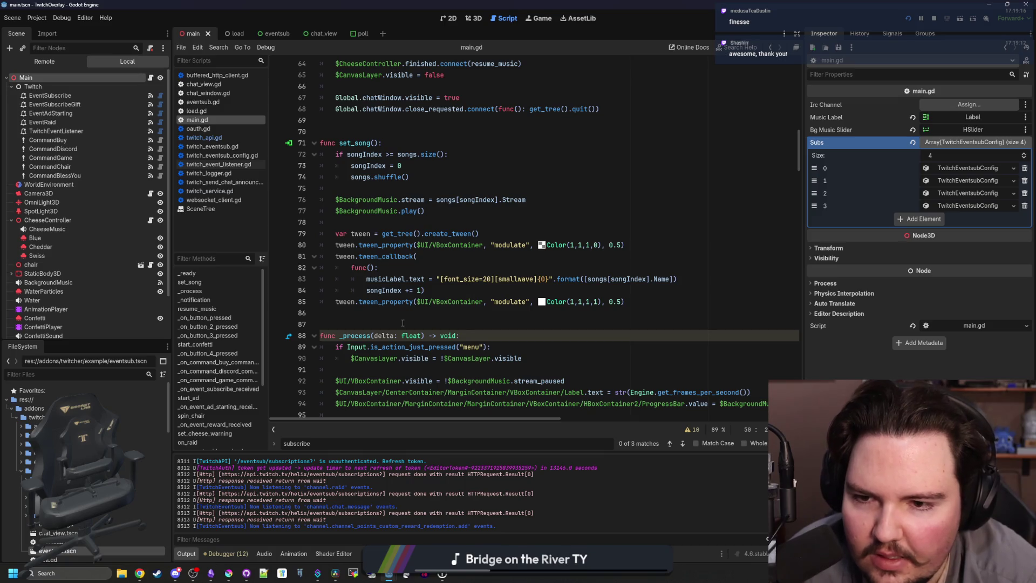
{"action": "scroll", "coordinate": [432, 313], "scroll_direction": "down", "scroll_amount": 7}
{"action": "left_click", "coordinate": [463, 302]}
{"action": "key", "text": "ctrl+f"}
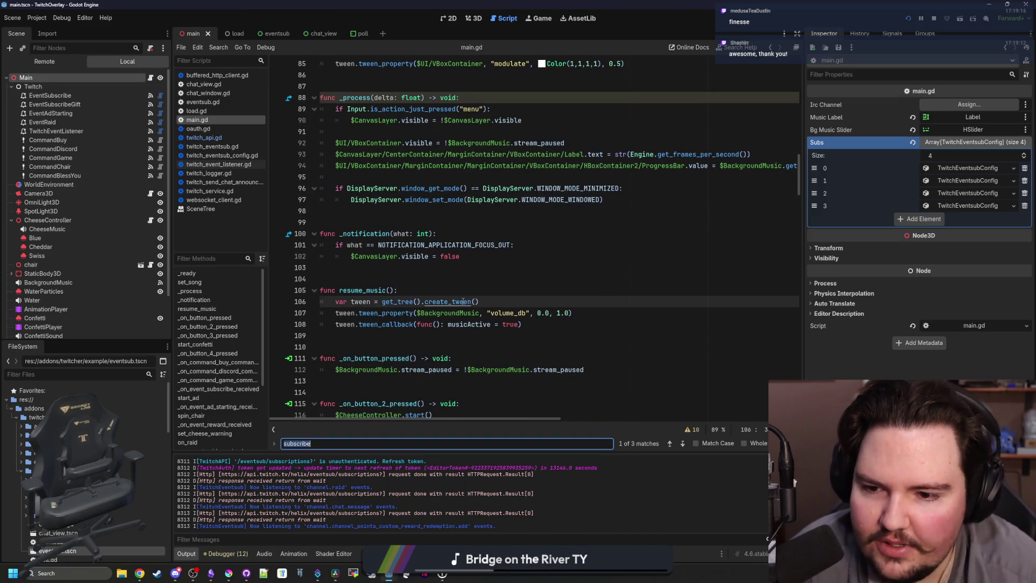
Step: Search main.gd for 'game' and select the print("hahahha") placeholder on line 144
{"action": "mouse_move", "coordinate": [463, 302]}
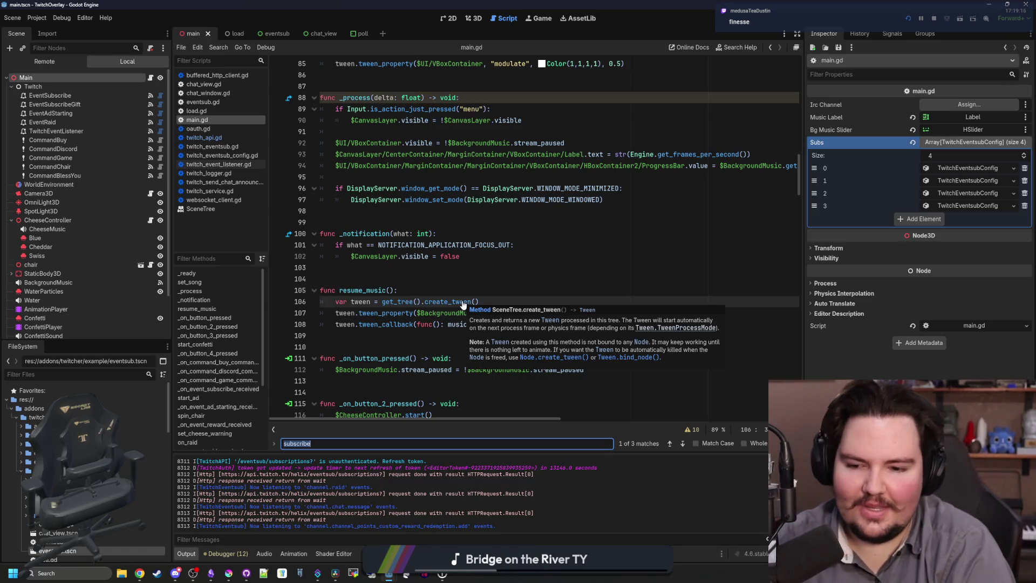
{"action": "type", "text": "game"}
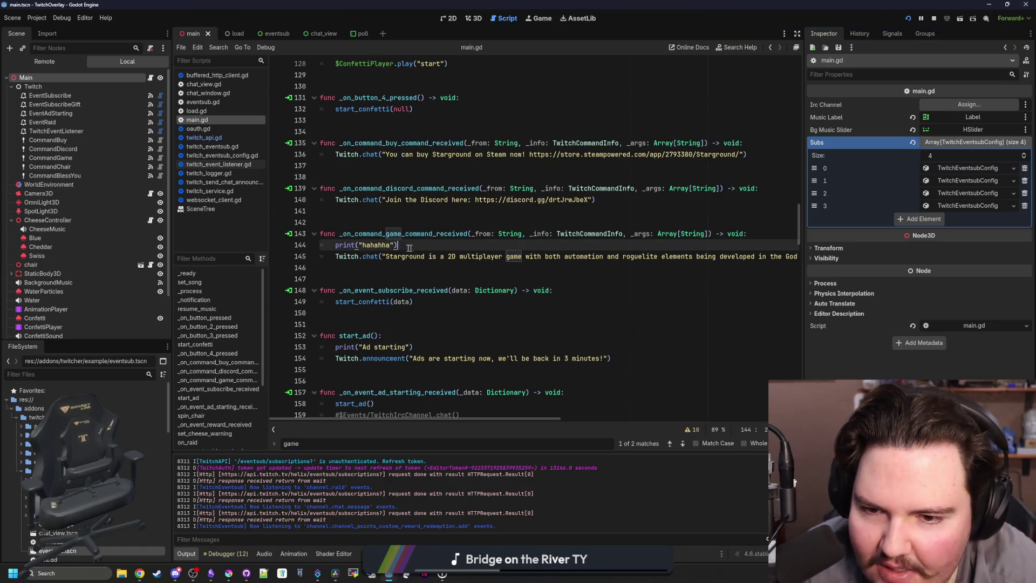
{"action": "left_click_drag", "start_coordinate": [418, 246], "coordinate": [336, 245]}
Step: Start typing a Twitch API call in its place, erasing the mistyped get_title attempts
{"action": "type", "text": "Twit"}
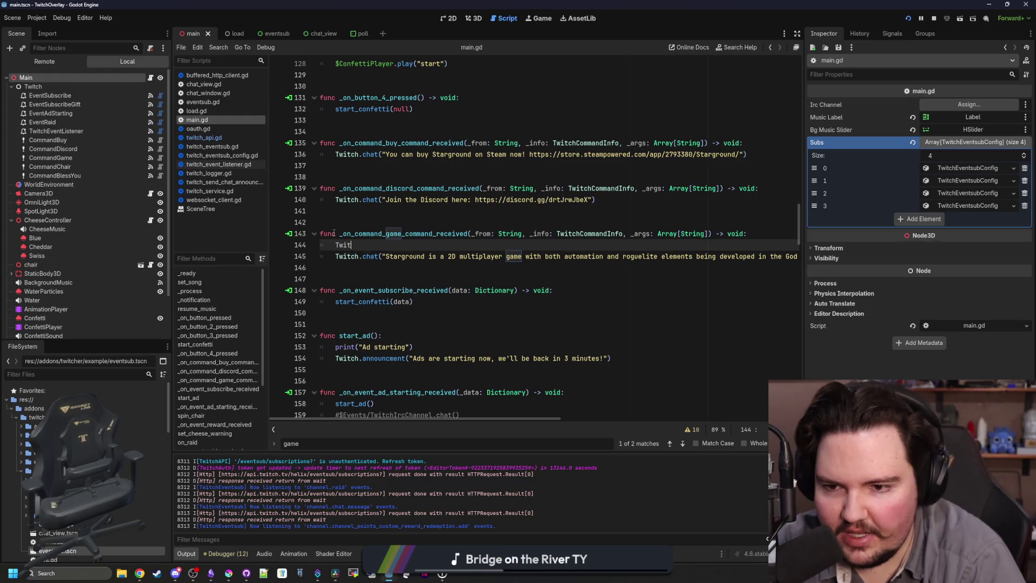
{"action": "type", "text": "ch.get_"}
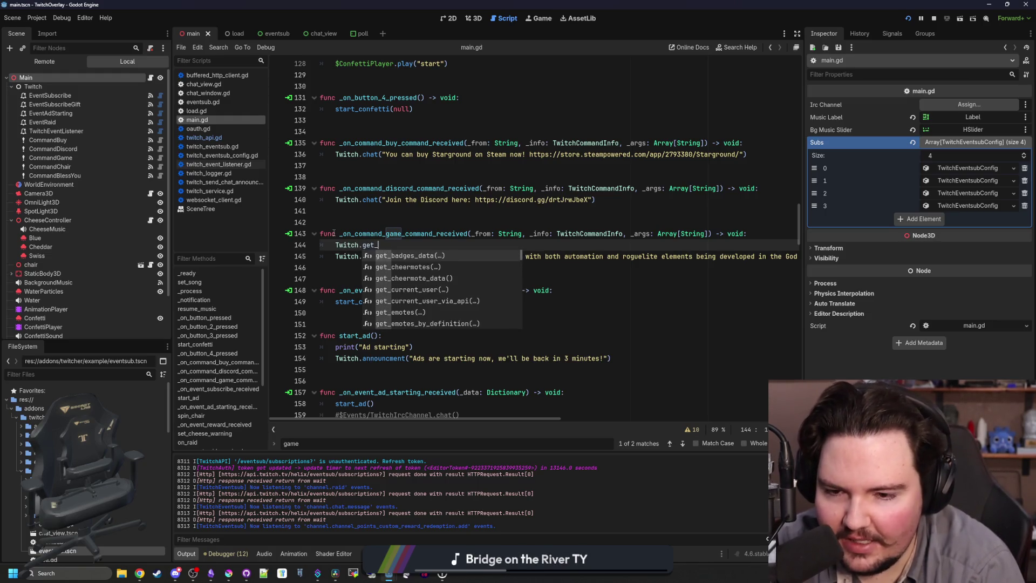
{"action": "type", "text": "title"}
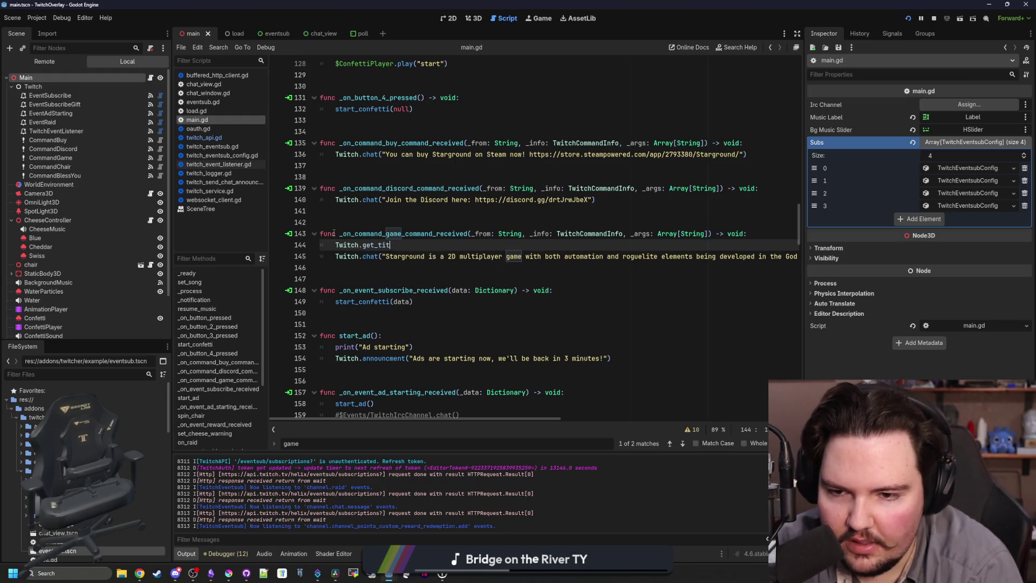
{"action": "type", "text": "tre"}
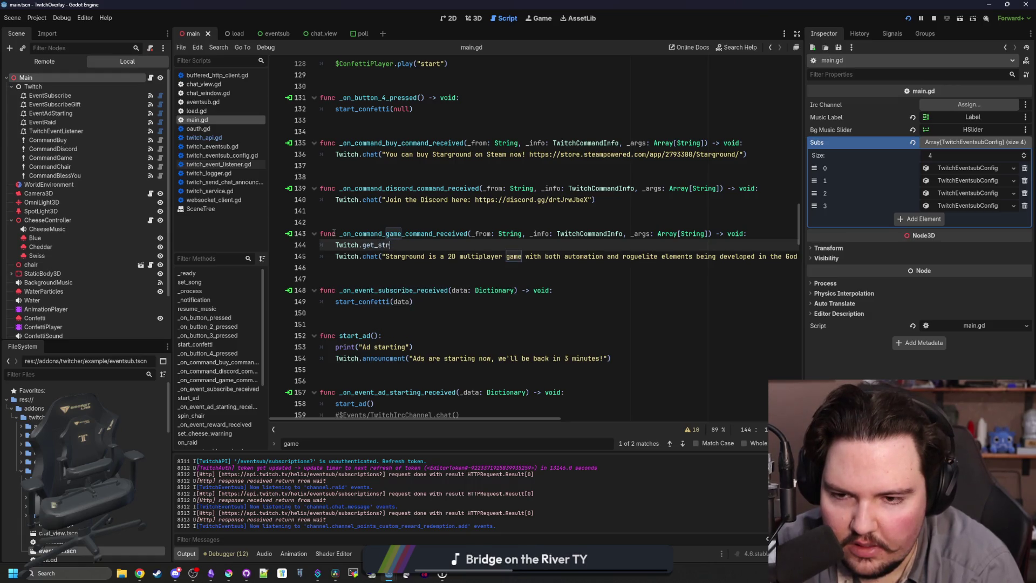
{"action": "key", "text": "BackSpace"}
{"action": "key", "text": "BackSpace"}
{"action": "key", "text": "BackSpace"}
{"action": "type", "text": "API."}
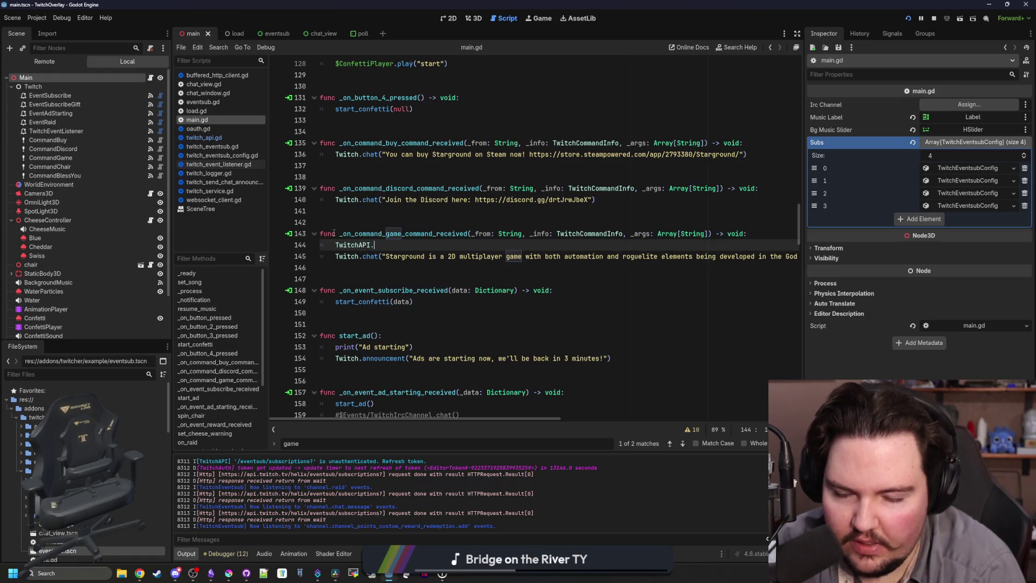
{"action": "type", "text": "get_tit"}
{"action": "key", "text": "BackSpace"}
{"action": "key", "text": "BackSpace"}
{"action": "key", "text": "BackSpace"}
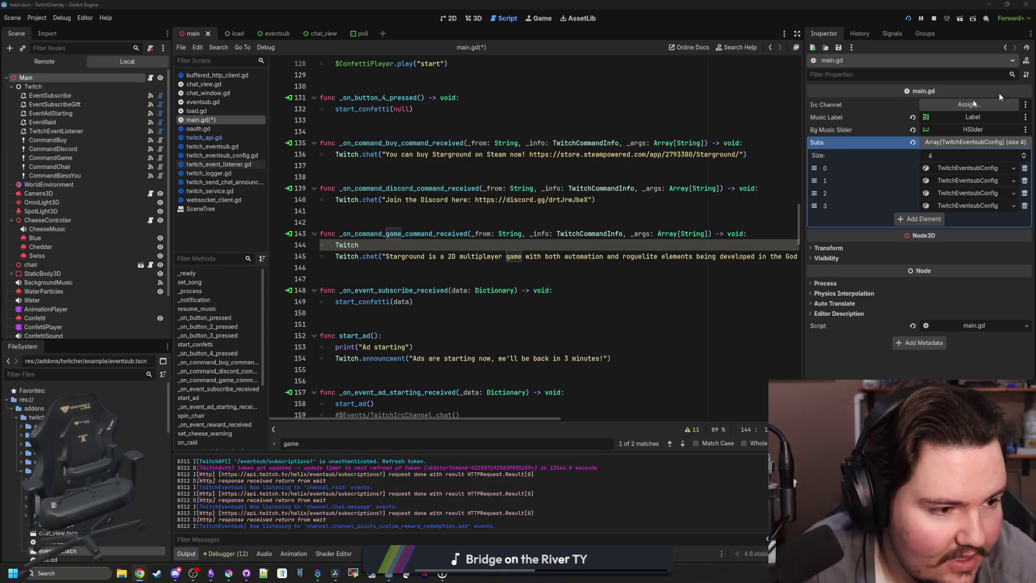
{"action": "left_click", "coordinate": [140, 574]}
Step: Maximize Chrome, check the repo's documentation folder, then follow the README's Full Twitcher Documentation link
{"action": "left_click_drag", "start_coordinate": [488, 224], "coordinate": [489, 4]}
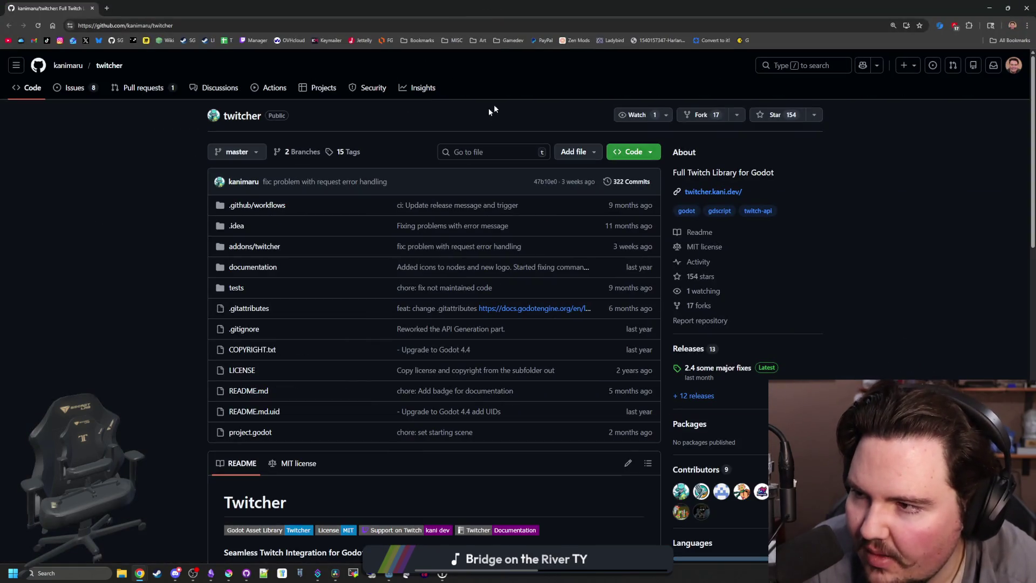
{"action": "left_click", "coordinate": [252, 267]}
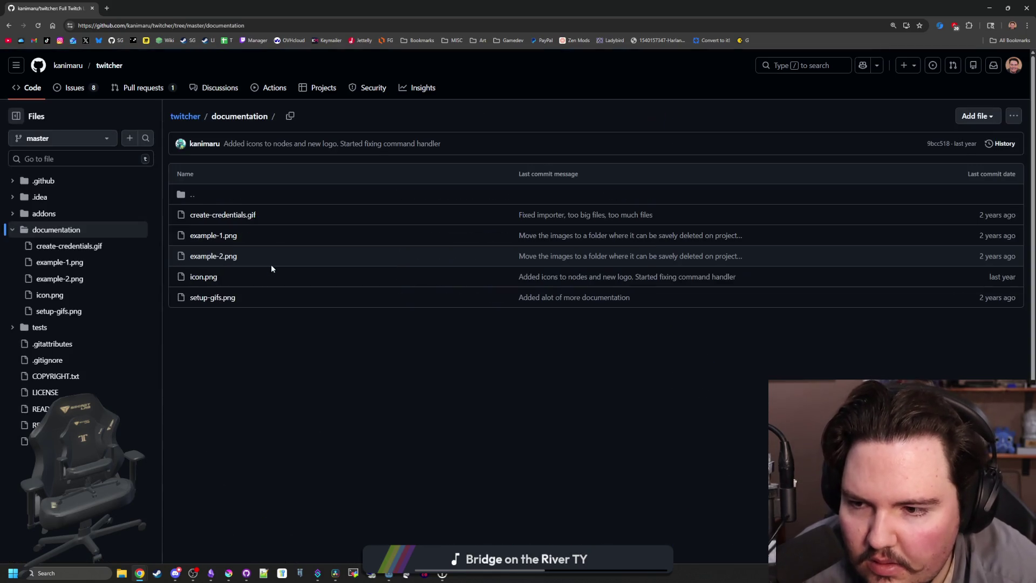
{"action": "key", "text": "alt+Left"}
{"action": "scroll", "coordinate": [324, 259], "scroll_direction": "down", "scroll_amount": 6}
{"action": "scroll", "coordinate": [377, 243], "scroll_direction": "down", "scroll_amount": 4}
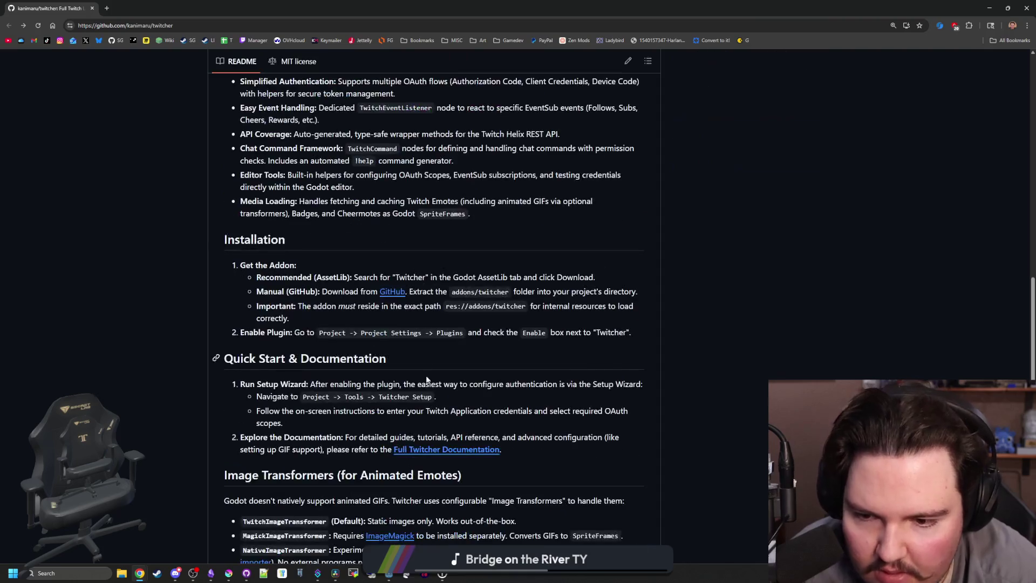
{"action": "left_click", "coordinate": [468, 453]}
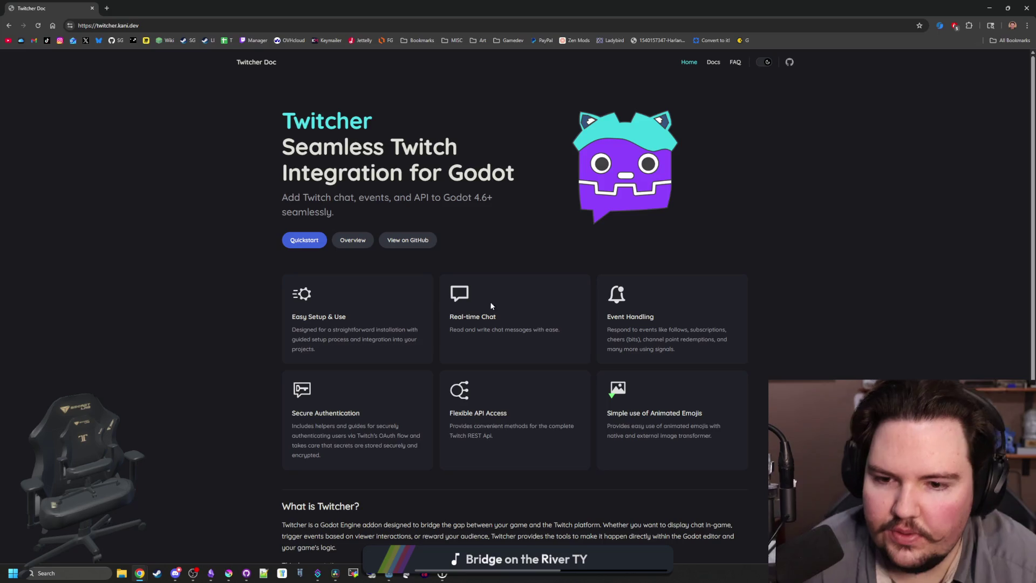
Step: Go from Getting Started to the TwitchAPI node page and read through it
{"action": "scroll", "coordinate": [488, 315], "scroll_direction": "down", "scroll_amount": 2}
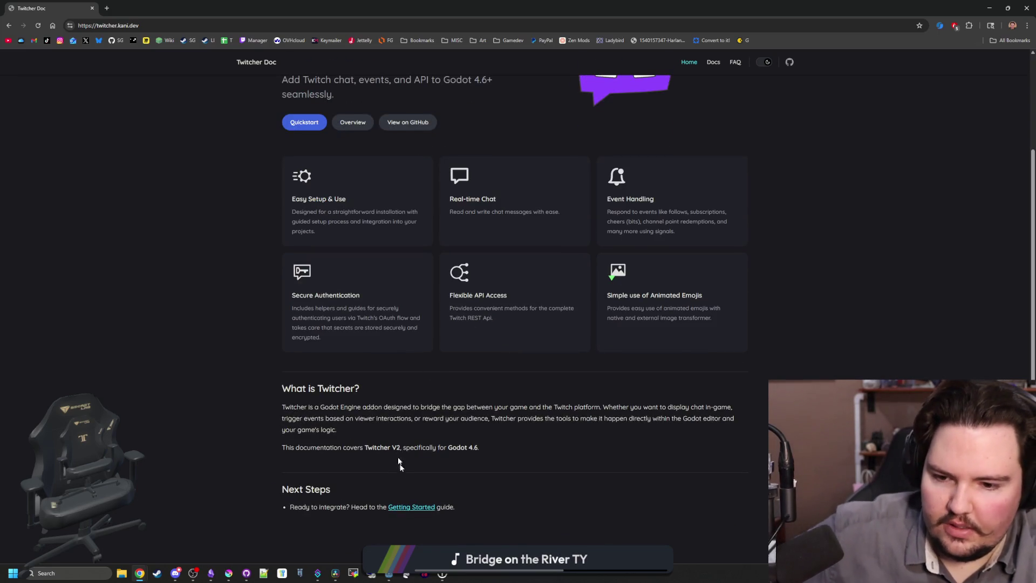
{"action": "left_click", "coordinate": [415, 508]}
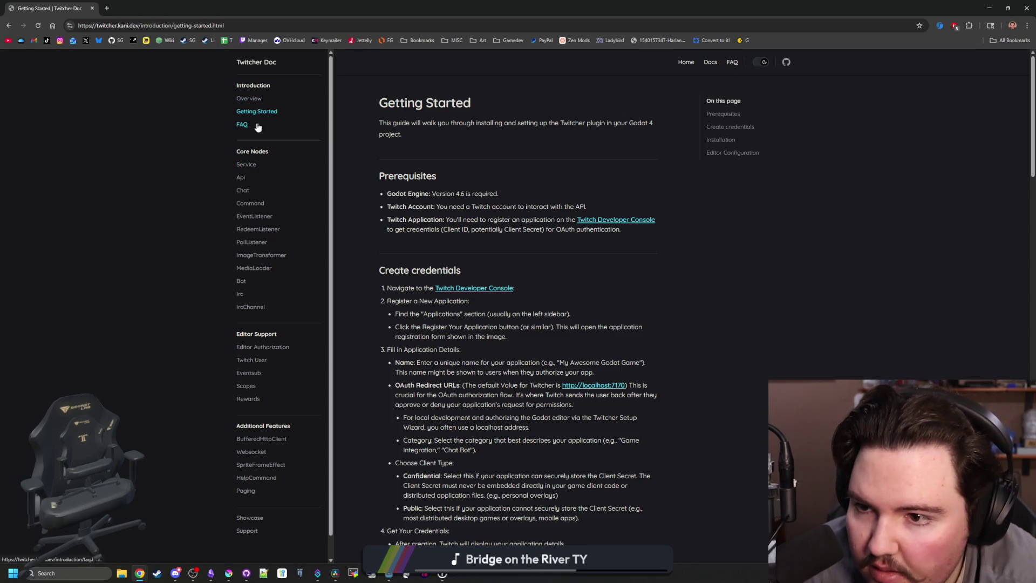
{"action": "left_click", "coordinate": [248, 181]}
{"action": "scroll", "coordinate": [494, 285], "scroll_direction": "down", "scroll_amount": 5}
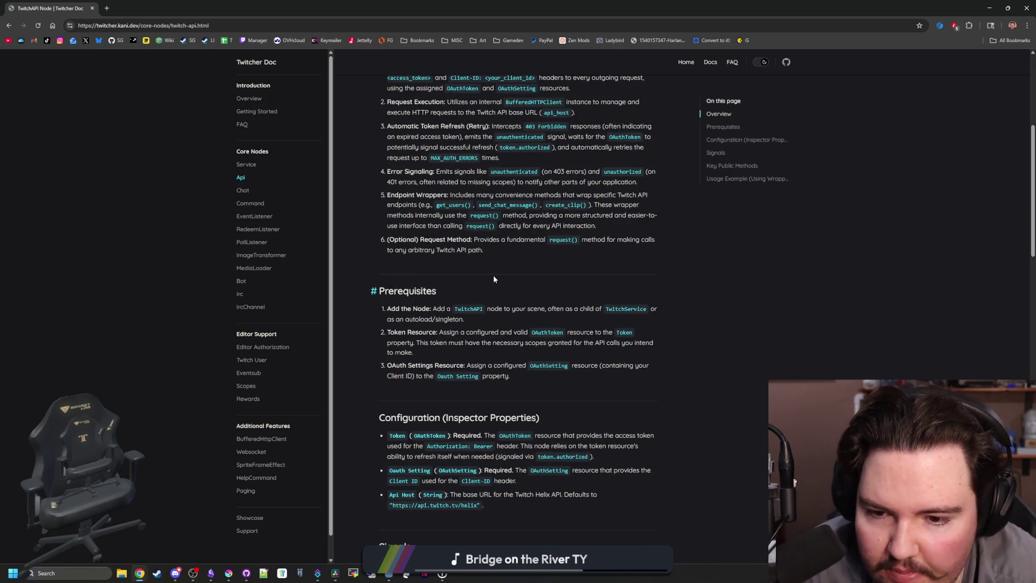
{"action": "scroll", "coordinate": [494, 275], "scroll_direction": "down", "scroll_amount": 7}
{"action": "scroll", "coordinate": [498, 264], "scroll_direction": "down", "scroll_amount": 3}
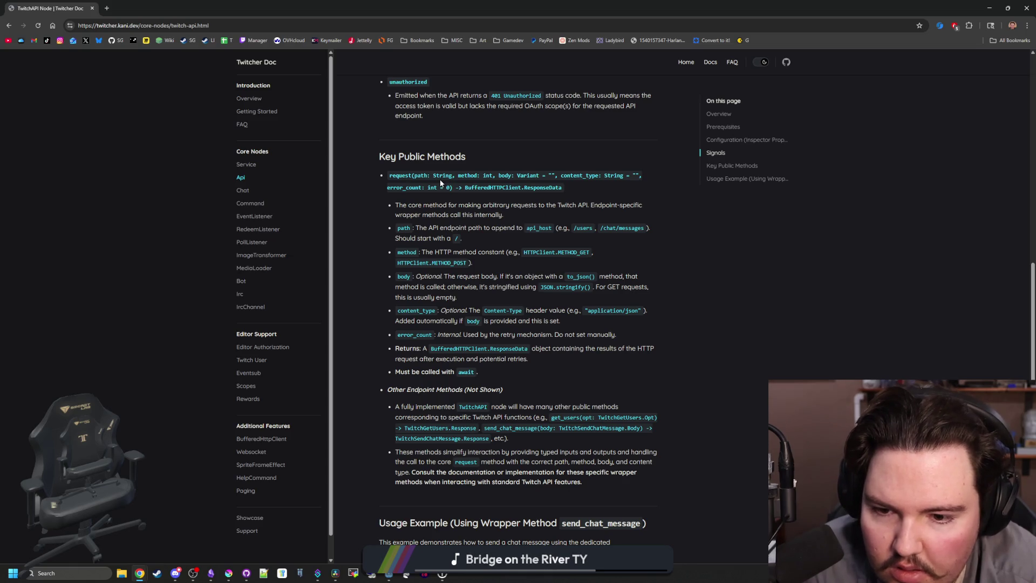
{"action": "scroll", "coordinate": [441, 183], "scroll_direction": "down", "scroll_amount": 5}
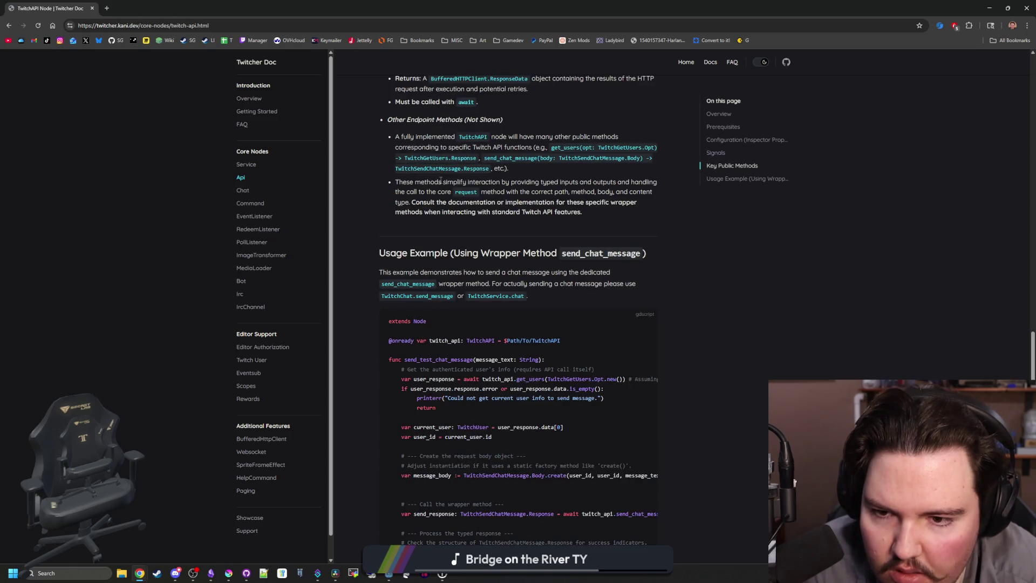
{"action": "scroll", "coordinate": [440, 179], "scroll_direction": "down", "scroll_amount": 7}
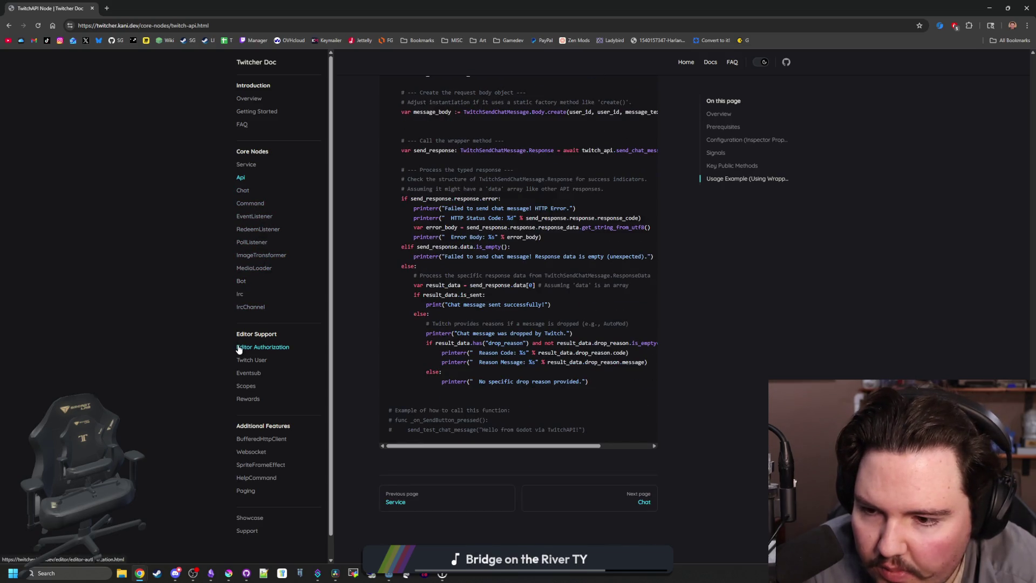
Step: Move via the Twitch User converter page to the WebsocketClient Node documentation
{"action": "left_click", "coordinate": [260, 362]}
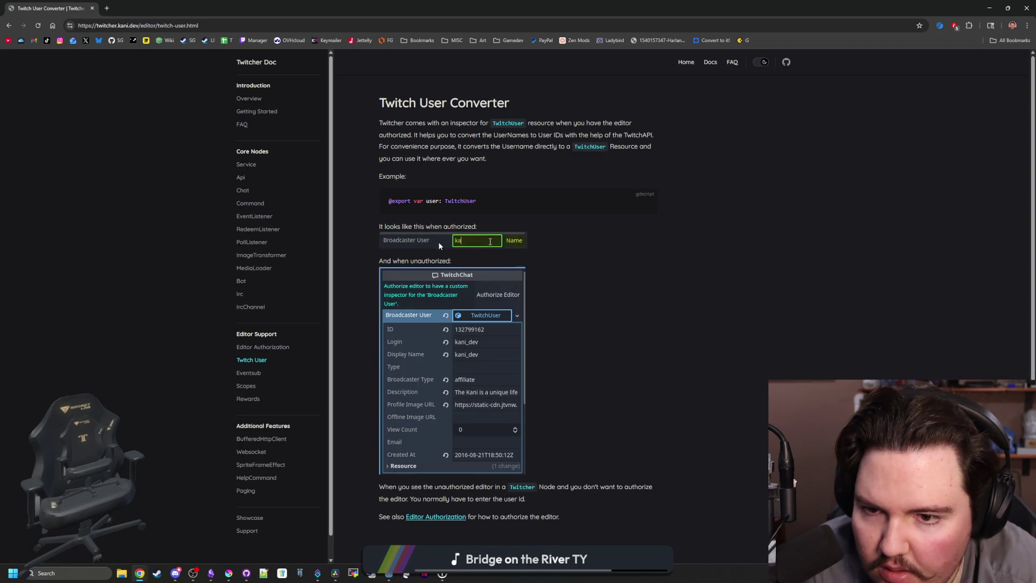
{"action": "scroll", "coordinate": [440, 245], "scroll_direction": "down", "scroll_amount": 1}
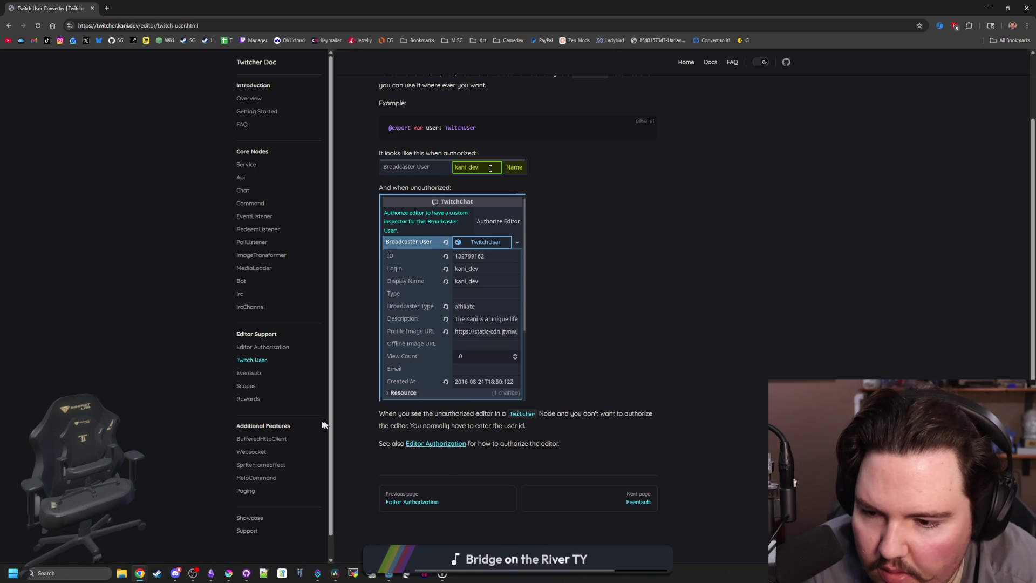
{"action": "left_click", "coordinate": [257, 456]}
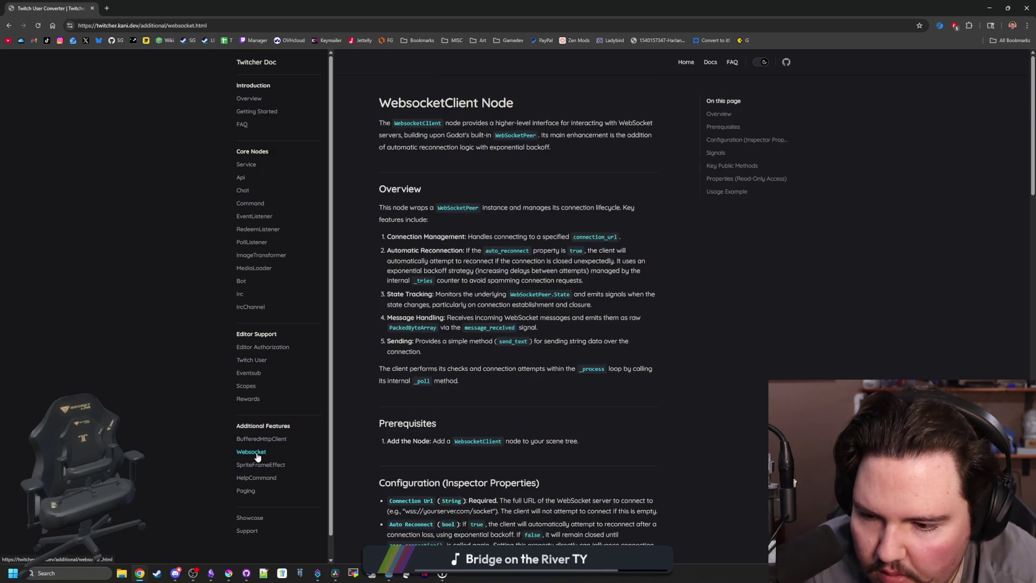
{"action": "scroll", "coordinate": [369, 367], "scroll_direction": "down", "scroll_amount": 5}
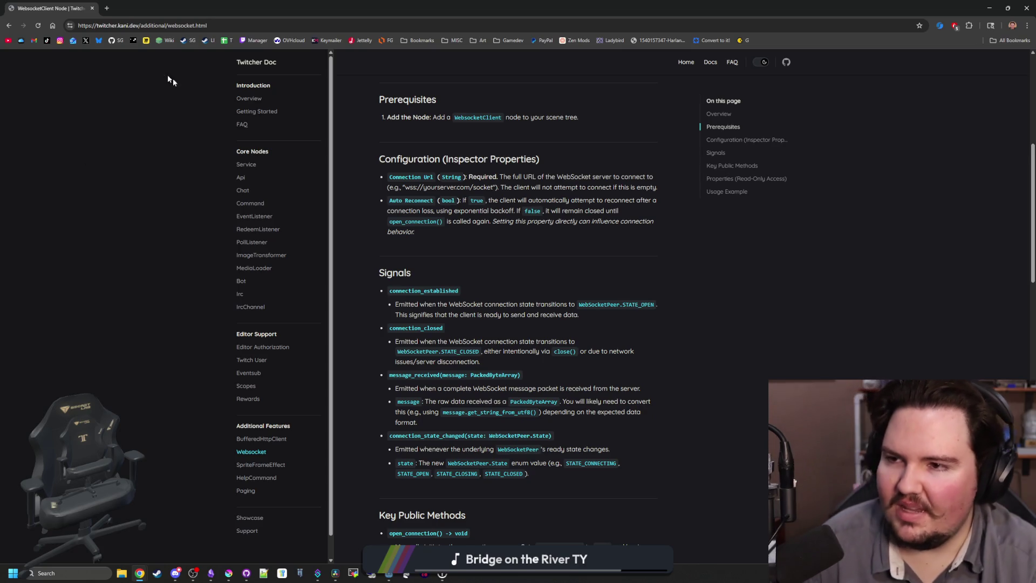
{"action": "left_click", "coordinate": [319, 572]}
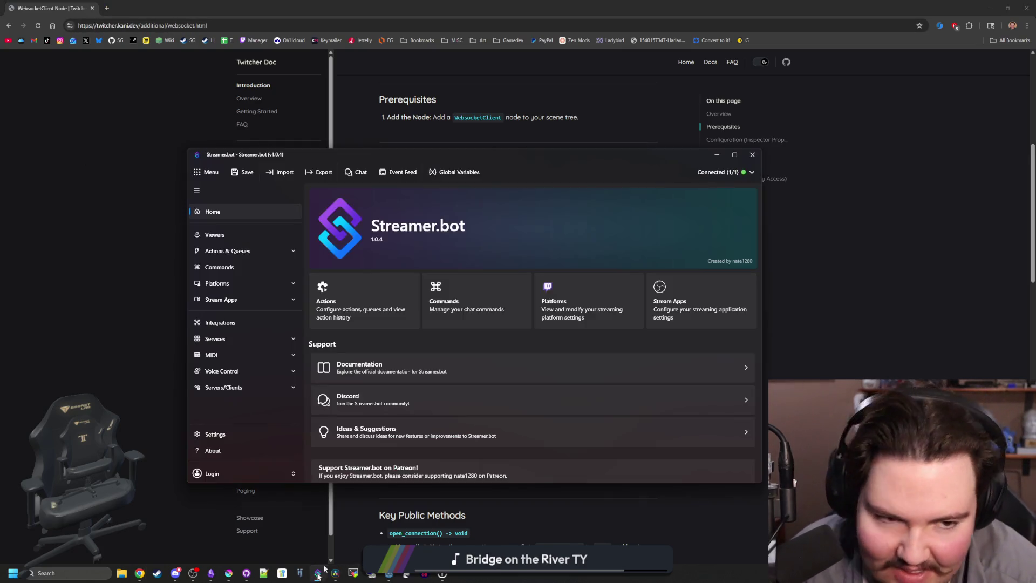
{"action": "left_click", "coordinate": [367, 171]}
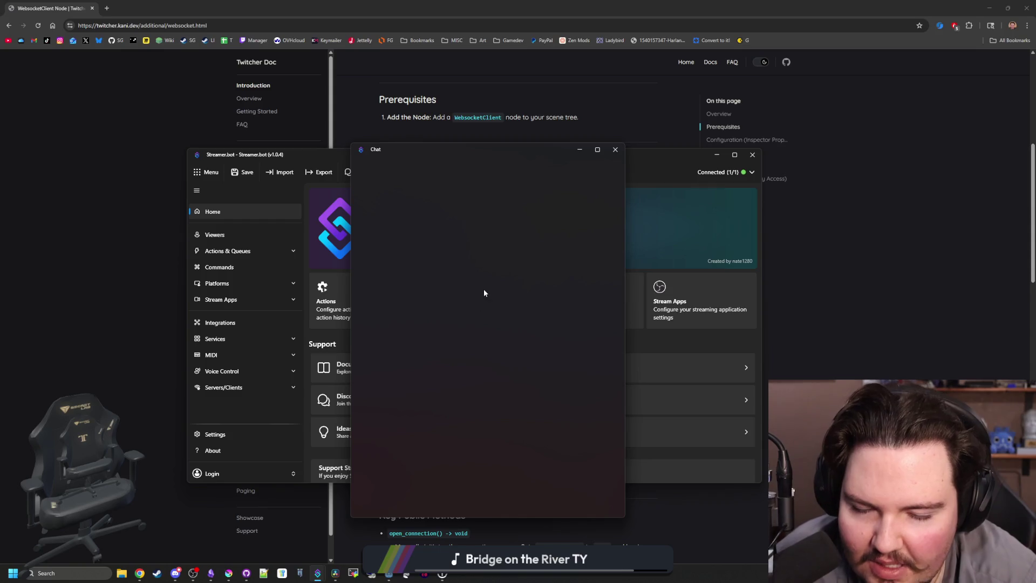
{"action": "mouse_move", "coordinate": [549, 143]}
{"action": "left_mouse_down"}
{"action": "mouse_move", "coordinate": [389, 121]}
{"action": "mouse_move", "coordinate": [496, 135]}
{"action": "mouse_move", "coordinate": [346, 122]}
{"action": "mouse_move", "coordinate": [0, 124]}
{"action": "left_mouse_up"}
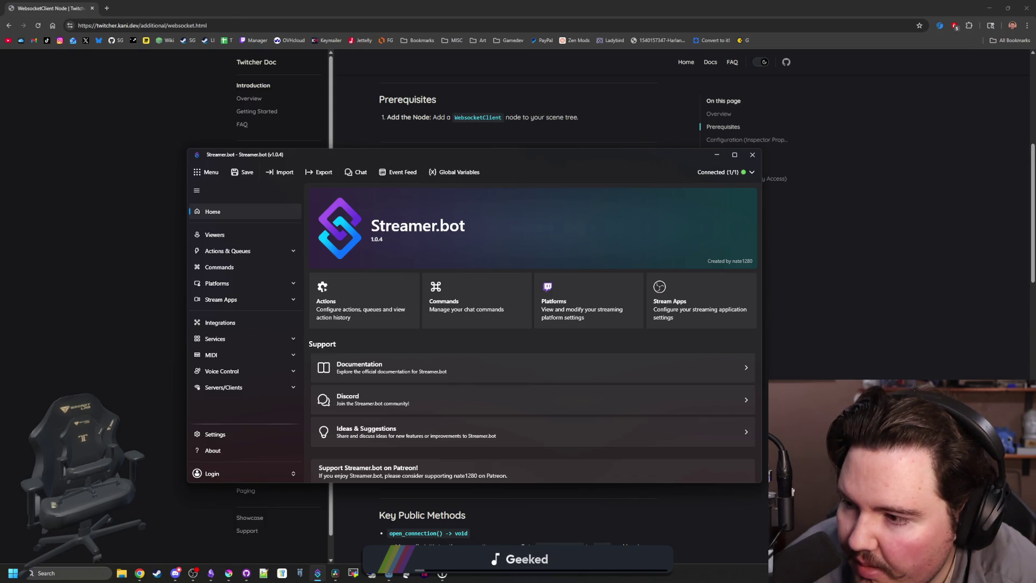
{"action": "left_click", "coordinate": [752, 154]}
Step: Back in Godot, extend line 144 to 'Twitch.get_chan' and jump to the Twitch definition in twitch_service.gd
{"action": "key", "text": "alt+Tab"}
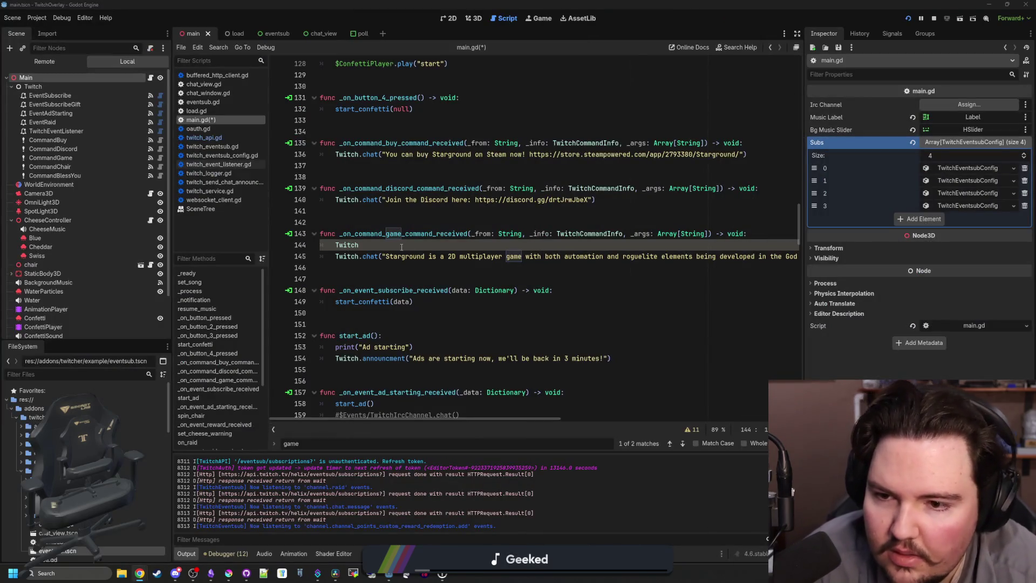
{"action": "type", "text": "et"}
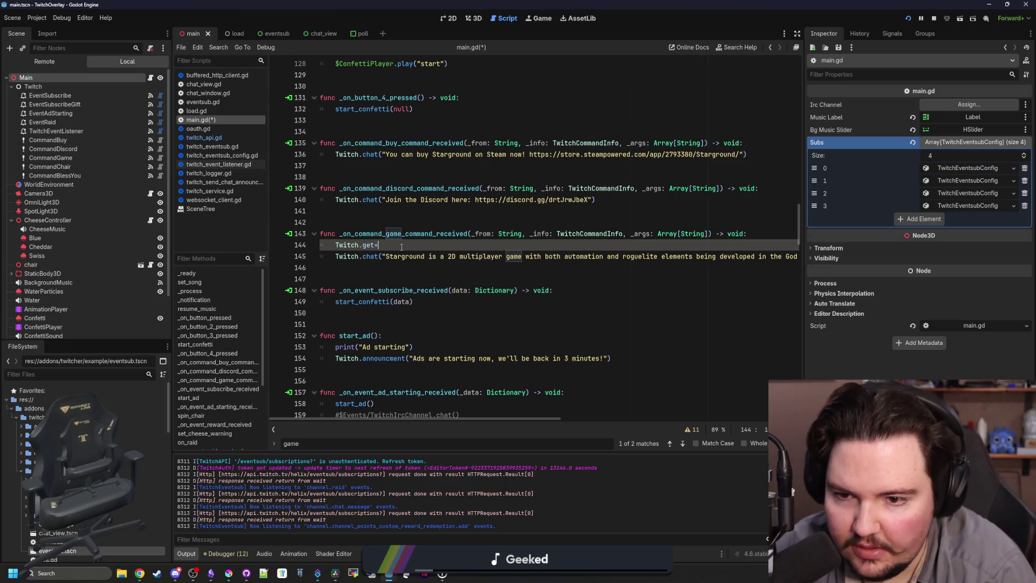
{"action": "type", "text": "_chan"}
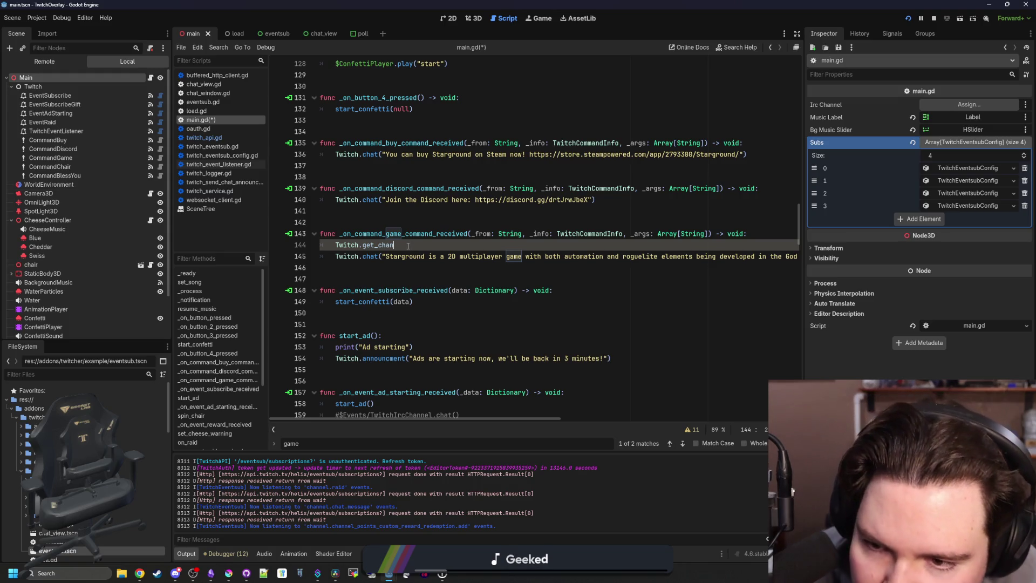
{"action": "left_click", "coordinate": [348, 246], "text": "ctrl"}
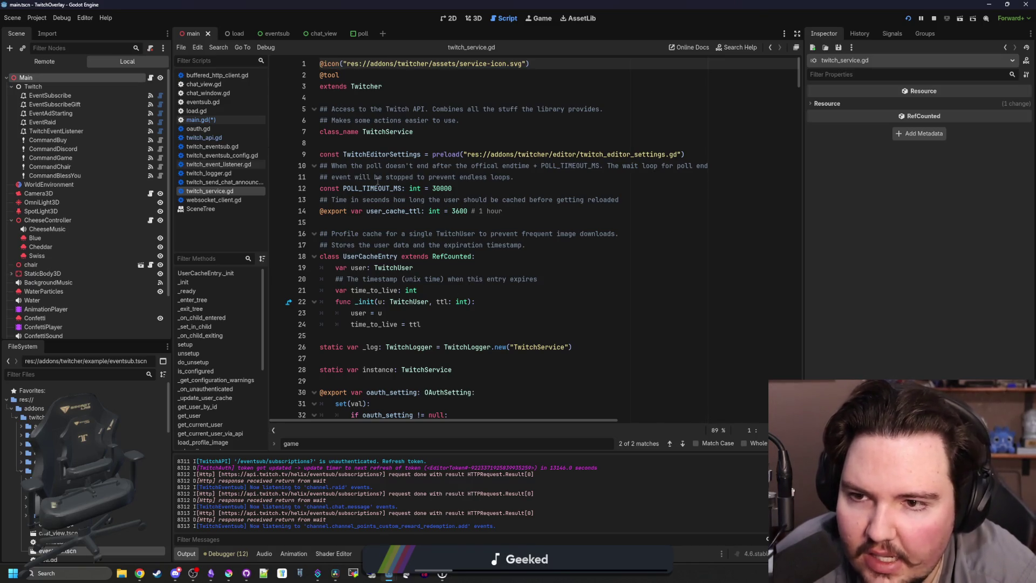
Step: Scroll twitch_service.gd down to subscribe_event, then navigate back to main.gd line 144
{"action": "scroll", "coordinate": [414, 158], "scroll_direction": "down", "scroll_amount": 5}
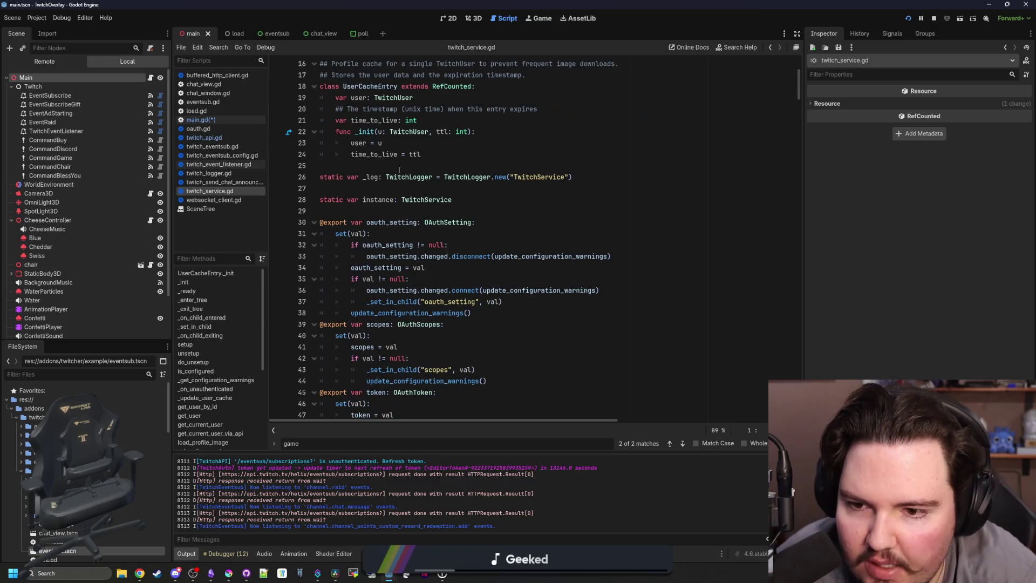
{"action": "scroll", "coordinate": [400, 170], "scroll_direction": "down", "scroll_amount": 10}
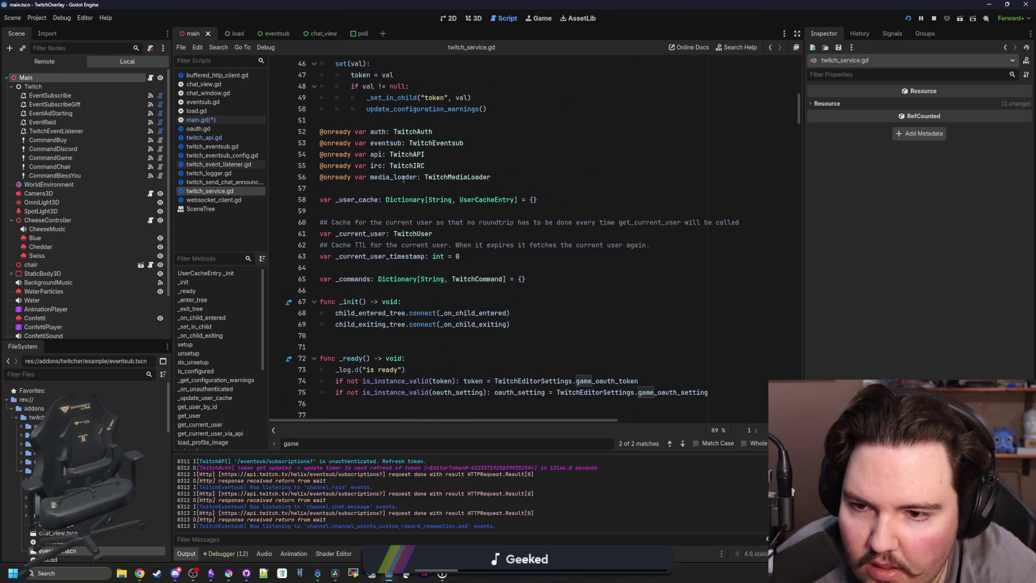
{"action": "scroll", "coordinate": [404, 179], "scroll_direction": "down", "scroll_amount": 9}
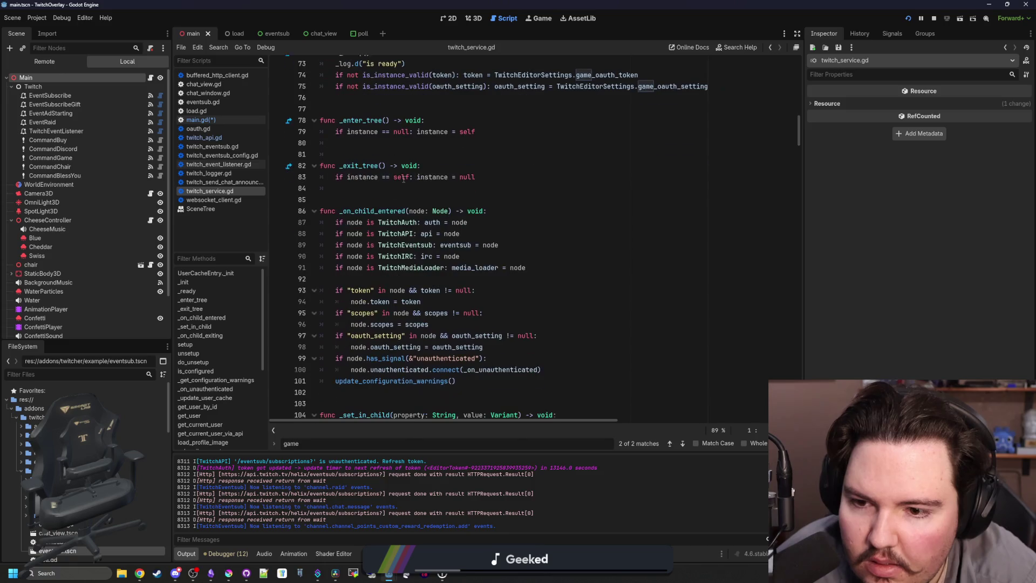
{"action": "scroll", "coordinate": [404, 179], "scroll_direction": "down", "scroll_amount": 6}
{"action": "scroll", "coordinate": [404, 180], "scroll_direction": "down", "scroll_amount": 8}
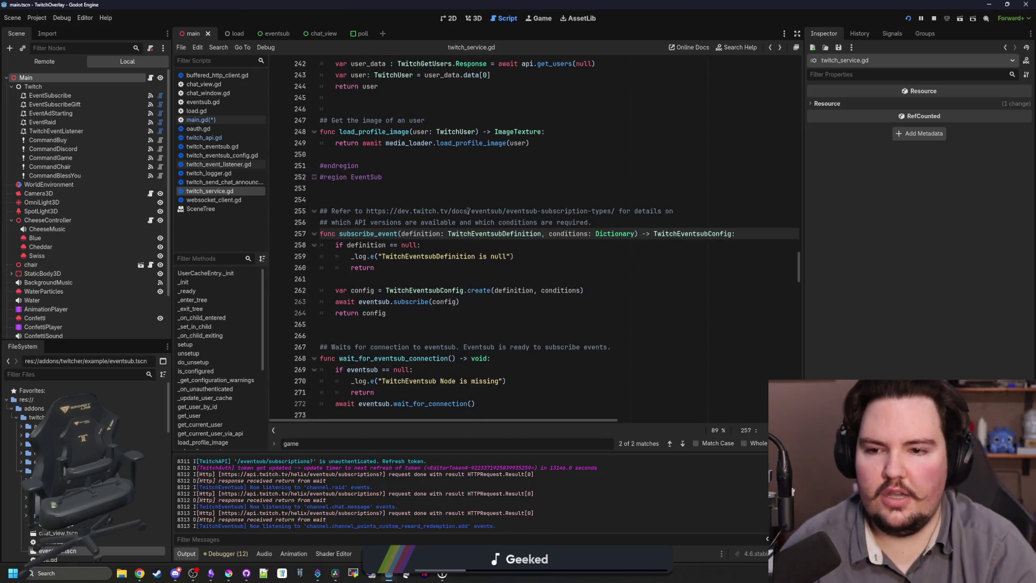
{"action": "key", "text": "alt+Left"}
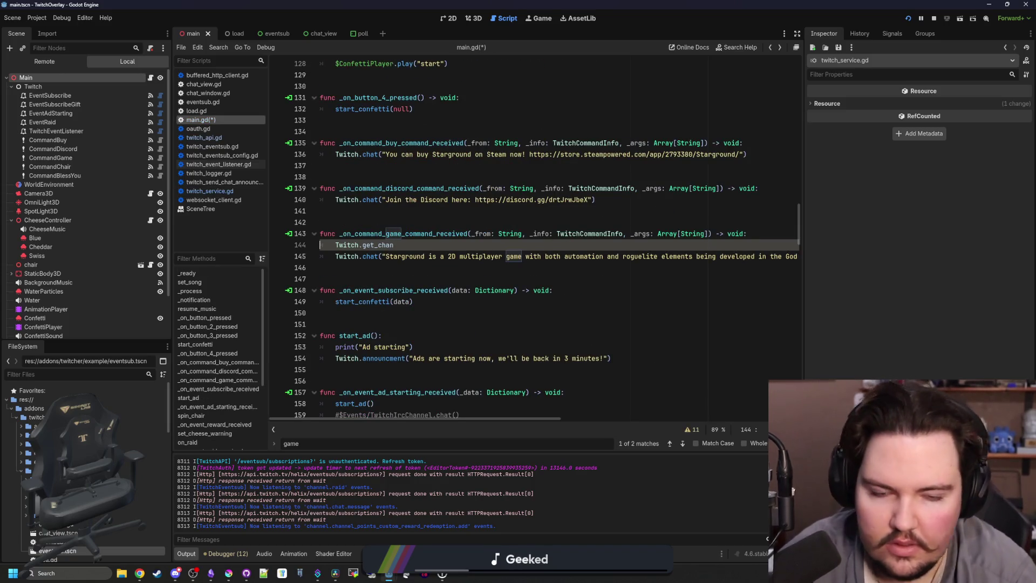
{"action": "left_click", "coordinate": [139, 573]}
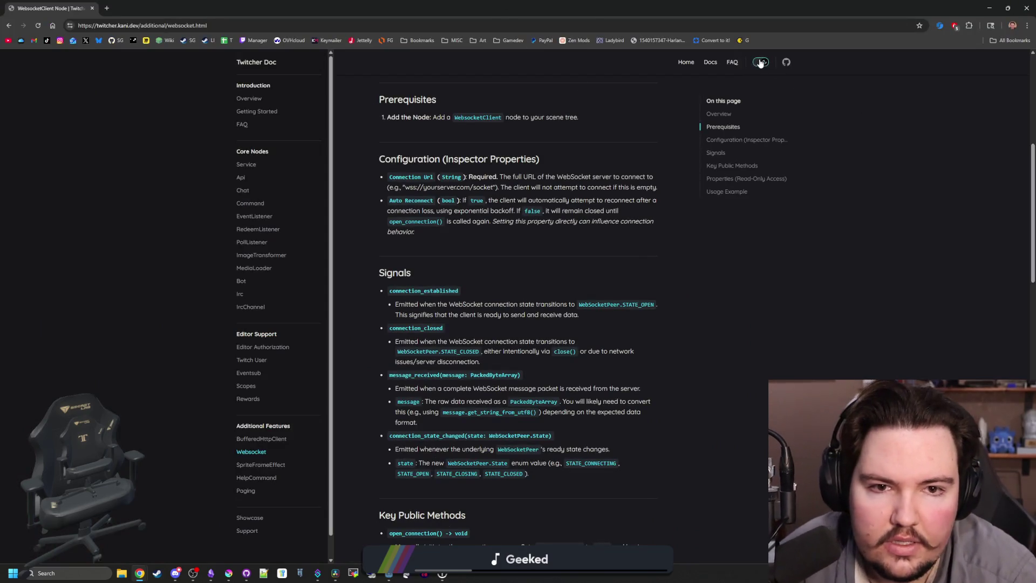
Step: Open the Twitcher overview page and search it for get_chann
{"action": "scroll", "coordinate": [702, 276], "scroll_direction": "up", "scroll_amount": 5}
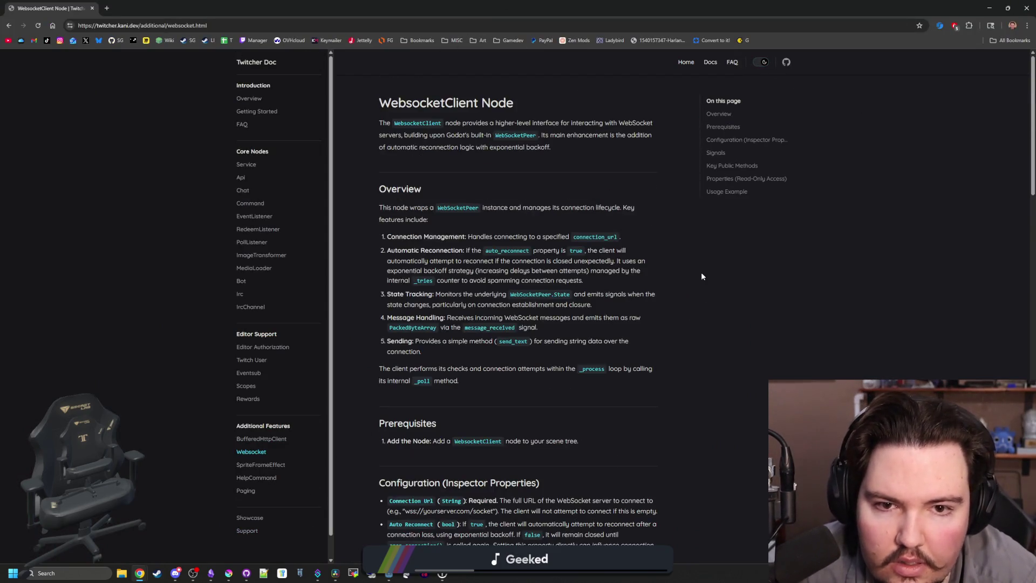
{"action": "left_click", "coordinate": [248, 98]}
{"action": "scroll", "coordinate": [439, 254], "scroll_direction": "down", "scroll_amount": 10}
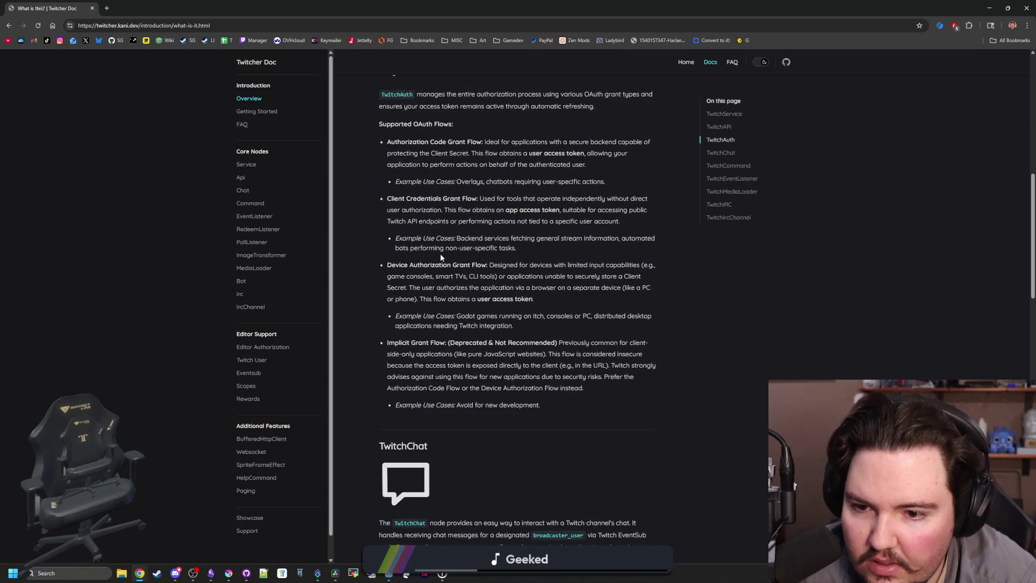
{"action": "key", "text": "ctrl+f"}
{"action": "type", "text": "get_"}
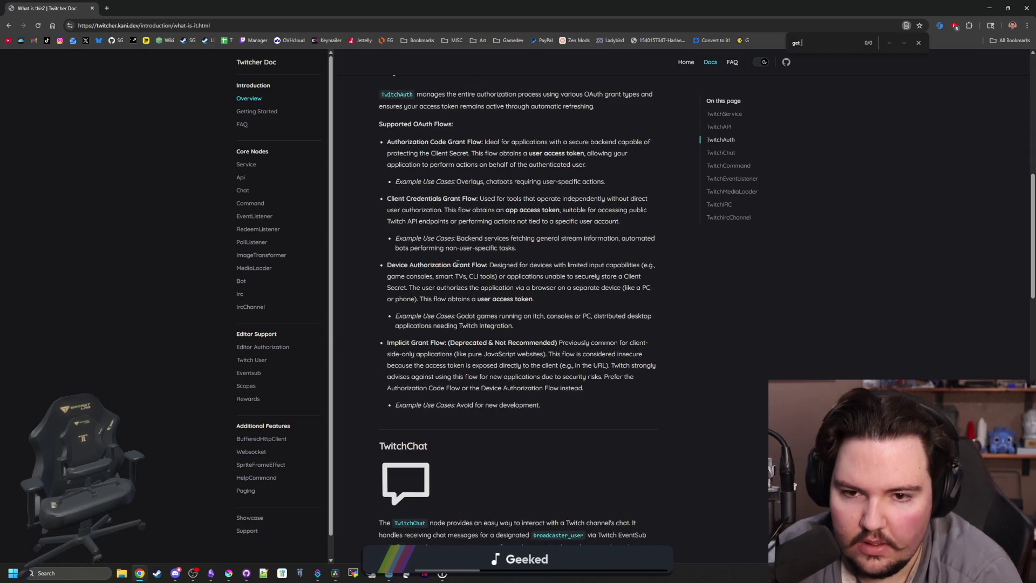
{"action": "type", "text": "channel"}
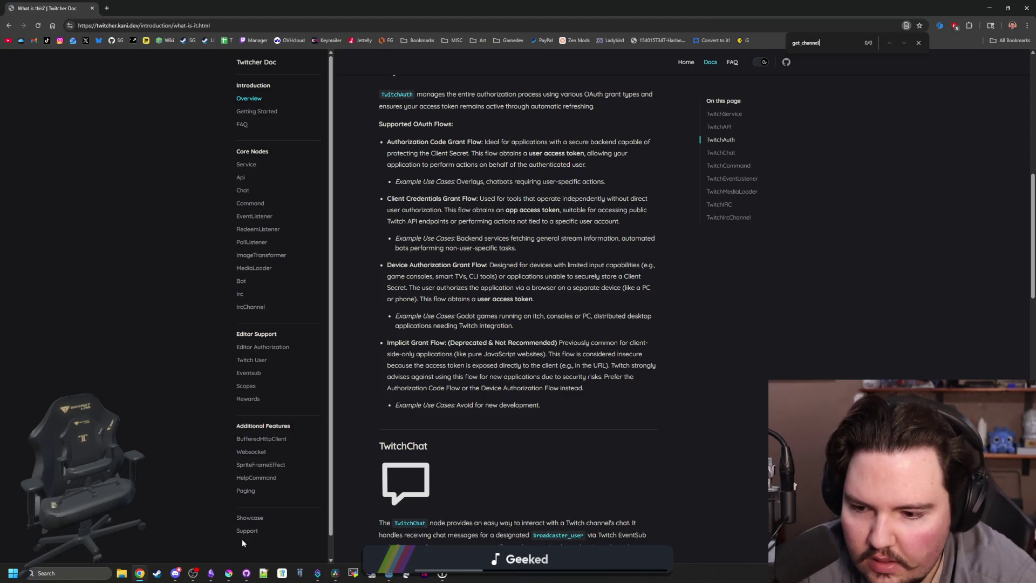
Step: Browse up the sidebar through the Paging, HelpCommand, Websocket, Scopes and editor helper pages
{"action": "left_click", "coordinate": [247, 490]}
{"action": "key", "text": "ctrl+f"}
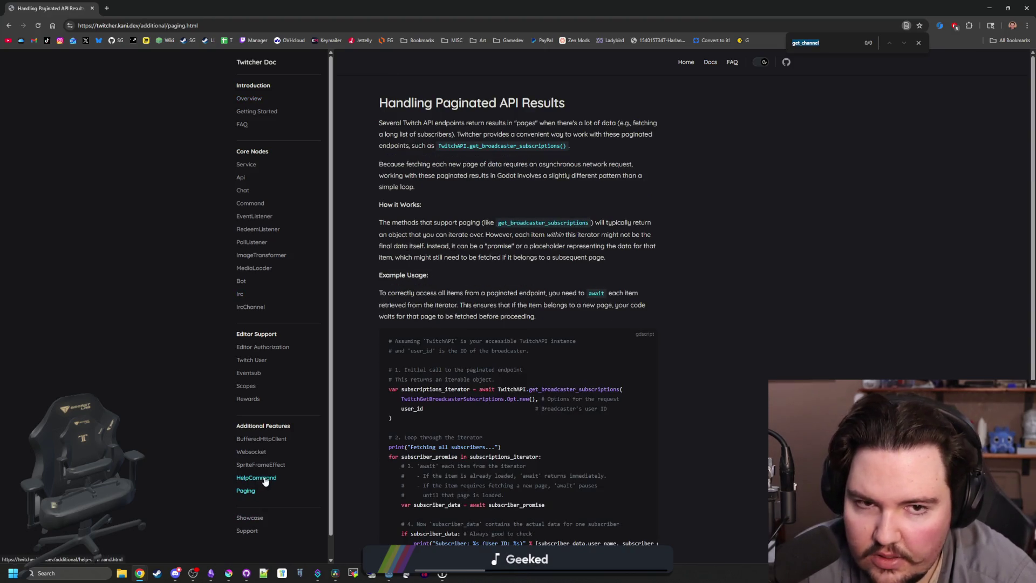
{"action": "left_click", "coordinate": [266, 482]}
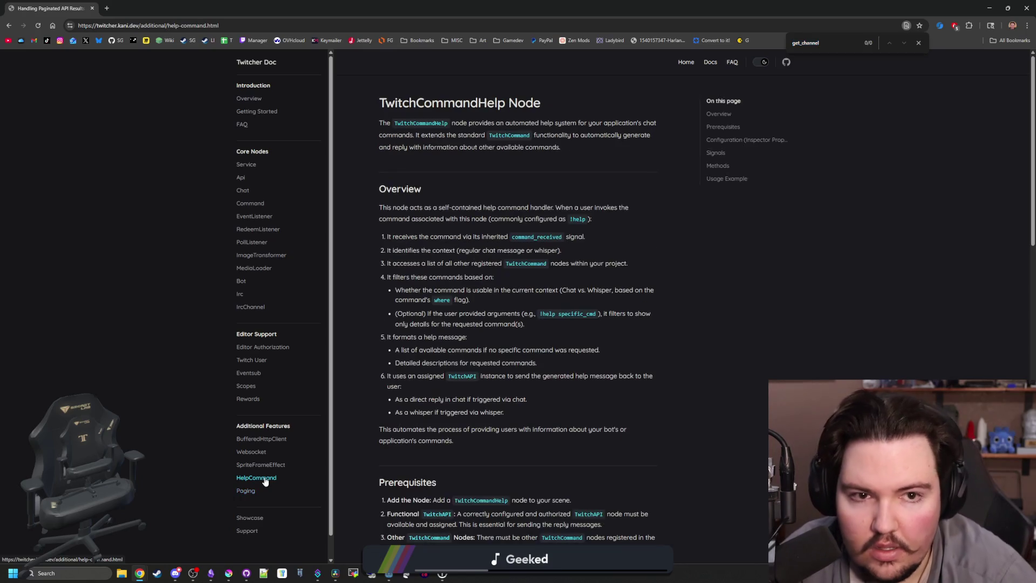
{"action": "left_click", "coordinate": [280, 466]}
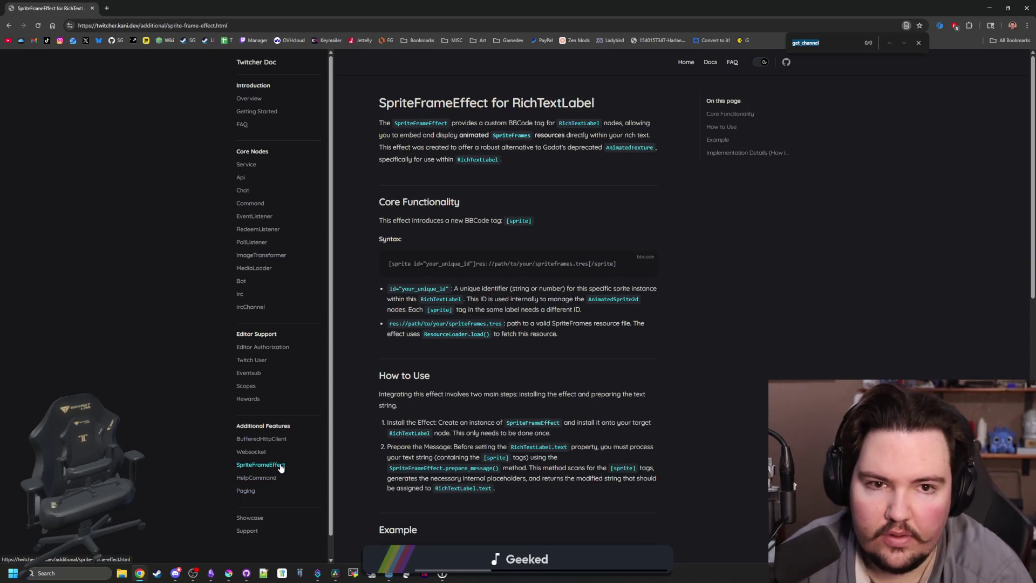
{"action": "left_click", "coordinate": [285, 453]}
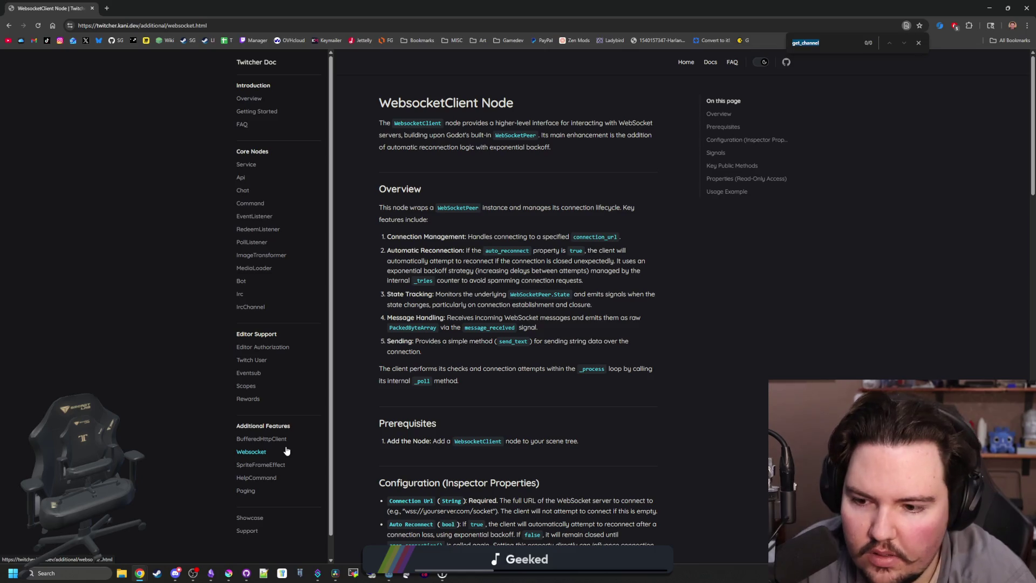
{"action": "left_click", "coordinate": [273, 440]}
{"action": "left_click", "coordinate": [251, 400]}
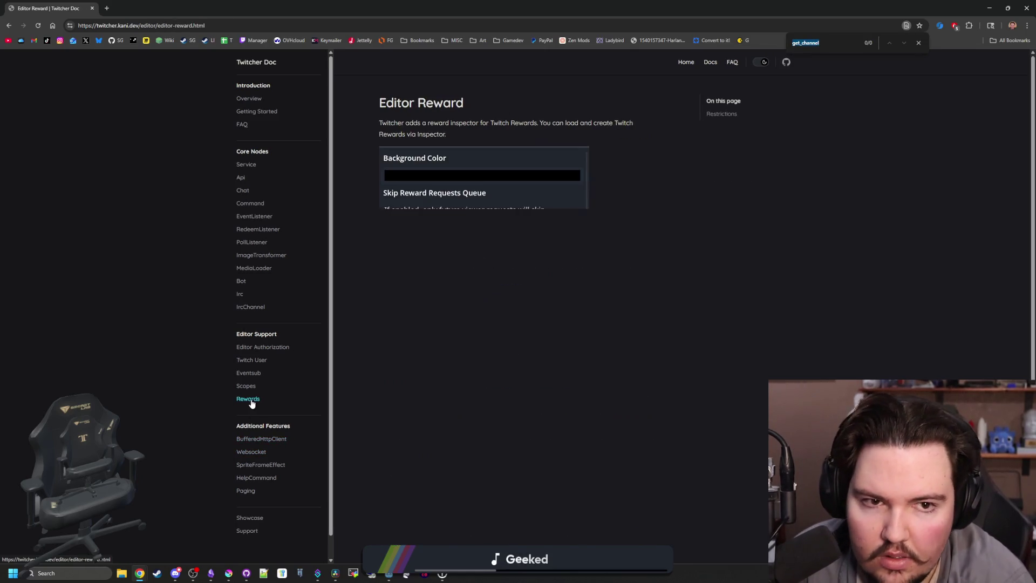
{"action": "left_click", "coordinate": [254, 387]}
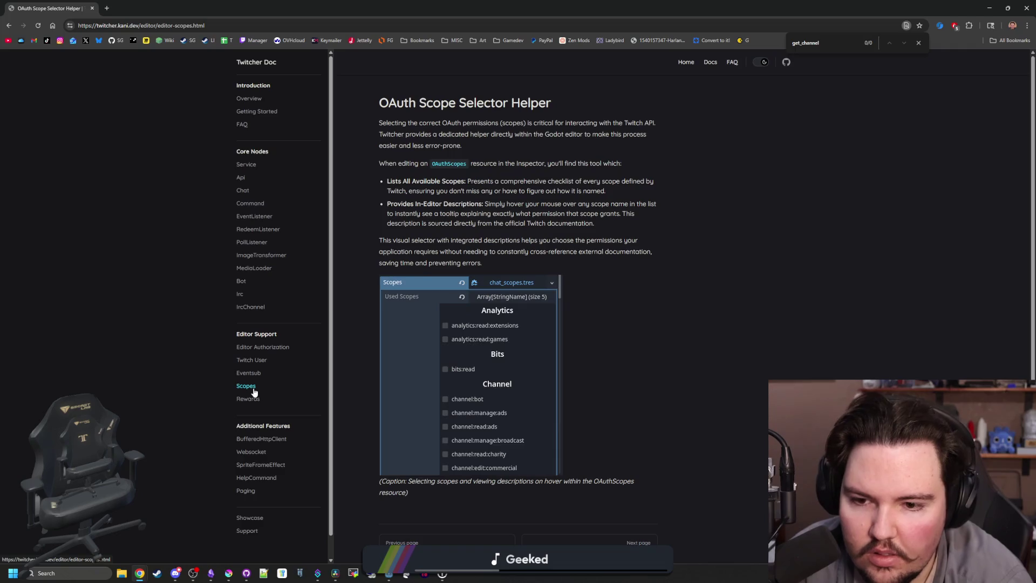
{"action": "left_click", "coordinate": [258, 373]}
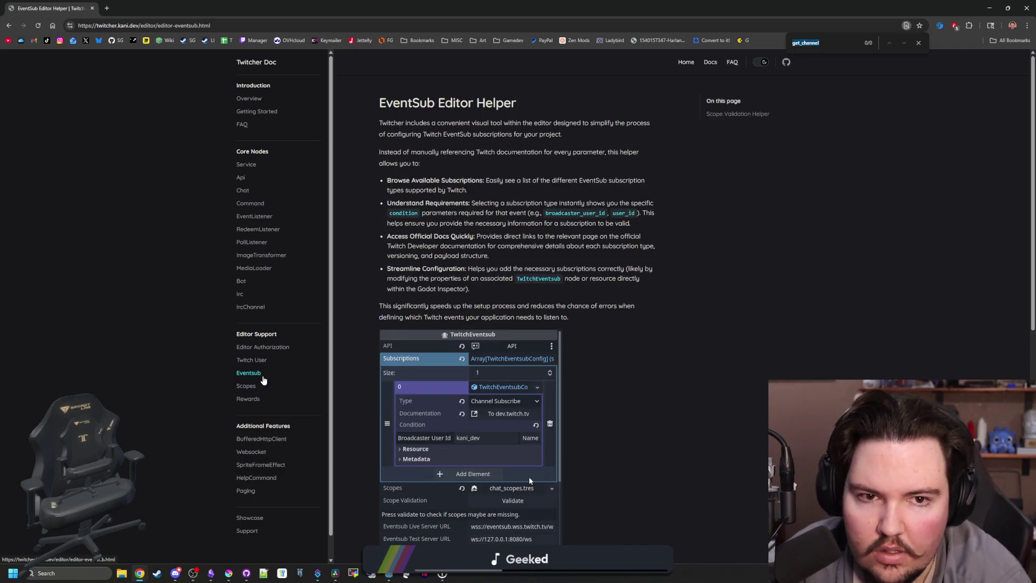
{"action": "left_click", "coordinate": [262, 360]}
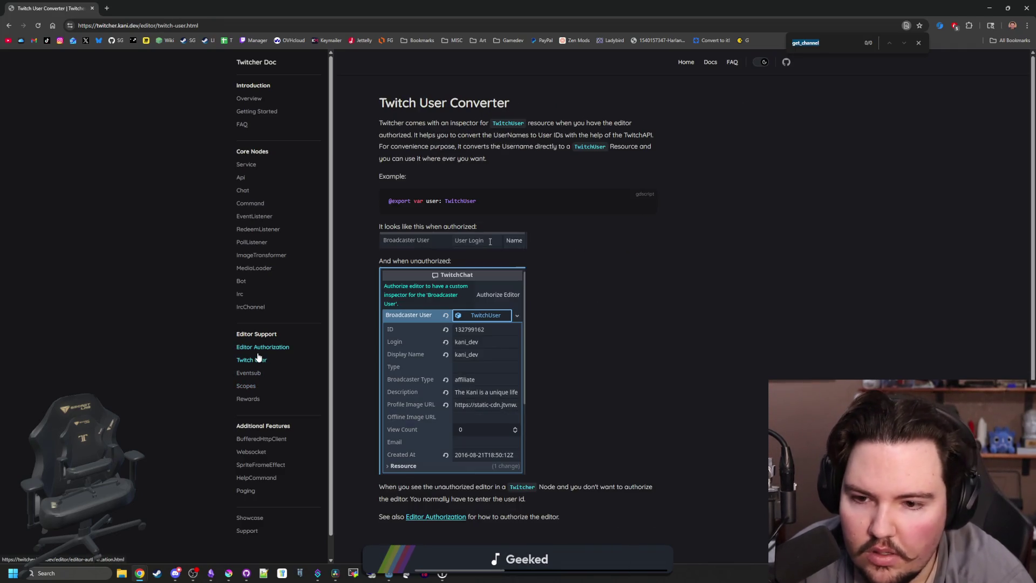
{"action": "left_click", "coordinate": [262, 348]}
Step: Work up the node pages to Using TwitchService, search get_channel, then return to Godot
{"action": "left_click", "coordinate": [265, 307]}
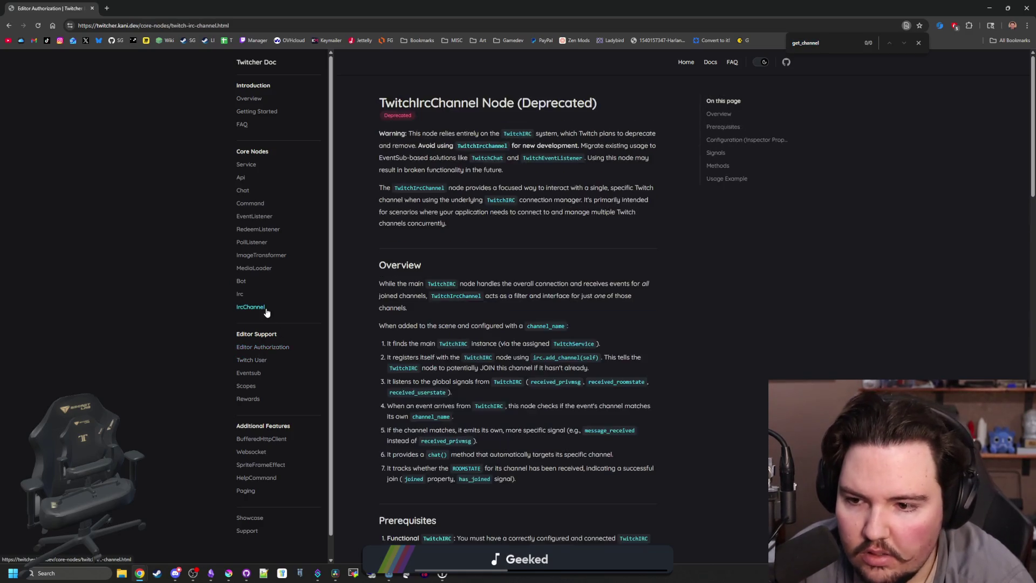
{"action": "left_click", "coordinate": [255, 269]}
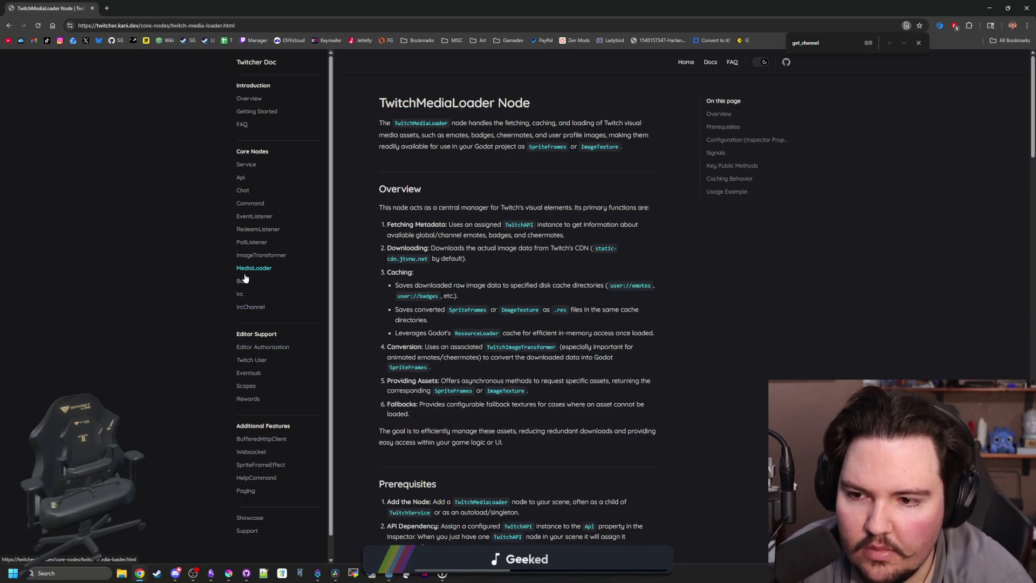
{"action": "left_click", "coordinate": [257, 255]}
{"action": "left_click", "coordinate": [254, 243]}
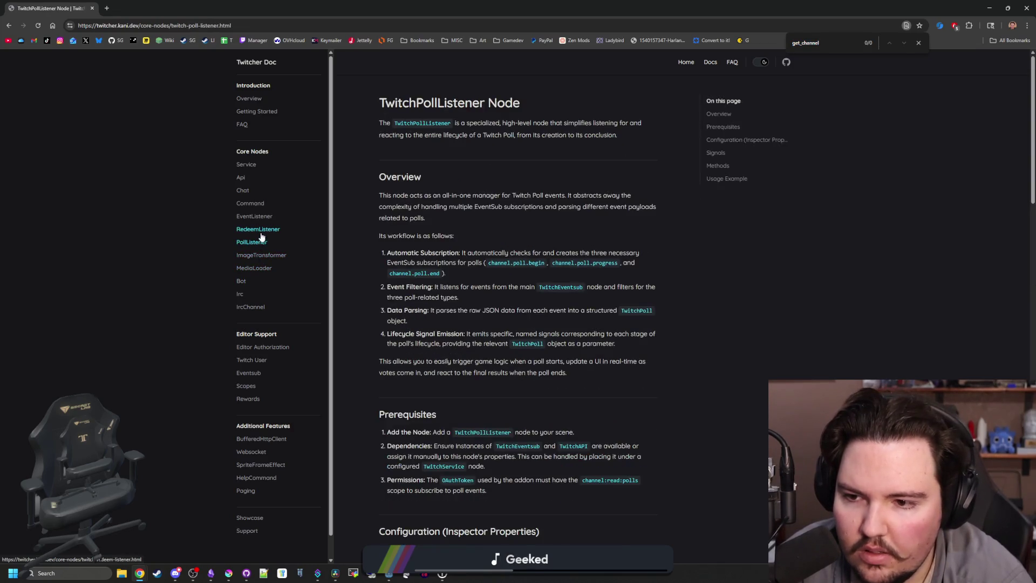
{"action": "left_click", "coordinate": [257, 230]}
{"action": "left_click", "coordinate": [258, 217]}
{"action": "left_click", "coordinate": [250, 204]}
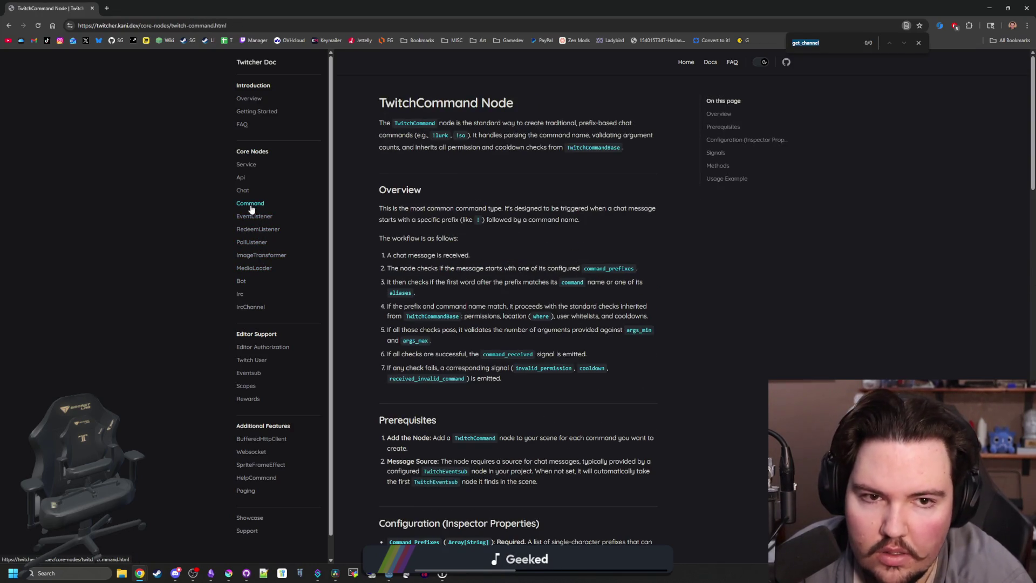
{"action": "left_click", "coordinate": [257, 191]}
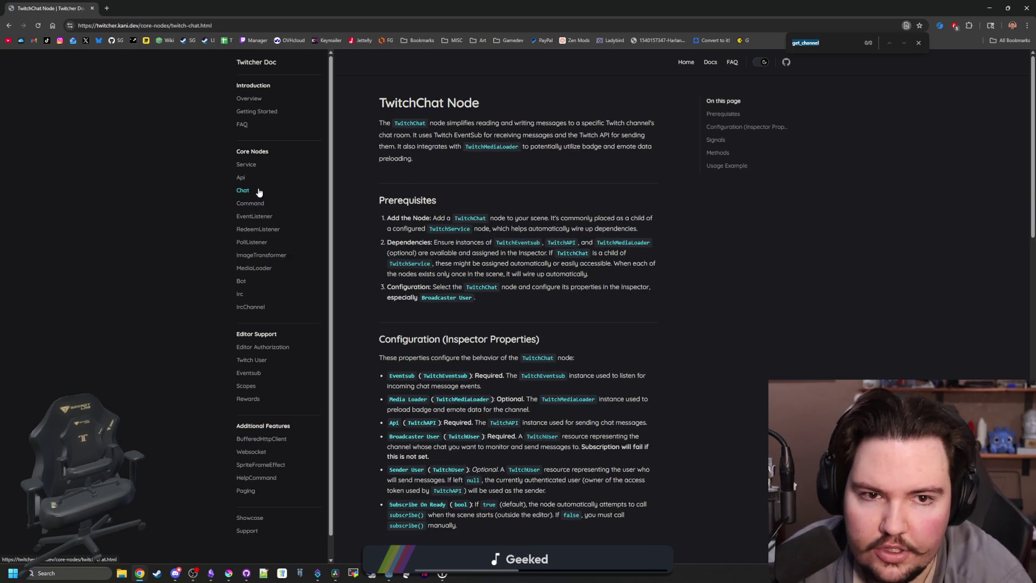
{"action": "left_click", "coordinate": [251, 181]}
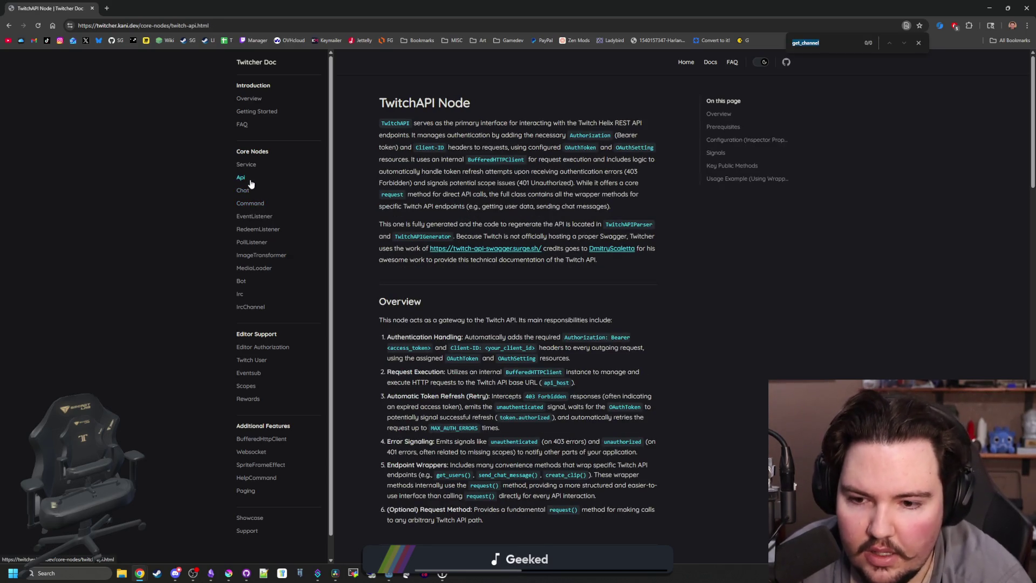
{"action": "left_click", "coordinate": [254, 167]}
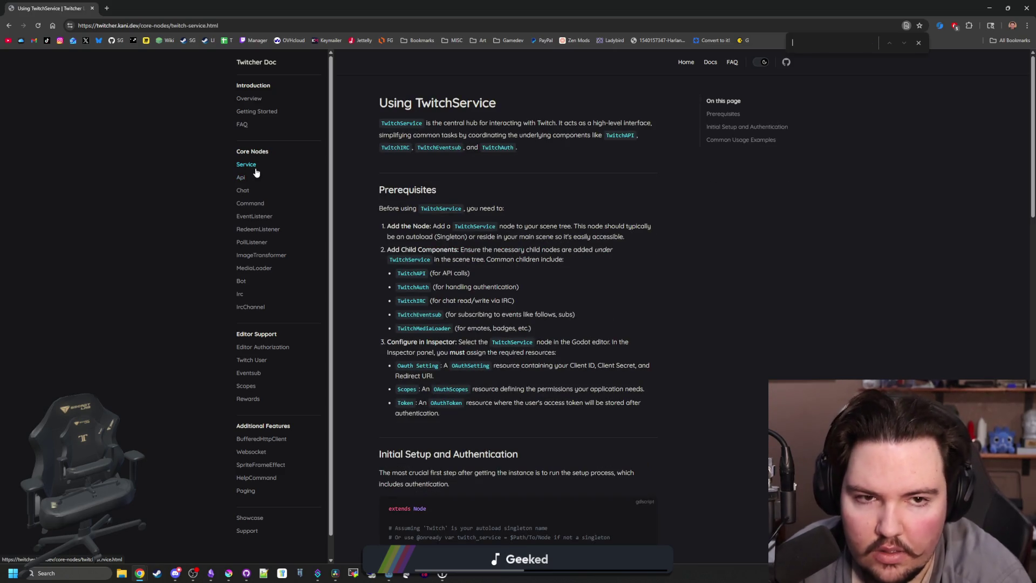
{"action": "type", "text": "get_c"}
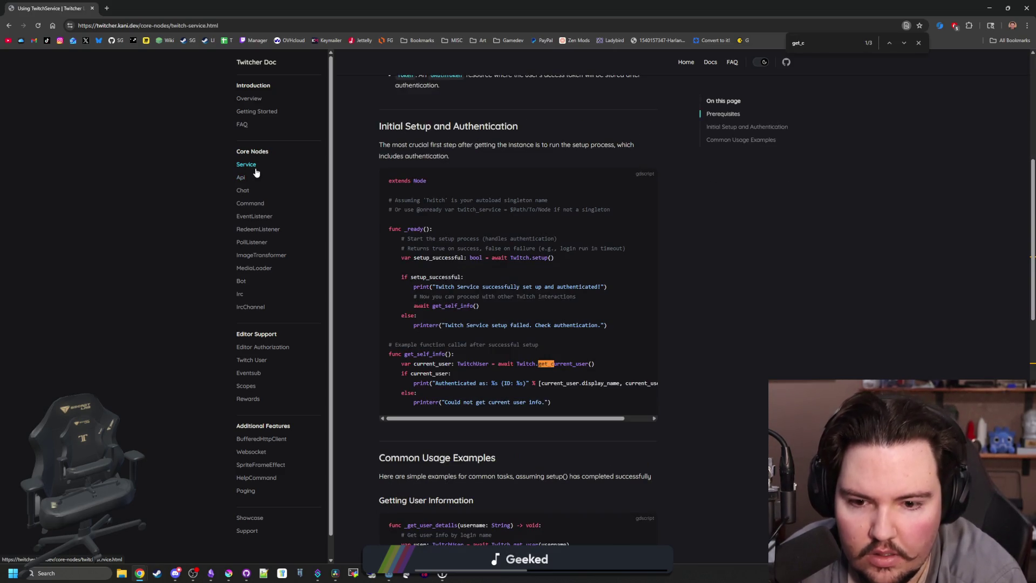
{"action": "type", "text": "hannel"}
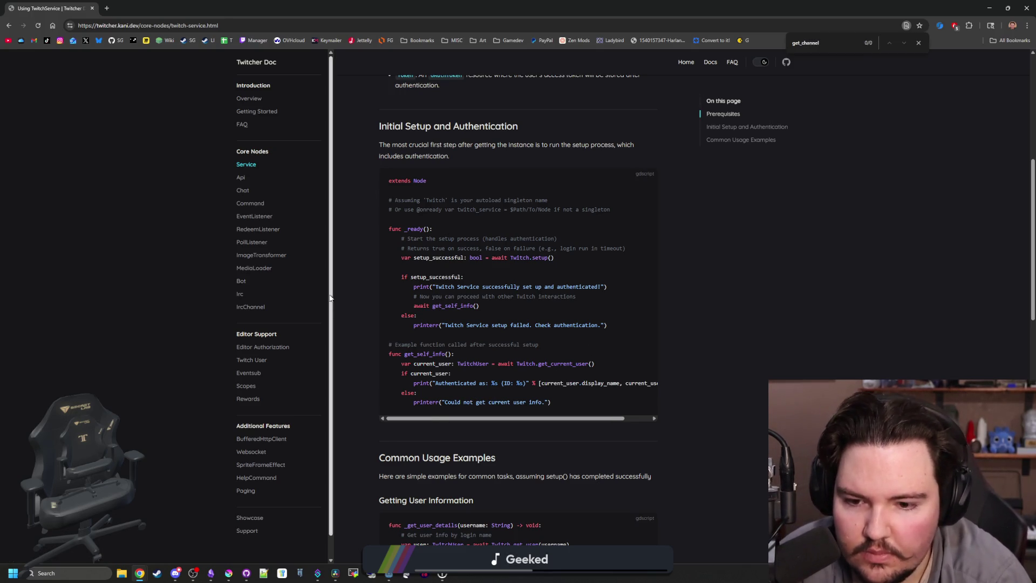
{"action": "key", "text": "alt+Tab"}
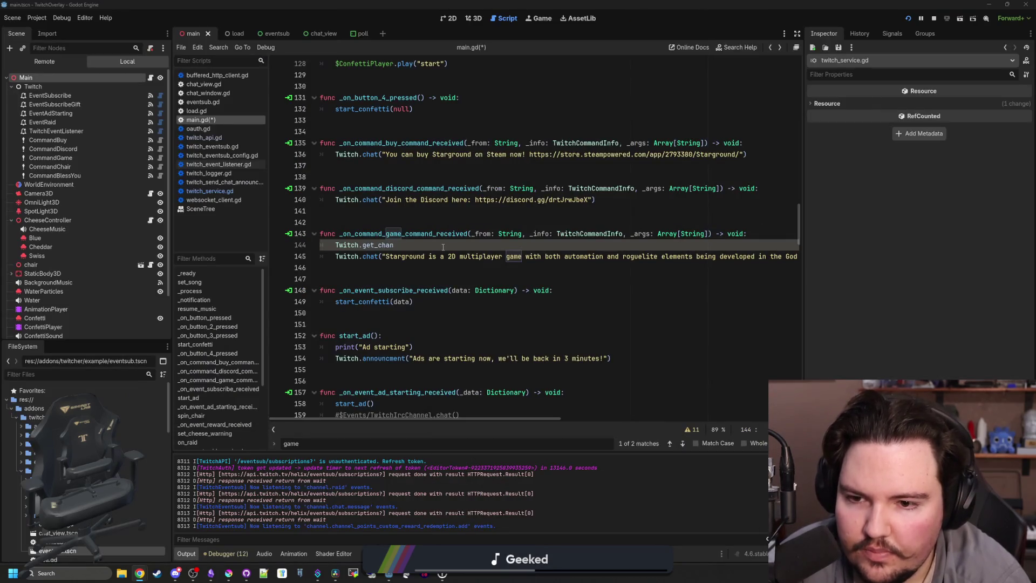
Step: Change line 144's call to Twitch.get_current_user() and jump to its definition
{"action": "key", "text": "BackSpace"}
{"action": "key", "text": "BackSpace"}
{"action": "key", "text": "BackSpace"}
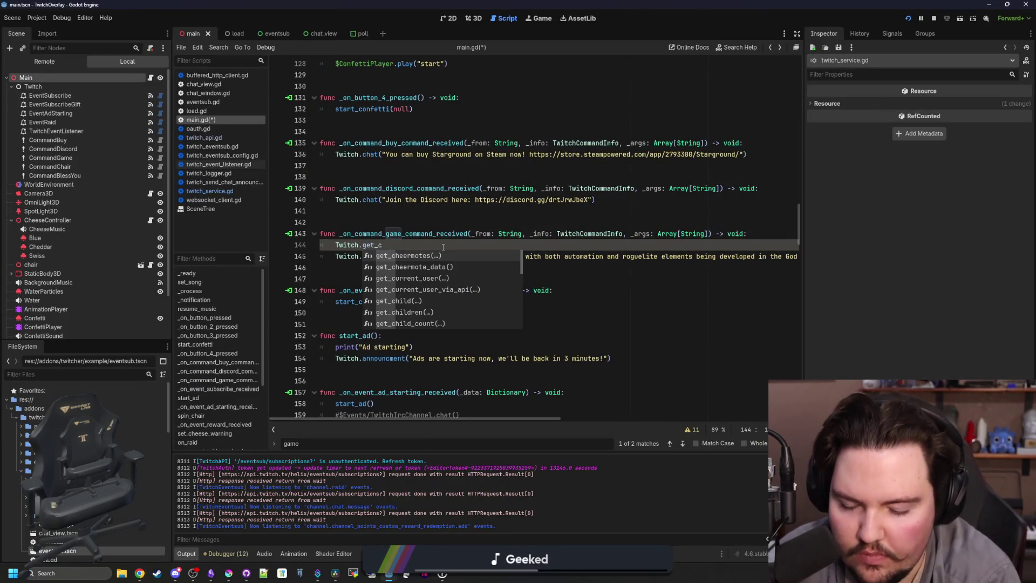
{"action": "type", "text": "urrent"}
{"action": "key", "text": "Escape"}
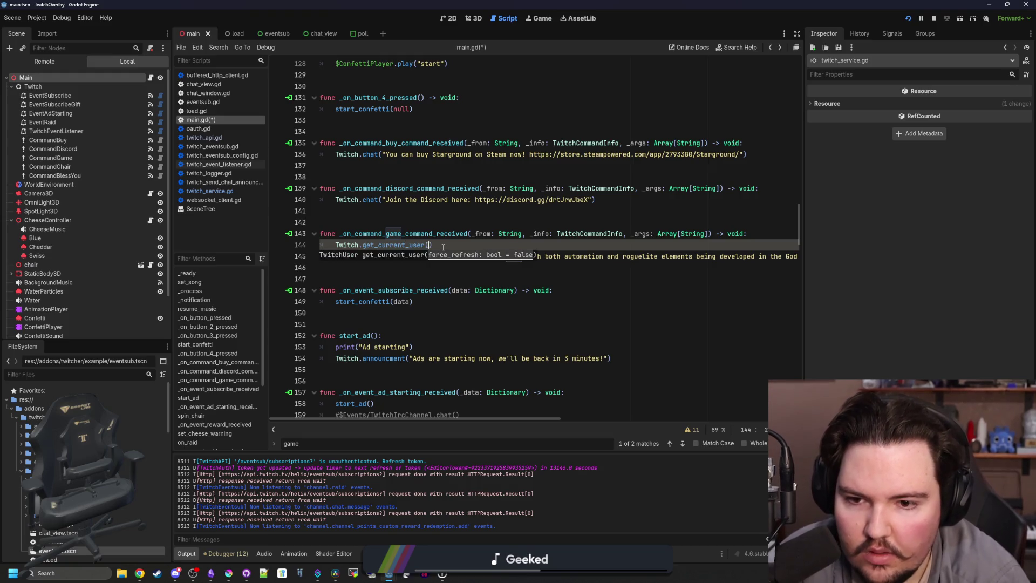
{"action": "left_click", "coordinate": [393, 247], "text": "ctrl"}
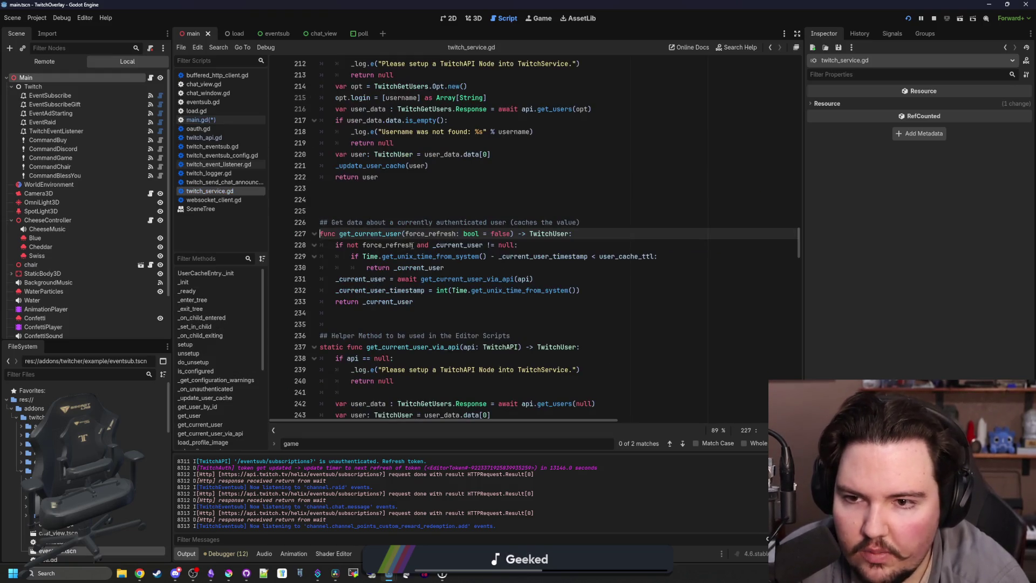
{"action": "left_click", "coordinate": [594, 199]}
Step: Read through the TwitchUser fields in twitch_user.gd, then go back to the Twitcher docs
{"action": "left_click", "coordinate": [556, 233], "text": "ctrl"}
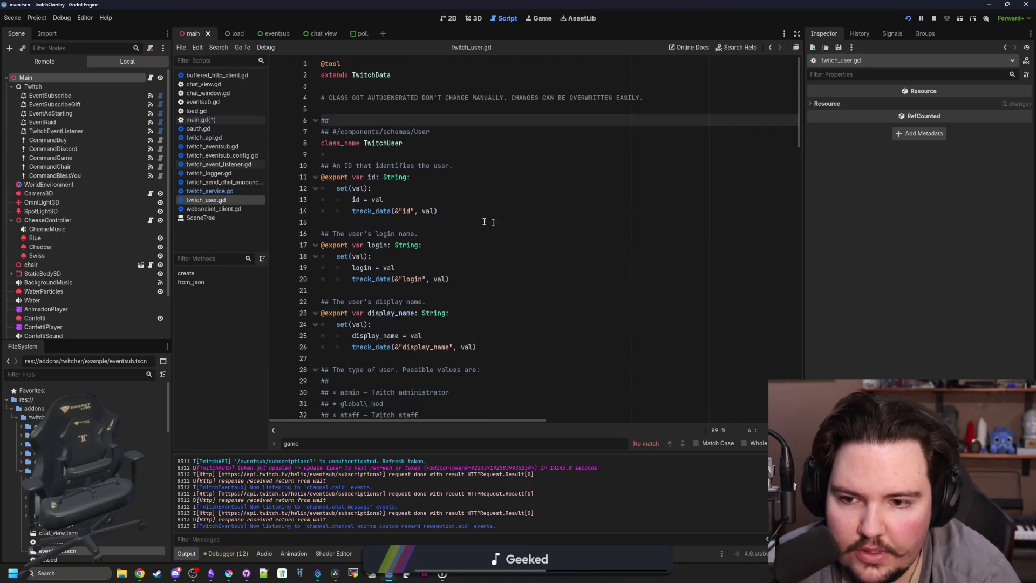
{"action": "scroll", "coordinate": [414, 217], "scroll_direction": "down", "scroll_amount": 8}
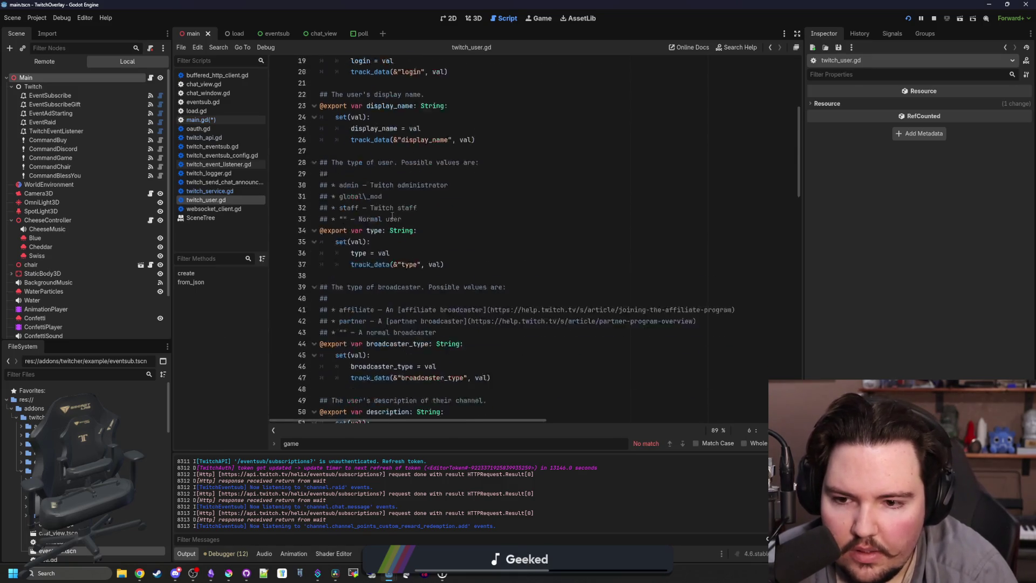
{"action": "scroll", "coordinate": [411, 209], "scroll_direction": "down", "scroll_amount": 2}
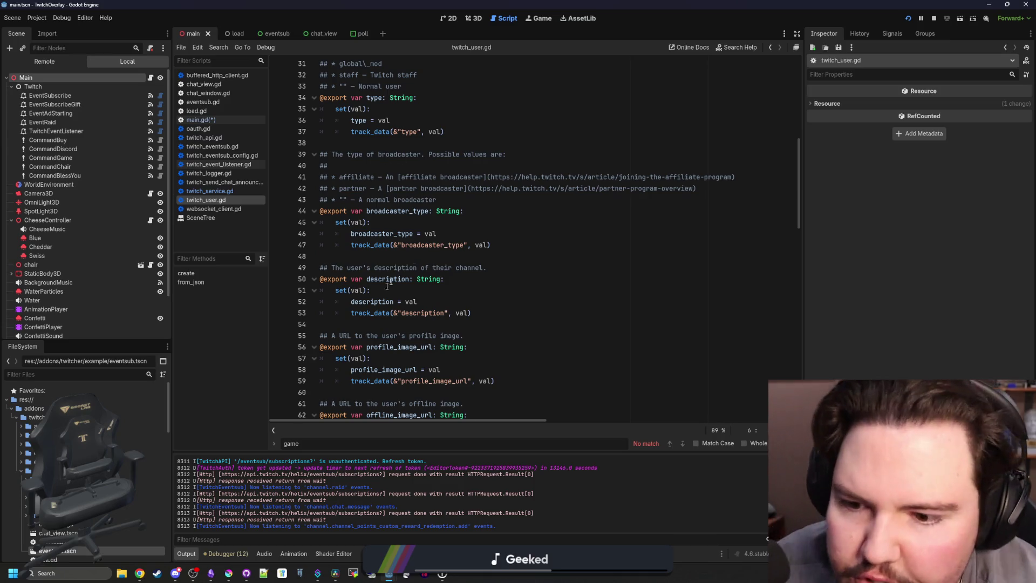
{"action": "scroll", "coordinate": [397, 270], "scroll_direction": "down", "scroll_amount": 8}
{"action": "scroll", "coordinate": [398, 270], "scroll_direction": "down", "scroll_amount": 11}
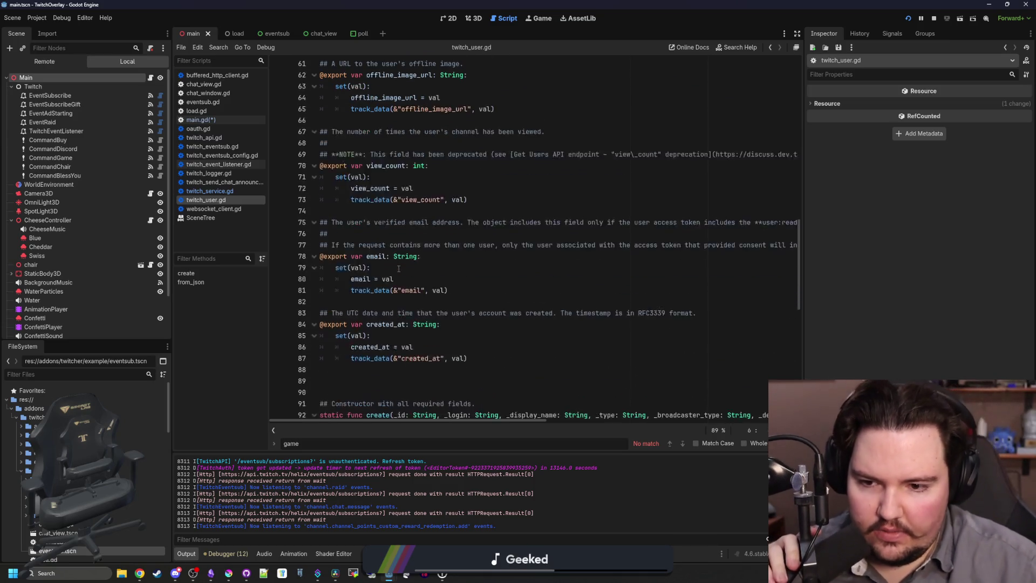
{"action": "scroll", "coordinate": [408, 309], "scroll_direction": "down", "scroll_amount": 4}
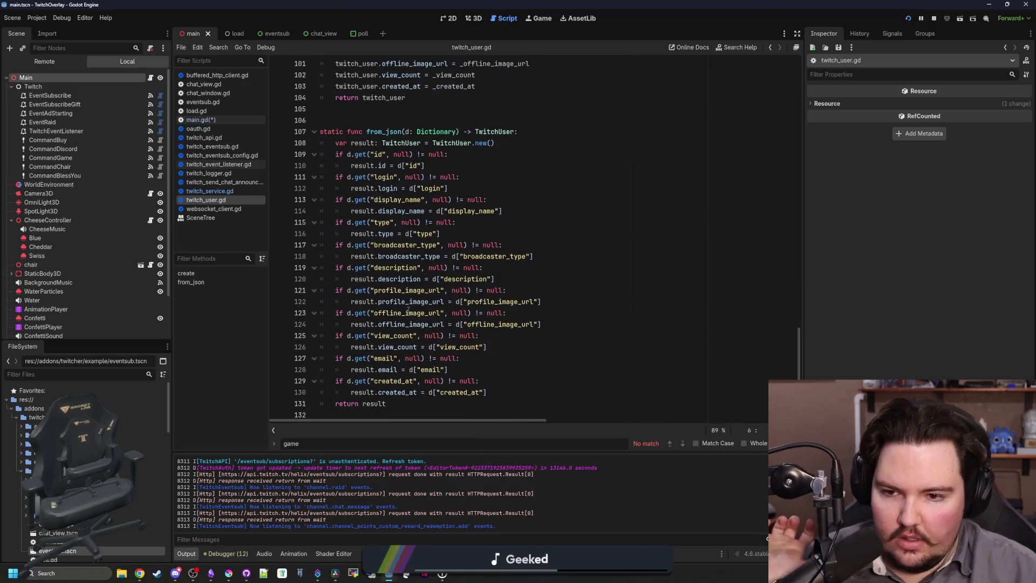
{"action": "scroll", "coordinate": [446, 228], "scroll_direction": "up", "scroll_amount": 19}
{"action": "scroll", "coordinate": [446, 227], "scroll_direction": "up", "scroll_amount": 14}
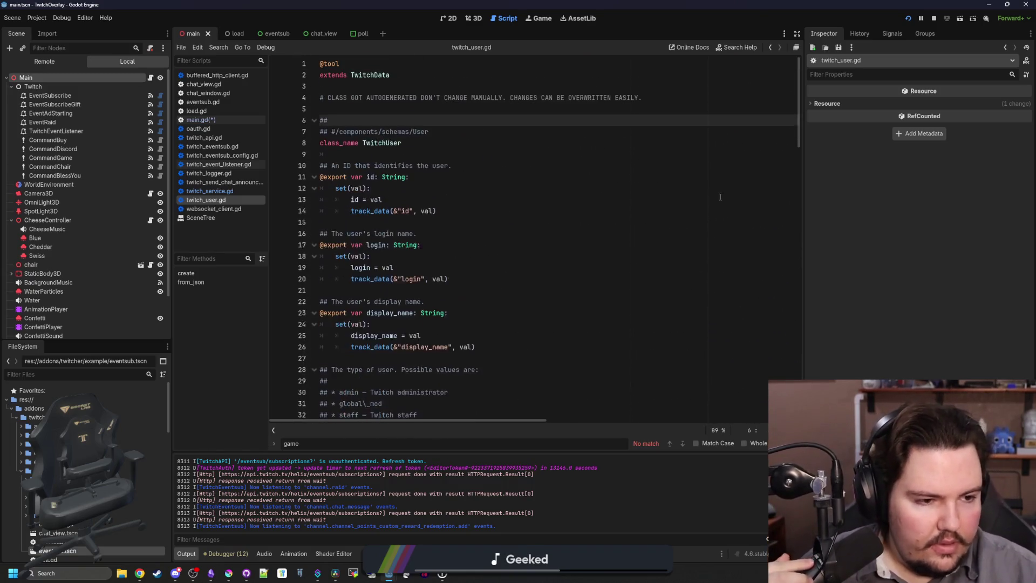
{"action": "key", "text": "alt+Tab"}
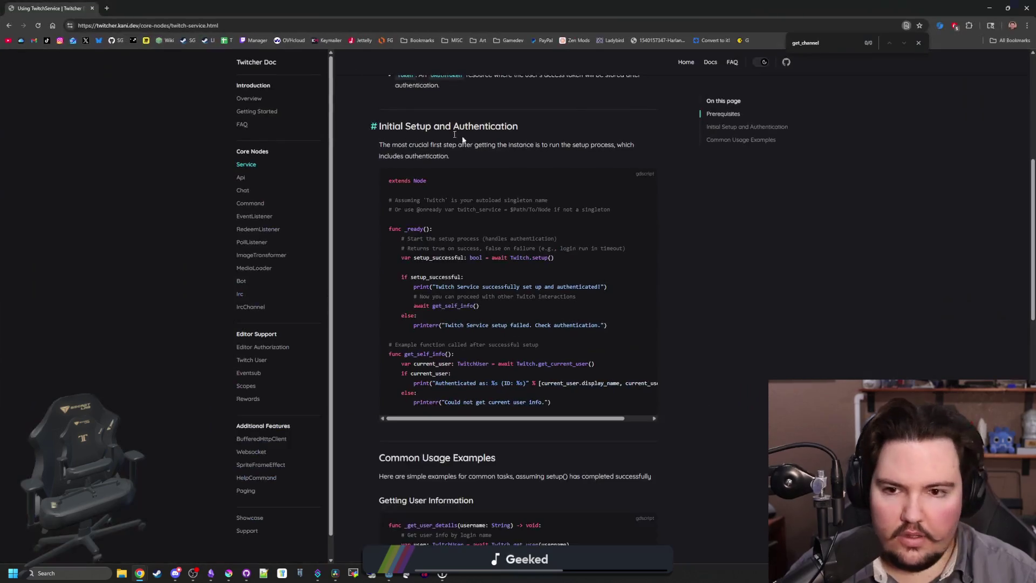
Step: Read down the docs Overview page and continue to Getting Started
{"action": "scroll", "coordinate": [800, 193], "scroll_direction": "up", "scroll_amount": 6}
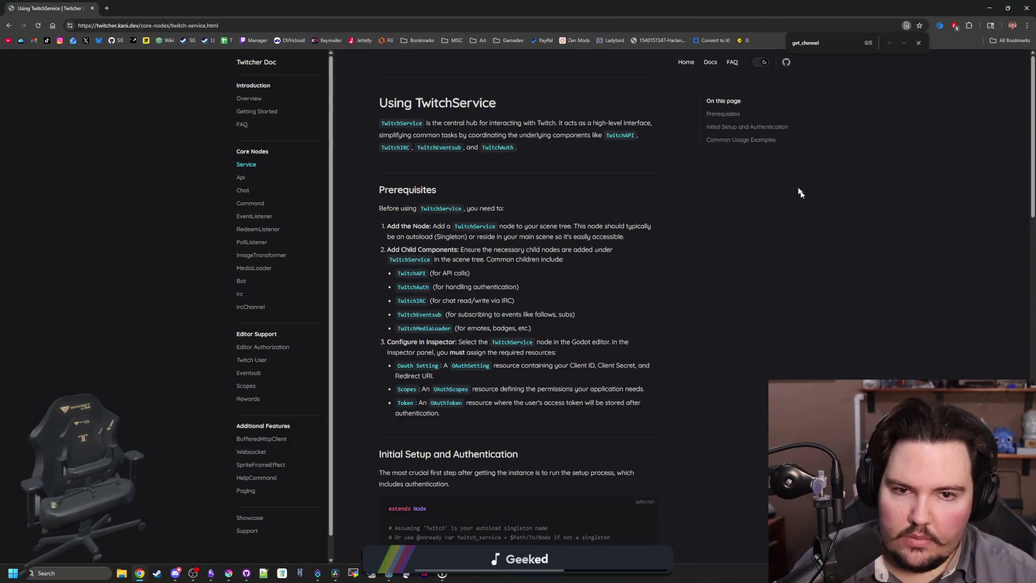
{"action": "left_click", "coordinate": [710, 63]}
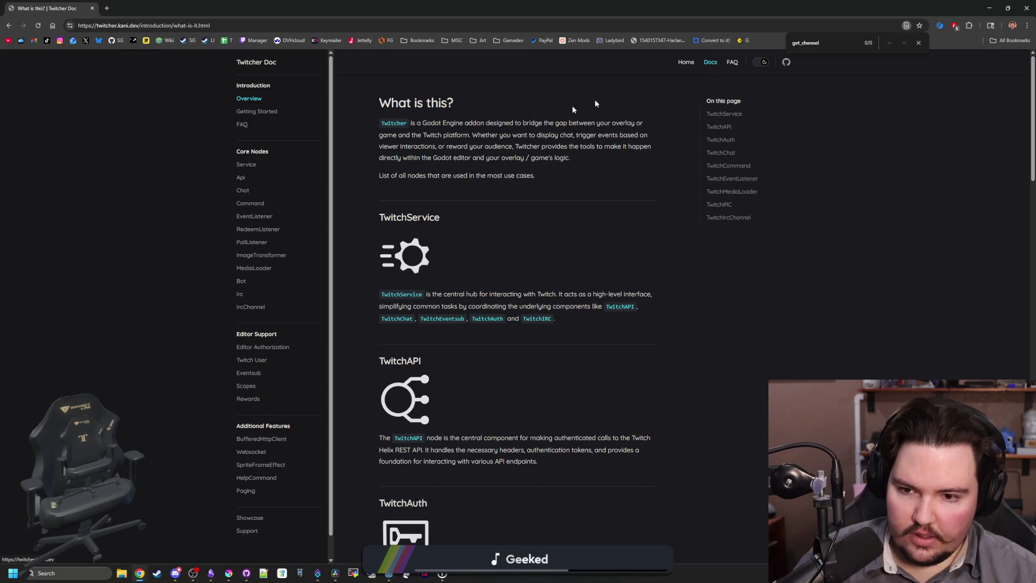
{"action": "scroll", "coordinate": [480, 341], "scroll_direction": "down", "scroll_amount": 1}
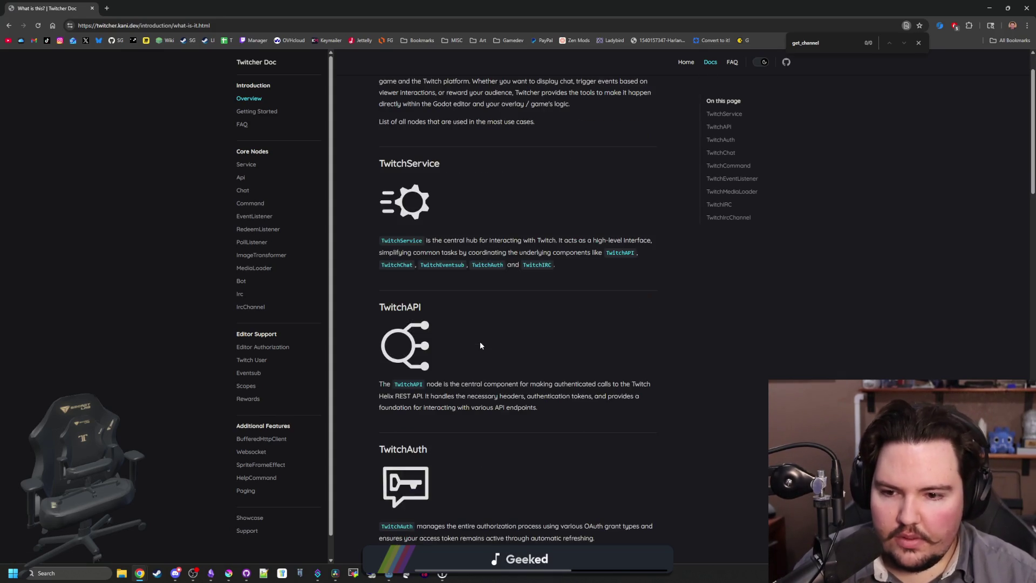
{"action": "scroll", "coordinate": [480, 341], "scroll_direction": "down", "scroll_amount": 3}
{"action": "scroll", "coordinate": [481, 342], "scroll_direction": "down", "scroll_amount": 6}
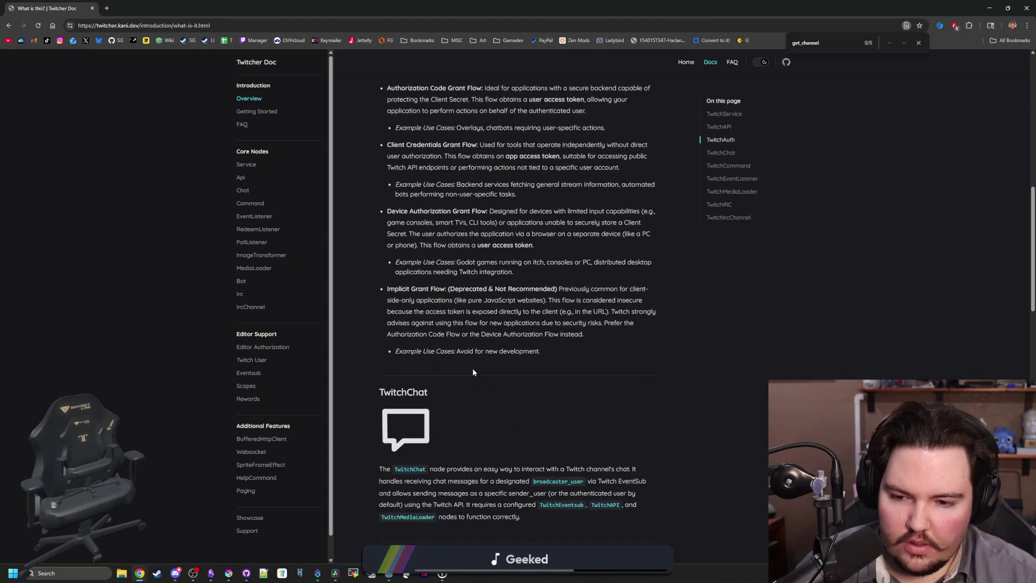
{"action": "scroll", "coordinate": [459, 340], "scroll_direction": "down", "scroll_amount": 6}
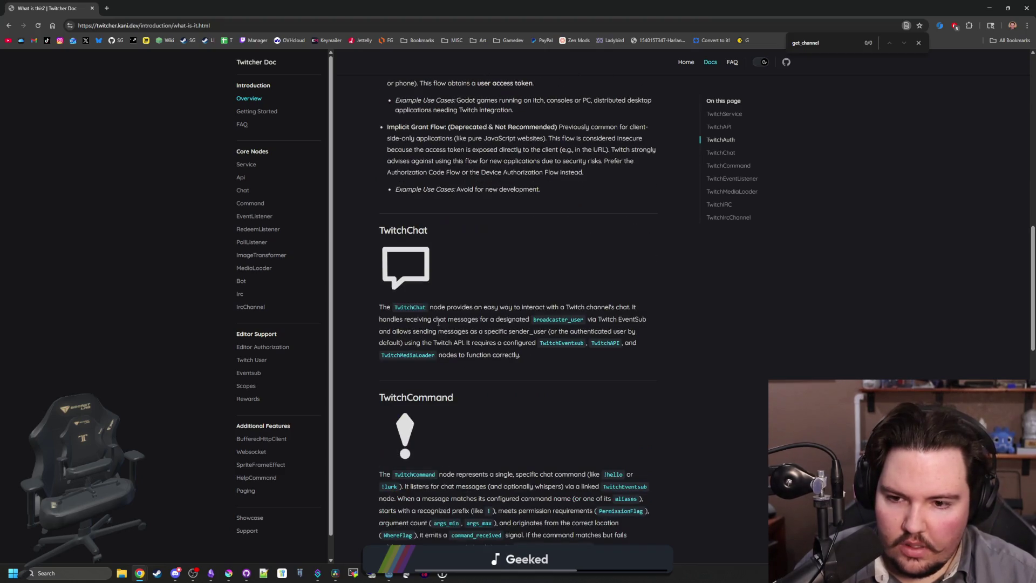
{"action": "scroll", "coordinate": [441, 321], "scroll_direction": "down", "scroll_amount": 6}
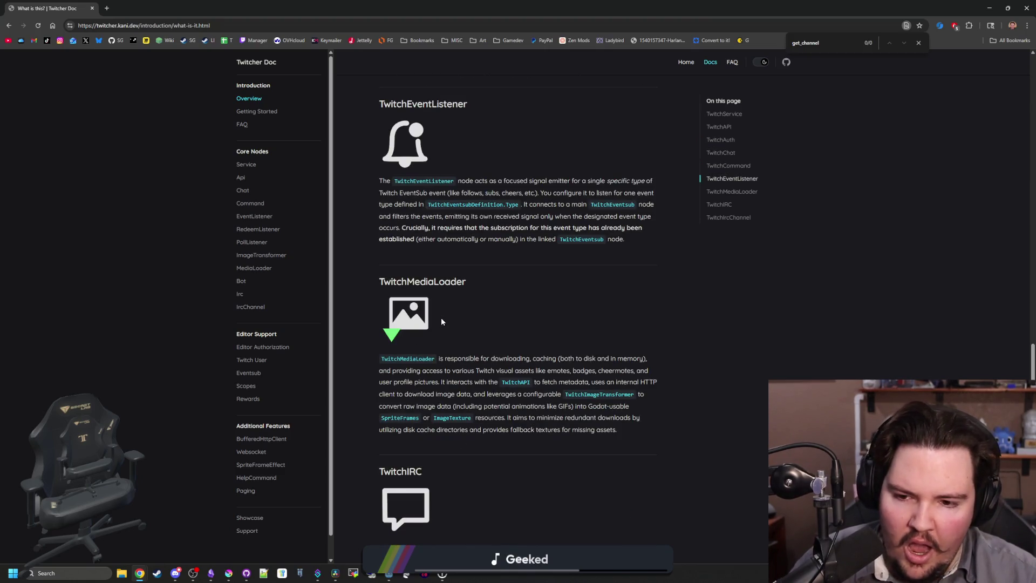
{"action": "scroll", "coordinate": [442, 321], "scroll_direction": "down", "scroll_amount": 3}
{"action": "scroll", "coordinate": [441, 322], "scroll_direction": "down", "scroll_amount": 3}
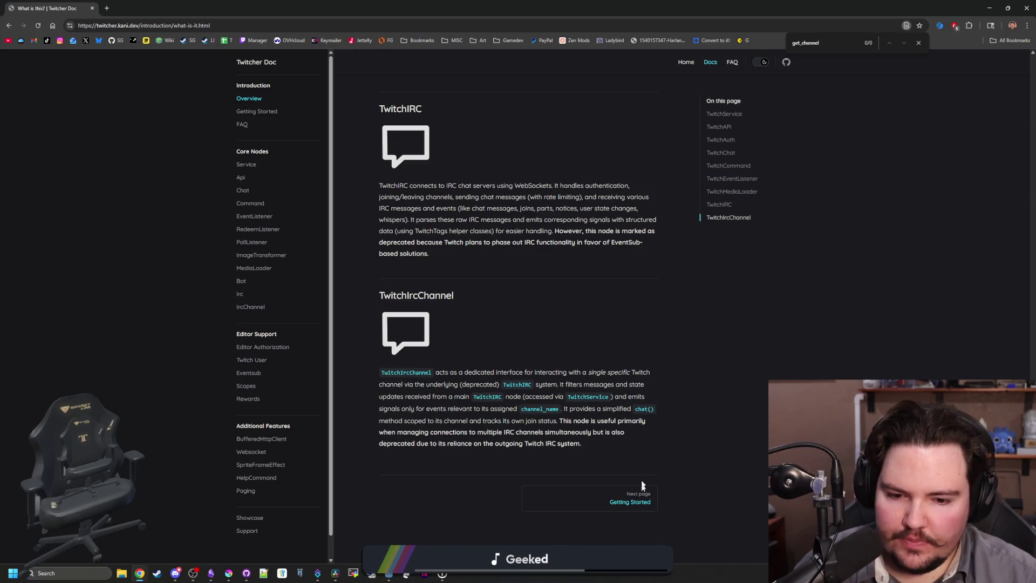
{"action": "left_click", "coordinate": [643, 500]}
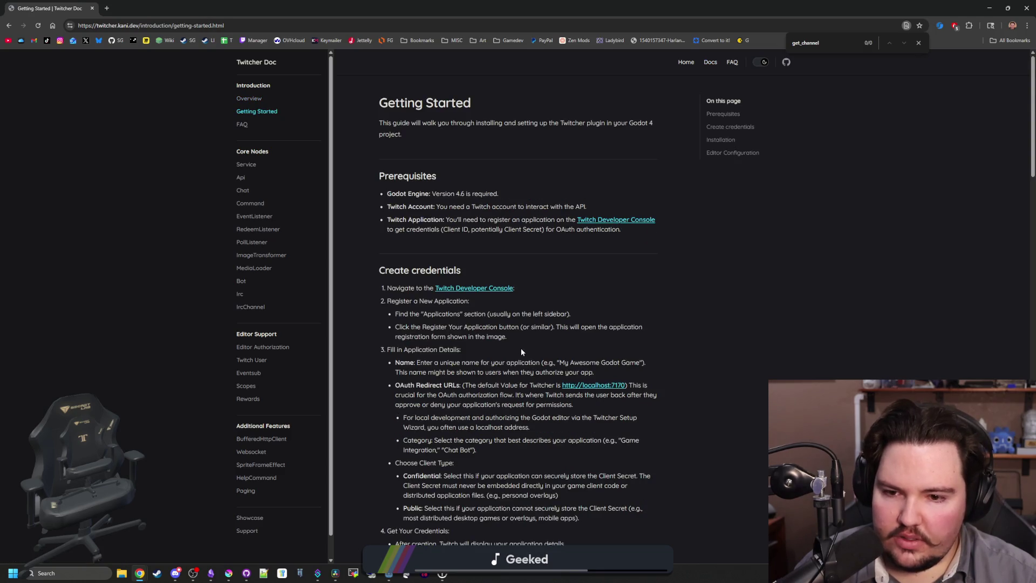
{"action": "scroll", "coordinate": [521, 352], "scroll_direction": "down", "scroll_amount": 15}
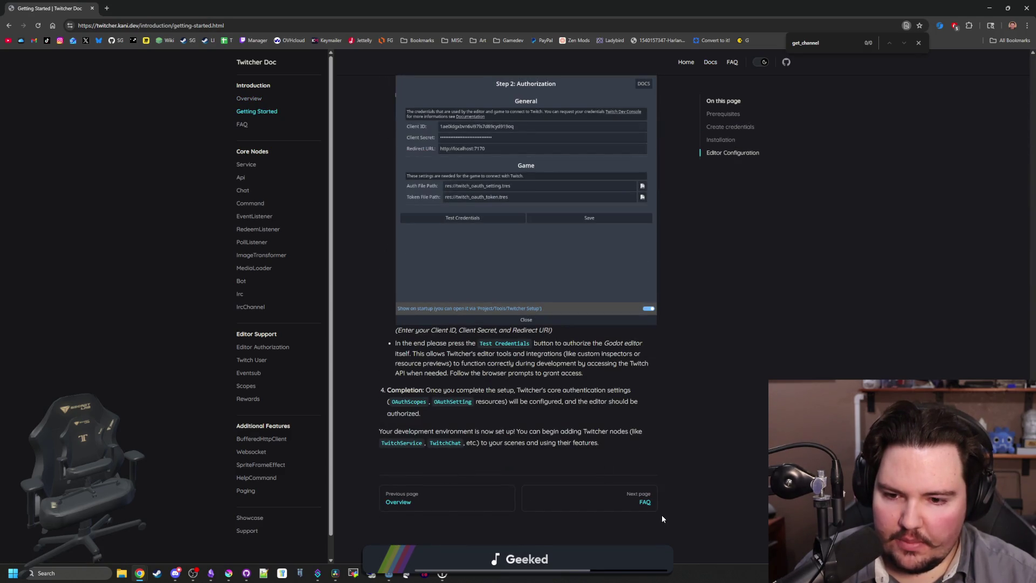
Step: Visit the FAQ, Paging and HelpCommand pages, then the home page and Getting Started guide
{"action": "left_click", "coordinate": [646, 503]}
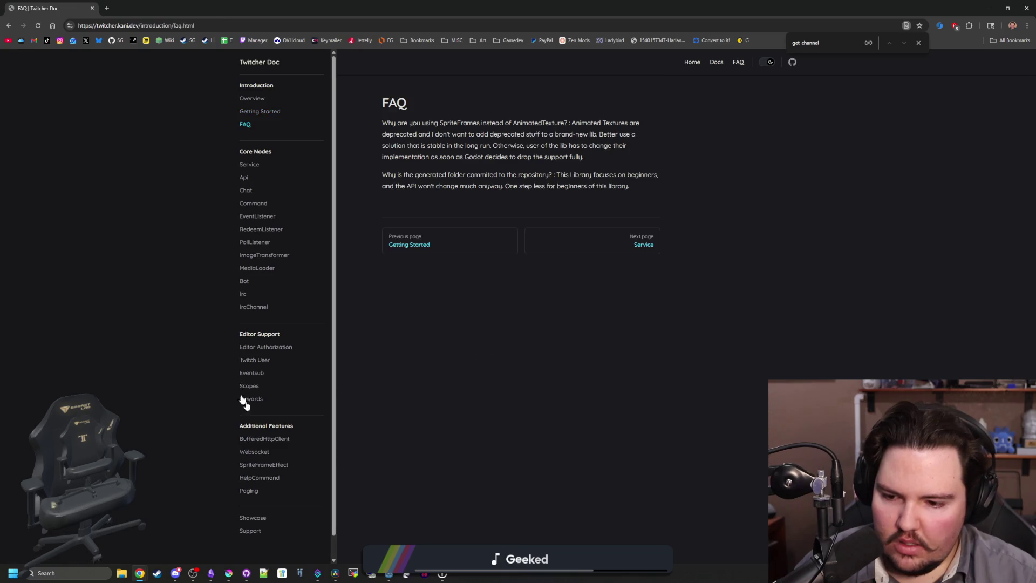
{"action": "scroll", "coordinate": [246, 405], "scroll_direction": "down", "scroll_amount": 2}
{"action": "left_click", "coordinate": [255, 472]}
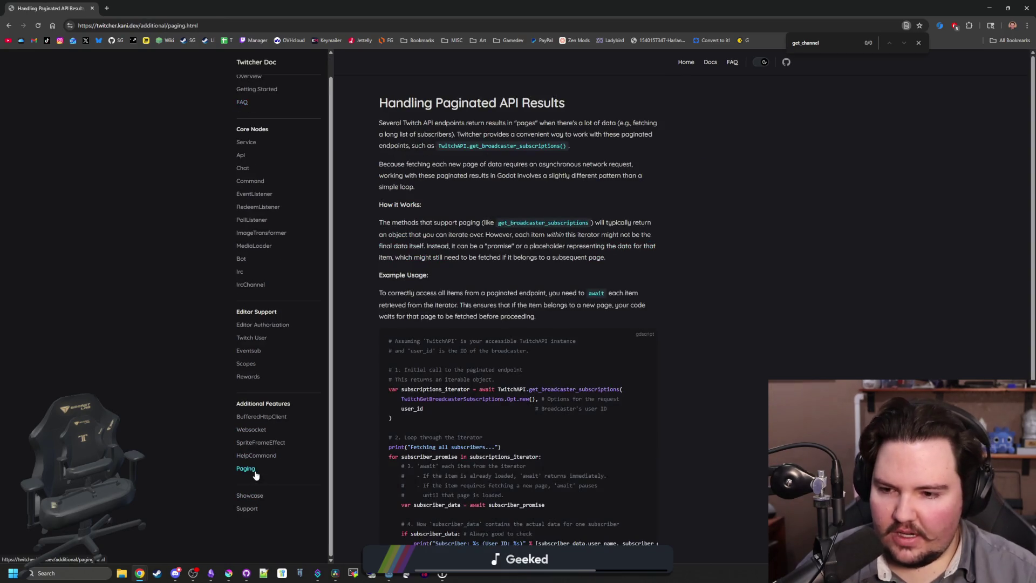
{"action": "left_click", "coordinate": [259, 456]}
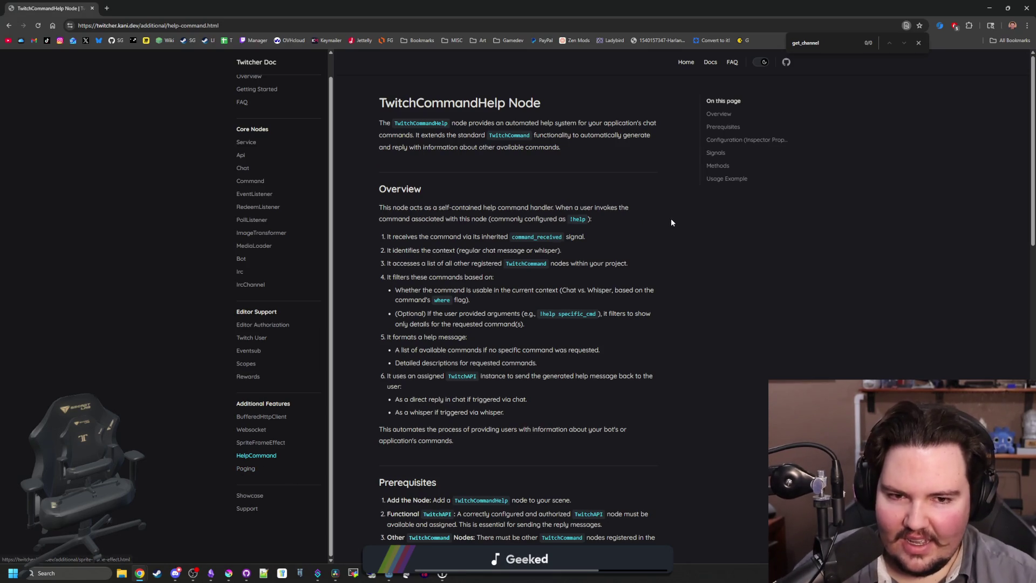
{"action": "left_click", "coordinate": [692, 60]}
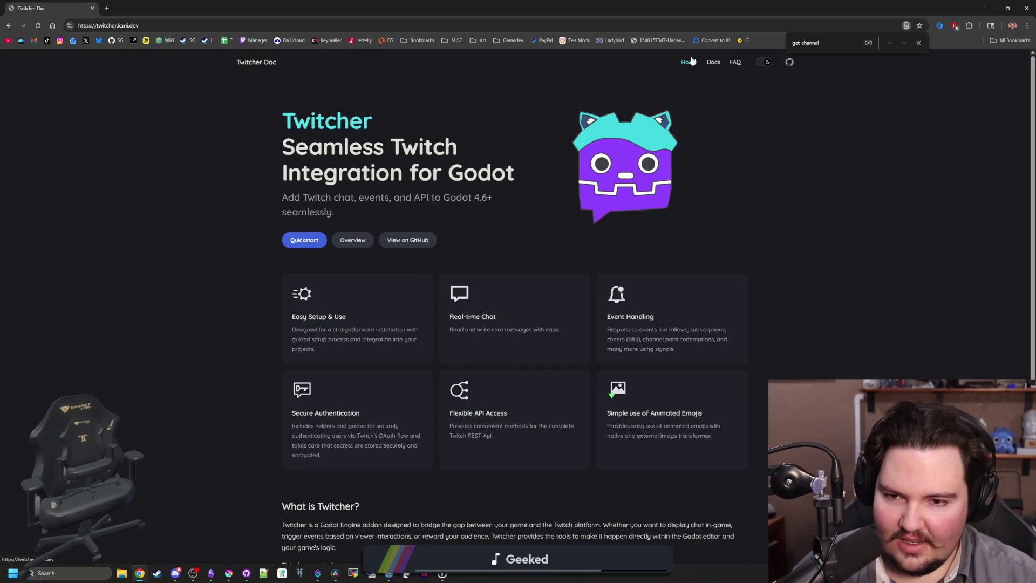
{"action": "scroll", "coordinate": [460, 306], "scroll_direction": "down", "scroll_amount": 2}
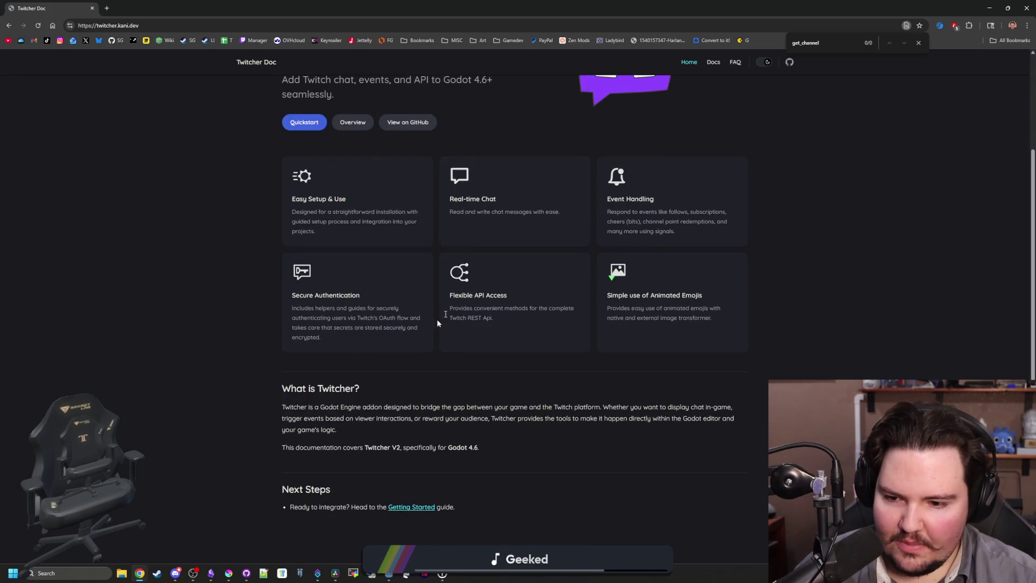
{"action": "left_click", "coordinate": [416, 507]}
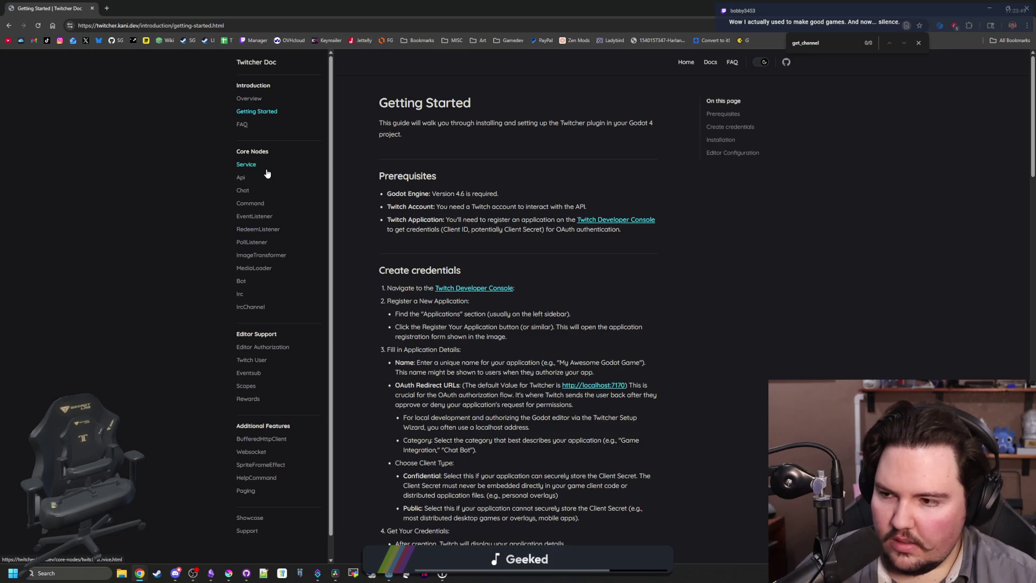
Step: Revisit the Overview page, then minimize the browser back to the Godot script editor
{"action": "left_click", "coordinate": [264, 98]}
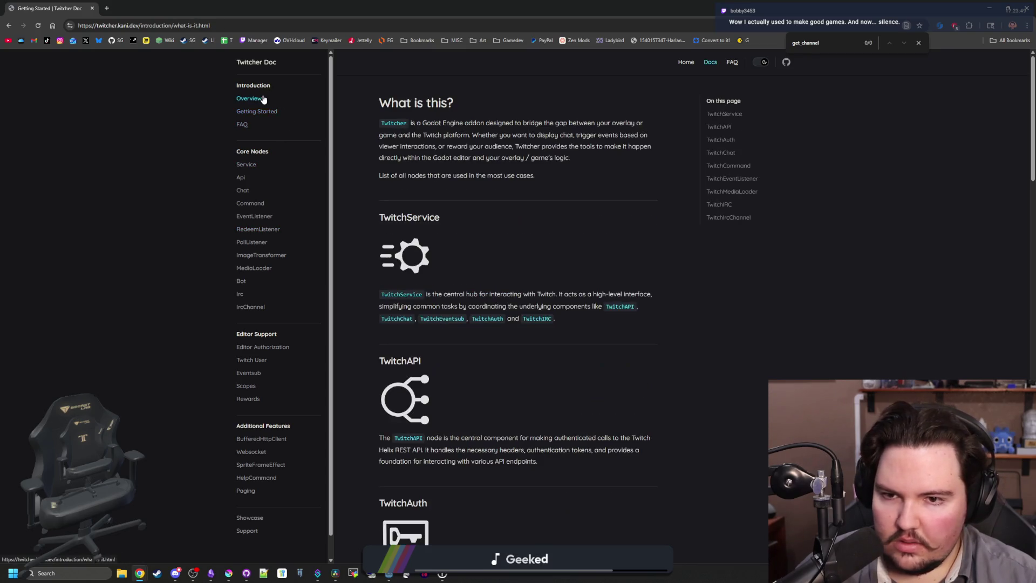
{"action": "scroll", "coordinate": [426, 183], "scroll_direction": "down", "scroll_amount": 15}
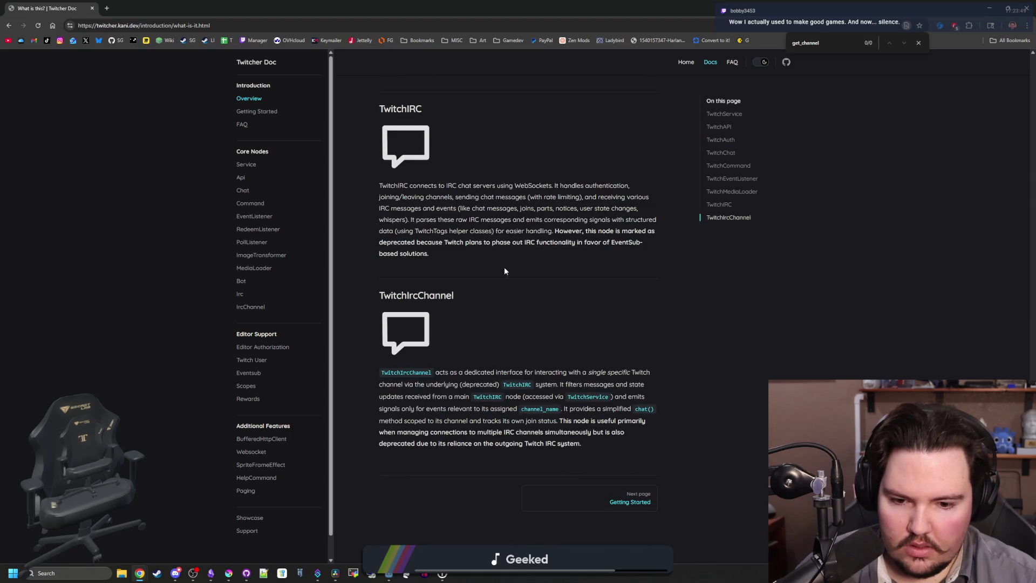
{"action": "scroll", "coordinate": [513, 297], "scroll_direction": "up", "scroll_amount": 20}
{"action": "scroll", "coordinate": [561, 185], "scroll_direction": "down", "scroll_amount": 2}
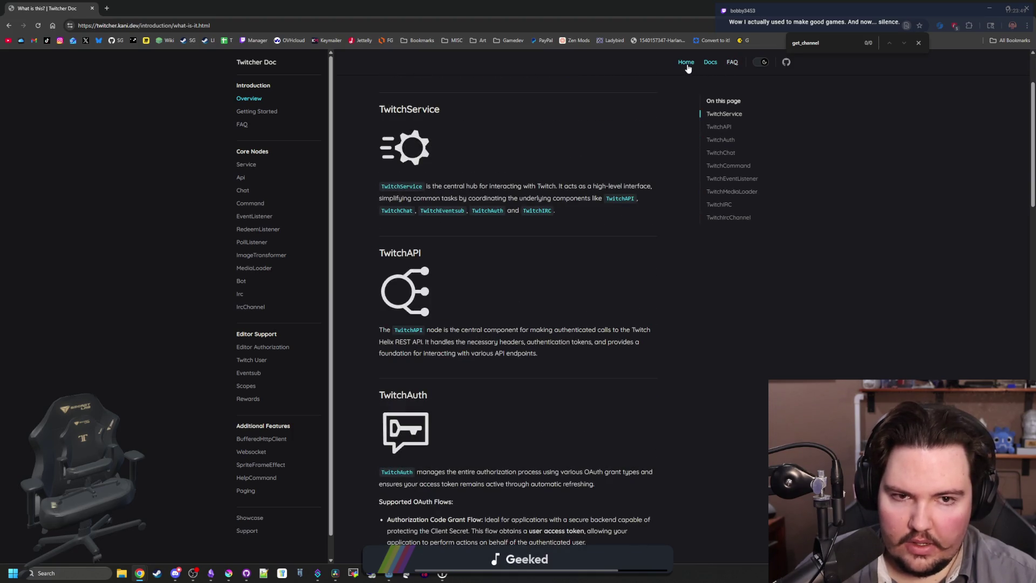
{"action": "left_click", "coordinate": [687, 63]}
{"action": "left_click", "coordinate": [712, 64]}
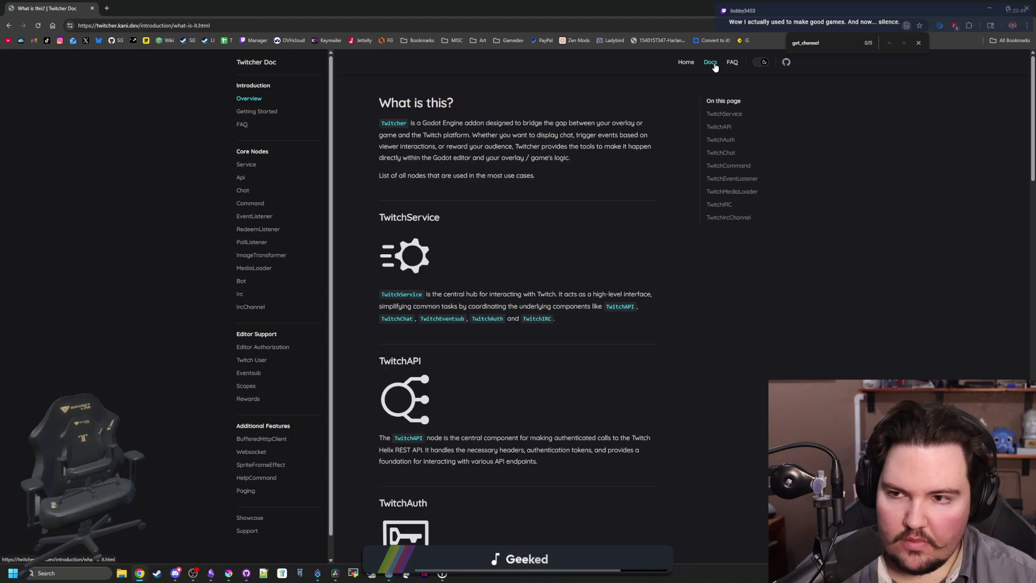
{"action": "key", "text": "super+Down"}
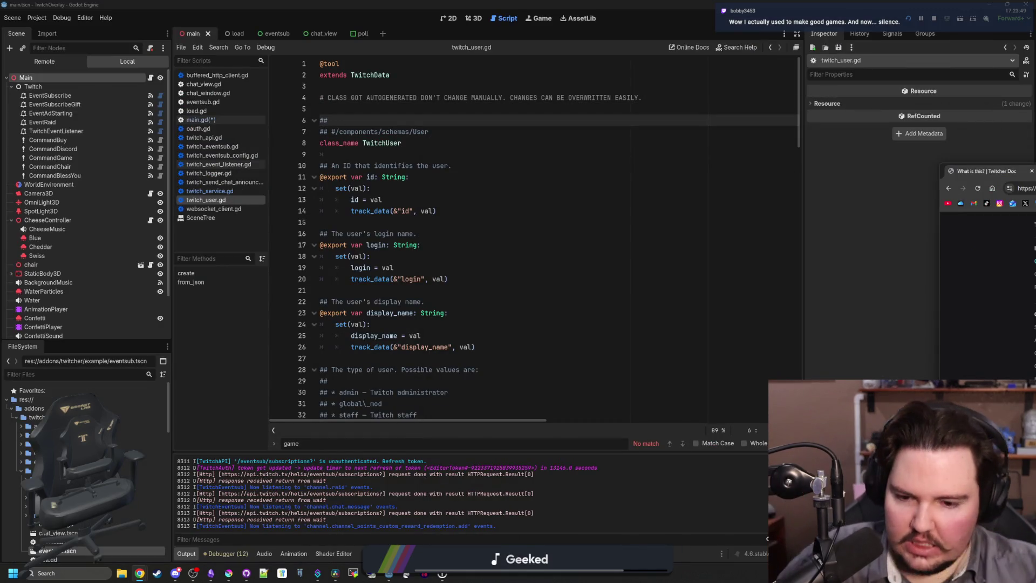
{"action": "key", "text": "super+Down"}
{"action": "left_click", "coordinate": [510, 233]}
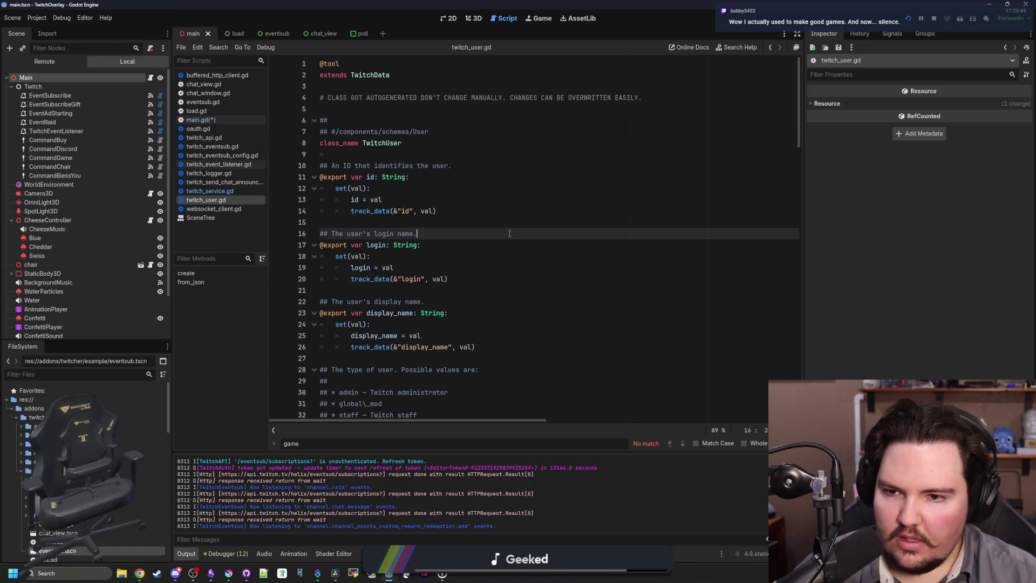
Step: In main.gd, delete get_current_user() from line 144 and jump to Twitch's definition in twitch_service.gd
{"action": "left_click", "coordinate": [226, 120]}
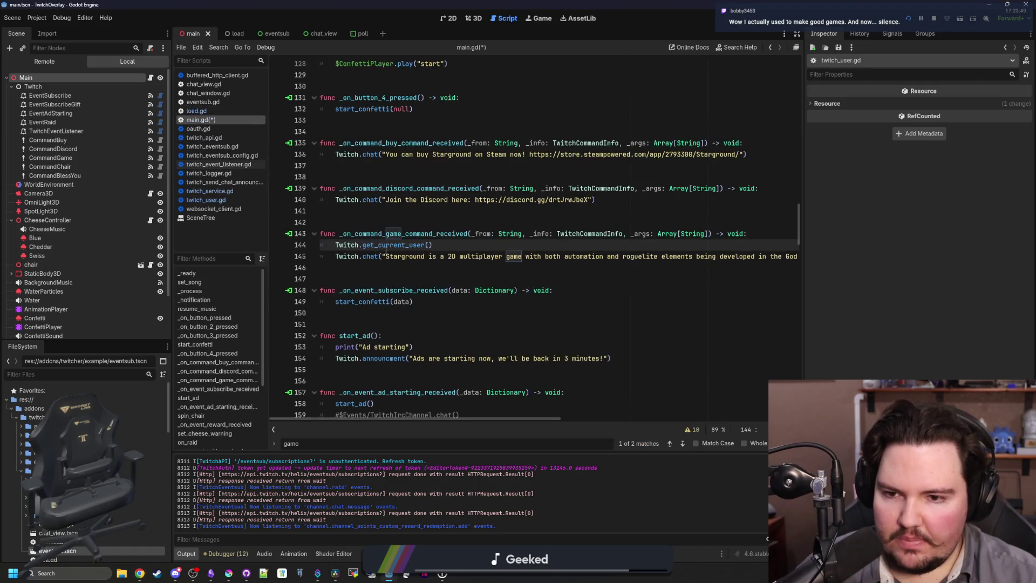
{"action": "left_click_drag", "start_coordinate": [437, 244], "coordinate": [365, 245]}
{"action": "type", "text": "d"}
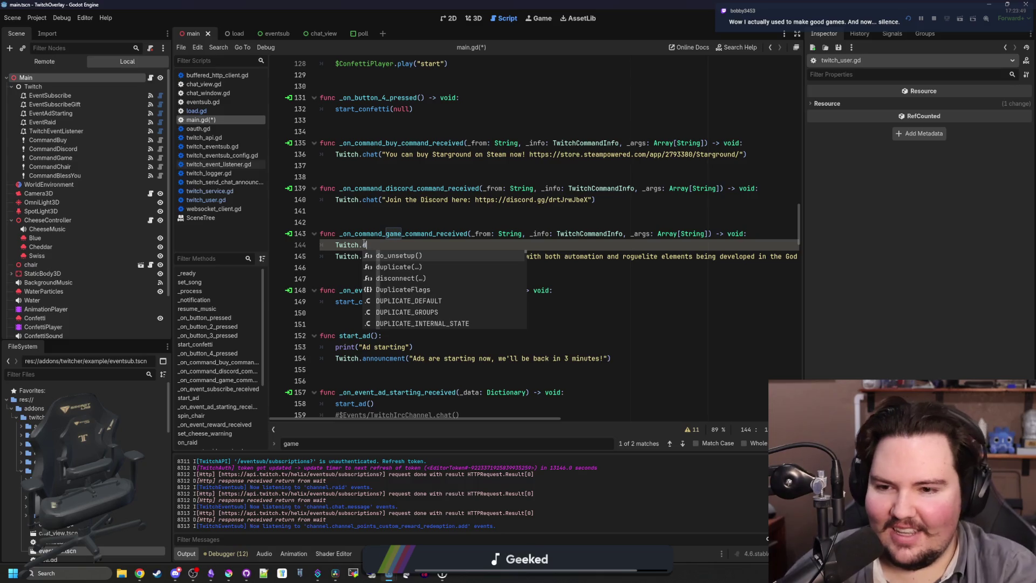
{"action": "key", "text": "BackSpace"}
{"action": "right_click", "coordinate": [356, 245]}
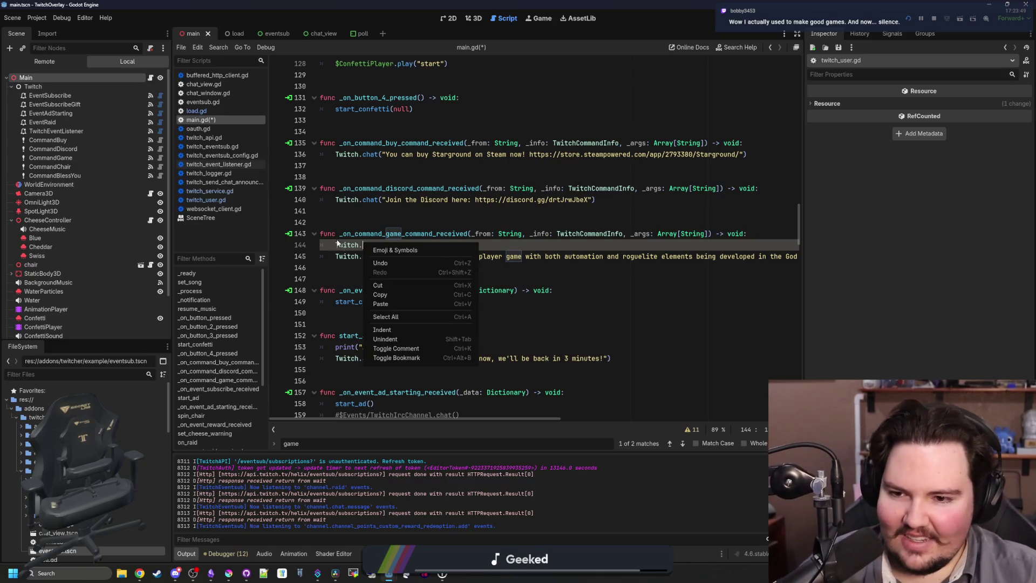
{"action": "key", "text": "Escape"}
{"action": "left_click", "coordinate": [356, 246], "text": "ctrl"}
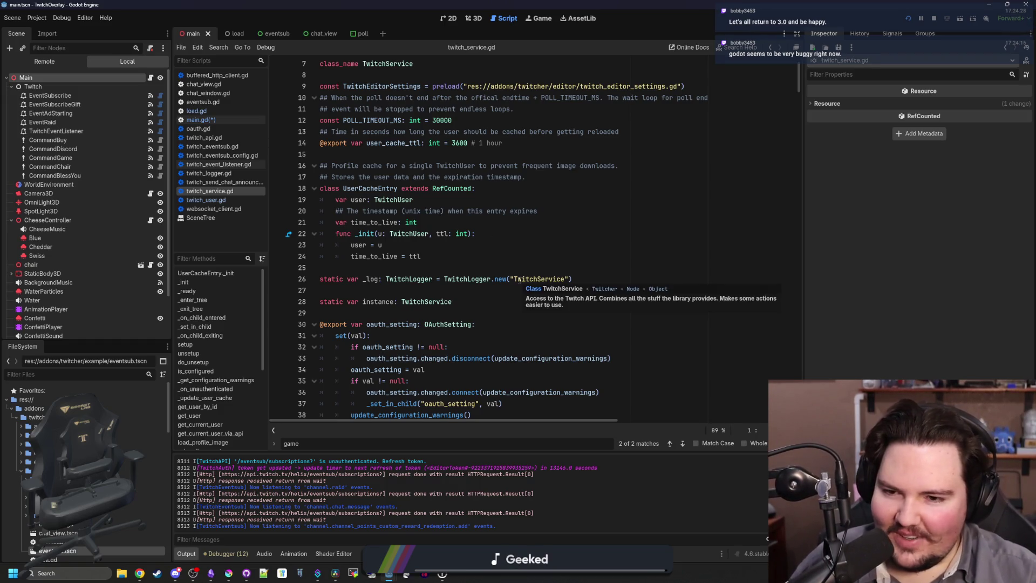
Step: Scroll through twitch_service.gd and select the TwitchAuth node references on lines 52–56
{"action": "left_click", "coordinate": [641, 237]}
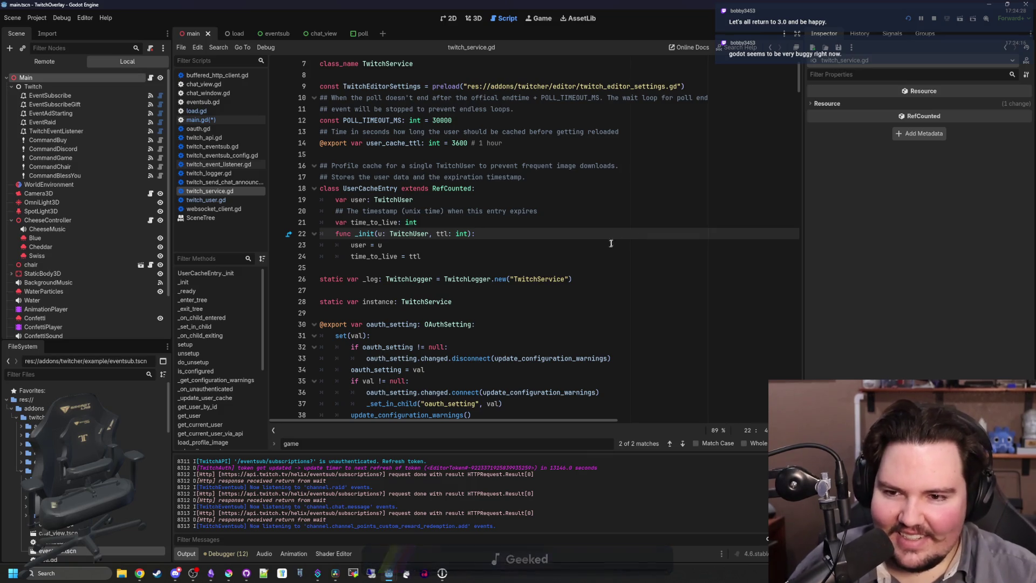
{"action": "scroll", "coordinate": [501, 245], "scroll_direction": "down", "scroll_amount": 5}
{"action": "scroll", "coordinate": [508, 232], "scroll_direction": "down", "scroll_amount": 3}
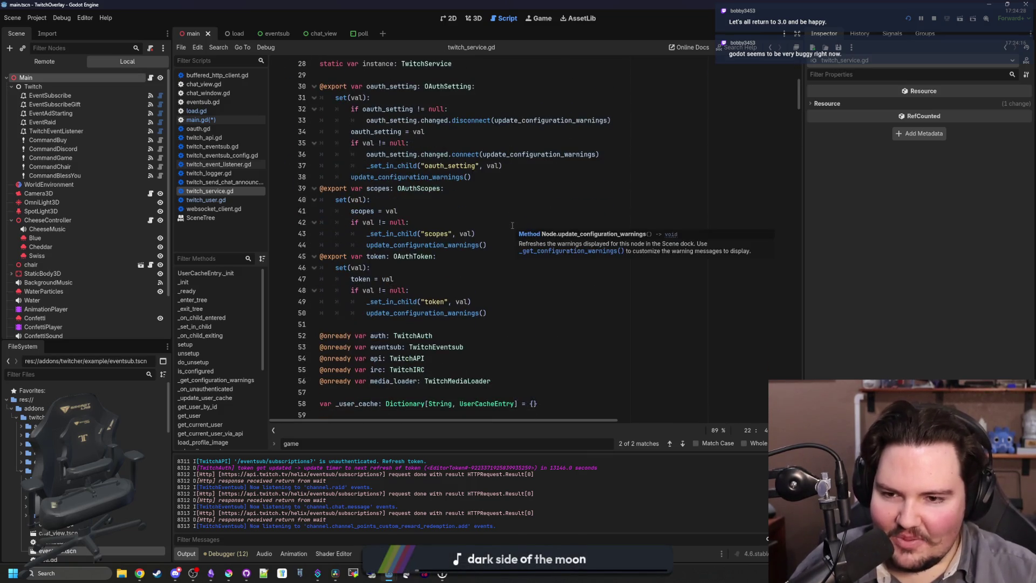
{"action": "scroll", "coordinate": [589, 262], "scroll_direction": "down", "scroll_amount": 1}
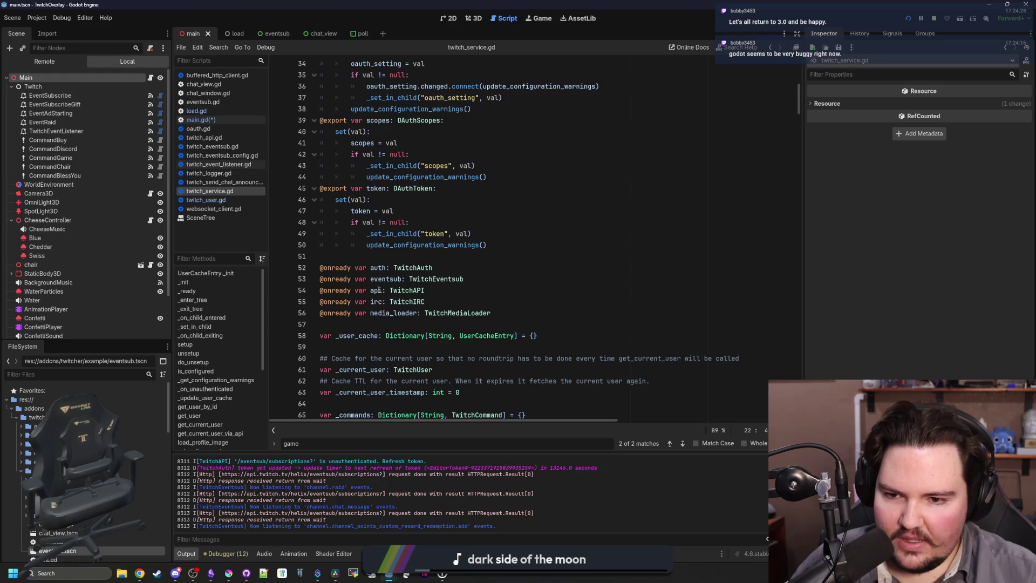
{"action": "double_click", "coordinate": [424, 268]}
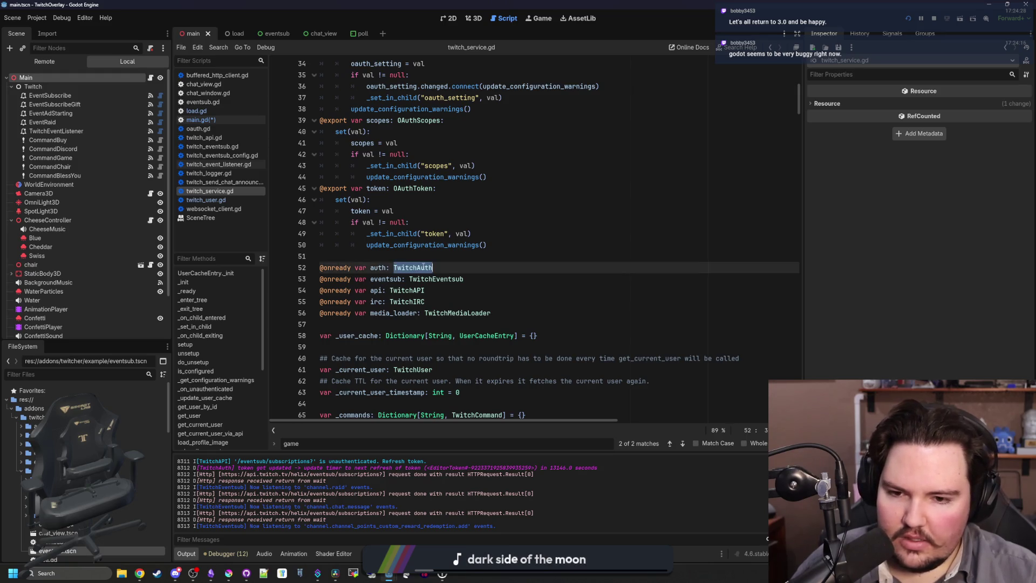
{"action": "mouse_move", "coordinate": [492, 314]}
{"action": "left_mouse_down"}
{"action": "mouse_move", "coordinate": [388, 297]}
{"action": "mouse_move", "coordinate": [304, 268]}
{"action": "left_mouse_up"}
{"action": "scroll", "coordinate": [491, 332], "scroll_direction": "down", "scroll_amount": 7}
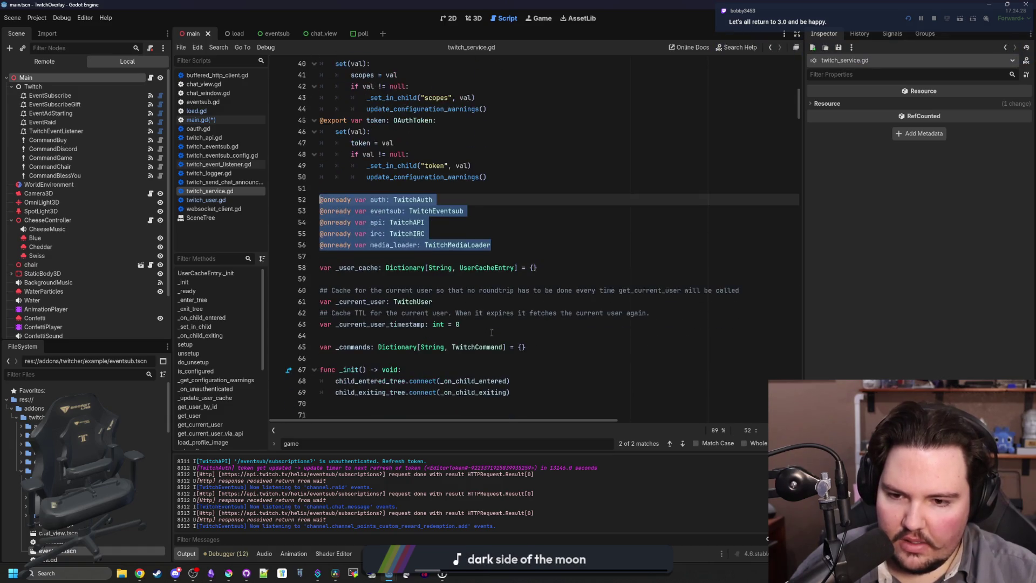
Step: Search the whole project for 'broadcaster' and scroll through the 2043 matches
{"action": "left_click", "coordinate": [491, 326]}
{"action": "key", "text": "ctrl+shift+f"}
{"action": "type", "text": "broadcast"}
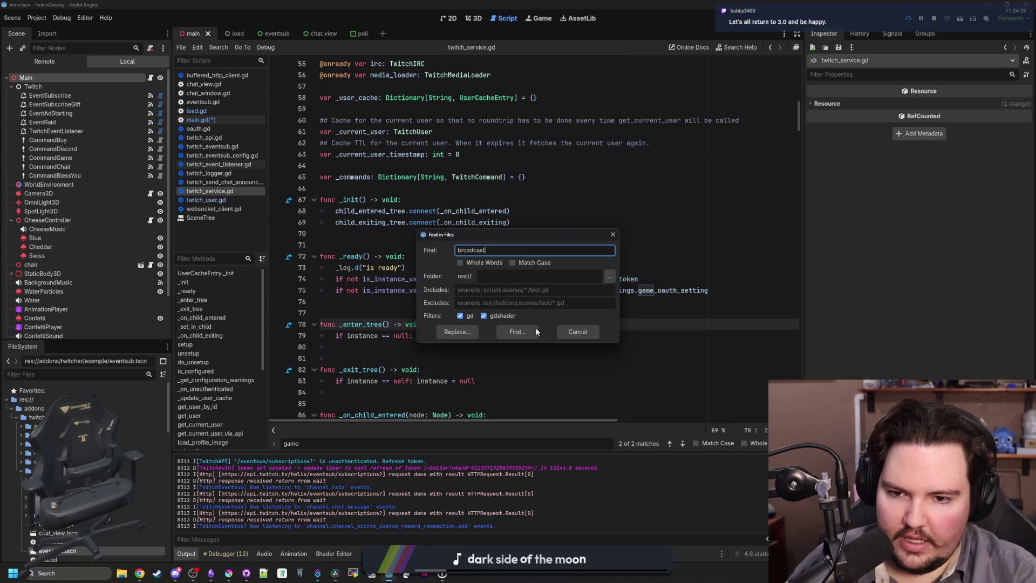
{"action": "left_click", "coordinate": [536, 331]}
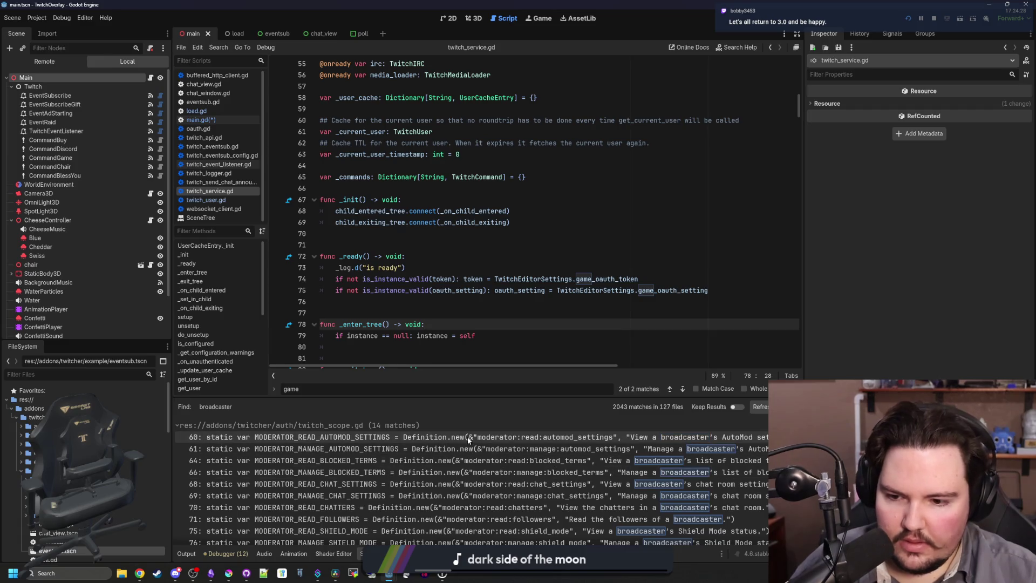
{"action": "scroll", "coordinate": [470, 455], "scroll_direction": "down", "scroll_amount": 2}
{"action": "scroll", "coordinate": [470, 453], "scroll_direction": "down", "scroll_amount": 3}
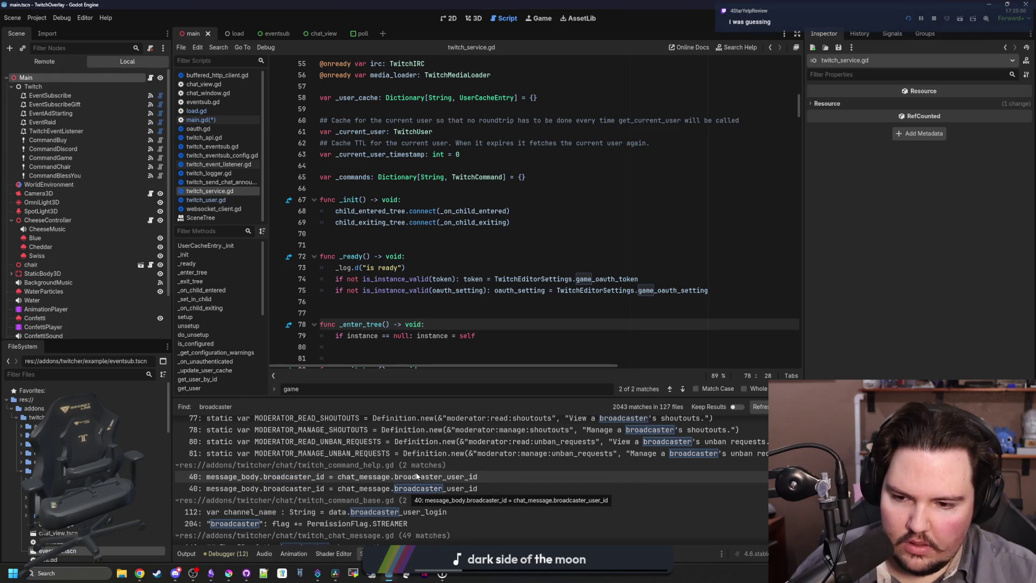
{"action": "scroll", "coordinate": [416, 476], "scroll_direction": "down", "scroll_amount": 1}
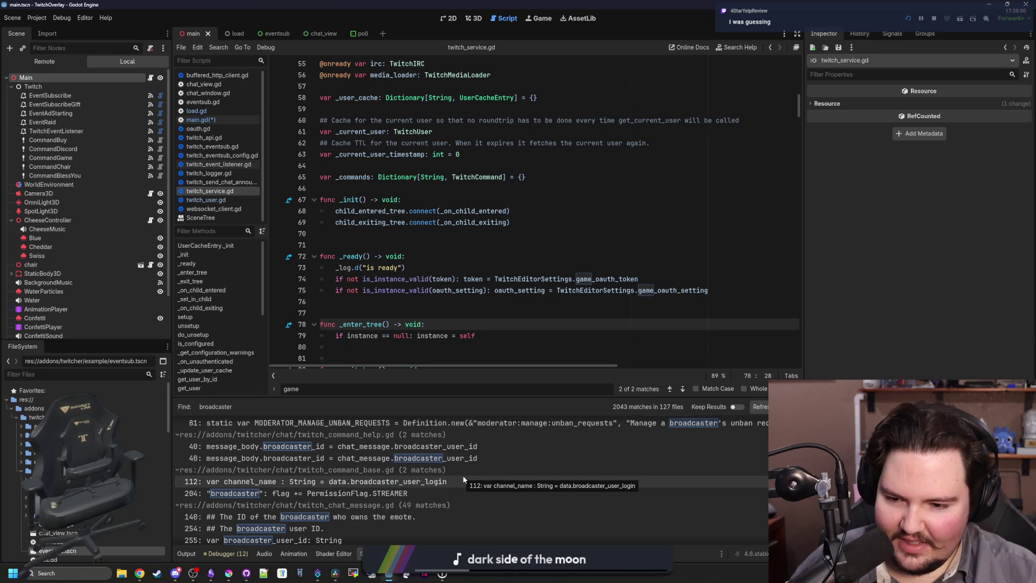
{"action": "scroll", "coordinate": [463, 479], "scroll_direction": "down", "scroll_amount": 3}
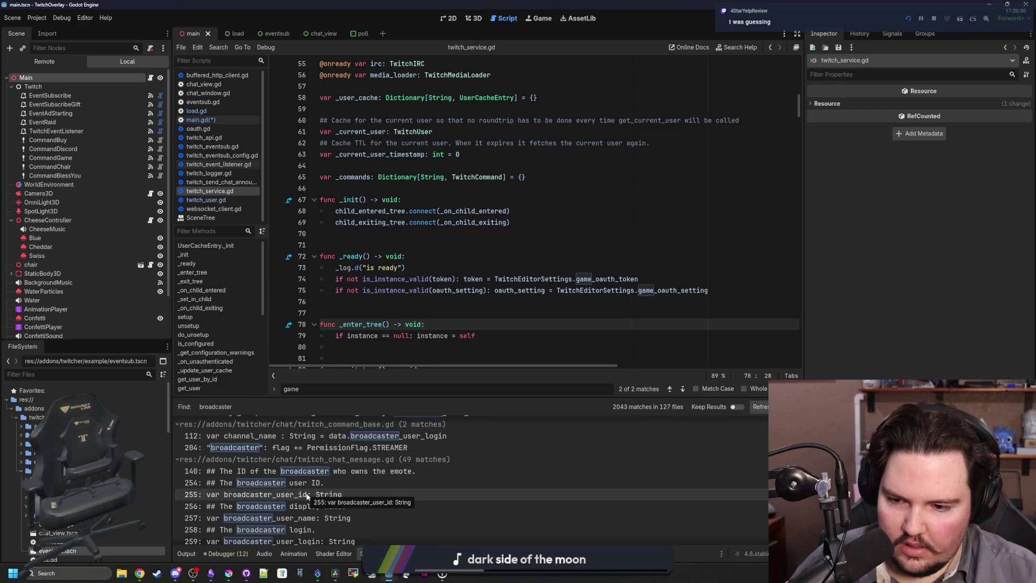
Step: Open the line 255 broadcaster_user_id match in twitch_chat_message.gd
{"action": "left_click", "coordinate": [307, 496]}
{"action": "scroll", "coordinate": [395, 268], "scroll_direction": "up", "scroll_amount": 2}
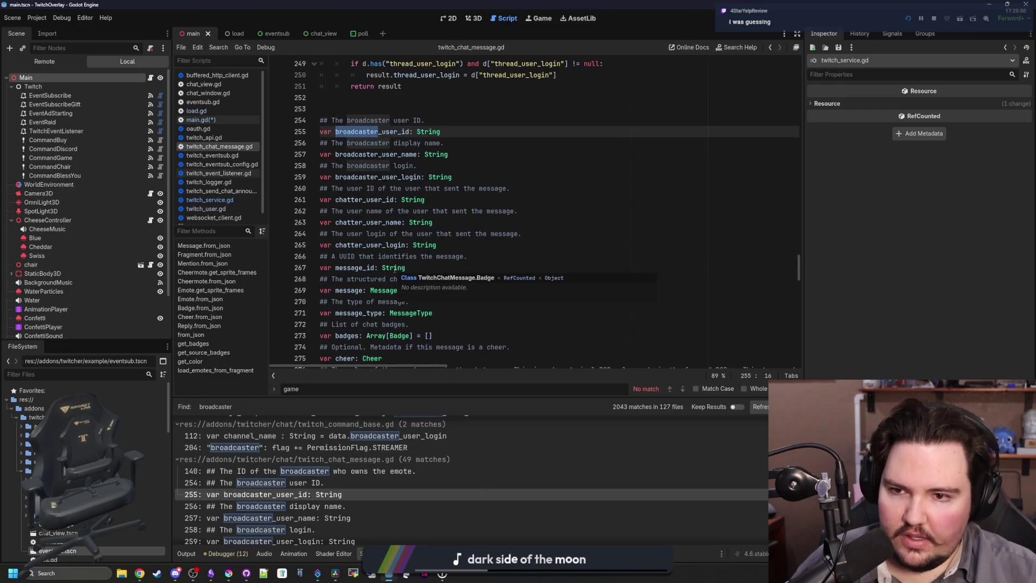
{"action": "scroll", "coordinate": [394, 268], "scroll_direction": "up", "scroll_amount": 2}
{"action": "scroll", "coordinate": [435, 259], "scroll_direction": "down", "scroll_amount": 6}
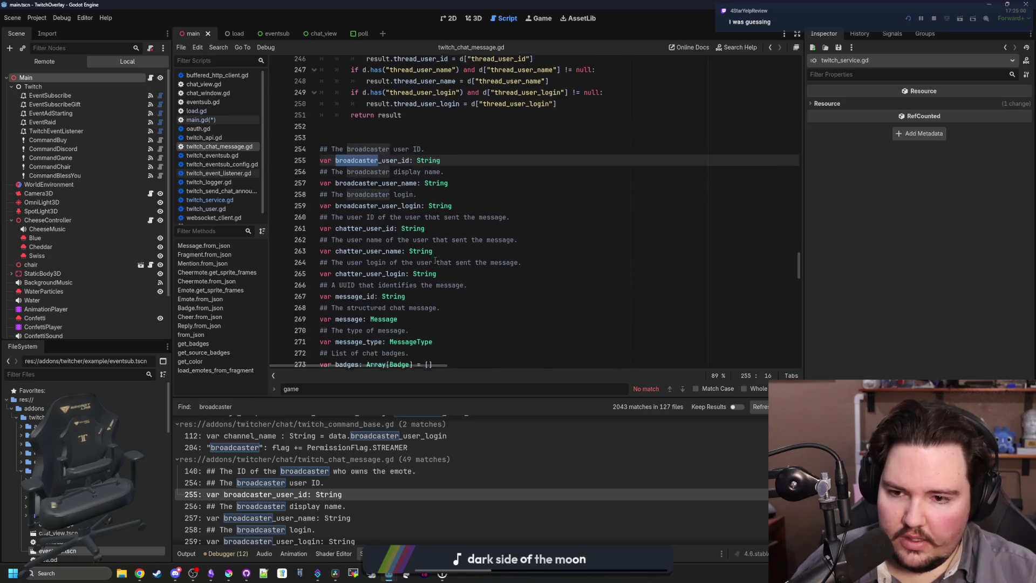
{"action": "left_click", "coordinate": [502, 245]}
{"action": "key", "text": "ctrl+shift+f"}
Step: Search the project for 'title' and open the get_parameter match in twitch_api_generator.gd
{"action": "type", "text": "title"}
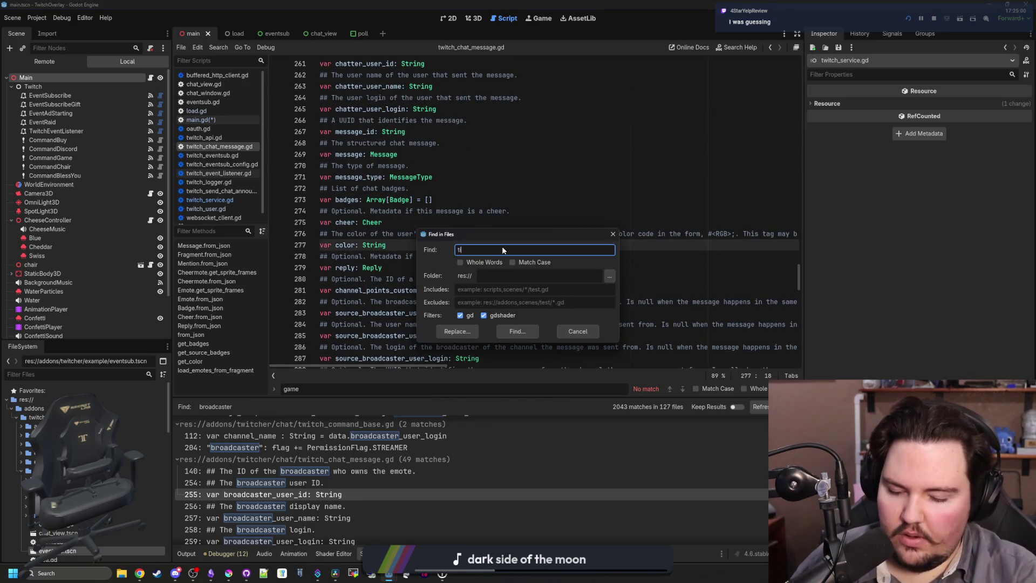
{"action": "key", "text": "Return"}
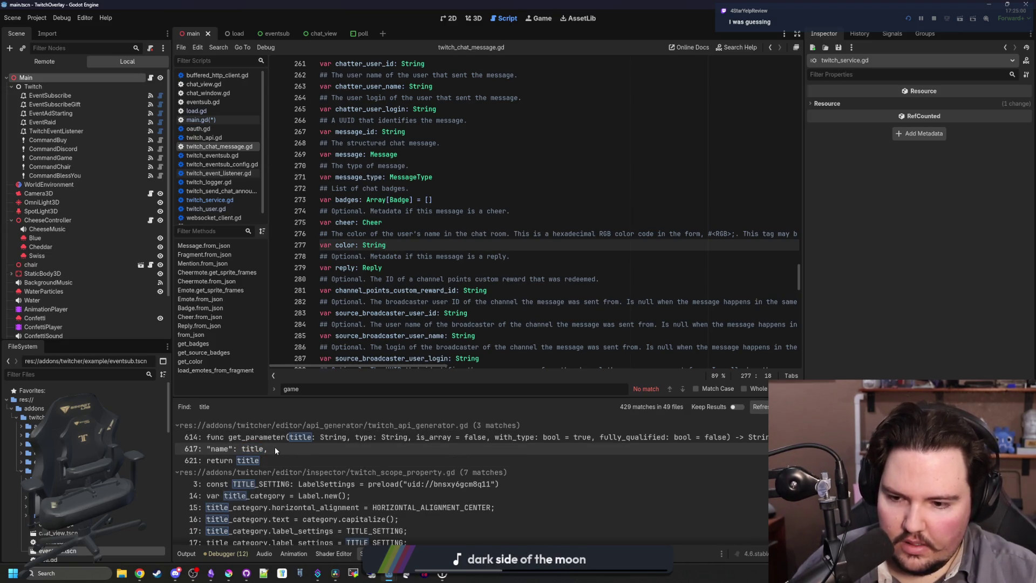
{"action": "left_click", "coordinate": [294, 452]}
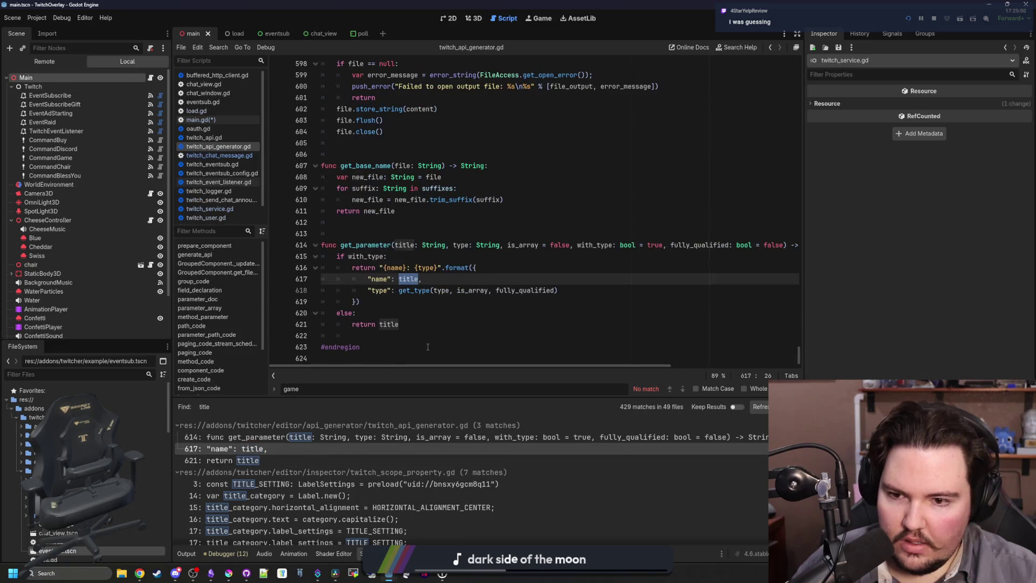
Step: Scroll through the 429 title matches, place the caret at line 621, and open Replace in Files
{"action": "scroll", "coordinate": [306, 449], "scroll_direction": "down", "scroll_amount": 5}
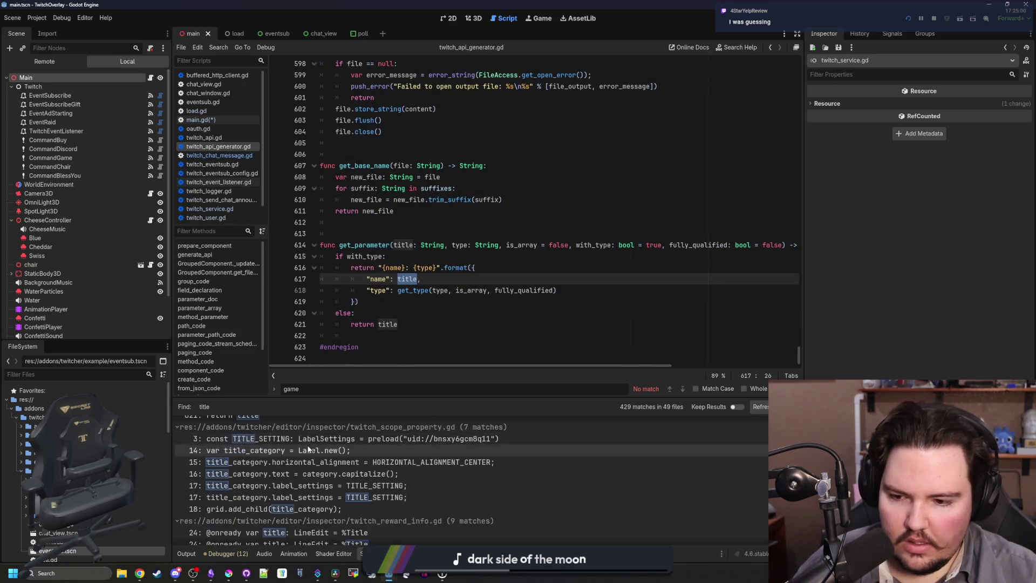
{"action": "scroll", "coordinate": [319, 506], "scroll_direction": "down", "scroll_amount": 5}
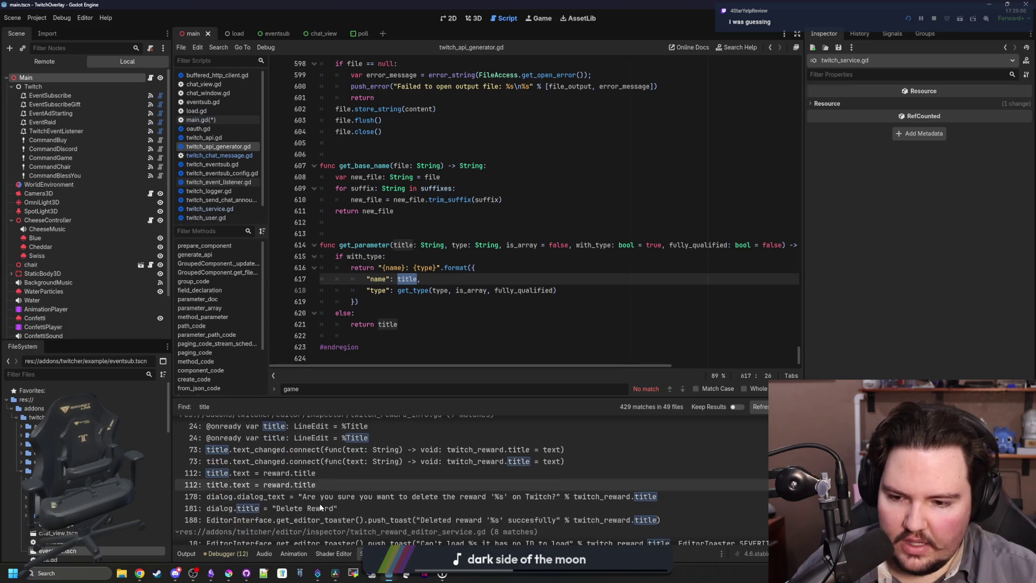
{"action": "scroll", "coordinate": [321, 507], "scroll_direction": "down", "scroll_amount": 5}
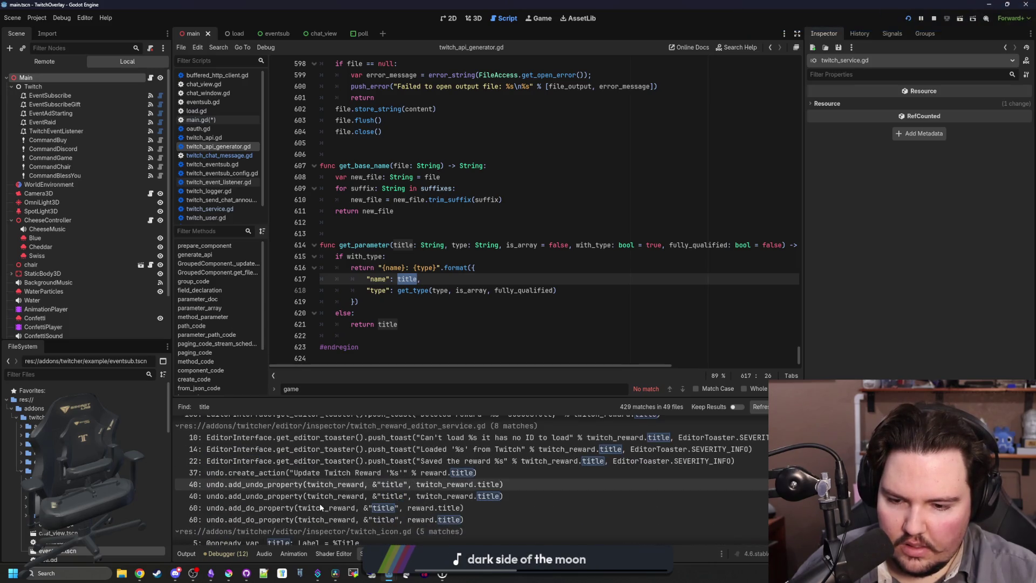
{"action": "scroll", "coordinate": [319, 503], "scroll_direction": "down", "scroll_amount": 4}
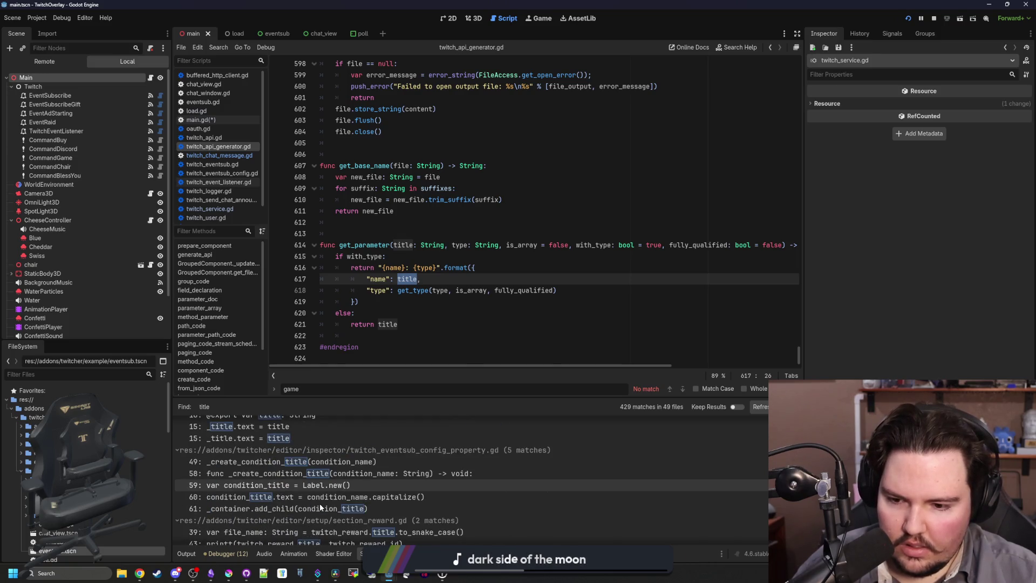
{"action": "scroll", "coordinate": [320, 504], "scroll_direction": "down", "scroll_amount": 10}
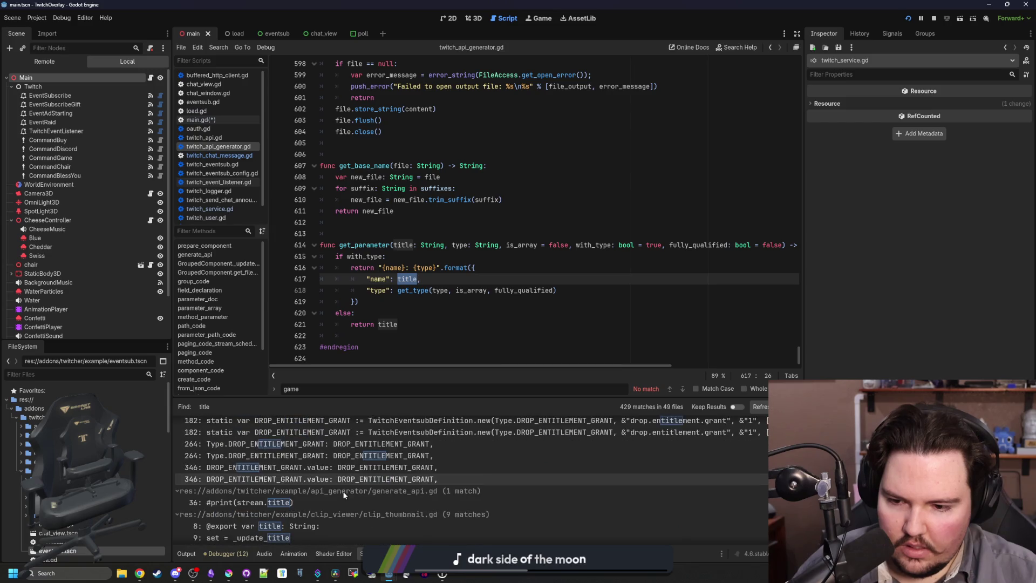
{"action": "scroll", "coordinate": [312, 500], "scroll_direction": "down", "scroll_amount": 1}
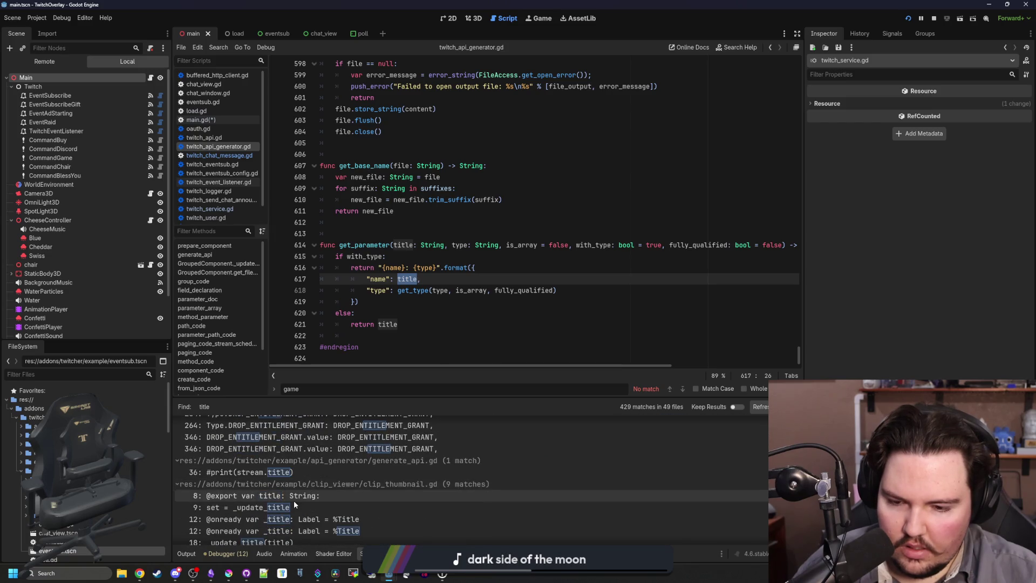
{"action": "scroll", "coordinate": [293, 505], "scroll_direction": "down", "scroll_amount": 8}
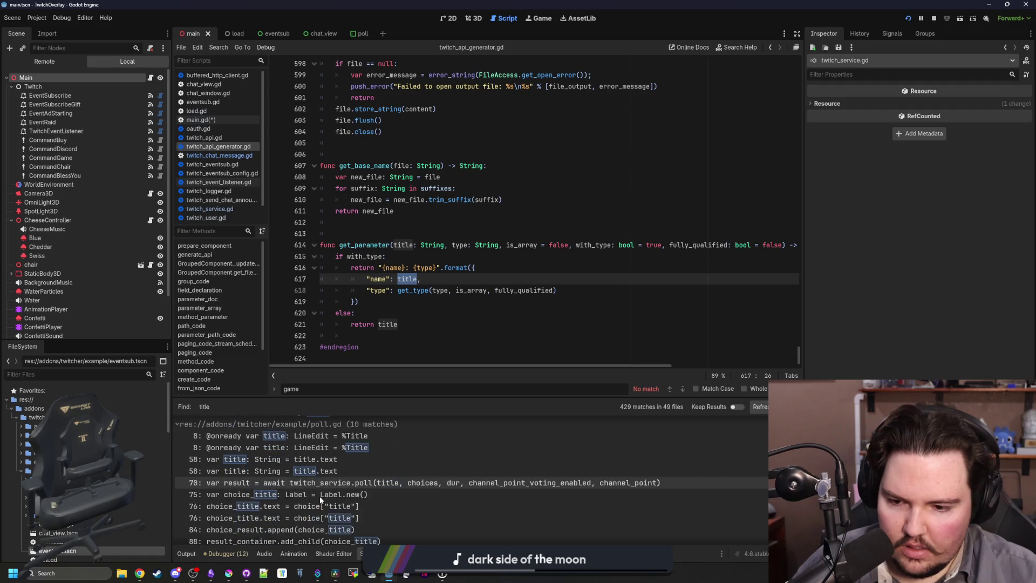
{"action": "scroll", "coordinate": [320, 497], "scroll_direction": "down", "scroll_amount": 3}
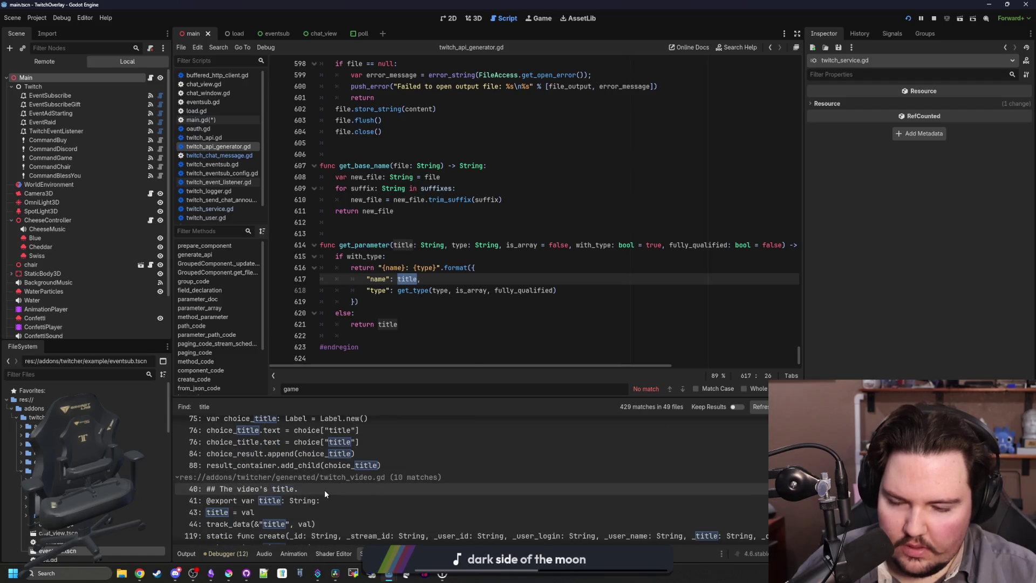
{"action": "scroll", "coordinate": [325, 490], "scroll_direction": "down", "scroll_amount": 5}
{"action": "scroll", "coordinate": [325, 490], "scroll_direction": "down", "scroll_amount": 3}
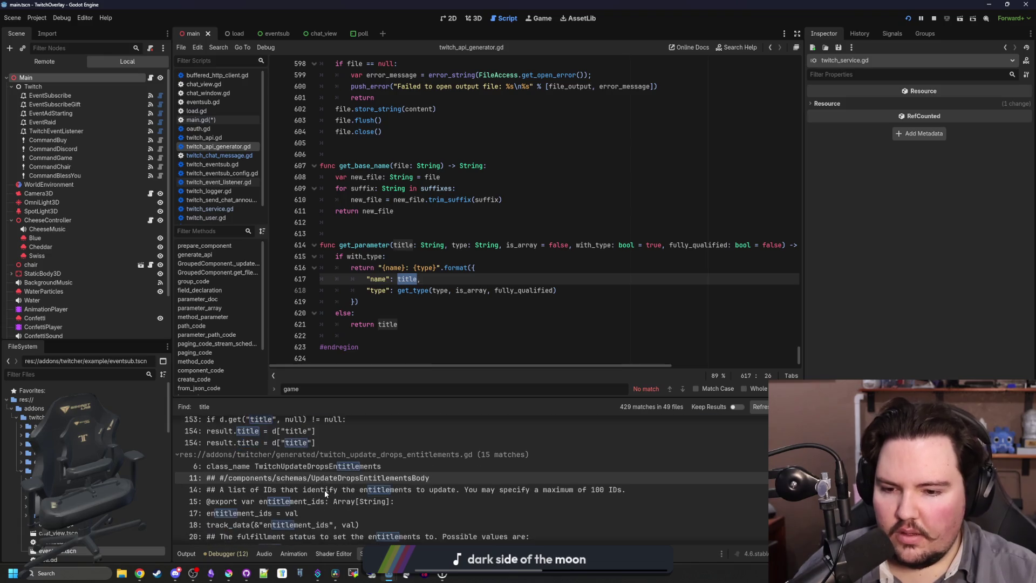
{"action": "scroll", "coordinate": [325, 490], "scroll_direction": "down", "scroll_amount": 10}
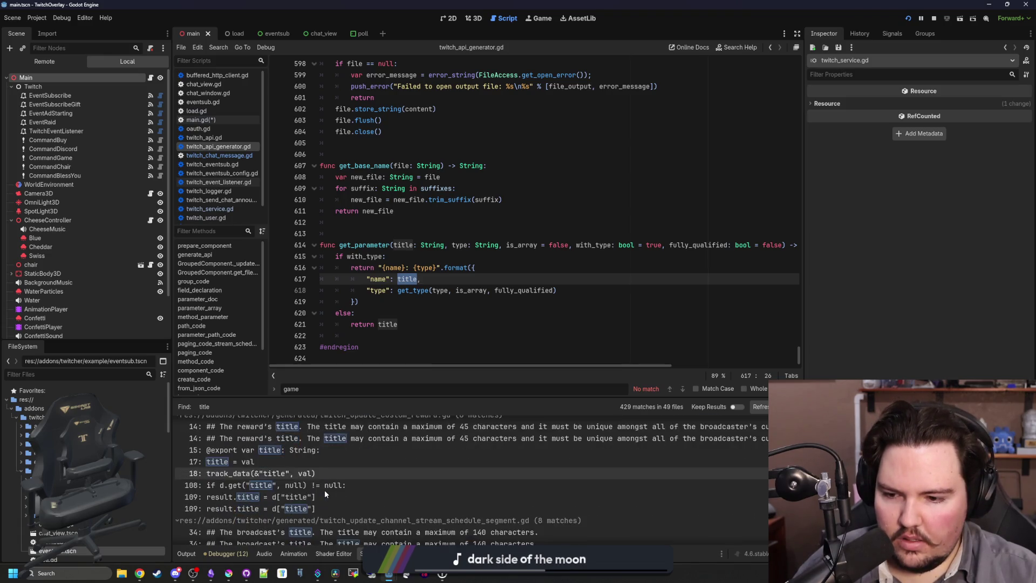
{"action": "scroll", "coordinate": [325, 490], "scroll_direction": "down", "scroll_amount": 3}
{"action": "scroll", "coordinate": [325, 490], "scroll_direction": "down", "scroll_amount": 10}
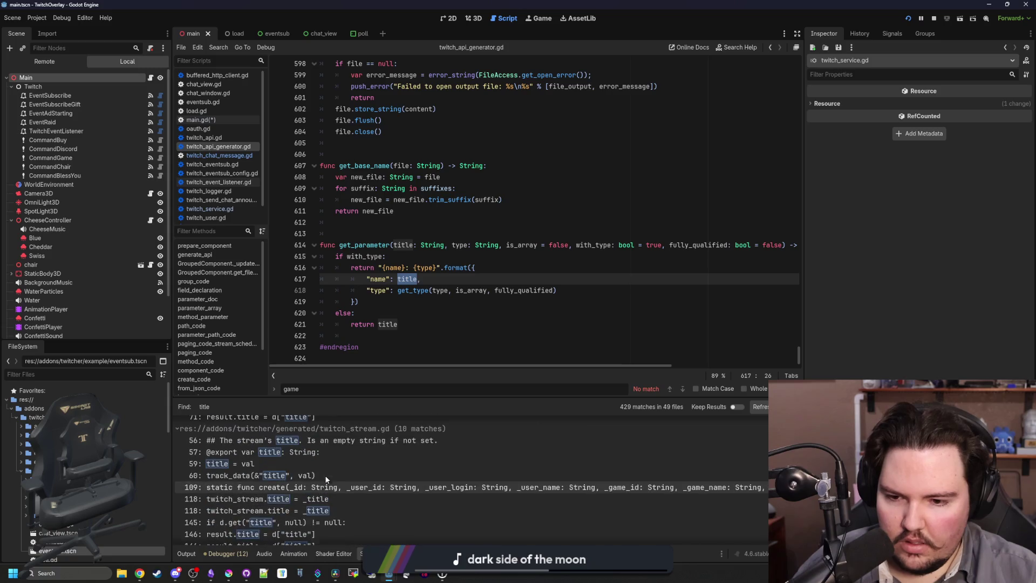
{"action": "scroll", "coordinate": [326, 479], "scroll_direction": "down", "scroll_amount": 5}
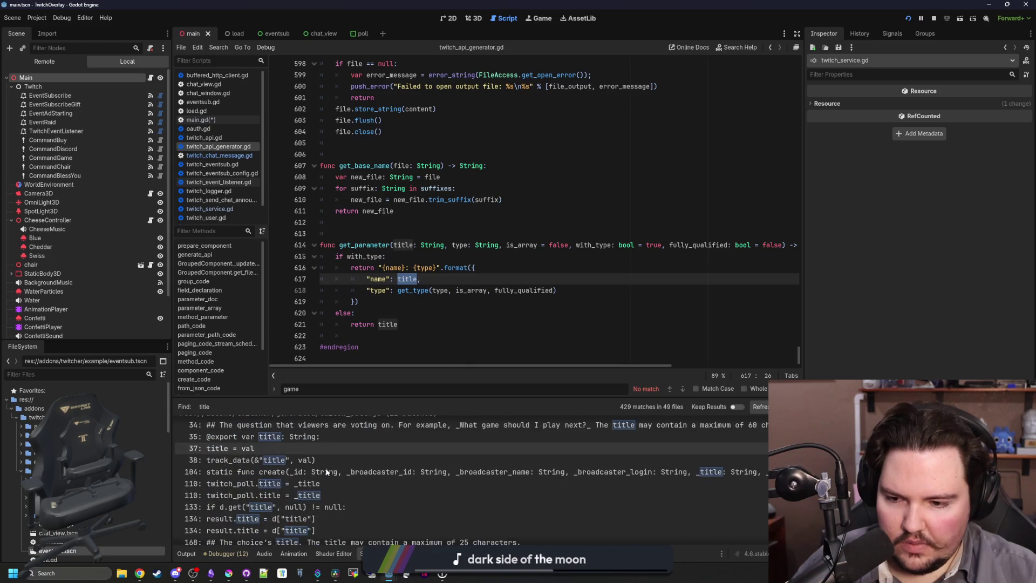
{"action": "left_click", "coordinate": [501, 324]}
{"action": "key", "text": "ctrl+shift+r"}
Step: Search the project for 'broadcaster' and inspect the match at twitch_chat_message.gd line 140
{"action": "type", "text": "broadcaster"}
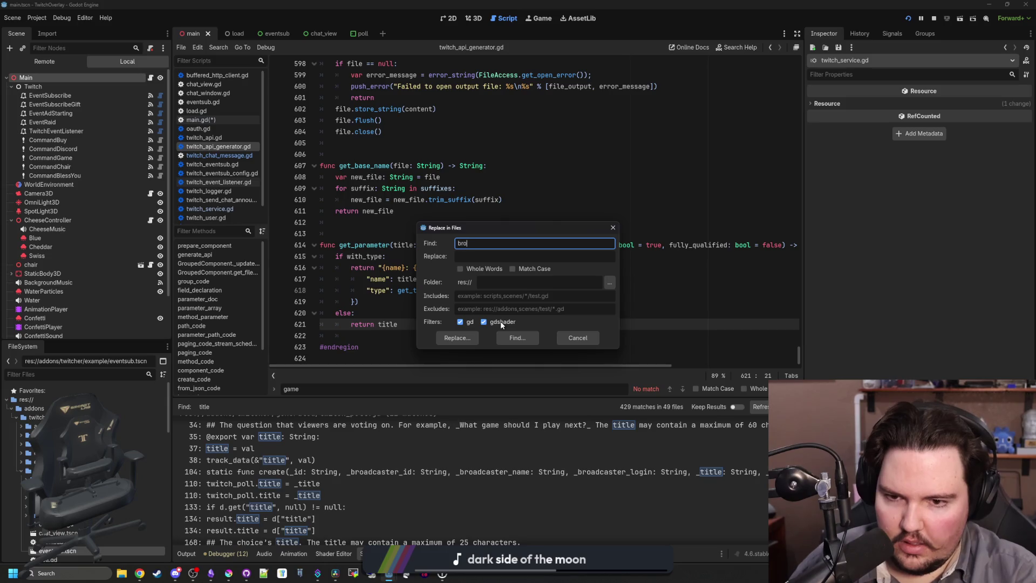
{"action": "key", "text": "Return"}
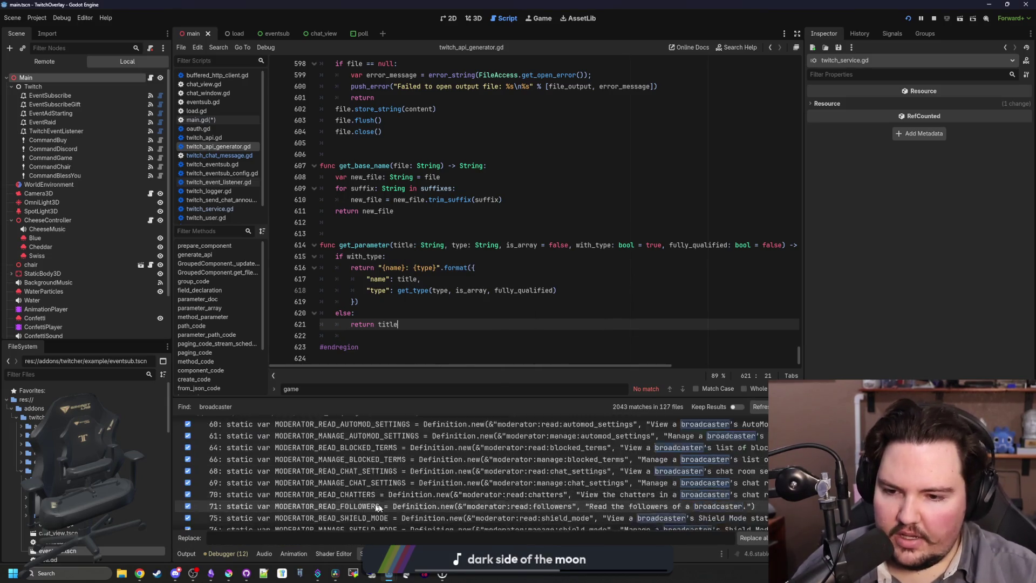
{"action": "scroll", "coordinate": [358, 479], "scroll_direction": "up", "scroll_amount": 3}
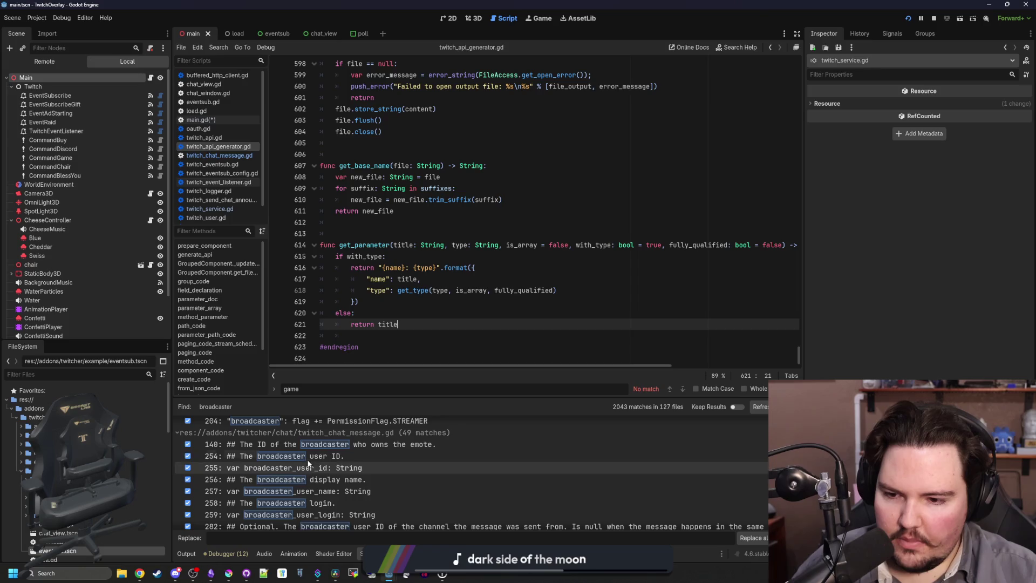
{"action": "left_click", "coordinate": [335, 444]}
{"action": "scroll", "coordinate": [386, 325], "scroll_direction": "up", "scroll_amount": 4}
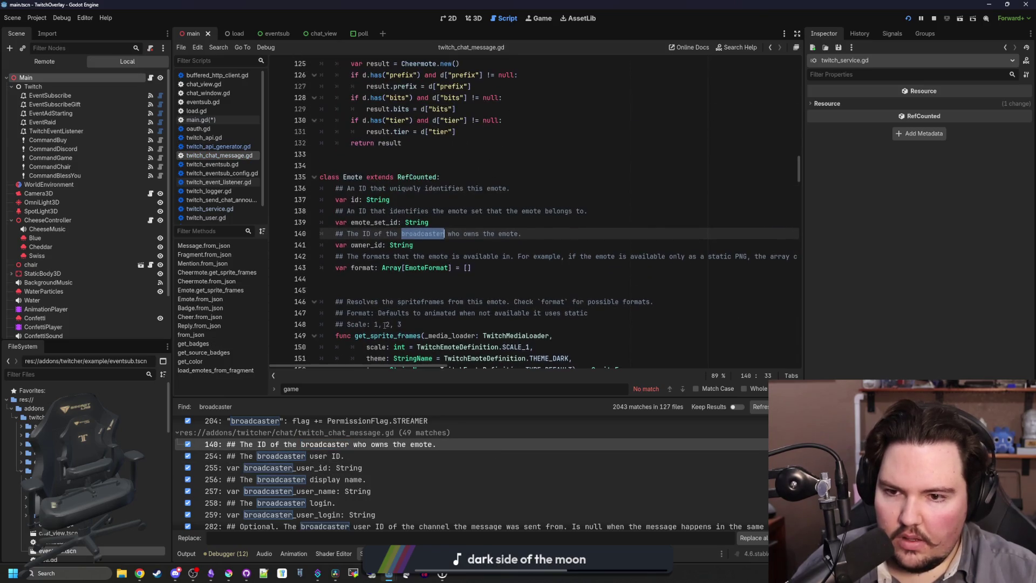
{"action": "scroll", "coordinate": [333, 463], "scroll_direction": "down", "scroll_amount": 3}
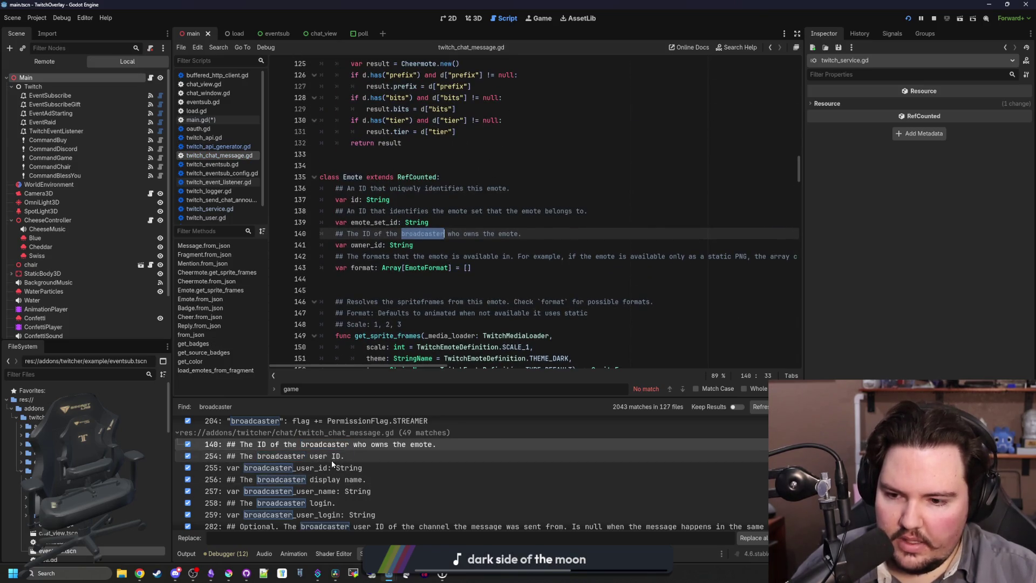
{"action": "scroll", "coordinate": [332, 463], "scroll_direction": "down", "scroll_amount": 10}
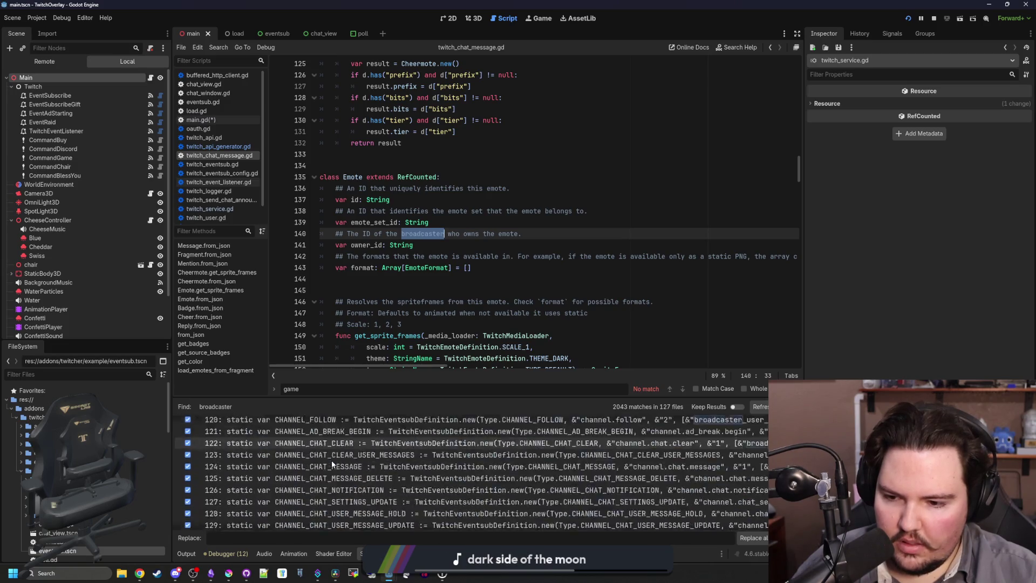
{"action": "scroll", "coordinate": [331, 460], "scroll_direction": "down", "scroll_amount": 10}
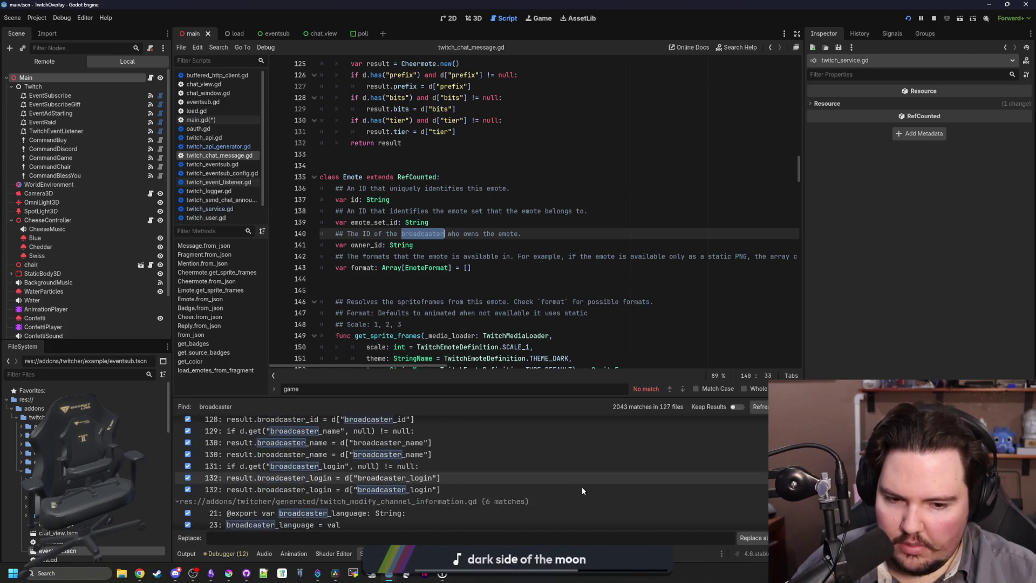
{"action": "scroll", "coordinate": [444, 475], "scroll_direction": "down", "scroll_amount": 8}
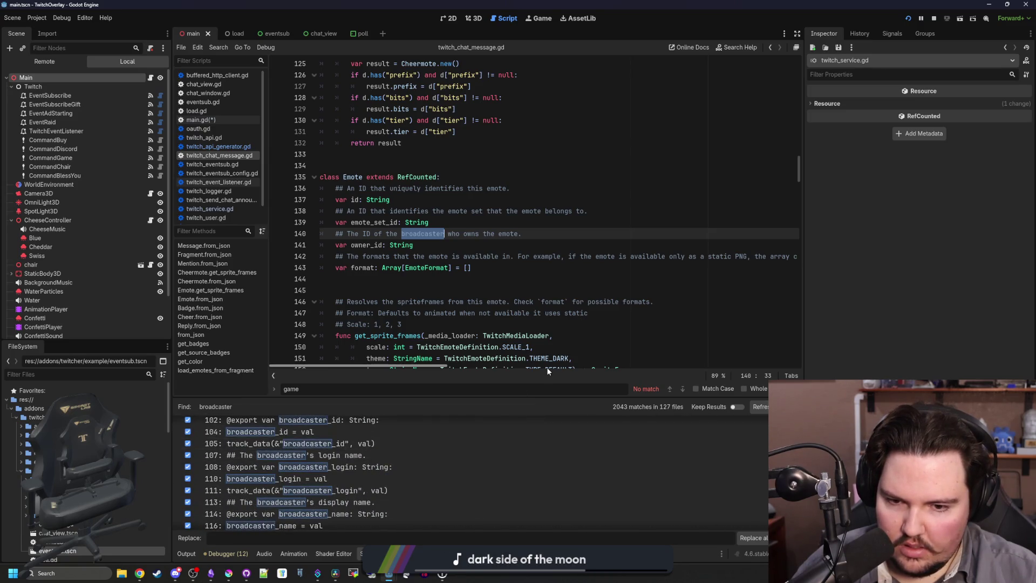
{"action": "left_click", "coordinate": [550, 277]}
Step: Search all project files for 'stream title', then for 'title of'
{"action": "key", "text": "ctrl+shift+f"}
{"action": "type", "text": "stream ti"}
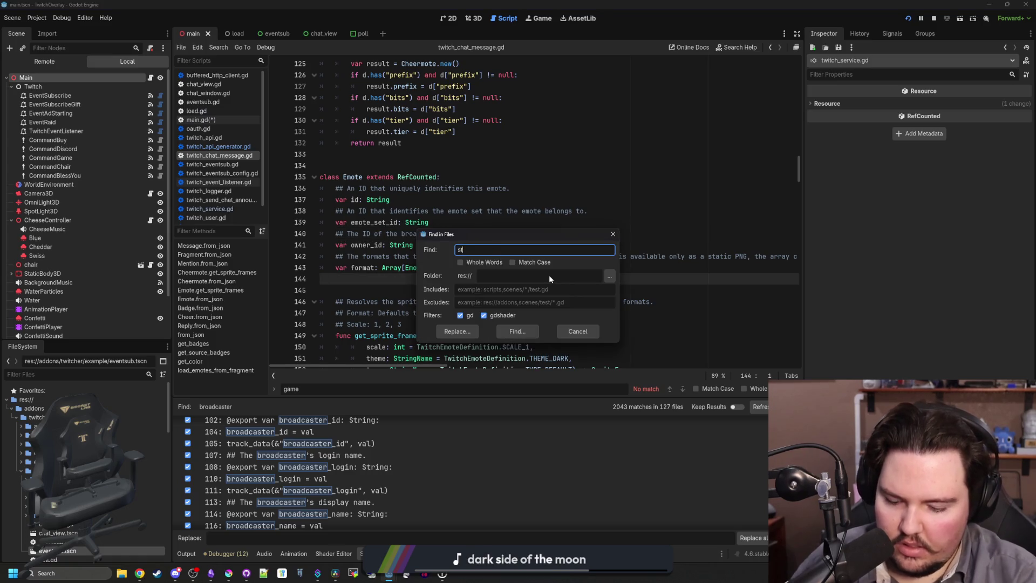
{"action": "type", "text": "tle"}
{"action": "key", "text": "Return"}
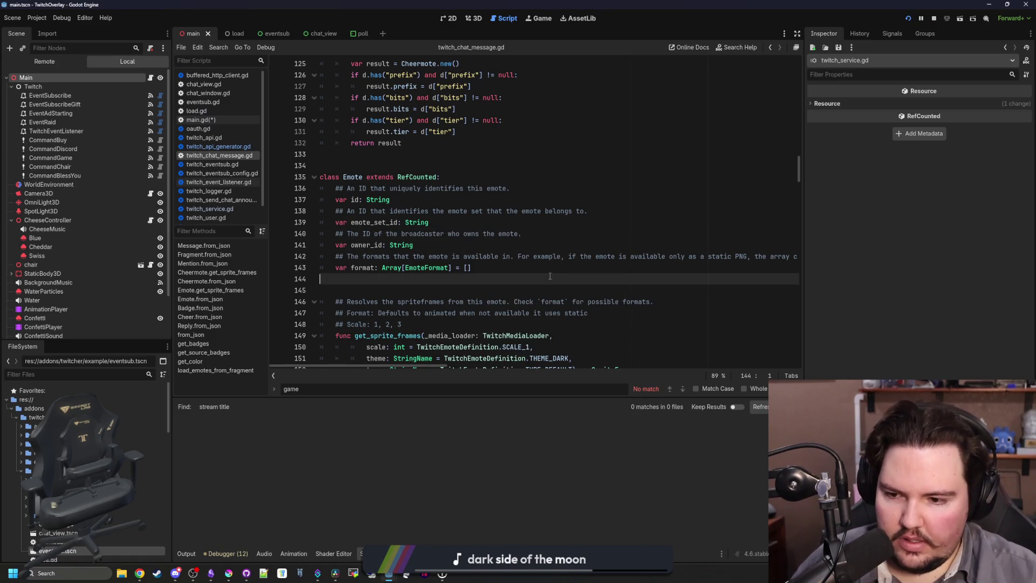
{"action": "key", "text": "ctrl+shift+f"}
{"action": "type", "text": "title of"}
{"action": "key", "text": "Return"}
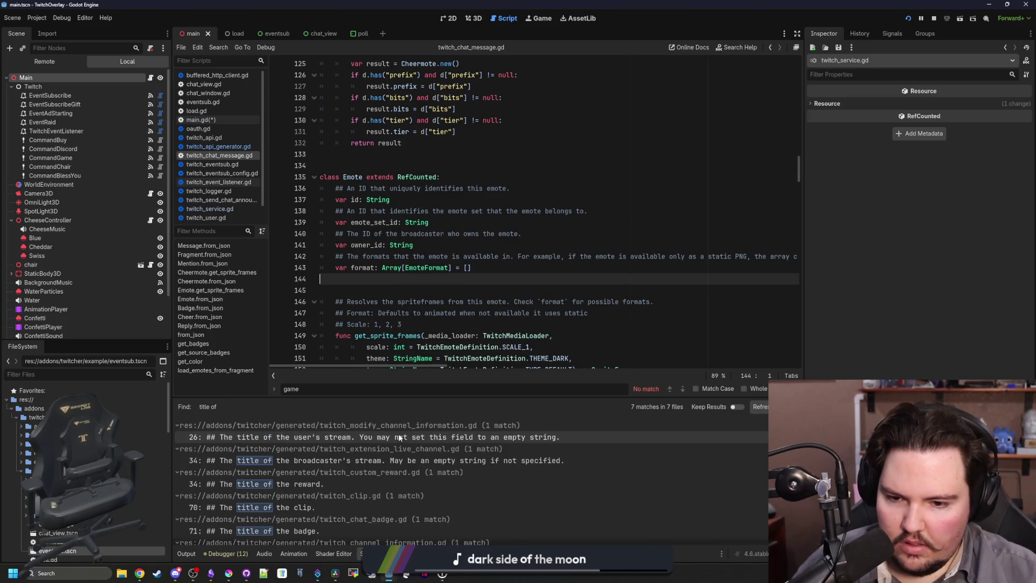
Step: Inspect the title match in twitch_modify_channel_information.gd and jump to the TwitchData class definition
{"action": "left_click", "coordinate": [399, 437]}
{"action": "scroll", "coordinate": [446, 252], "scroll_direction": "up", "scroll_amount": 6}
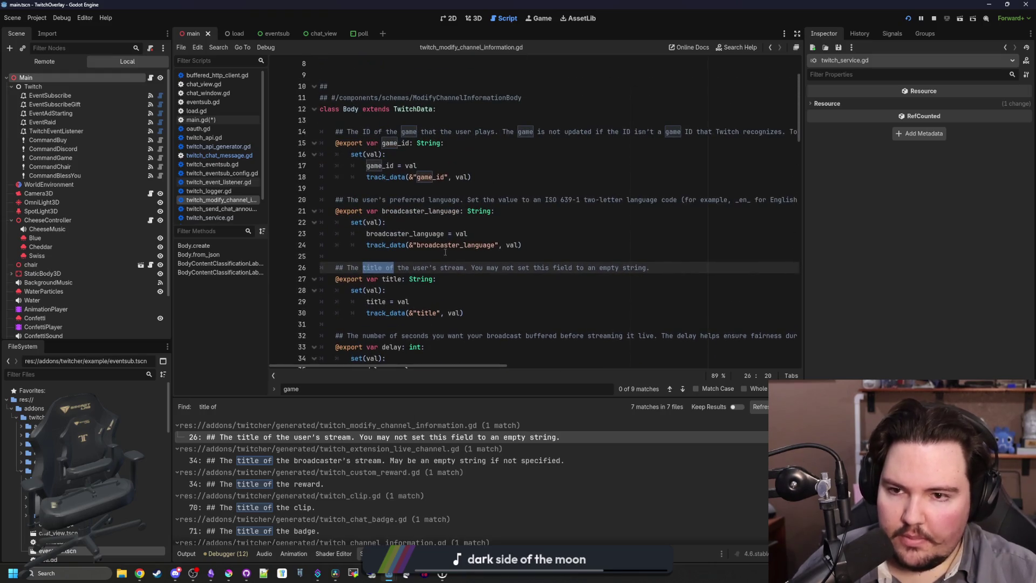
{"action": "scroll", "coordinate": [435, 240], "scroll_direction": "up", "scroll_amount": 3}
{"action": "left_click", "coordinate": [393, 199]}
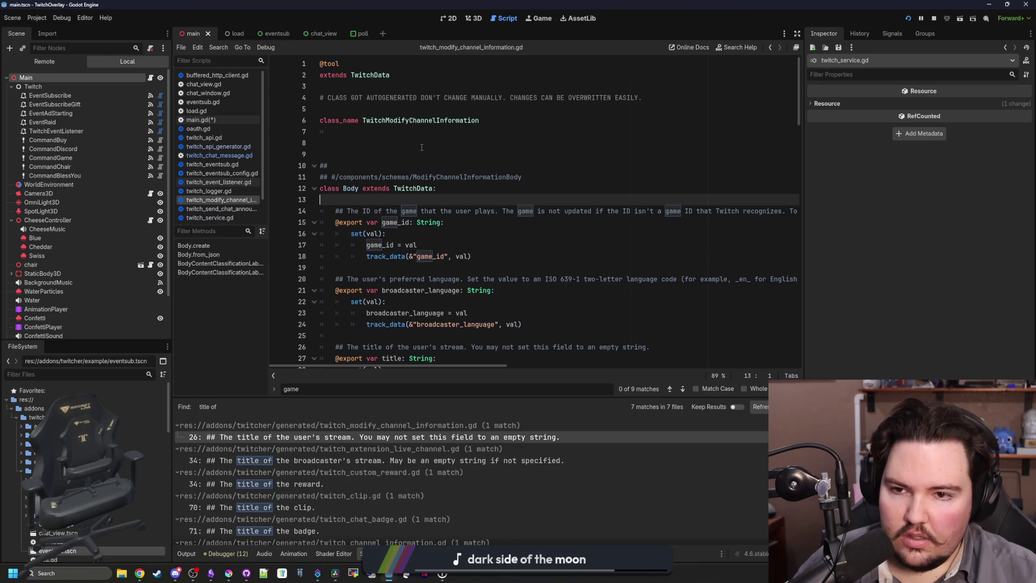
{"action": "left_click", "coordinate": [428, 128]}
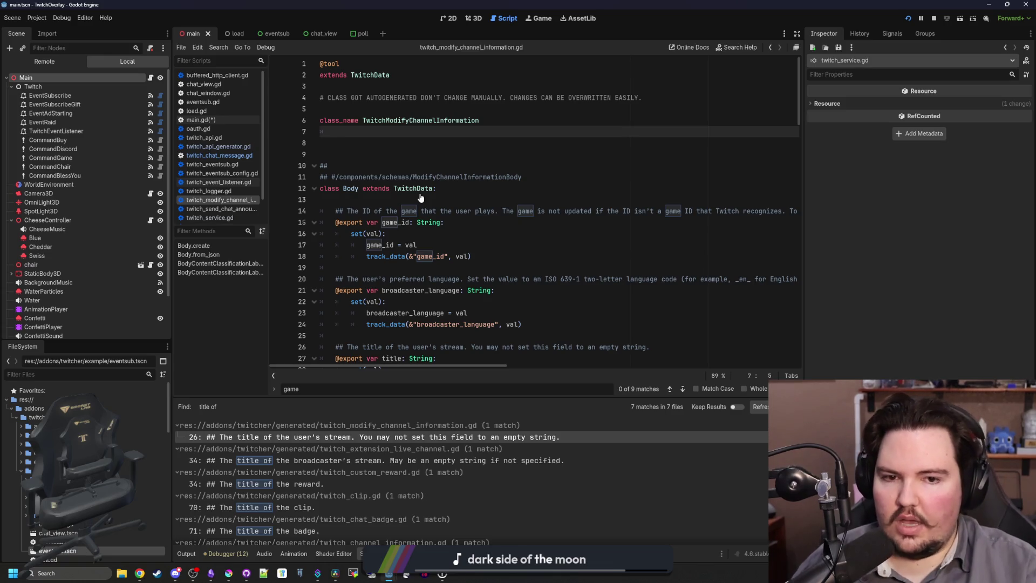
{"action": "scroll", "coordinate": [421, 198], "scroll_direction": "down", "scroll_amount": 2}
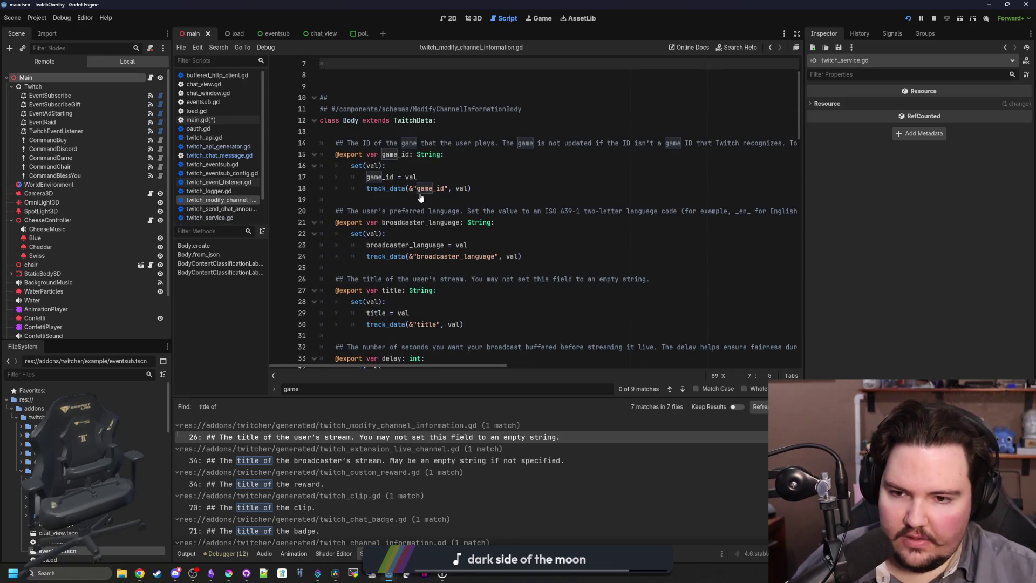
{"action": "scroll", "coordinate": [432, 239], "scroll_direction": "up", "scroll_amount": 1}
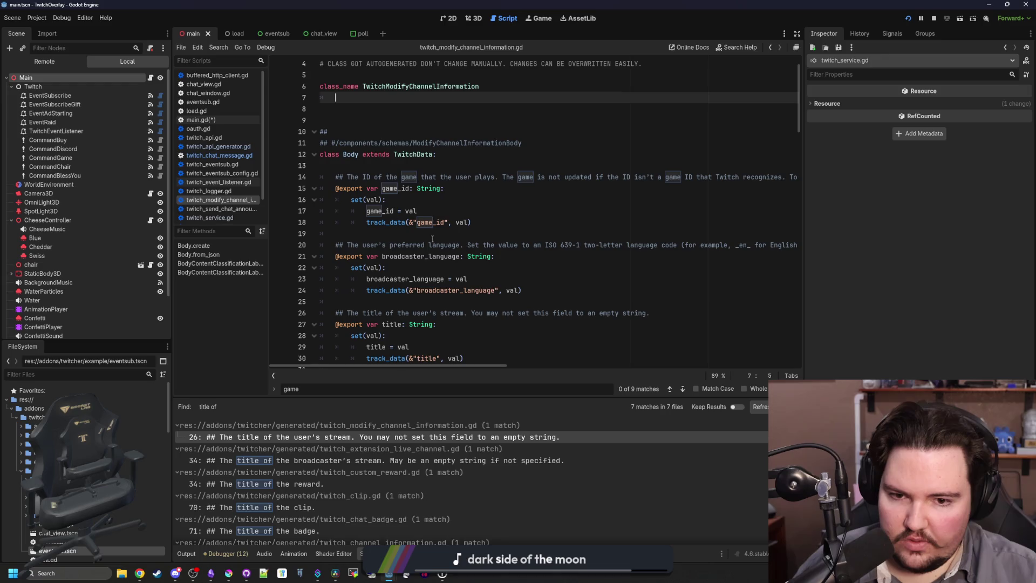
{"action": "left_click", "coordinate": [418, 155], "text": "ctrl"}
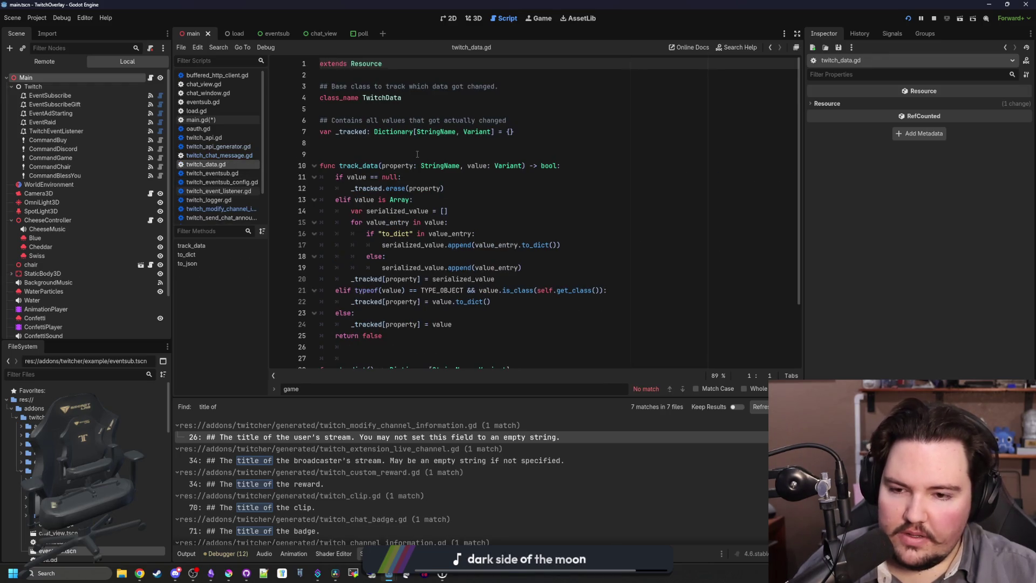
{"action": "scroll", "coordinate": [417, 154], "scroll_direction": "down", "scroll_amount": 2}
{"action": "scroll", "coordinate": [541, 206], "scroll_direction": "up", "scroll_amount": 2}
Step: Search all project files for TwitchData, listing 523 matches in 196 files
{"action": "left_click", "coordinate": [541, 206]}
{"action": "key", "text": "ctrl+shift+f"}
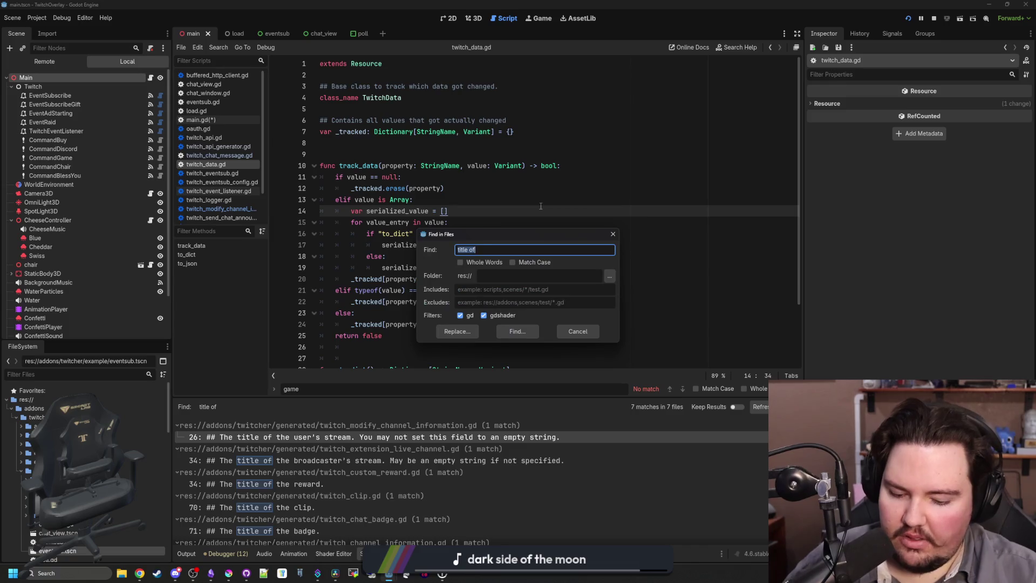
{"action": "type", "text": "-> twitch"}
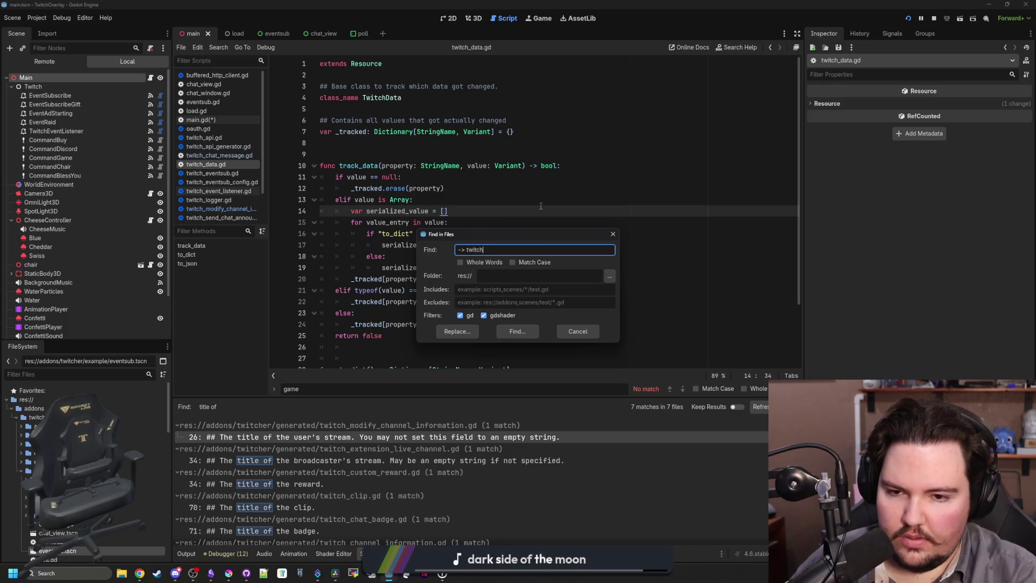
{"action": "type", "text": "Data"}
{"action": "key", "text": "Return"}
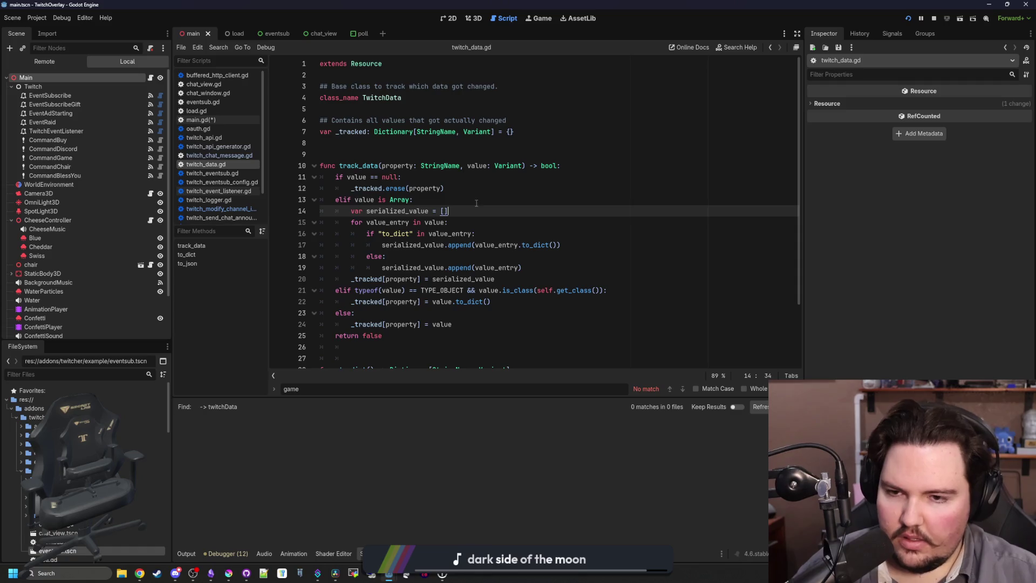
{"action": "left_click", "coordinate": [476, 203]}
{"action": "key", "text": "ctrl+shift+f"}
{"action": "type", "text": "twitchDat"}
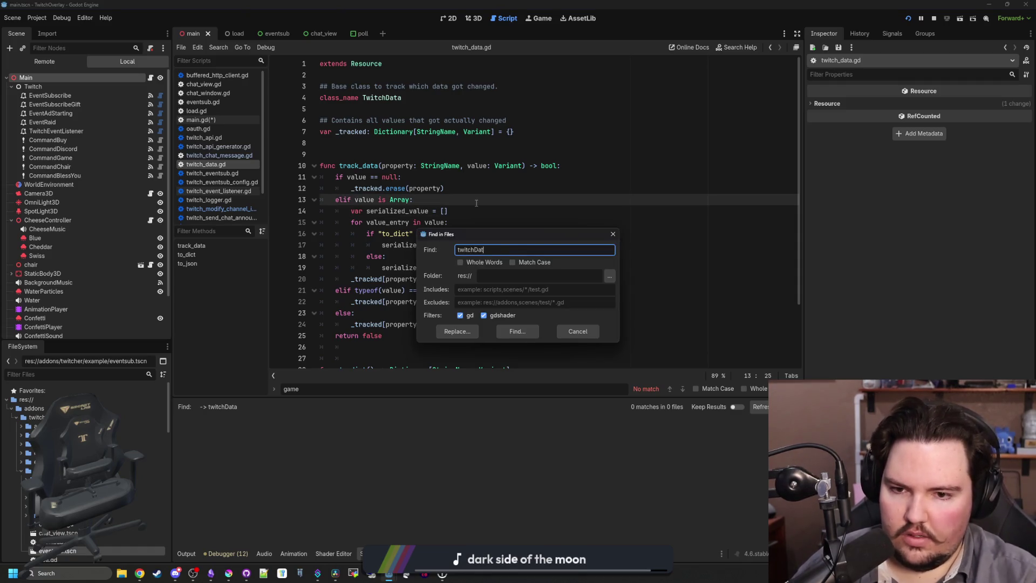
{"action": "type", "text": "a"}
{"action": "key", "text": "Return"}
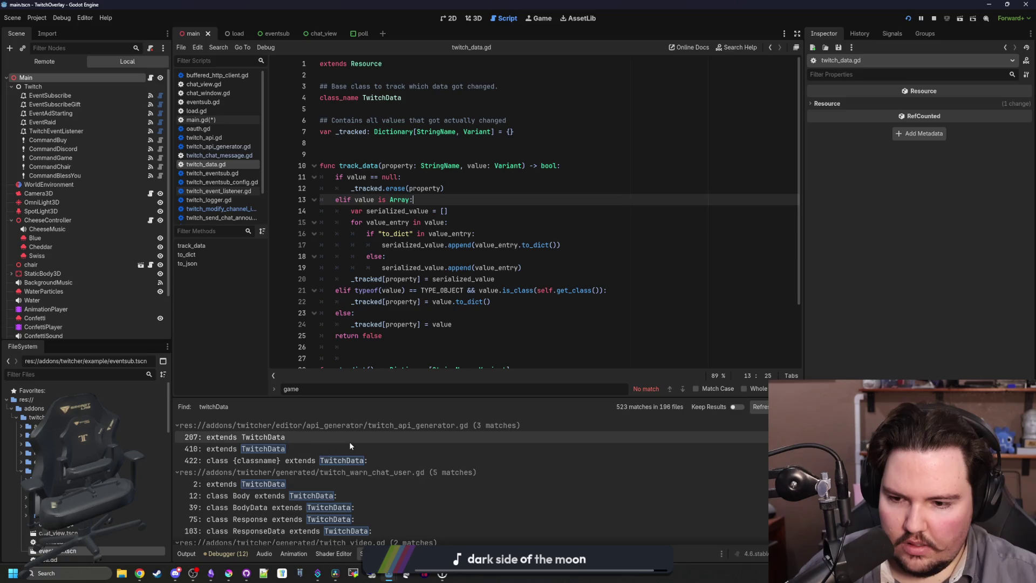
Step: Browse scripts extending TwitchData, including twitch_user.gd, and revisit the TwitchData definition
{"action": "left_click", "coordinate": [294, 484]}
{"action": "scroll", "coordinate": [295, 486], "scroll_direction": "down", "scroll_amount": 1}
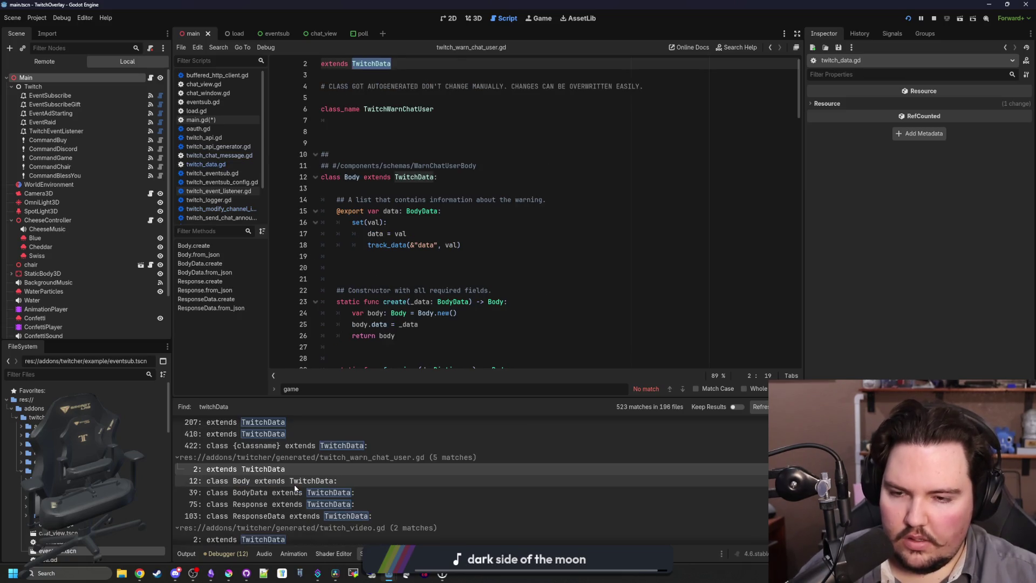
{"action": "scroll", "coordinate": [295, 489], "scroll_direction": "down", "scroll_amount": 4}
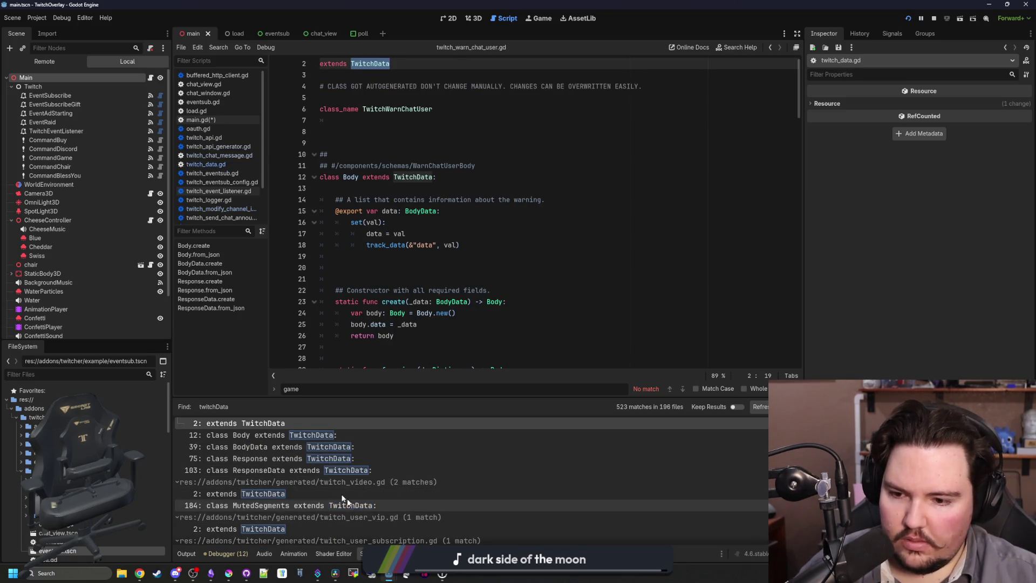
{"action": "scroll", "coordinate": [272, 461], "scroll_direction": "down", "scroll_amount": 5}
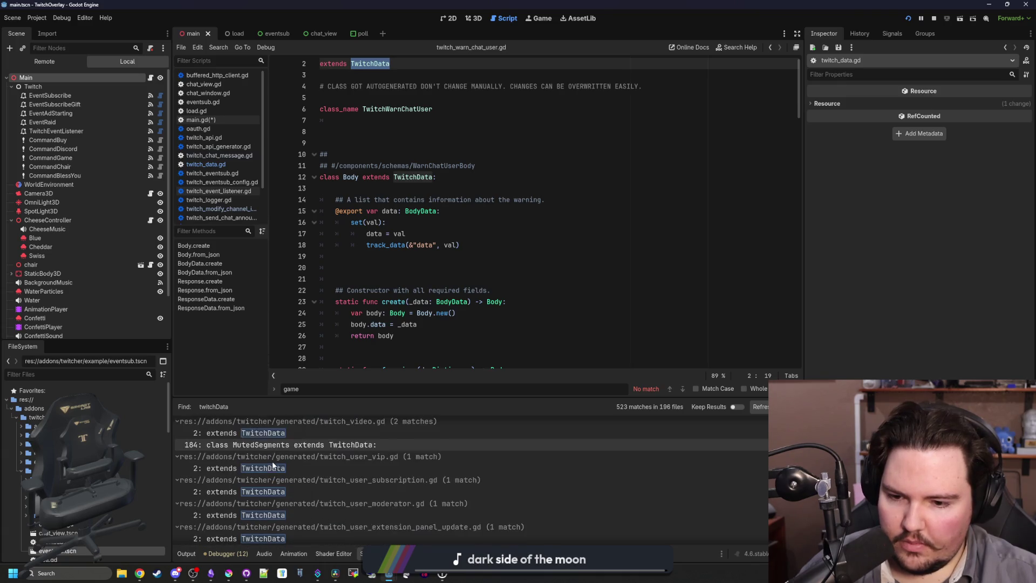
{"action": "scroll", "coordinate": [272, 465], "scroll_direction": "down", "scroll_amount": 5}
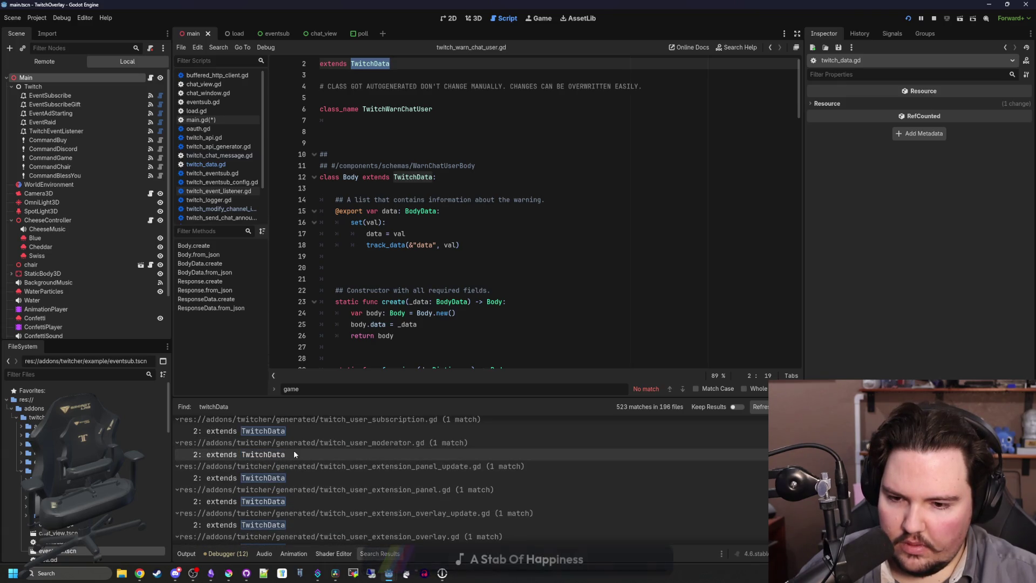
{"action": "scroll", "coordinate": [293, 454], "scroll_direction": "down", "scroll_amount": 3}
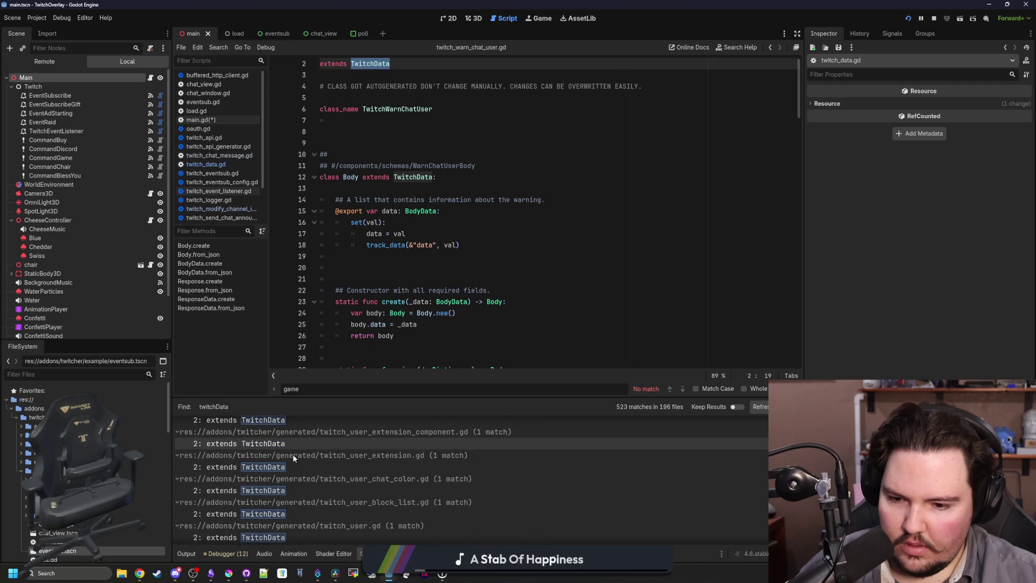
{"action": "scroll", "coordinate": [293, 455], "scroll_direction": "down", "scroll_amount": 3}
{"action": "left_click", "coordinate": [296, 477]}
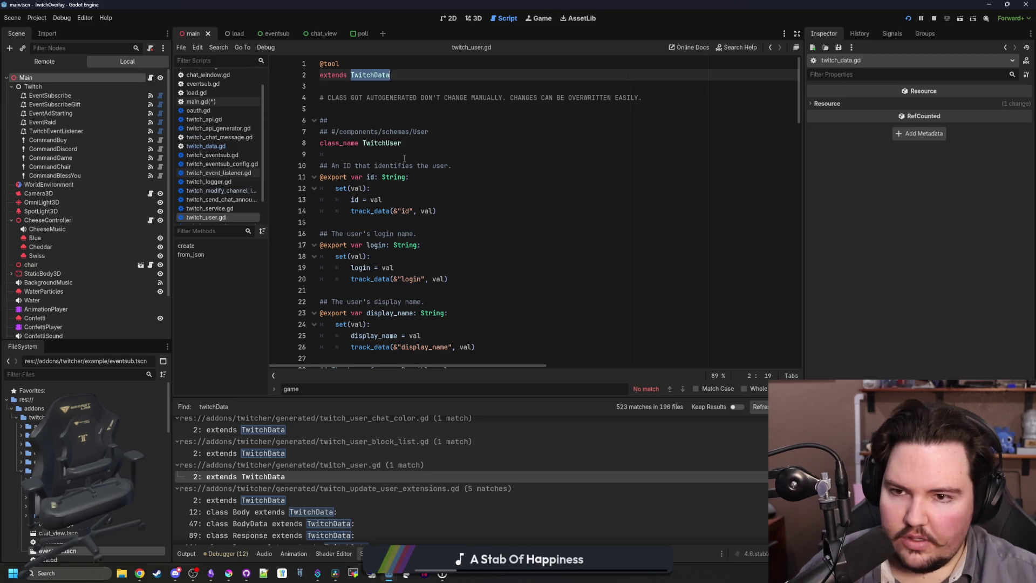
{"action": "left_click", "coordinate": [392, 128]}
{"action": "left_click", "coordinate": [380, 78], "text": "ctrl"}
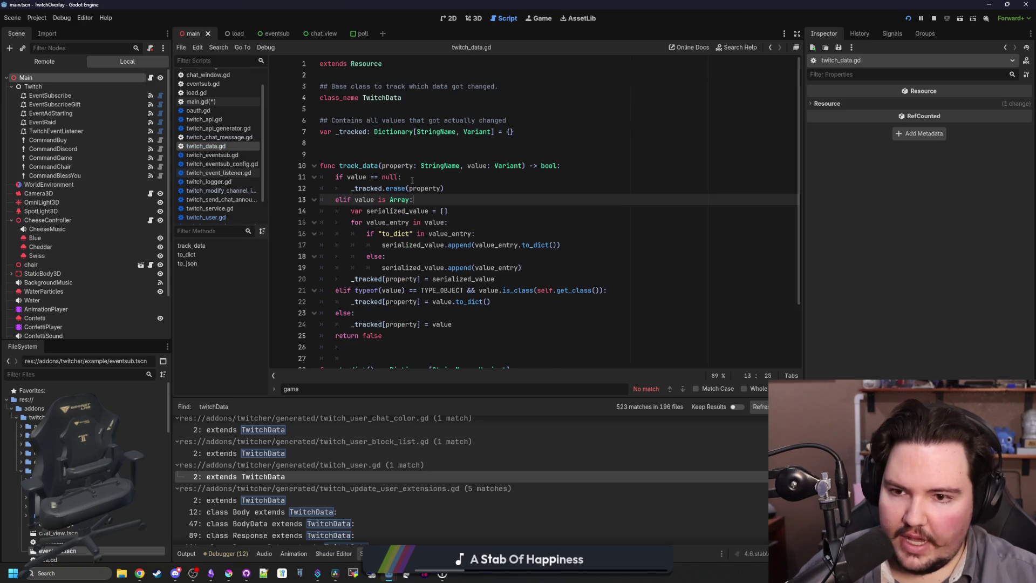
{"action": "scroll", "coordinate": [384, 127], "scroll_direction": "down", "scroll_amount": 3}
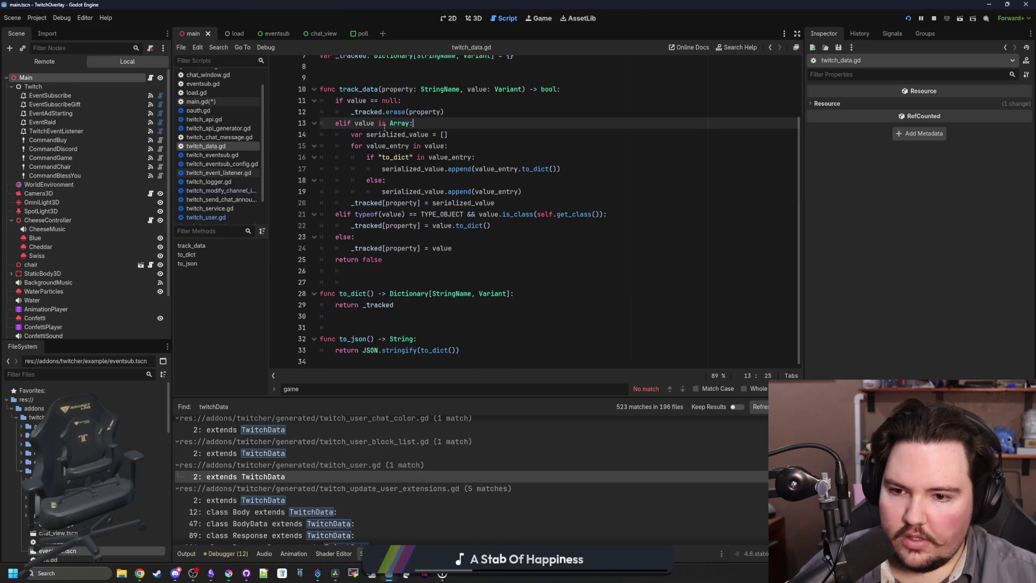
{"action": "scroll", "coordinate": [396, 191], "scroll_direction": "up", "scroll_amount": 3}
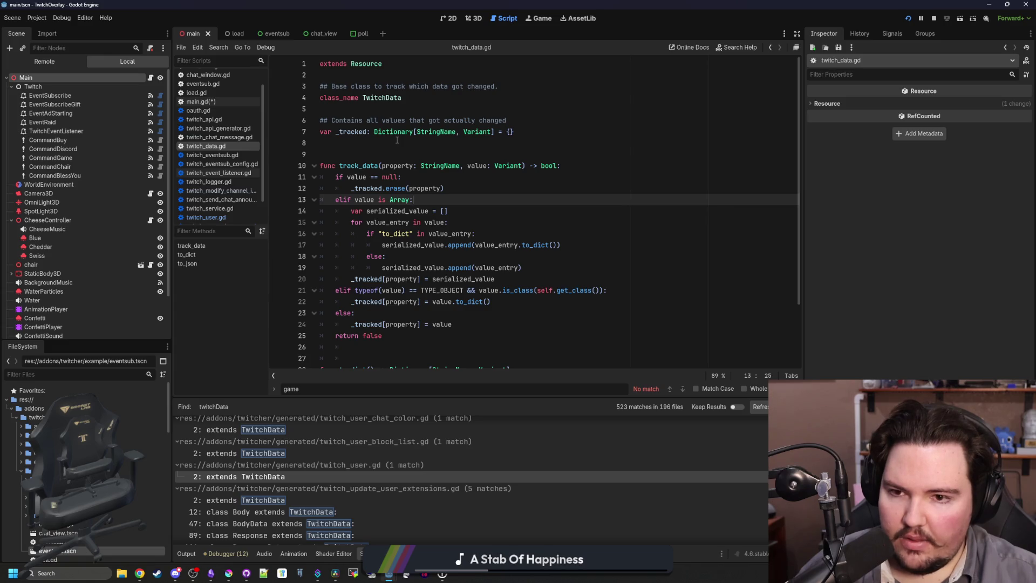
Step: Step through the script history back to twitch_modify_channel_information.gd
{"action": "key", "text": "alt+Left"}
{"action": "key", "text": "alt+Left"}
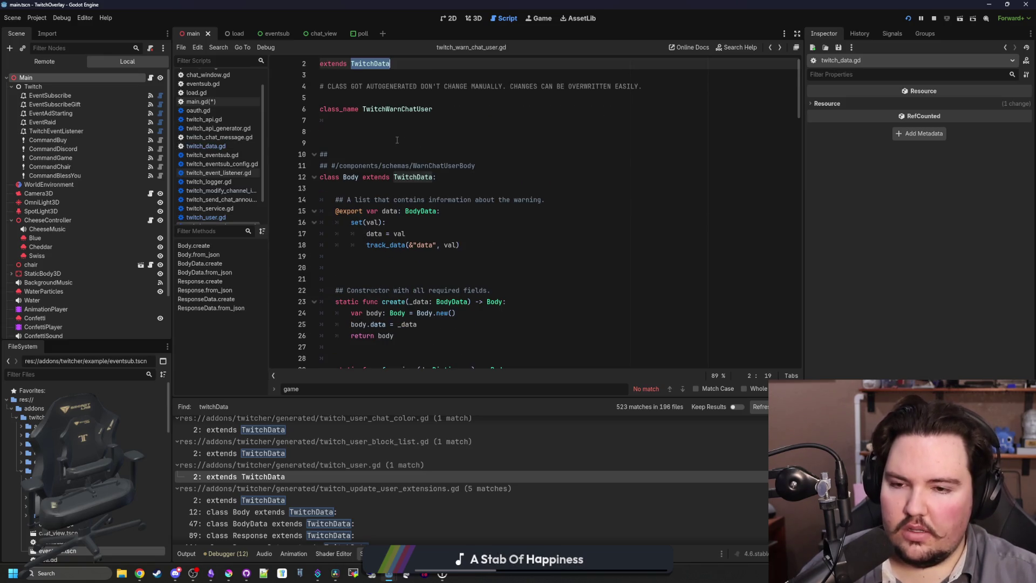
{"action": "key", "text": "alt+Right"}
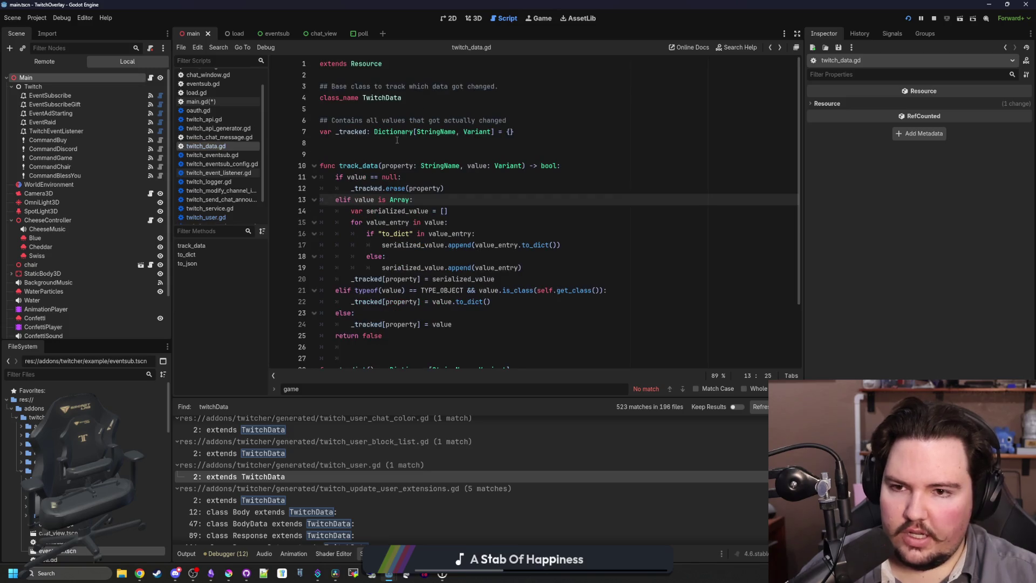
{"action": "key", "text": "alt+Right"}
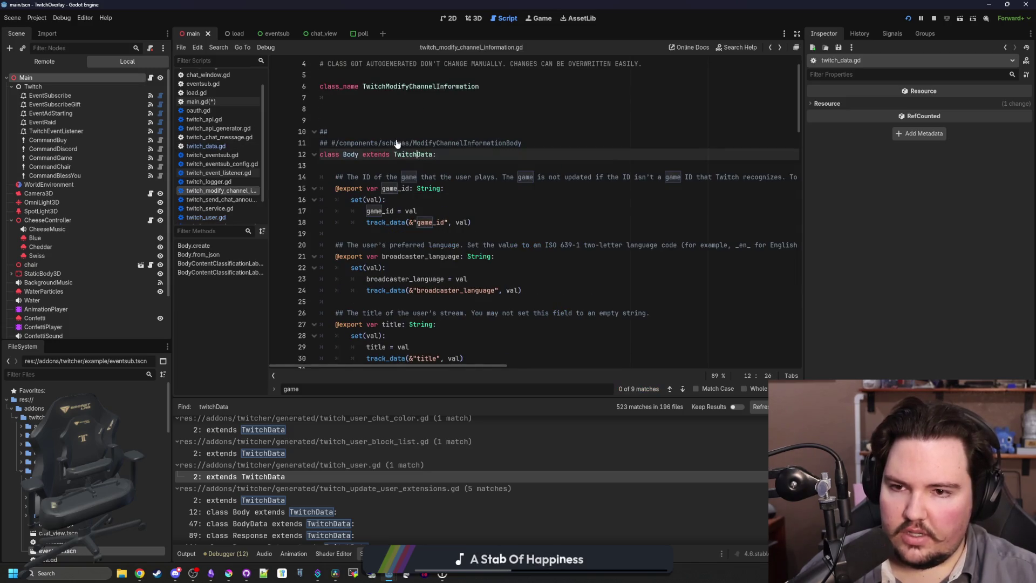
Step: Search the project for TwitchModifyChannelInformation, finding 2 matches in 2 files
{"action": "left_click", "coordinate": [375, 164]}
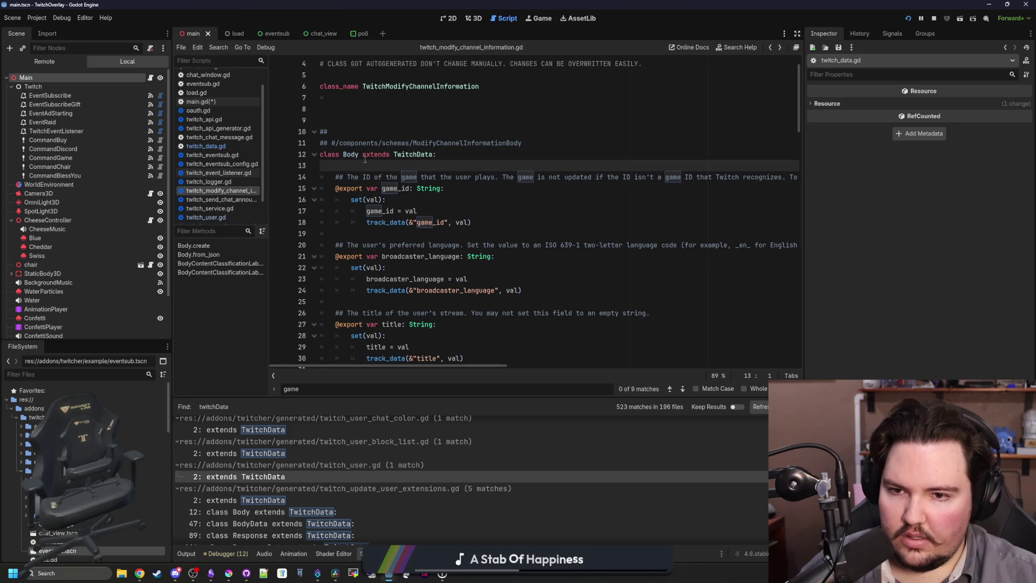
{"action": "left_click", "coordinate": [389, 105]}
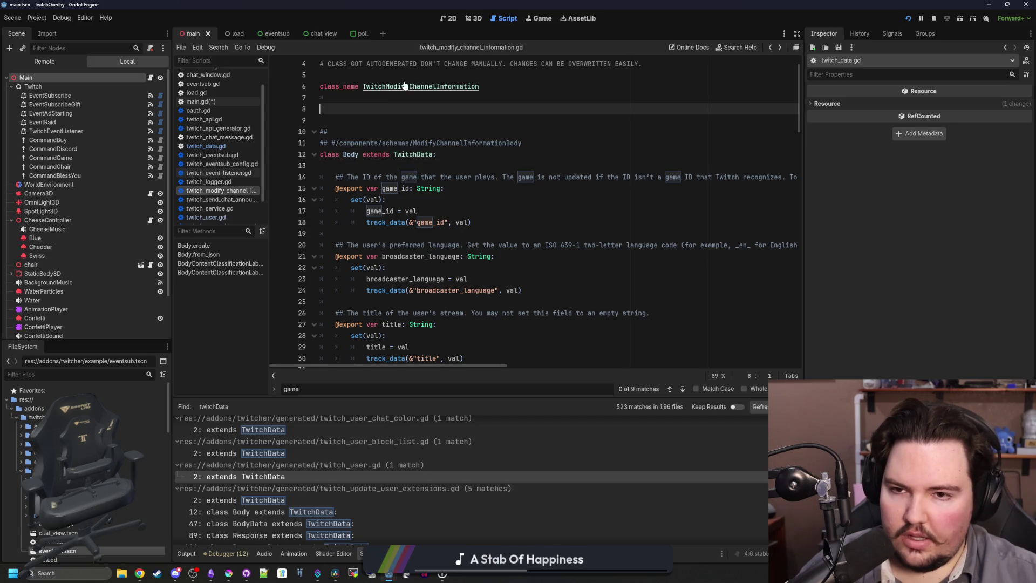
{"action": "left_click", "coordinate": [410, 88], "text": "ctrl"}
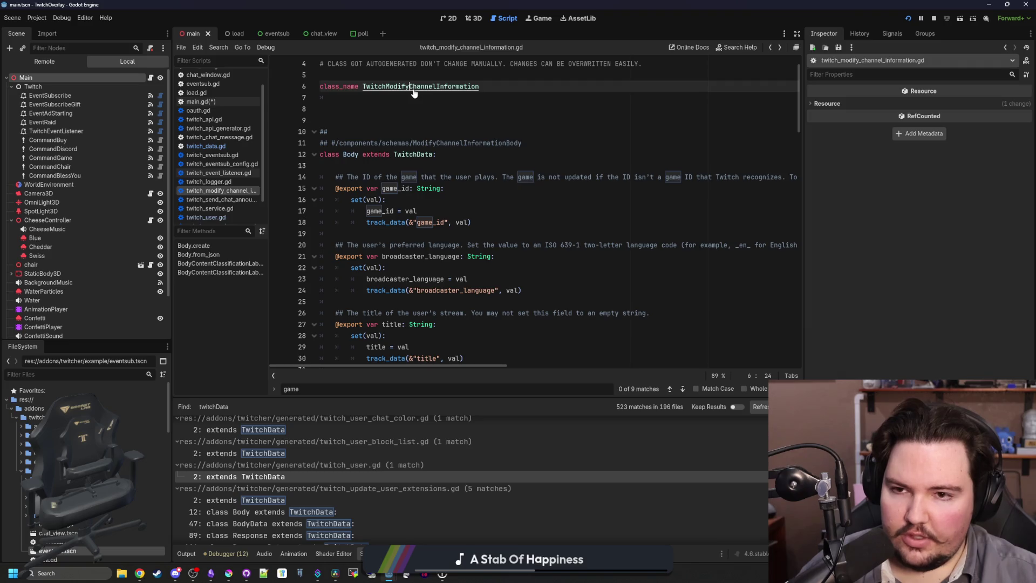
{"action": "left_click", "coordinate": [414, 99]}
{"action": "key", "text": "ctrl+shift+f"}
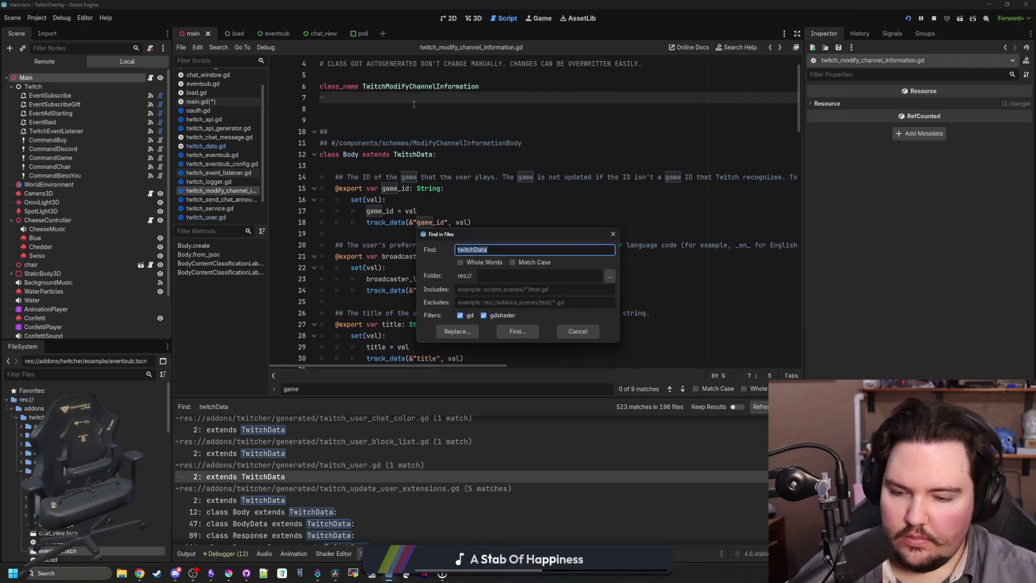
{"action": "type", "text": "twitchmodifychannelin"}
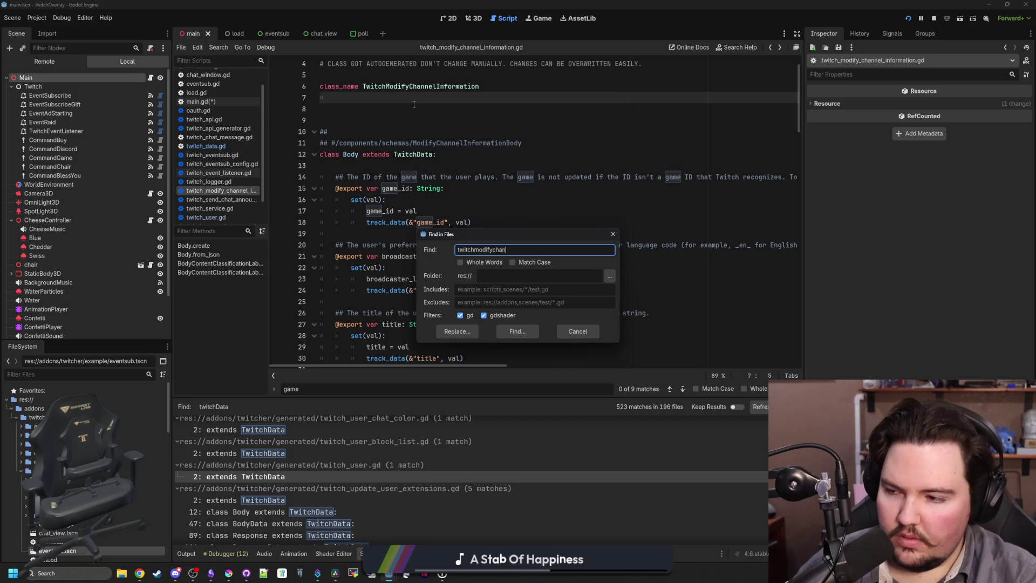
{"action": "type", "text": "formation"}
{"action": "key", "text": "Return"}
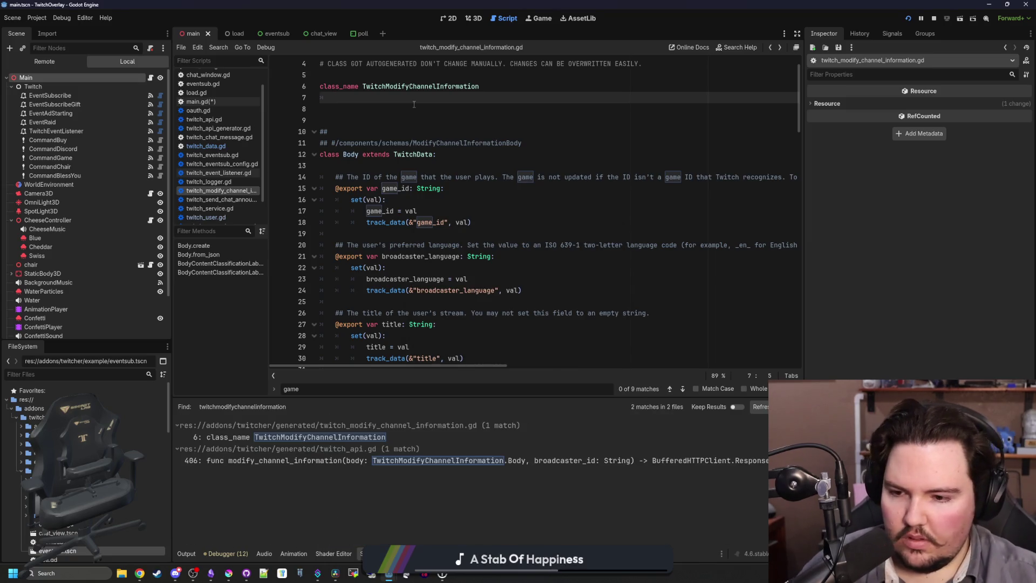
Step: In twitch_api.gd, locate and select the get_channel_information function definition
{"action": "left_click", "coordinate": [428, 461]}
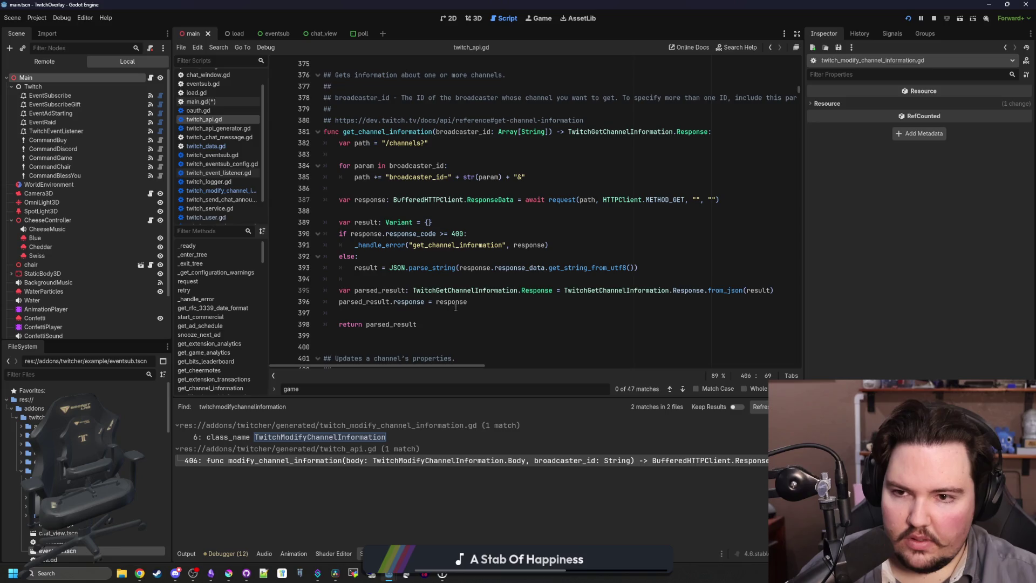
{"action": "left_click", "coordinate": [433, 156]}
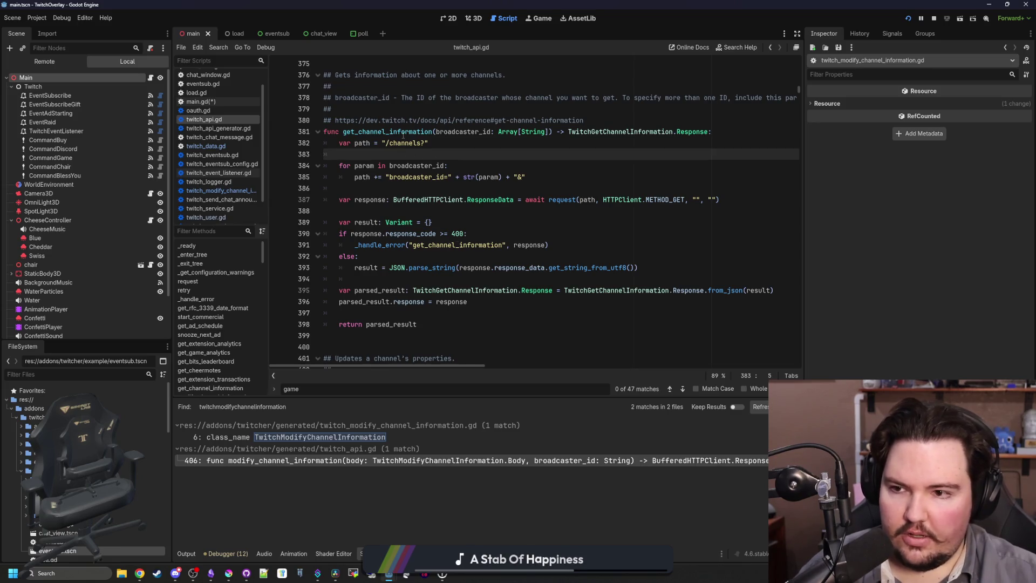
{"action": "double_click", "coordinate": [403, 134]}
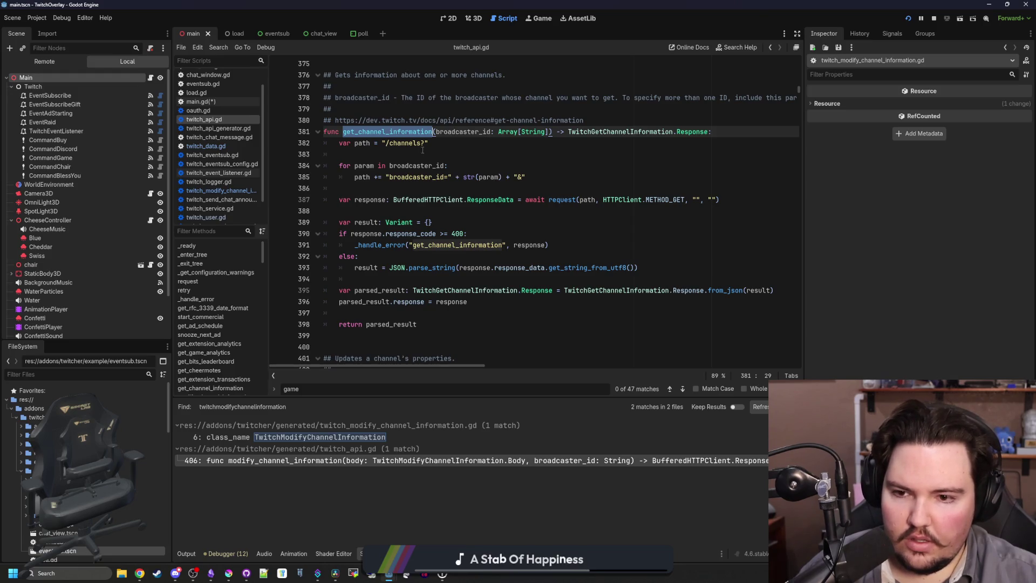
{"action": "scroll", "coordinate": [423, 150], "scroll_direction": "up", "scroll_amount": 1}
{"action": "key", "text": "Up"}
{"action": "key", "text": "Up"}
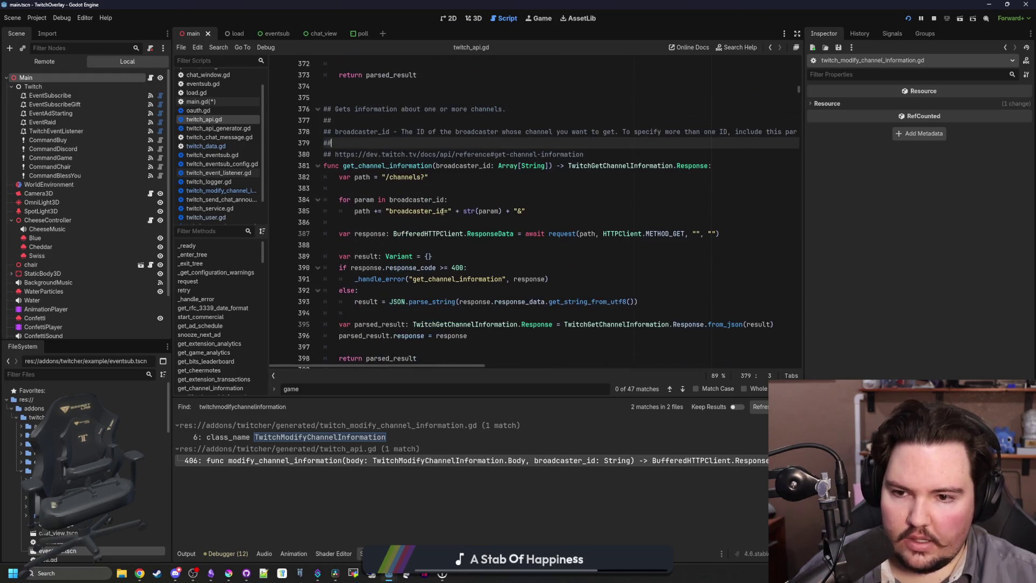
{"action": "key", "text": "ctrl+f"}
{"action": "type", "text": "get_channel"}
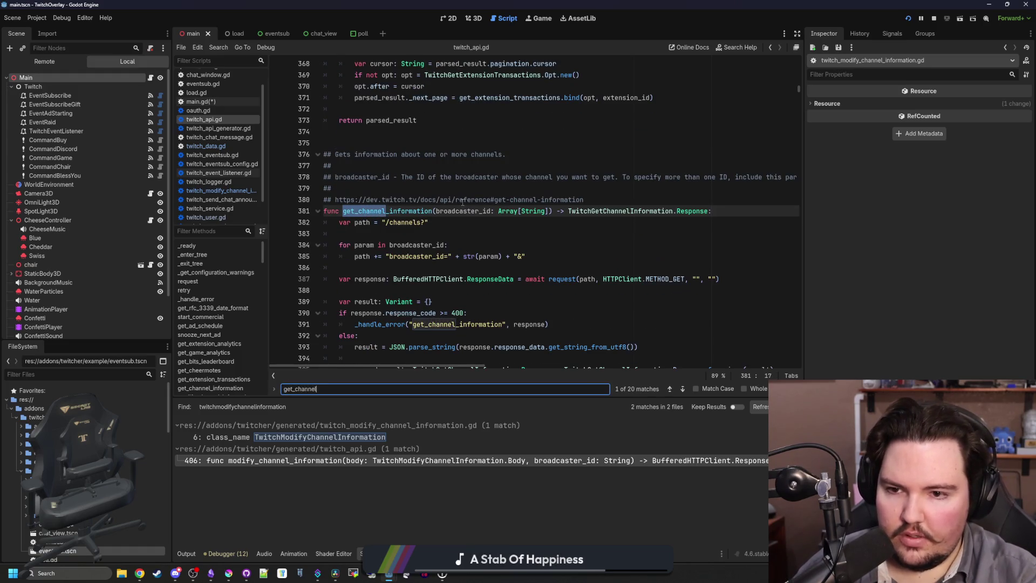
{"action": "key", "text": "Return"}
{"action": "left_click", "coordinate": [463, 201]}
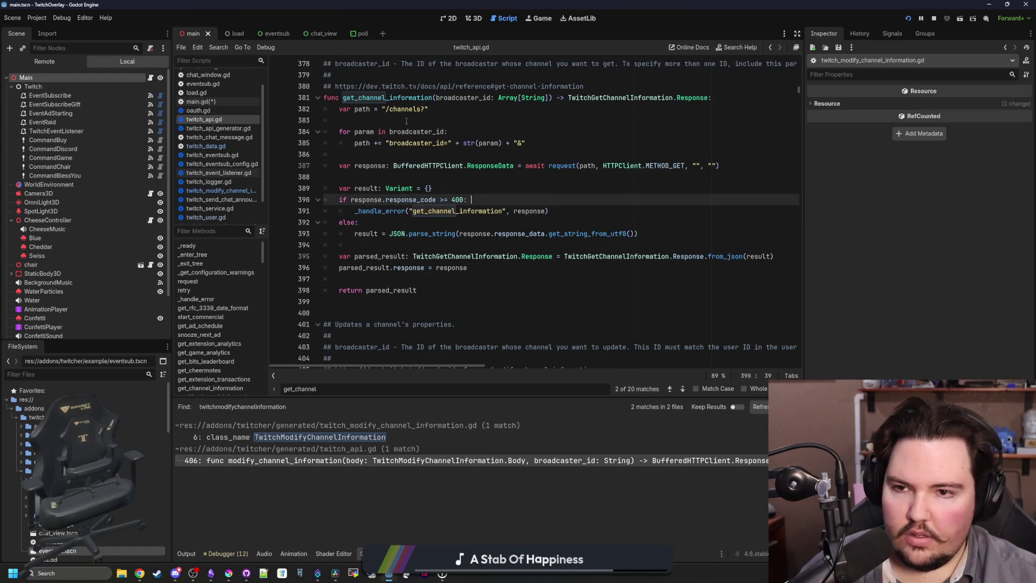
{"action": "double_click", "coordinate": [401, 98]}
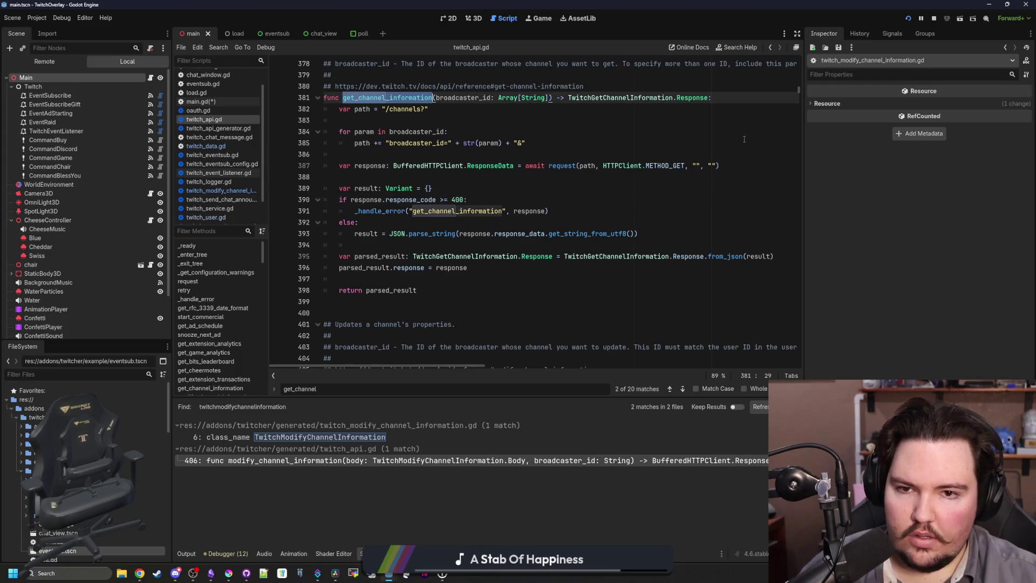
{"action": "left_click_drag", "start_coordinate": [801, 86], "coordinate": [803, 47]}
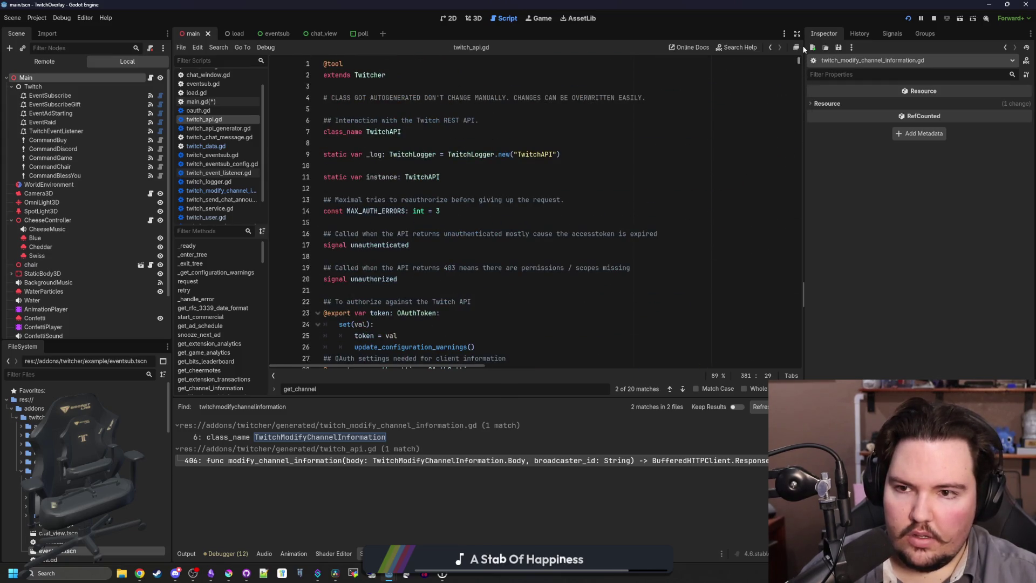
Step: On main.gd line 144, write a TwitchAPI.get_channel_information() call
{"action": "left_click", "coordinate": [223, 101]}
{"action": "type", "text": "et_channel_"}
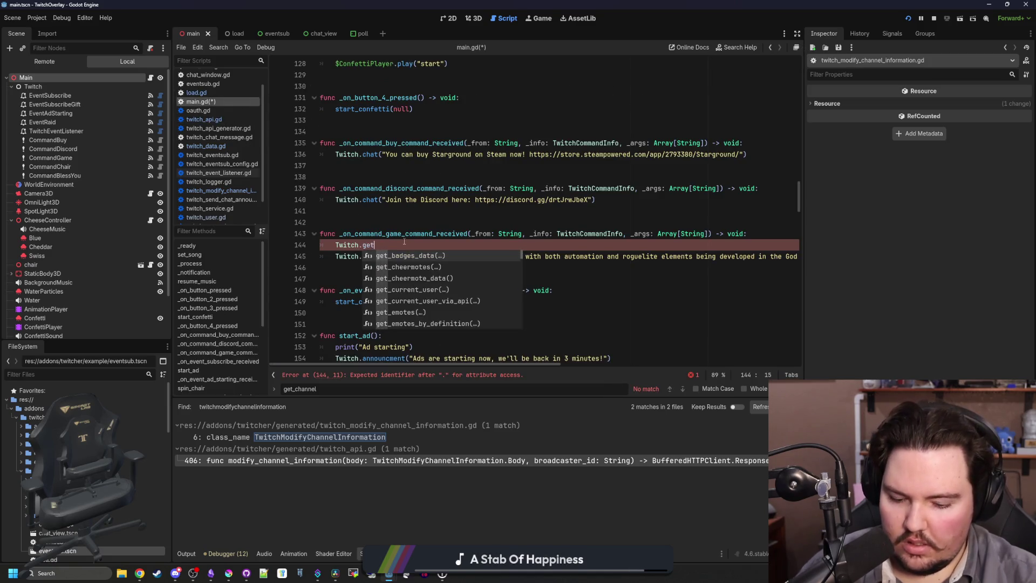
{"action": "type", "text": "information"}
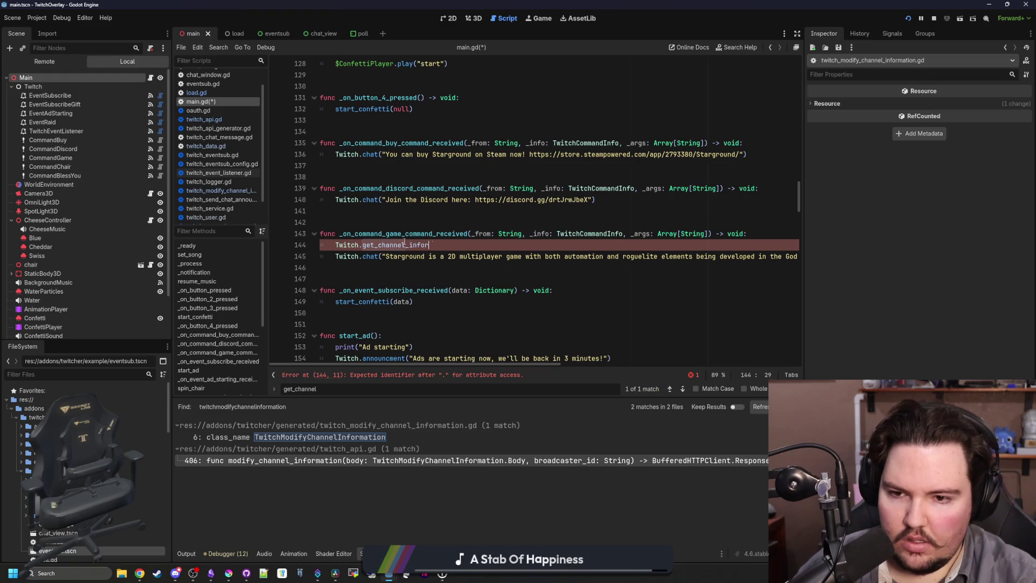
{"action": "type", "text": "()"}
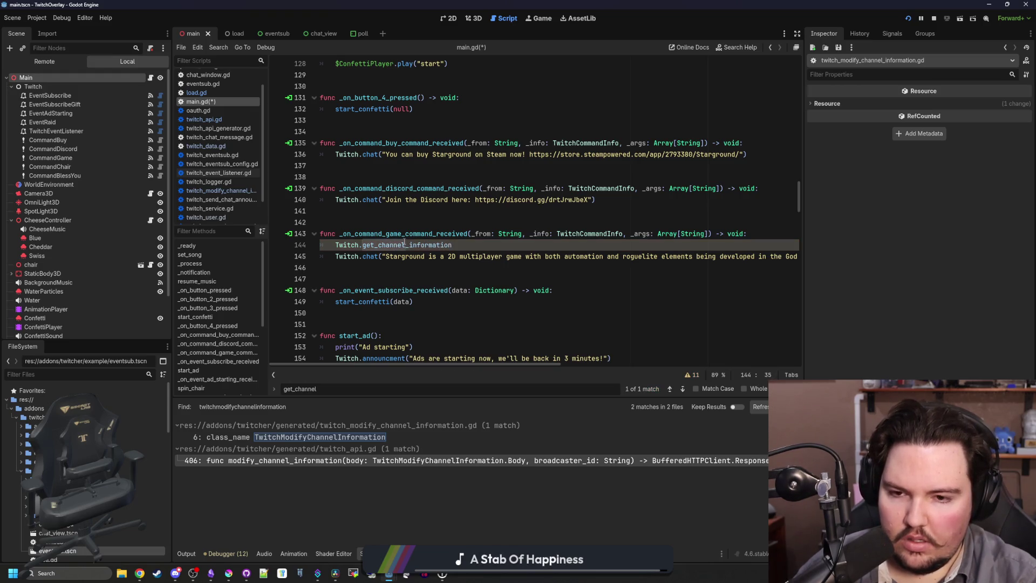
{"action": "key", "text": "Up"}
{"action": "key", "text": "Up"}
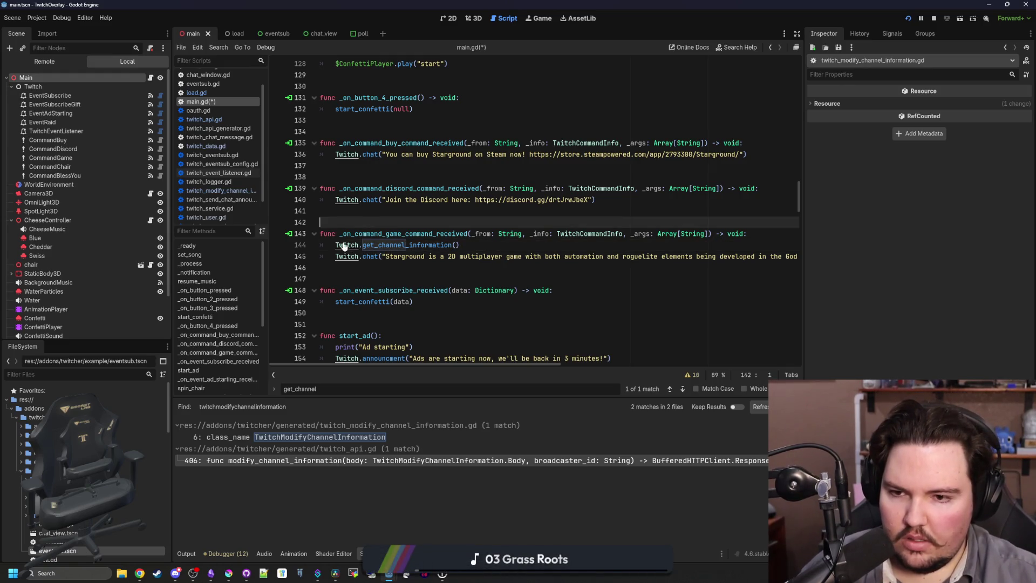
{"action": "left_click", "coordinate": [348, 245], "text": "ctrl"}
{"action": "key", "text": "ctrl+f"}
{"action": "key", "text": "alt+Left"}
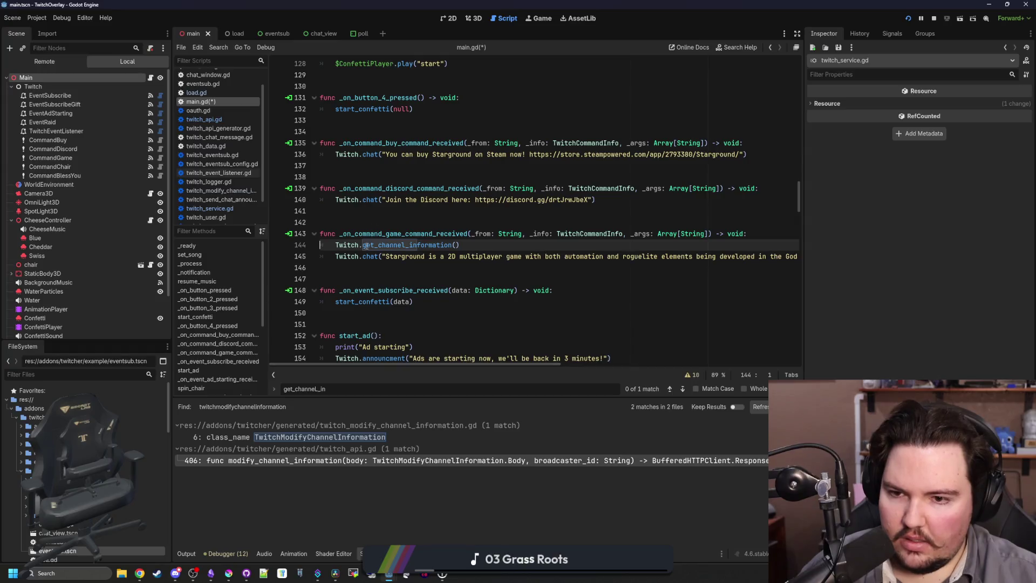
{"action": "type", "text": "API"}
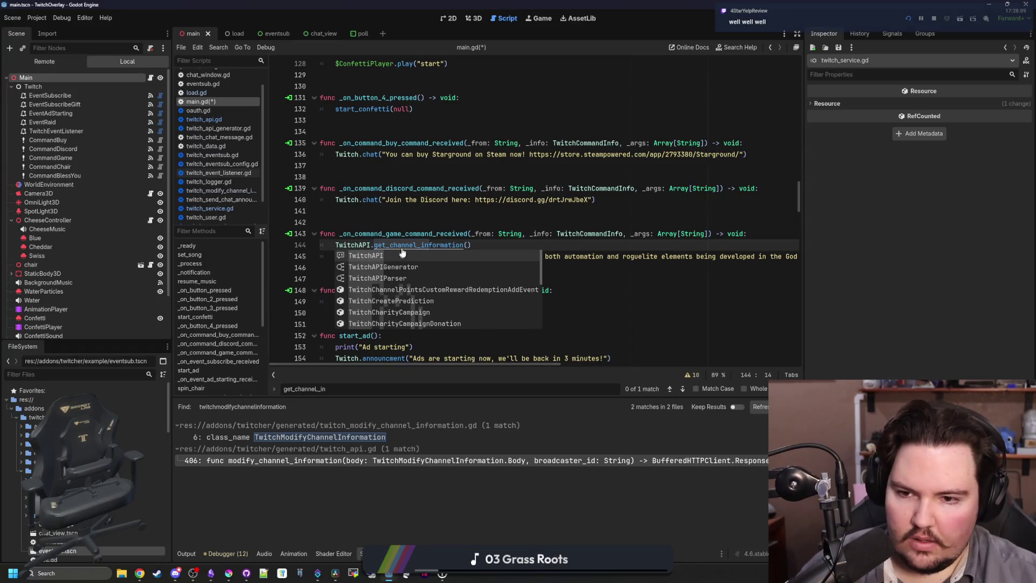
Step: Check get_channel_information's definition to see which arguments it expects
{"action": "left_click", "coordinate": [408, 247]}
{"action": "left_click", "coordinate": [409, 246], "text": "ctrl"}
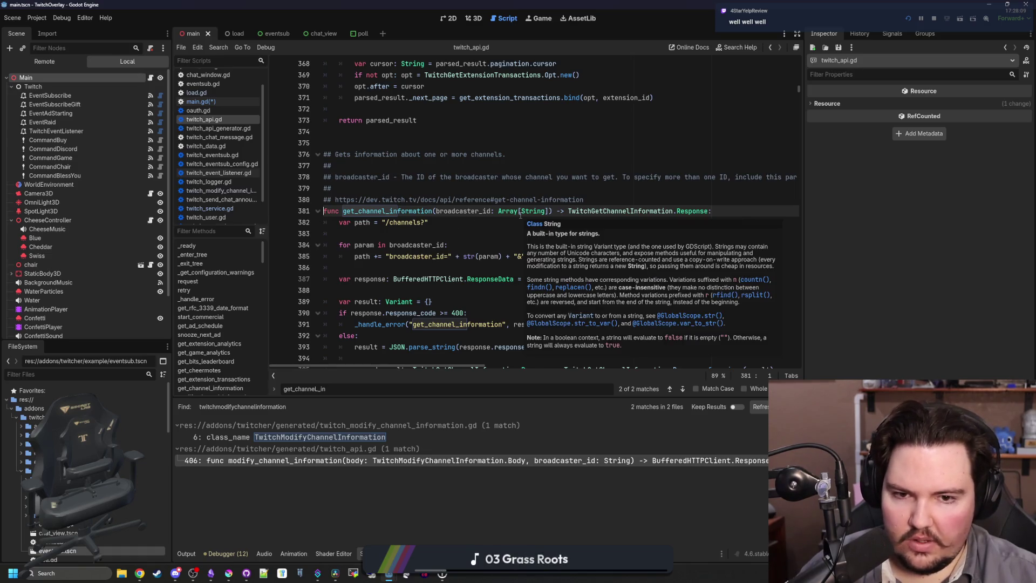
{"action": "left_click", "coordinate": [476, 238]}
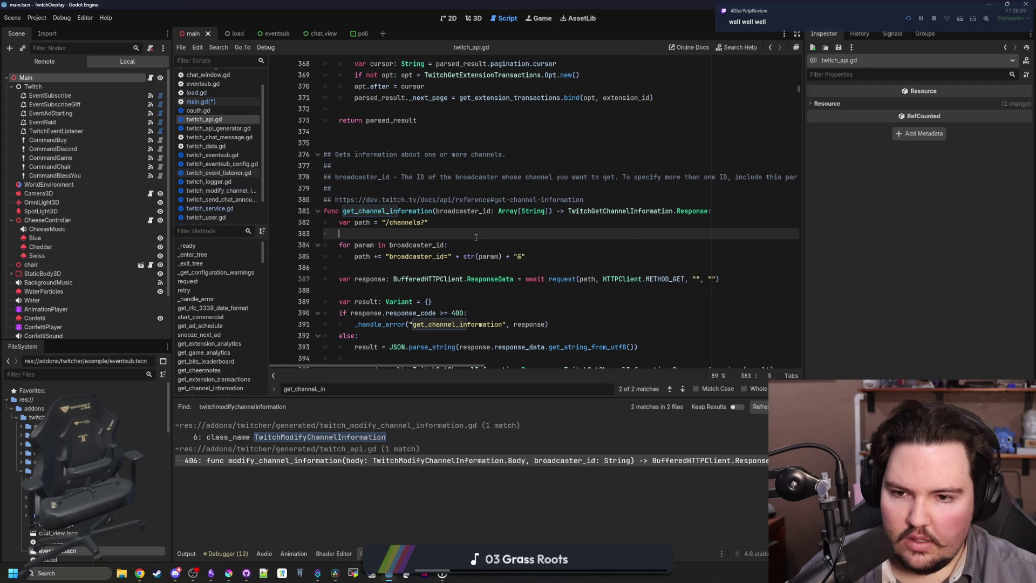
{"action": "scroll", "coordinate": [476, 238], "scroll_direction": "down", "scroll_amount": 4}
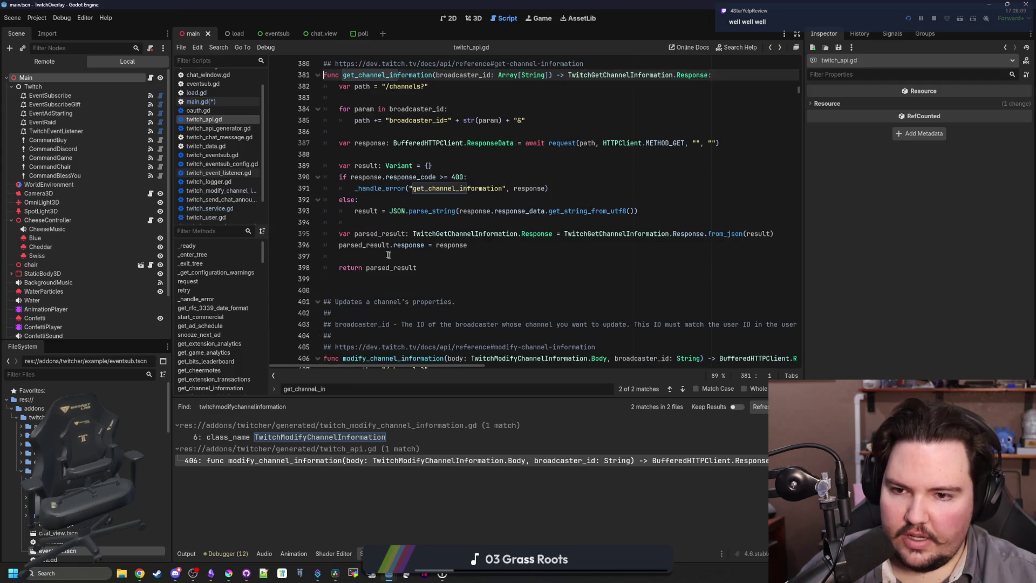
{"action": "key", "text": "alt+Left"}
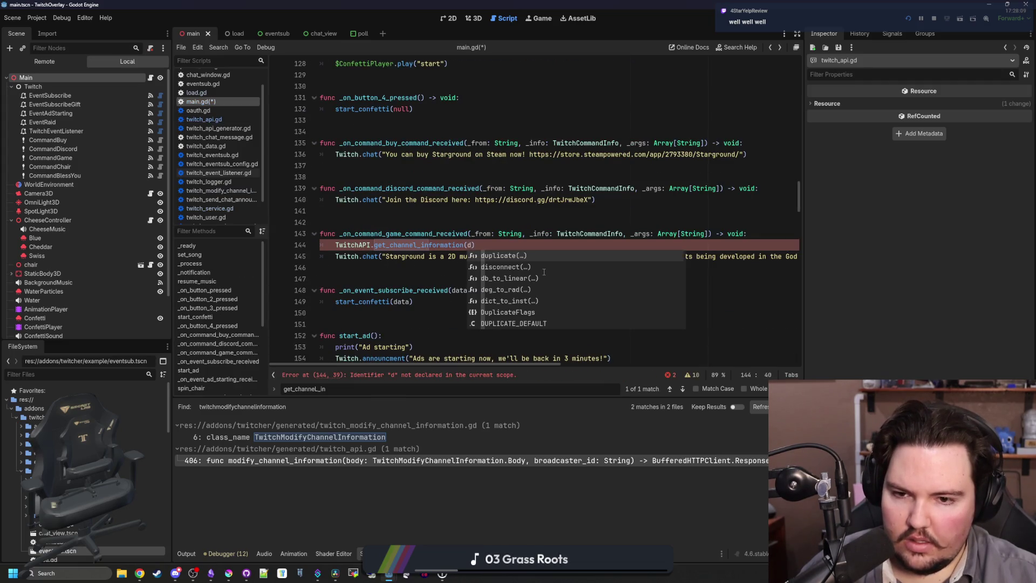
{"action": "left_click", "coordinate": [409, 245], "text": "ctrl"}
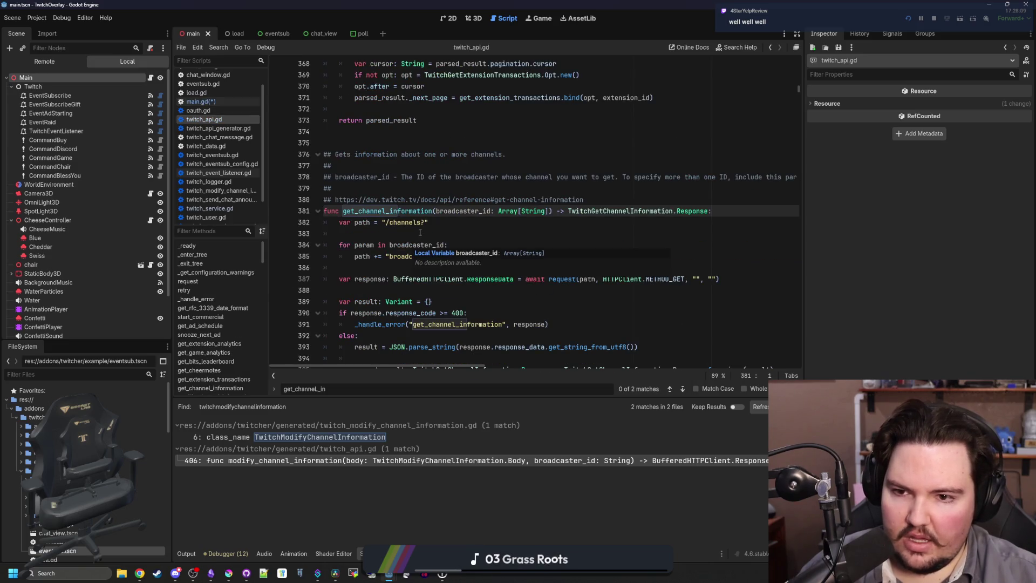
{"action": "scroll", "coordinate": [422, 231], "scroll_direction": "down", "scroll_amount": 1}
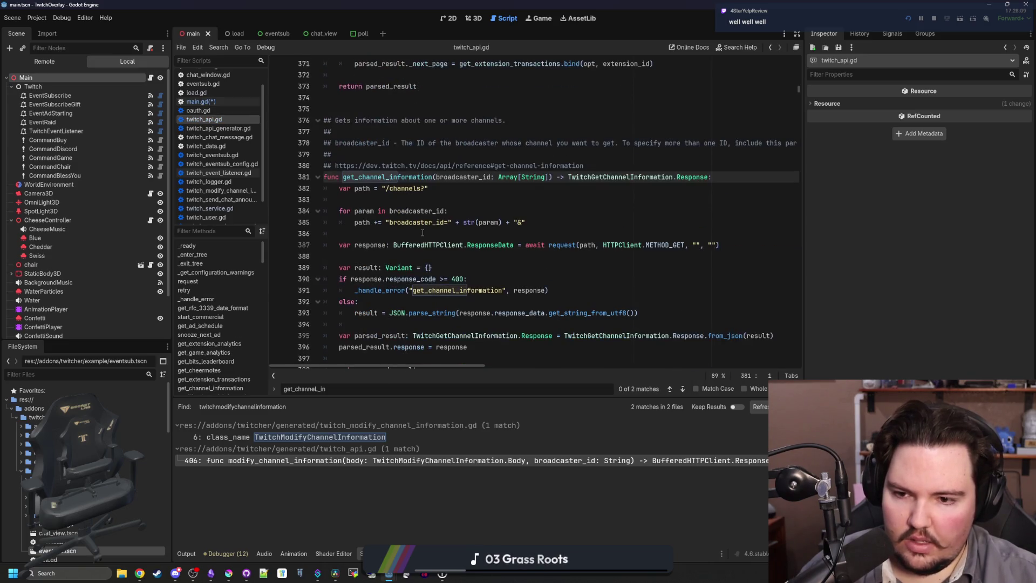
{"action": "scroll", "coordinate": [409, 242], "scroll_direction": "down", "scroll_amount": 2}
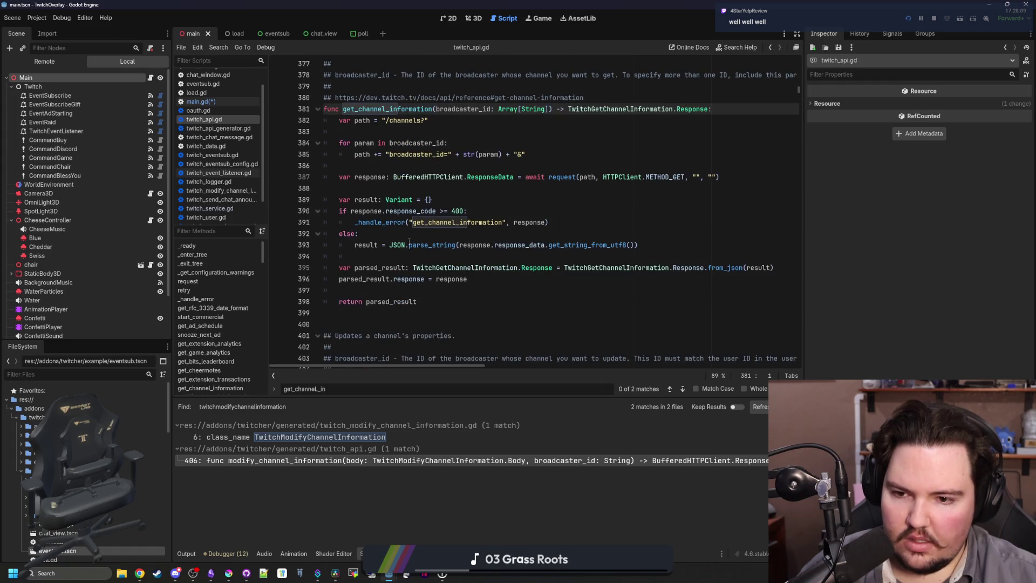
{"action": "scroll", "coordinate": [409, 243], "scroll_direction": "down", "scroll_amount": 1}
{"action": "key", "text": "alt+Left"}
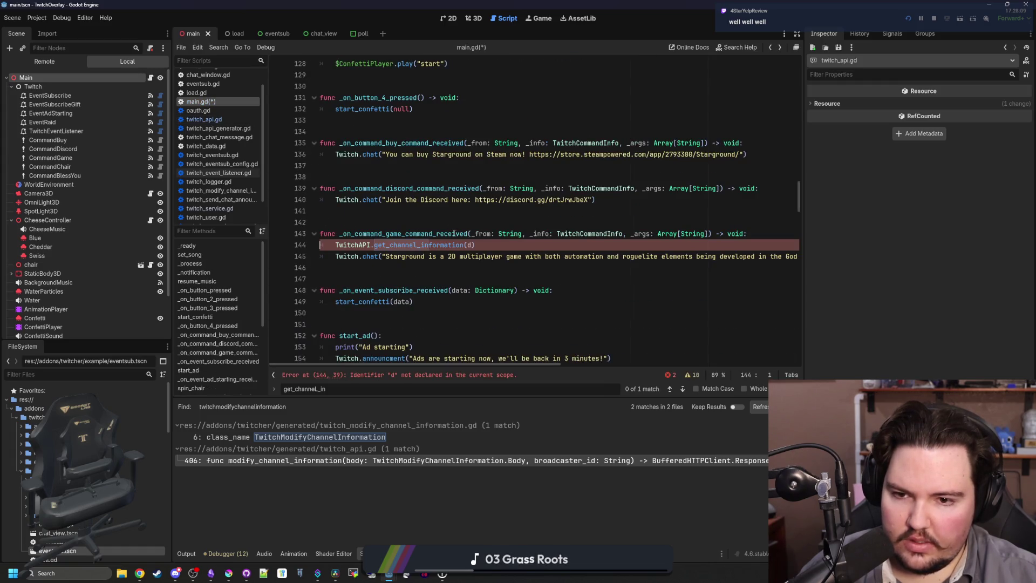
Step: Delete the stray 'd' inside the get_channel_information() call
{"action": "left_click", "coordinate": [471, 245]}
{"action": "key", "text": "BackSpace"}
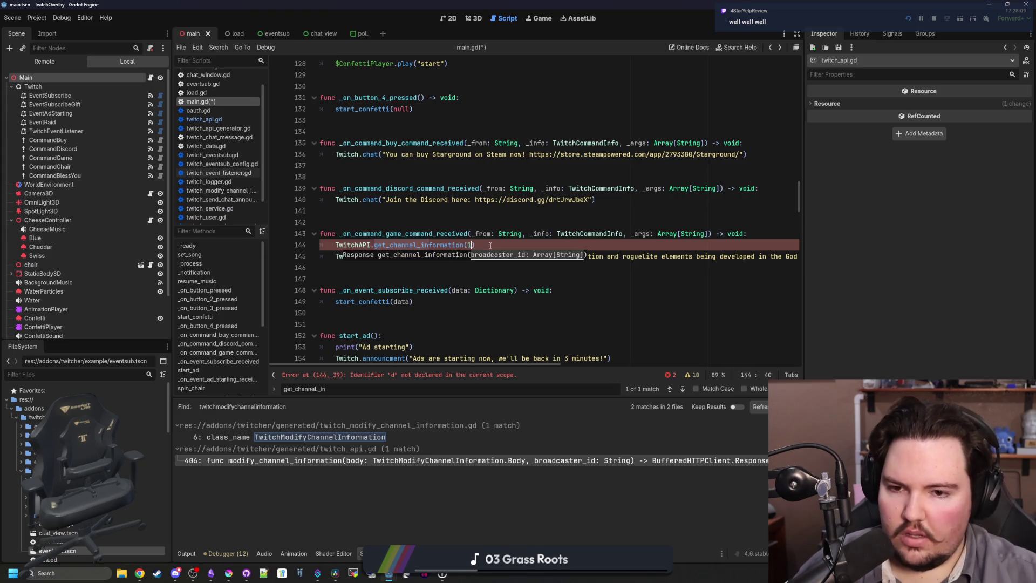
{"action": "left_click", "coordinate": [53, 87]}
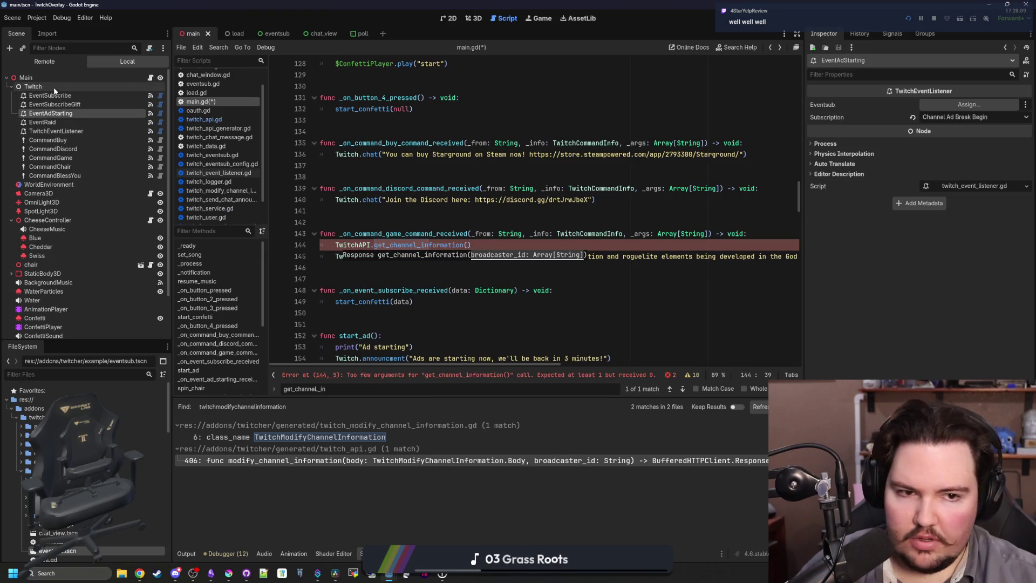
Step: Copy the broadcaster's numeric ID from Main's subscriptions and paste it into the call
{"action": "left_click", "coordinate": [73, 95]}
{"action": "key", "text": "Down"}
{"action": "key", "text": "Down"}
{"action": "key", "text": "Down"}
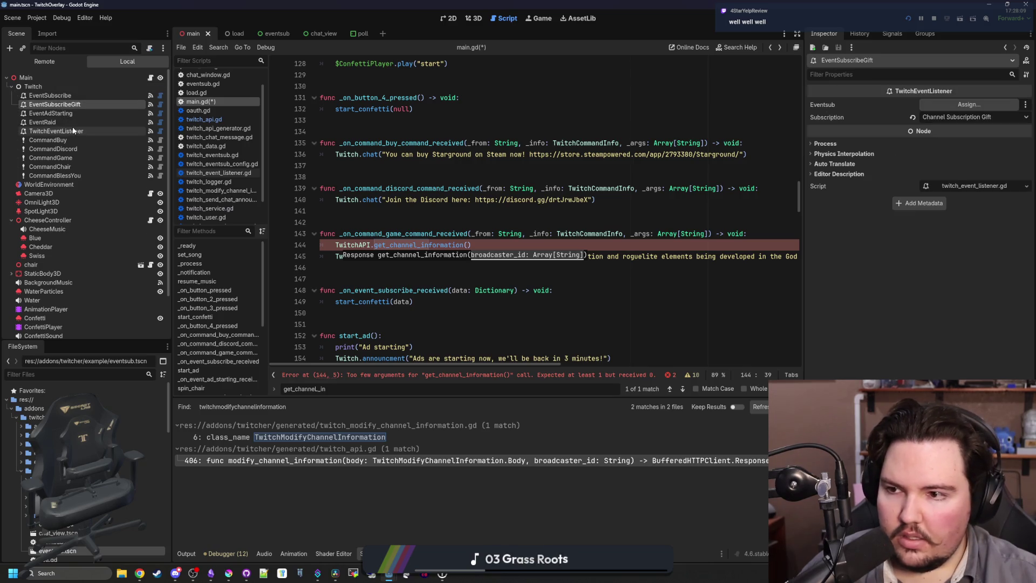
{"action": "left_click", "coordinate": [75, 79]}
{"action": "left_click", "coordinate": [968, 168]}
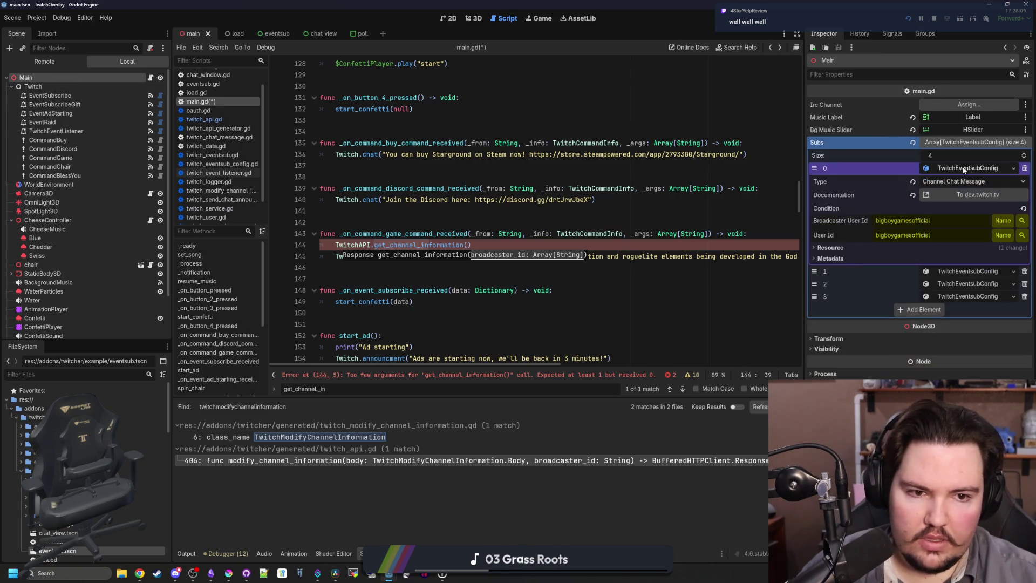
{"action": "left_click", "coordinate": [1003, 220]}
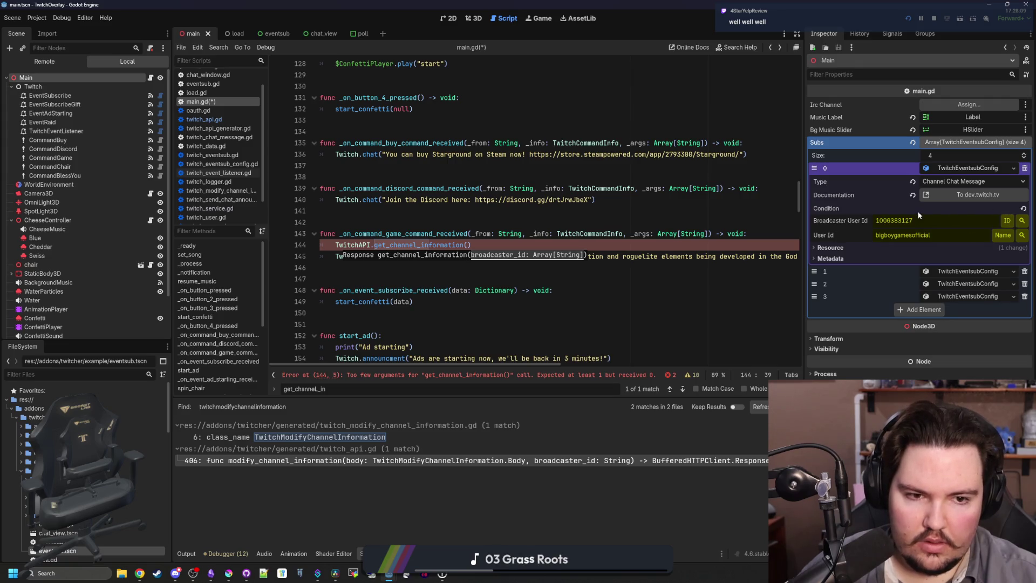
{"action": "left_click", "coordinate": [1008, 220]}
{"action": "left_click", "coordinate": [466, 245]}
{"action": "key", "text": "ctrl+v"}
{"action": "left_click", "coordinate": [481, 221]}
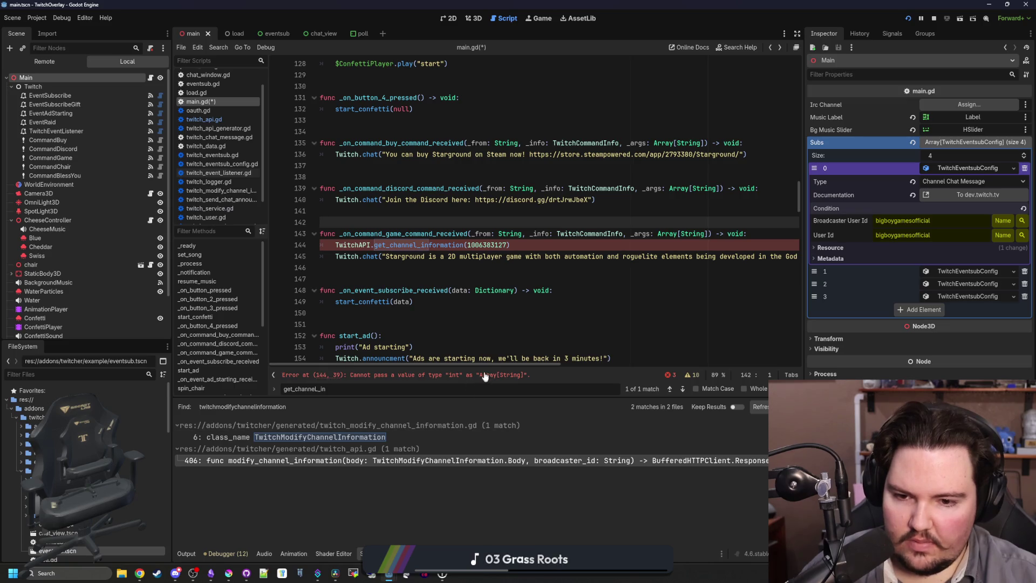
Step: Pass the broadcaster ID as a one-item string array ["…"] to get_channel_information
{"action": "left_click", "coordinate": [495, 247]}
{"action": "left_click", "coordinate": [421, 245], "text": "ctrl"}
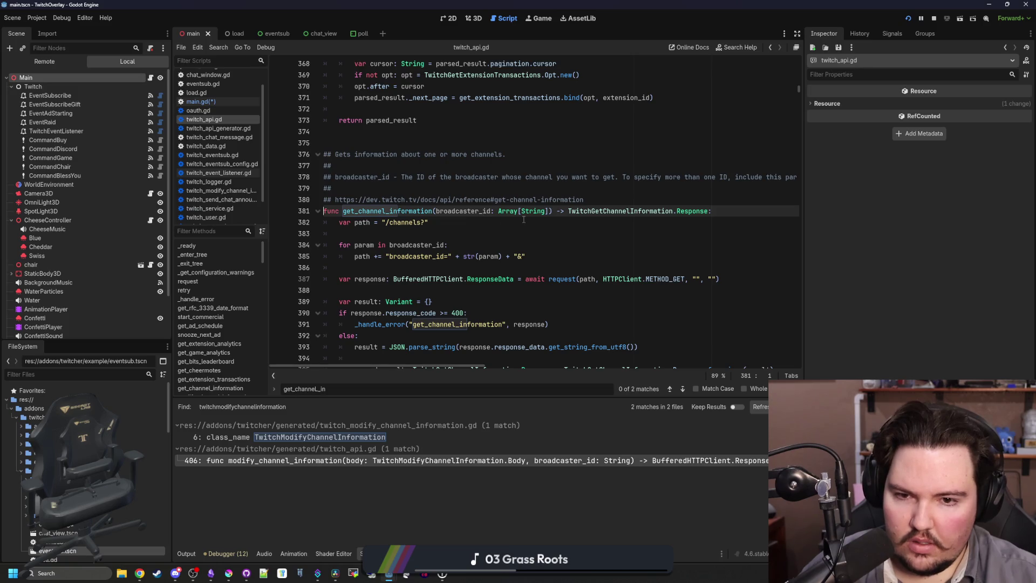
{"action": "mouse_move", "coordinate": [515, 215]}
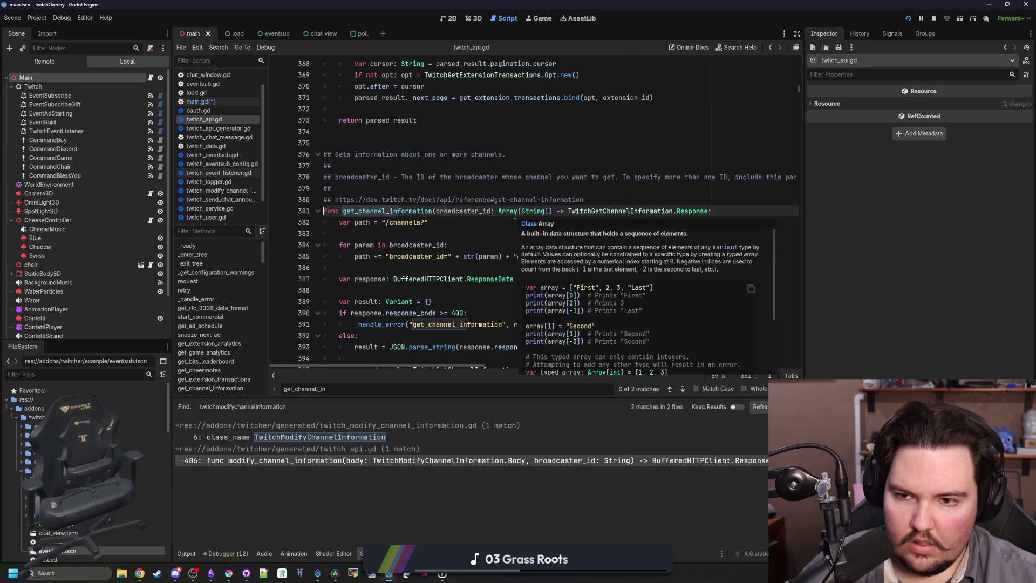
{"action": "mouse_move", "coordinate": [803, 189]}
{"action": "left_mouse_down"}
{"action": "mouse_move", "coordinate": [994, 193]}
{"action": "mouse_move", "coordinate": [776, 193]}
{"action": "left_mouse_up"}
{"action": "left_click", "coordinate": [575, 193]}
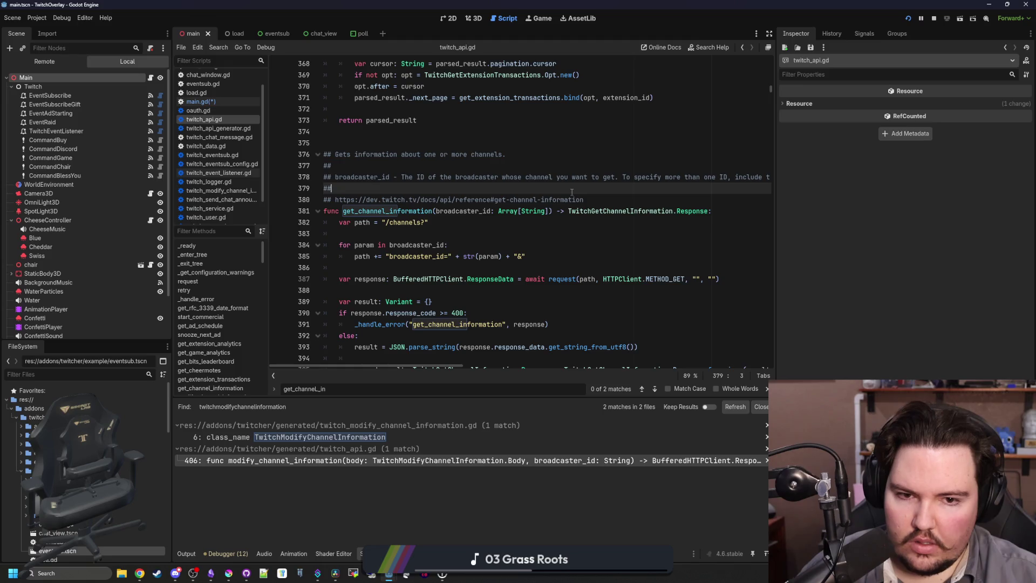
{"action": "key", "text": "alt+Left"}
{"action": "key", "text": "alt+Left"}
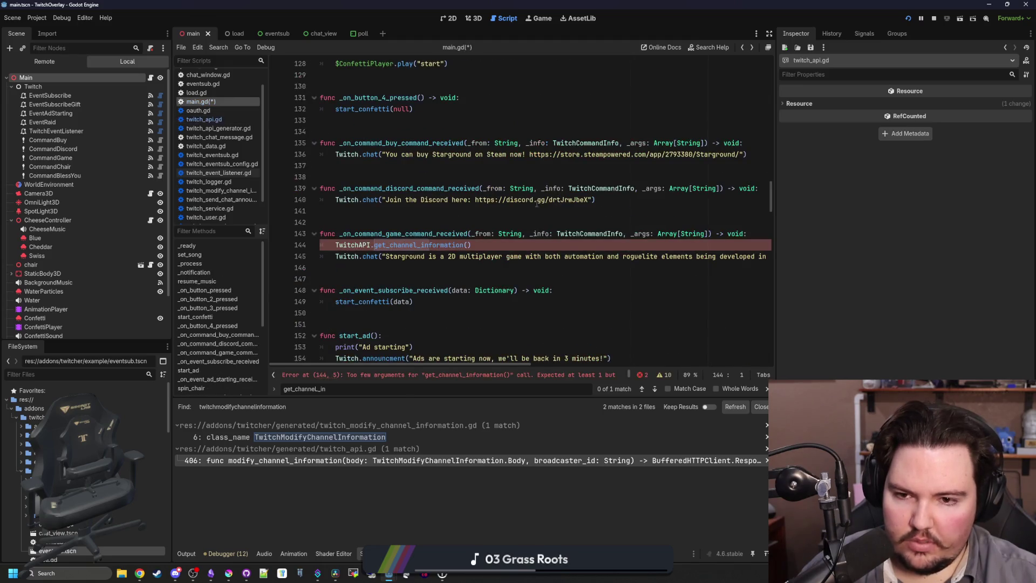
{"action": "type", "text": "Array"}
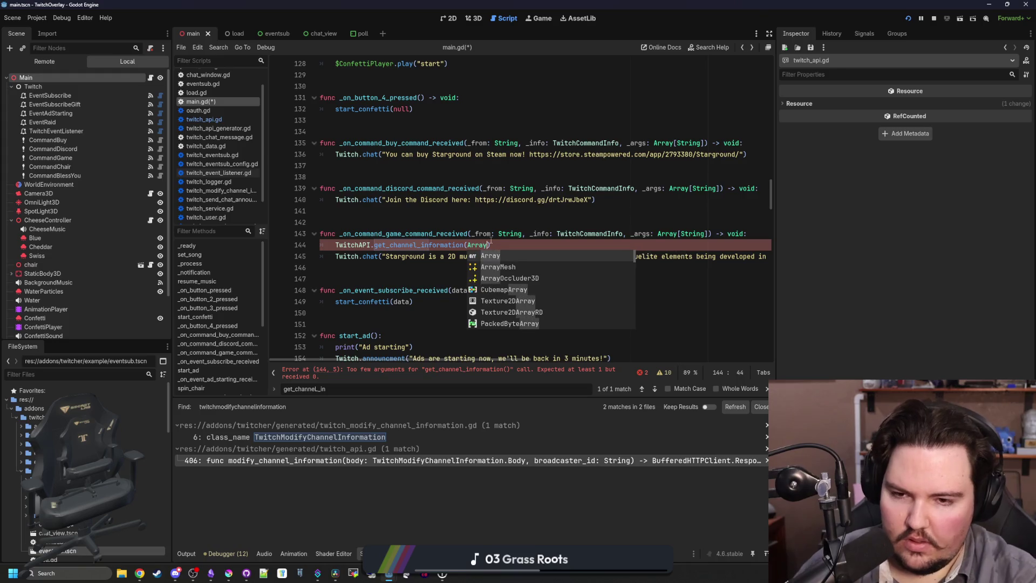
{"action": "key", "text": "BackSpace"}
{"action": "key", "text": "BackSpace"}
{"action": "key", "text": "BackSpace"}
{"action": "type", "text": "[\""}
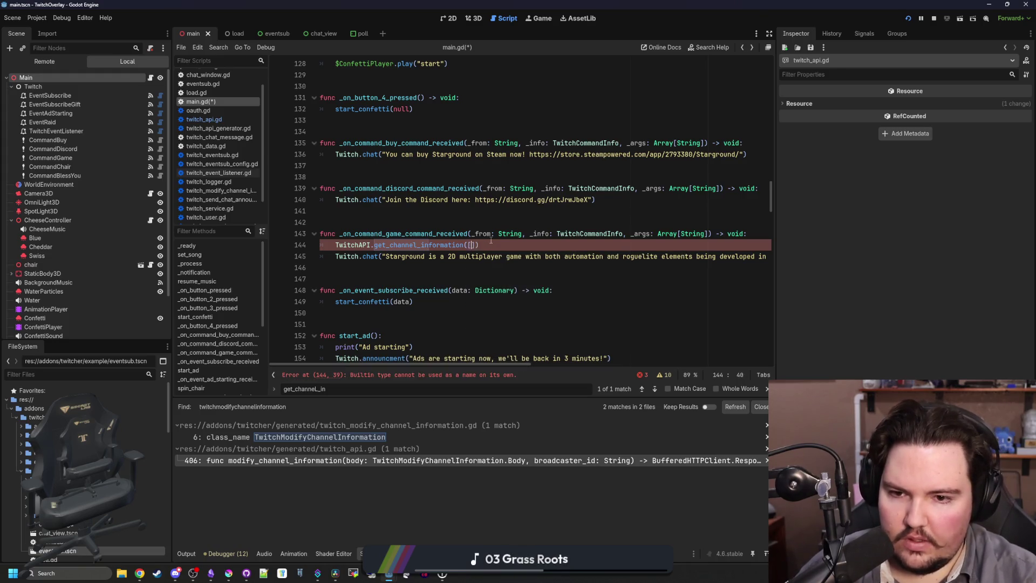
{"action": "key", "text": "ctrl+v"}
{"action": "left_click", "coordinate": [526, 225]}
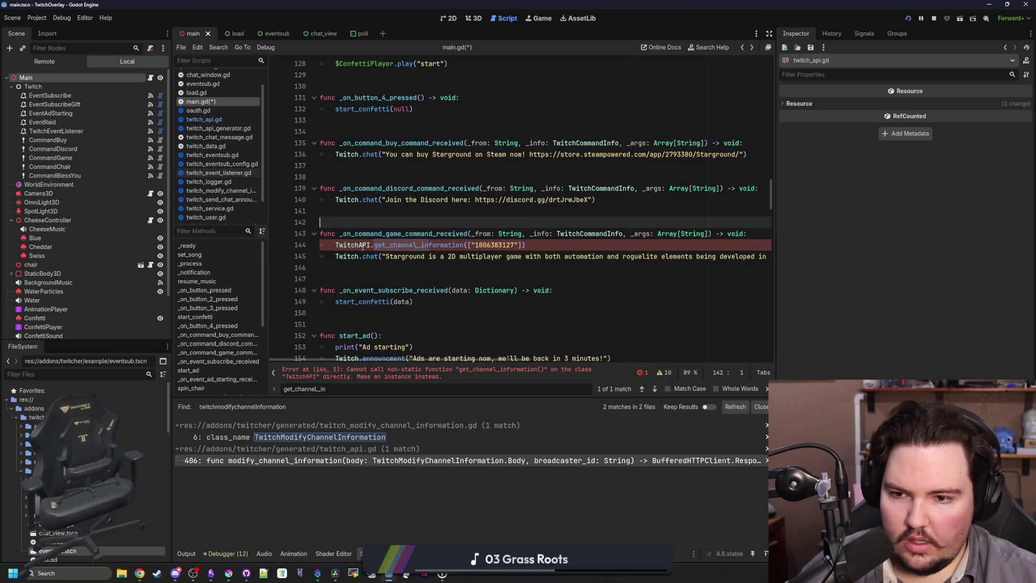
Step: Change TwitchAPI. to Twitch.api. in the call so the error clears
{"action": "left_click", "coordinate": [362, 245]}
{"action": "key", "text": "Delete"}
{"action": "key", "text": "Delete"}
{"action": "key", "text": "Delete"}
{"action": "type", "text": ".api."}
{"action": "left_click", "coordinate": [470, 200]}
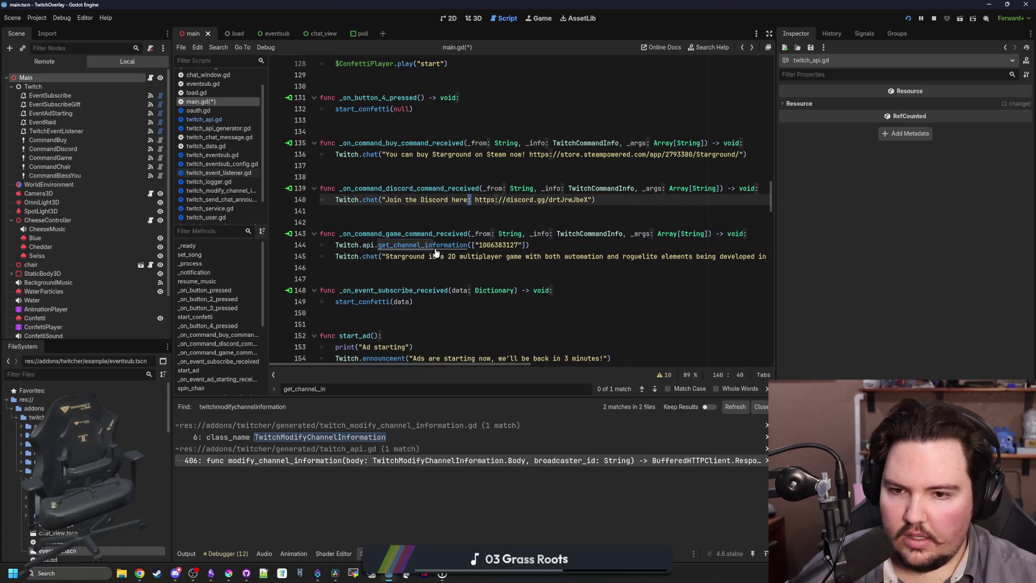
{"action": "left_click", "coordinate": [436, 245], "text": "ctrl"}
{"action": "scroll", "coordinate": [436, 249], "scroll_direction": "down", "scroll_amount": 3}
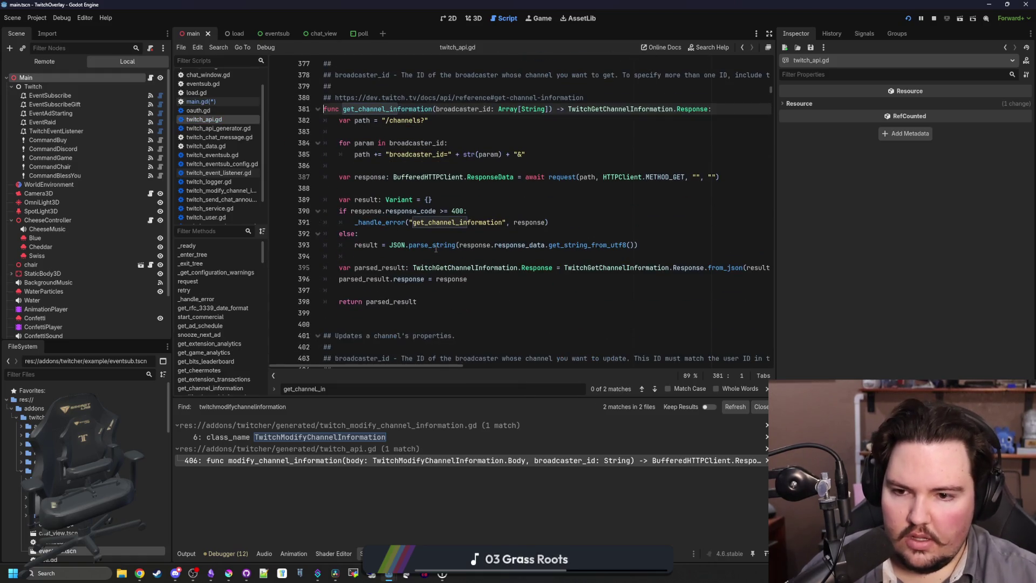
{"action": "left_click", "coordinate": [695, 109], "text": "ctrl"}
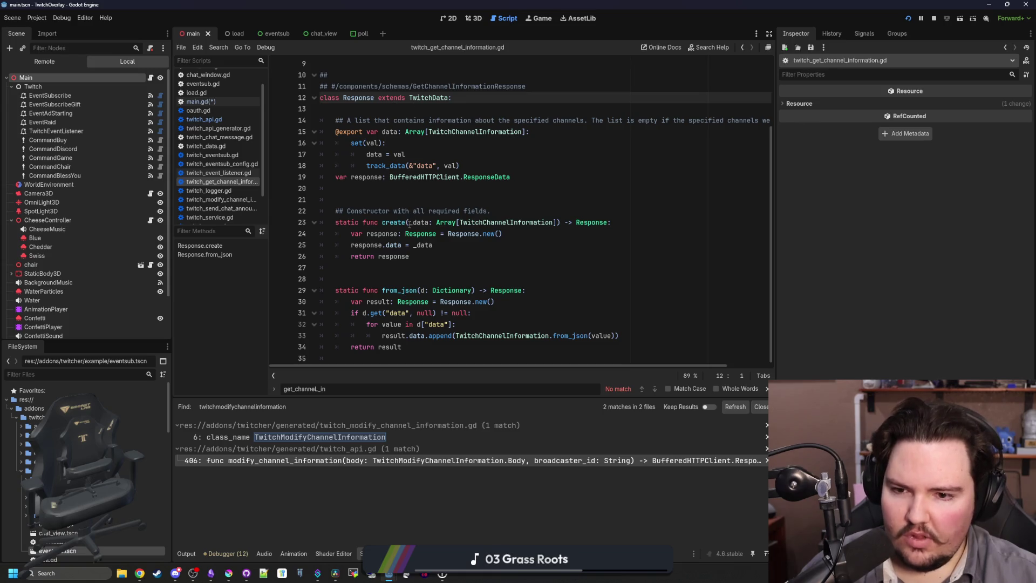
{"action": "scroll", "coordinate": [410, 224], "scroll_direction": "up", "scroll_amount": 3}
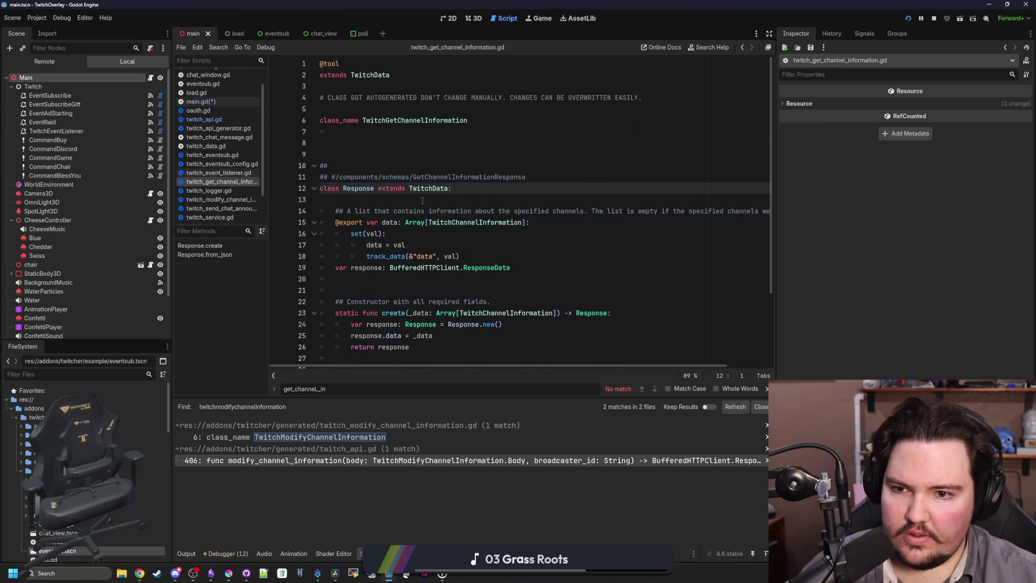
{"action": "key", "text": "alt+Left"}
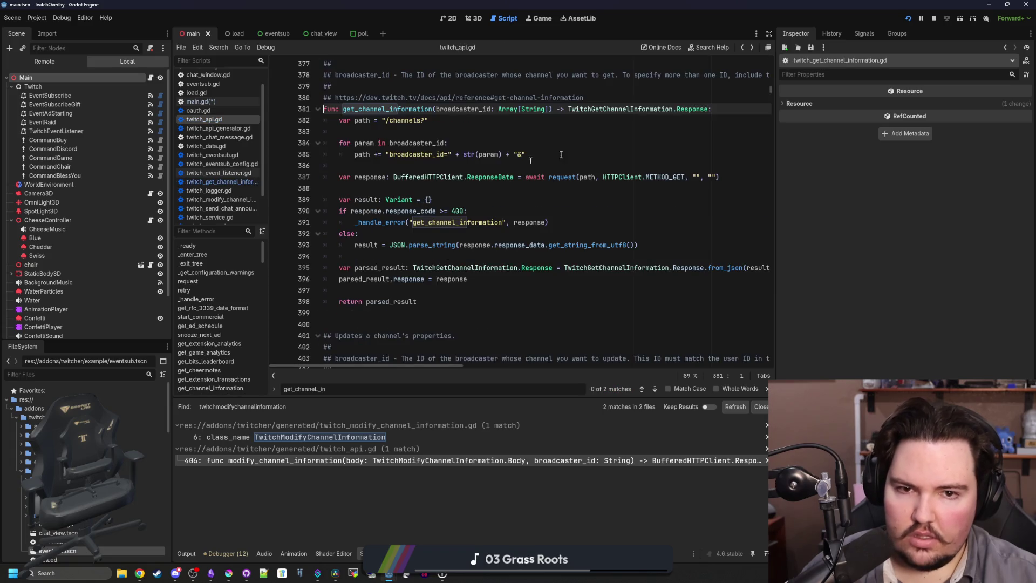
{"action": "left_click", "coordinate": [636, 119], "text": "ctrl"}
{"action": "mouse_move", "coordinate": [424, 220]}
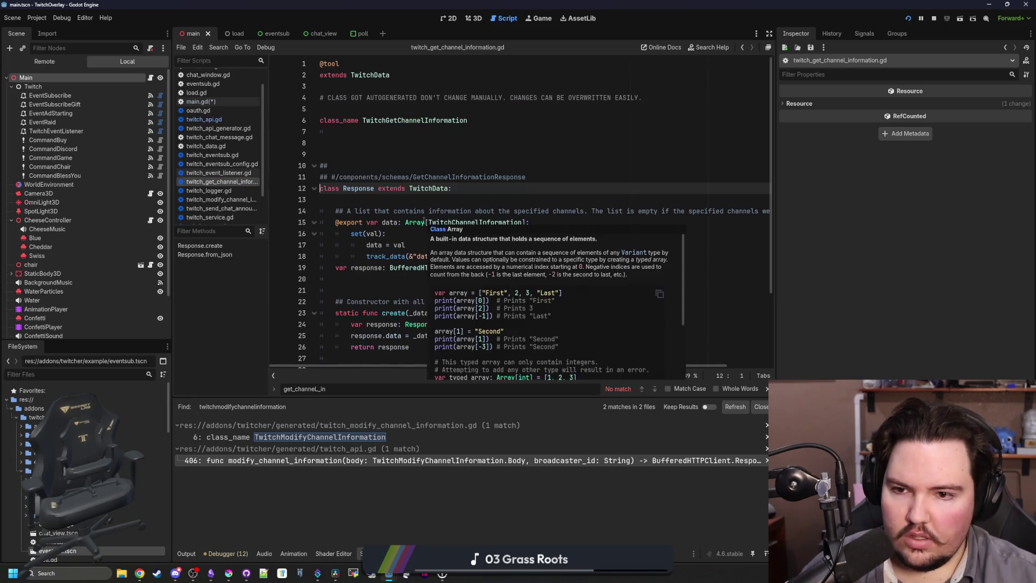
{"action": "scroll", "coordinate": [397, 210], "scroll_direction": "down", "scroll_amount": 3}
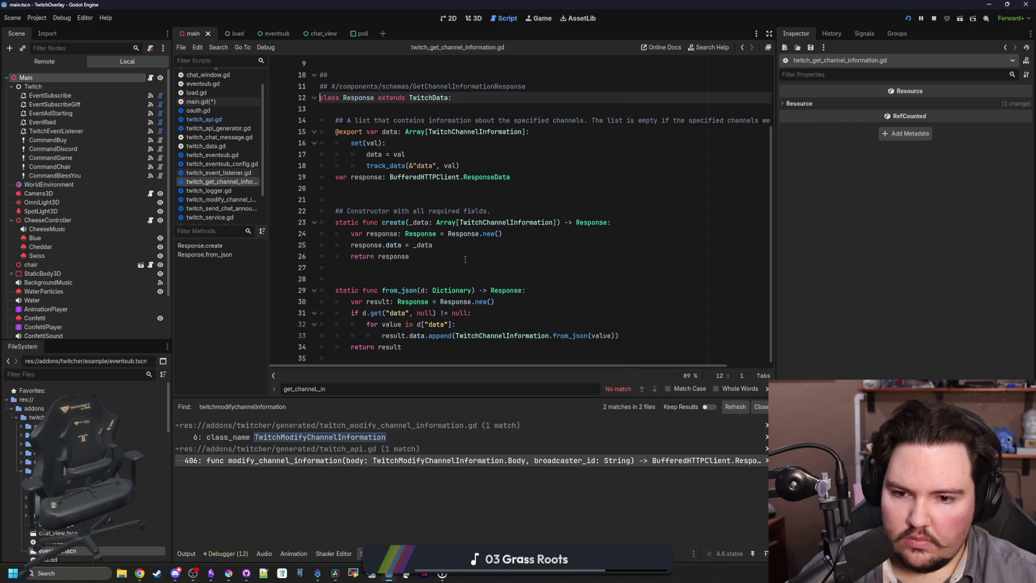
{"action": "scroll", "coordinate": [491, 279], "scroll_direction": "up", "scroll_amount": 3}
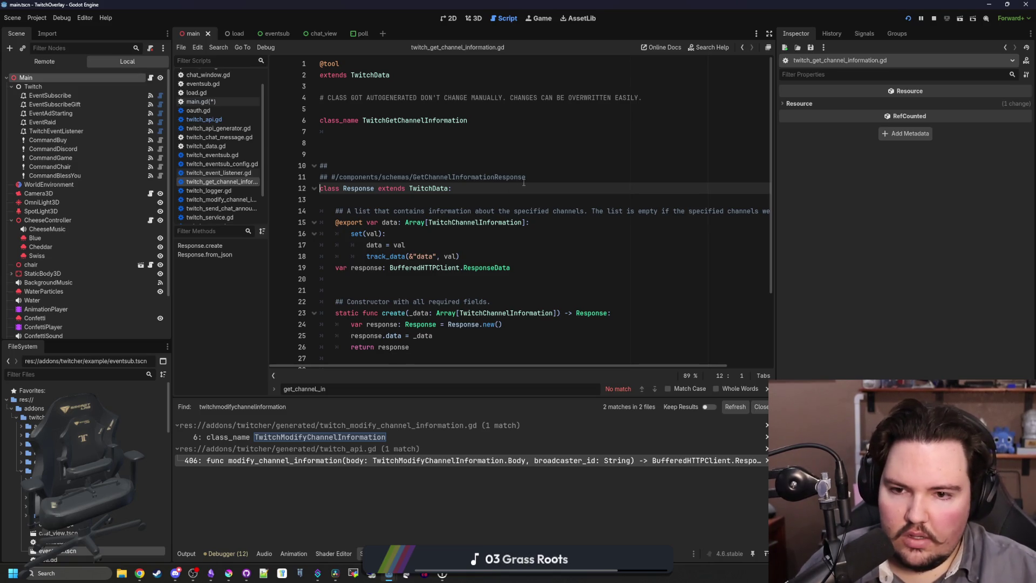
{"action": "key", "text": "ctrl"}
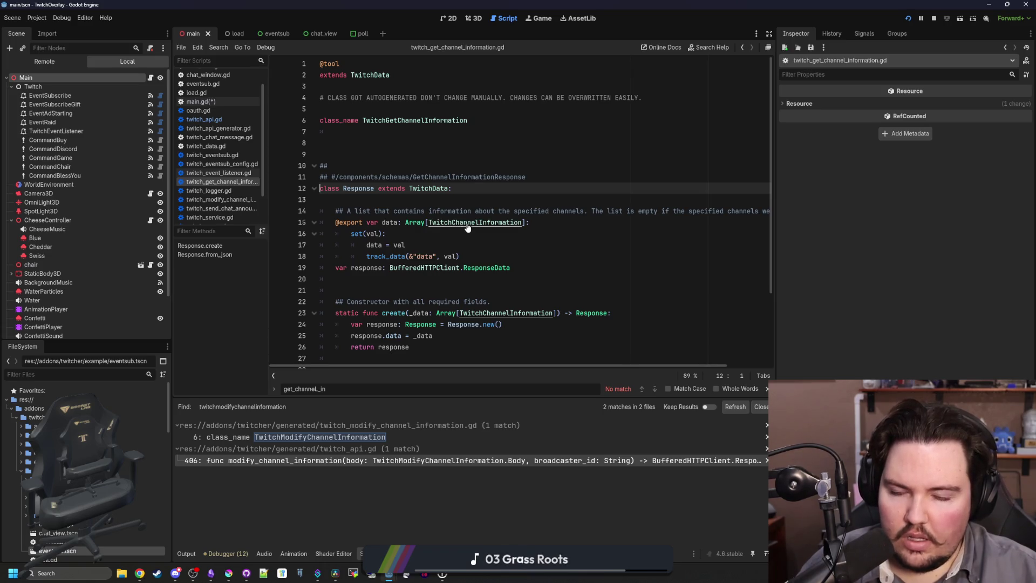
{"action": "key", "text": "alt+Left"}
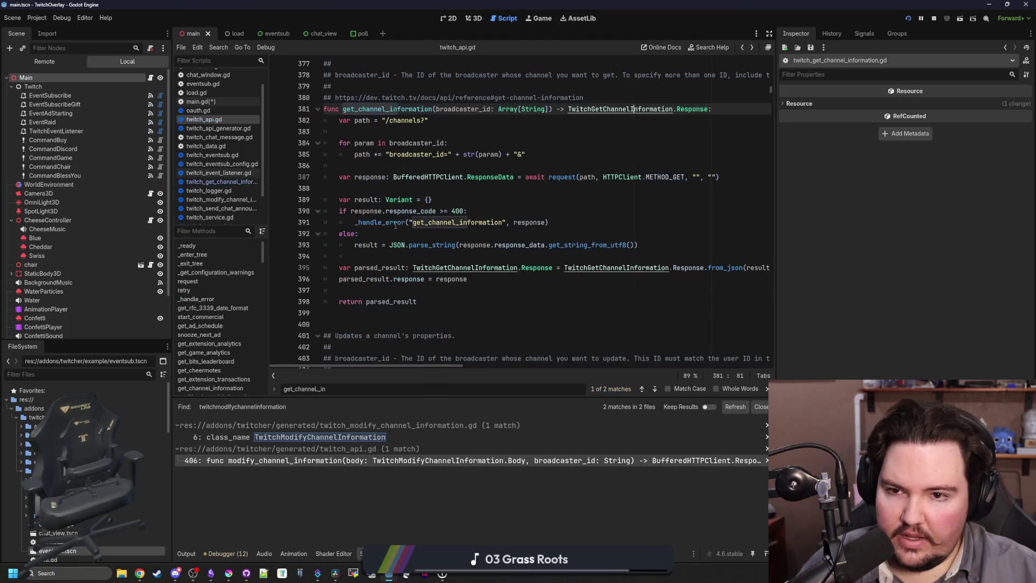
{"action": "key", "text": "alt+Left"}
{"action": "key", "text": "alt+Left"}
{"action": "key", "text": "alt+Left"}
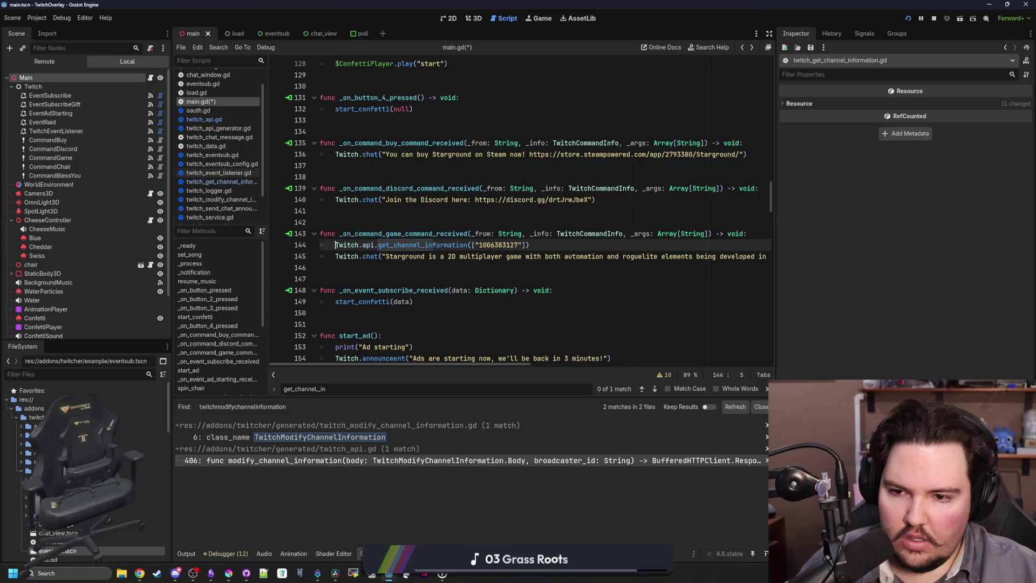
Step: Prefix line 144 with 'var data = await' and add blank lines below it
{"action": "type", "text": "var data ="}
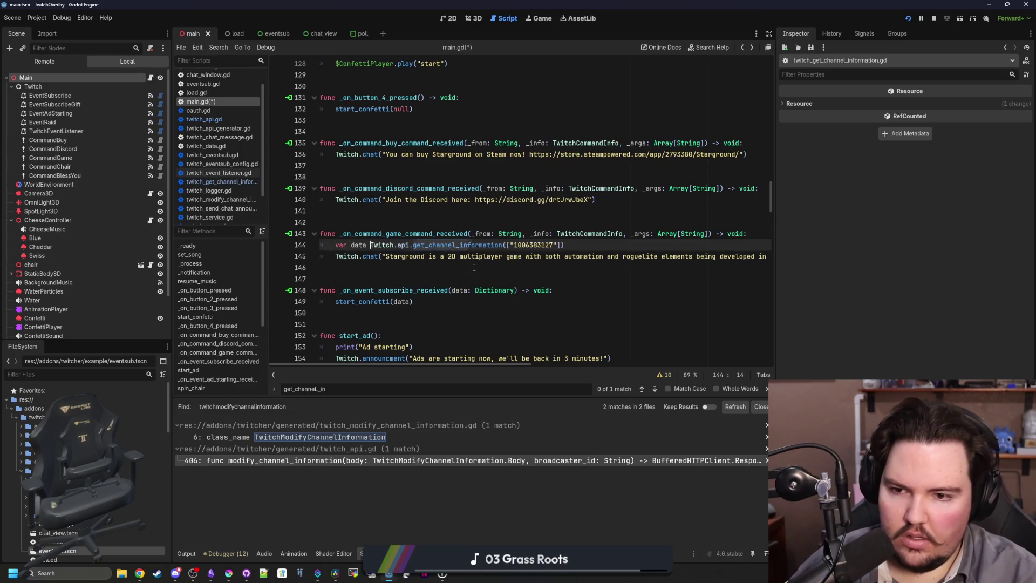
{"action": "left_click", "coordinate": [603, 244]}
{"action": "key", "text": "Return"}
{"action": "key", "text": "Return"}
{"action": "key", "text": "Return"}
{"action": "key", "text": "Up"}
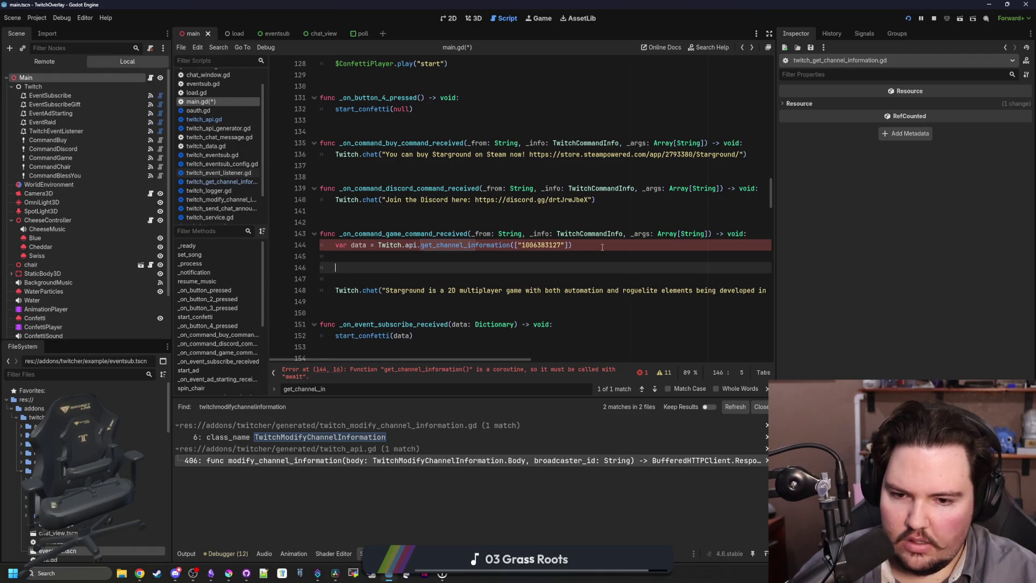
{"action": "left_click", "coordinate": [378, 245]}
{"action": "type", "text": "await"}
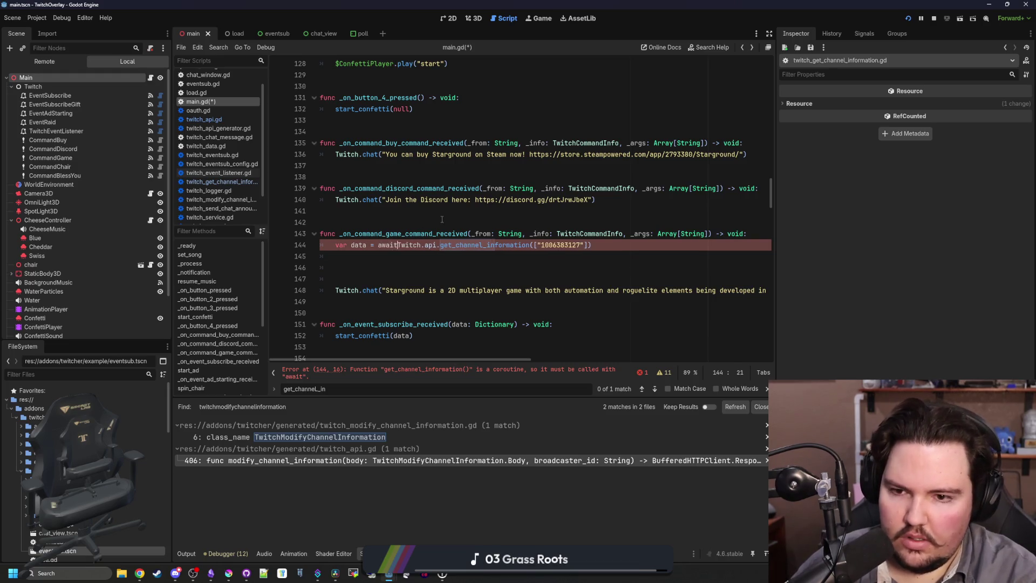
Step: Add a print of data's first entry title on line 146
{"action": "left_click", "coordinate": [401, 256]}
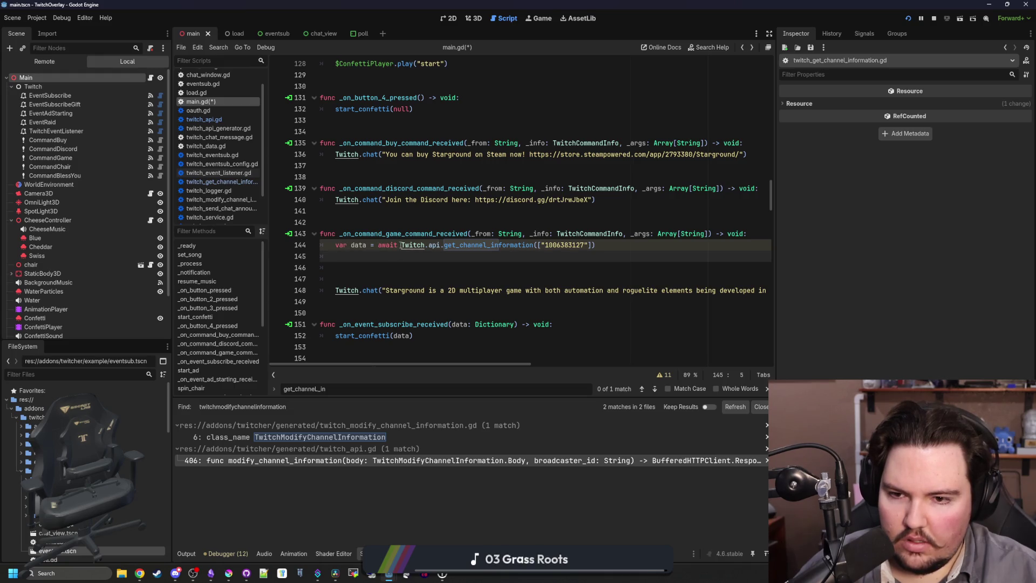
{"action": "left_click", "coordinate": [381, 266]}
{"action": "type", "text": "print(data)"}
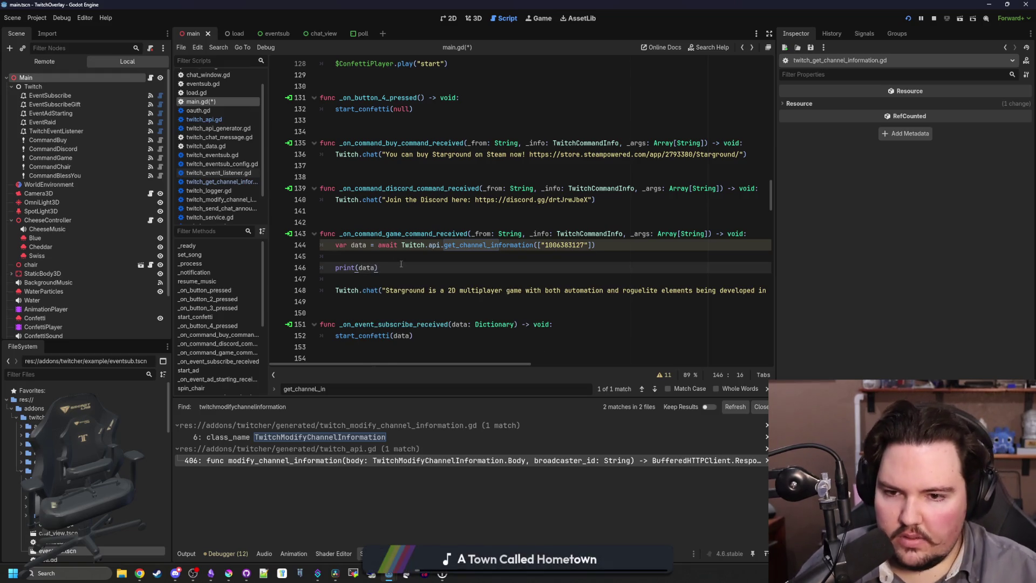
{"action": "left_click", "coordinate": [428, 257]}
{"action": "left_click", "coordinate": [384, 268]}
{"action": "type", "text": ".d"}
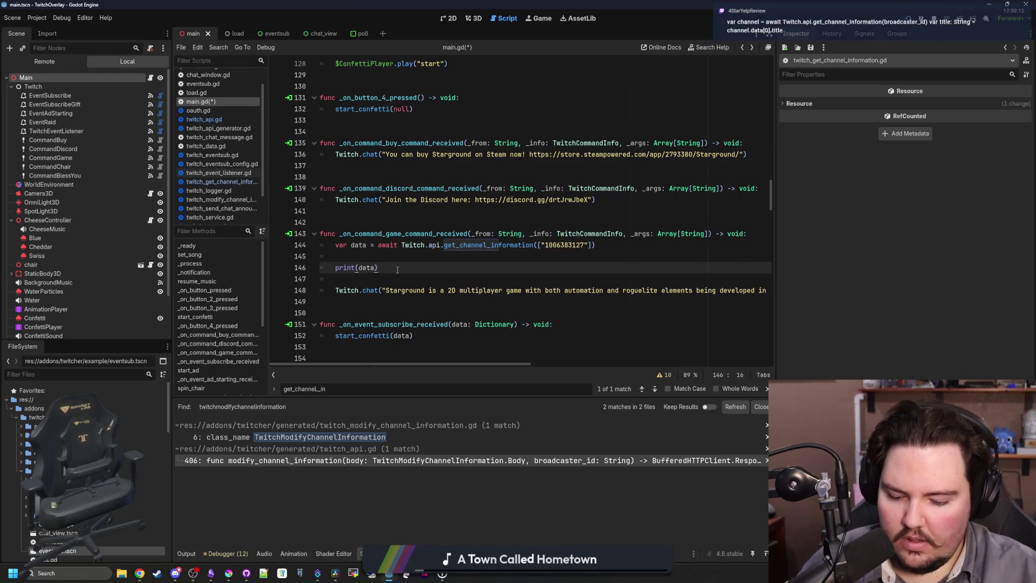
{"action": "type", "text": "at"}
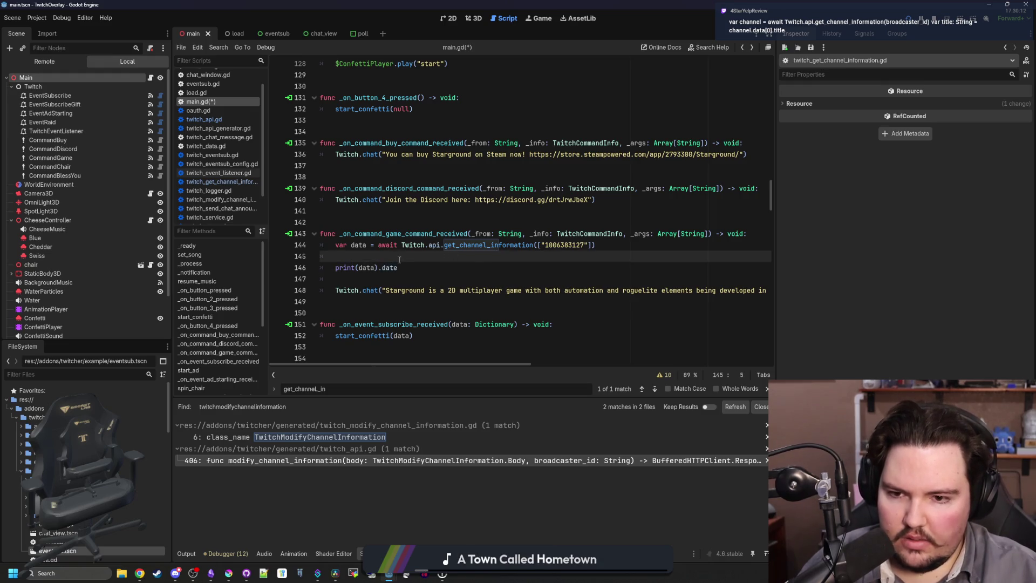
{"action": "type", "text": "a["}
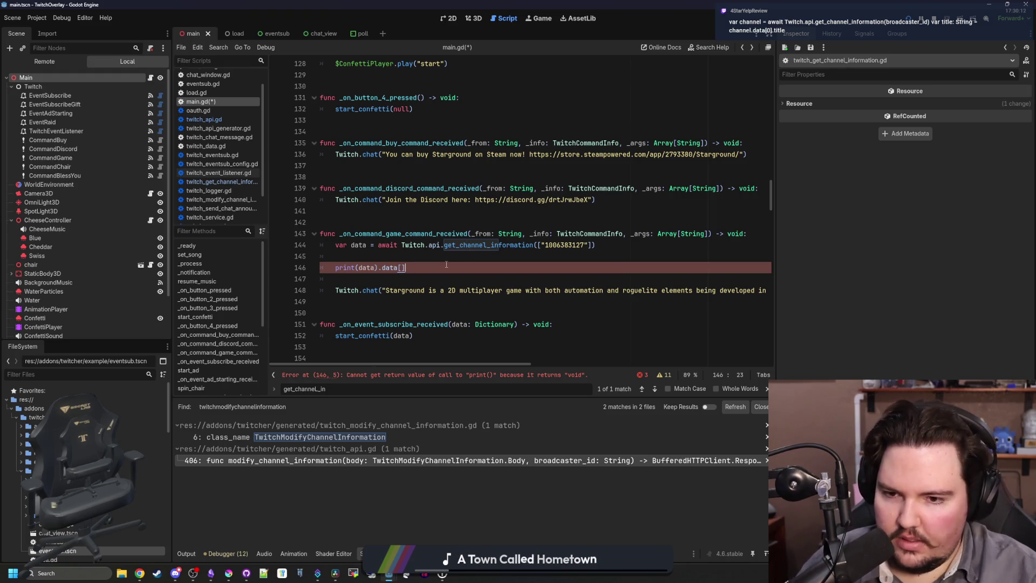
{"action": "key", "text": "Left"}
{"action": "type", "text": "0"}
{"action": "key", "text": "Right"}
{"action": "type", "text": ".title"}
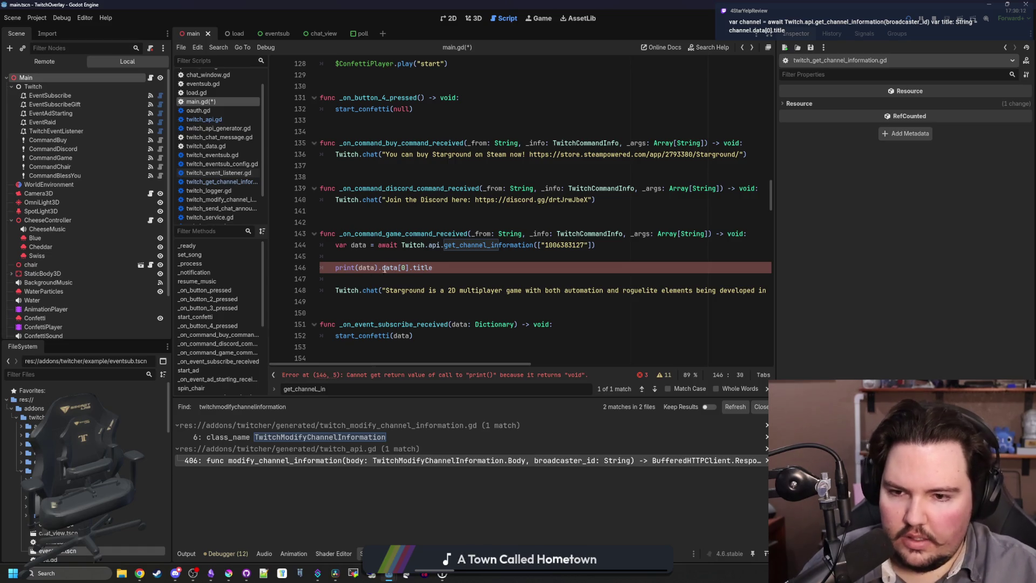
Step: Correct the line to print(data.data[0].title) and save main.gd
{"action": "left_click_drag", "start_coordinate": [402, 269], "coordinate": [360, 268]}
{"action": "key", "text": "BackSpace"}
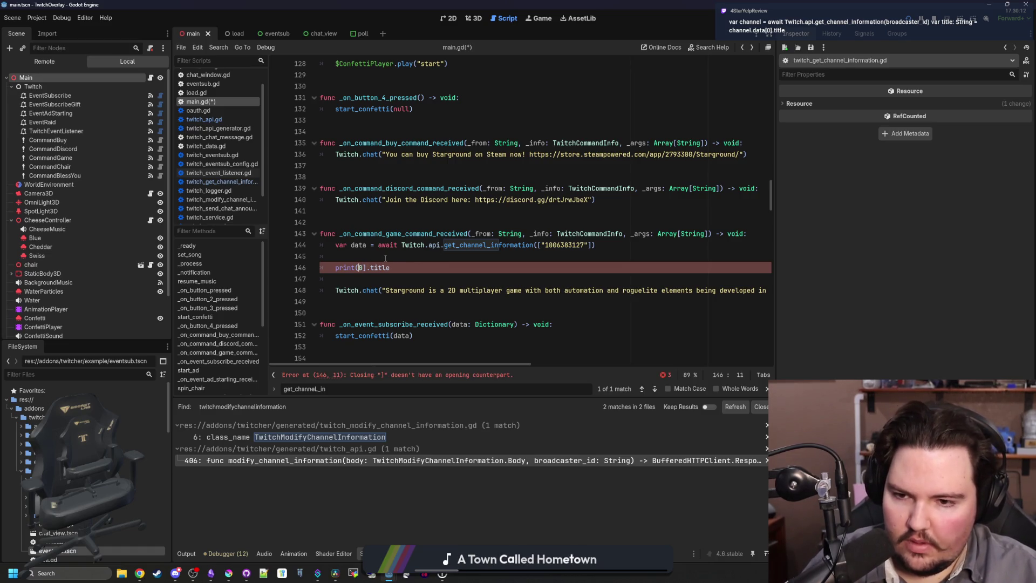
{"action": "type", "text": "["}
{"action": "key", "text": "Left"}
{"action": "type", "text": "data."}
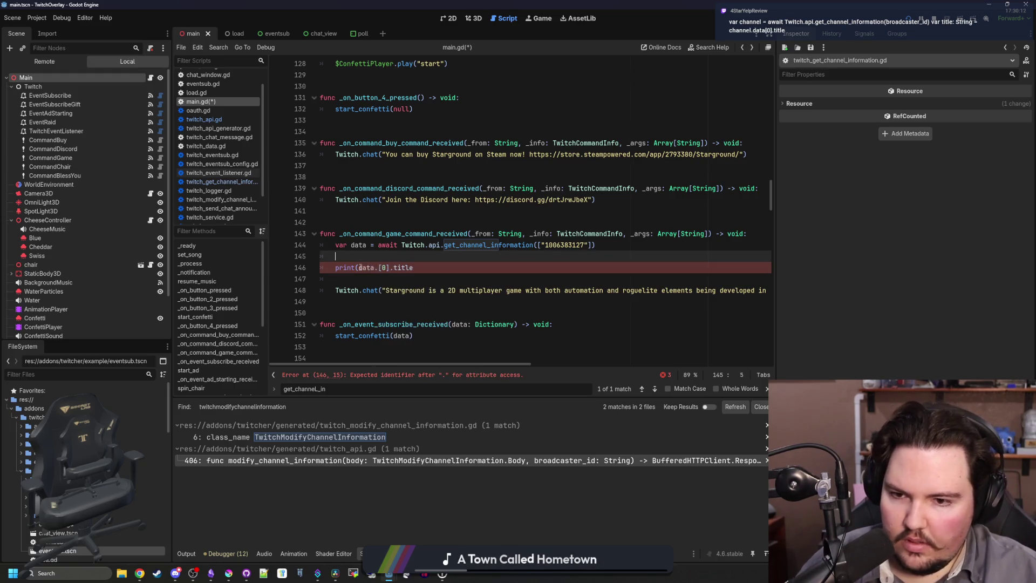
{"action": "type", "text": "data."}
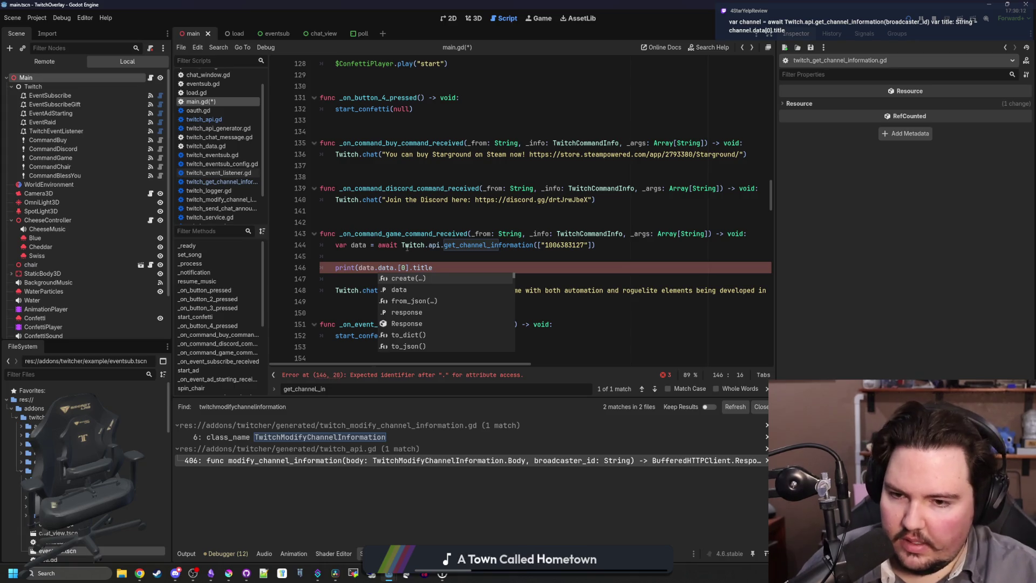
{"action": "left_click", "coordinate": [396, 267]}
{"action": "key", "text": "BackSpace"}
{"action": "left_click", "coordinate": [412, 257]}
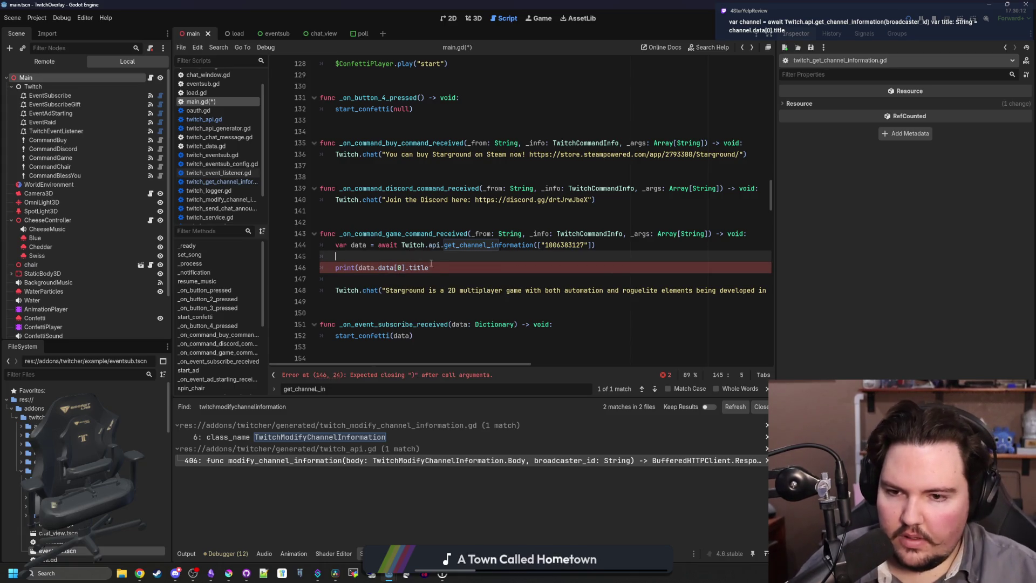
{"action": "left_click", "coordinate": [440, 267]}
{"action": "left_click", "coordinate": [469, 256]}
{"action": "key", "text": "ctrl+s"}
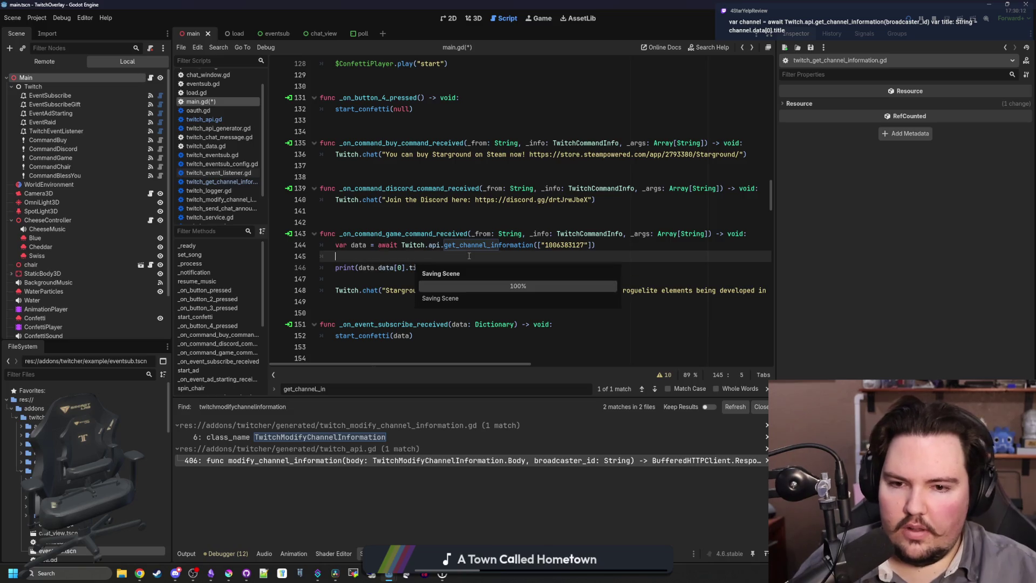
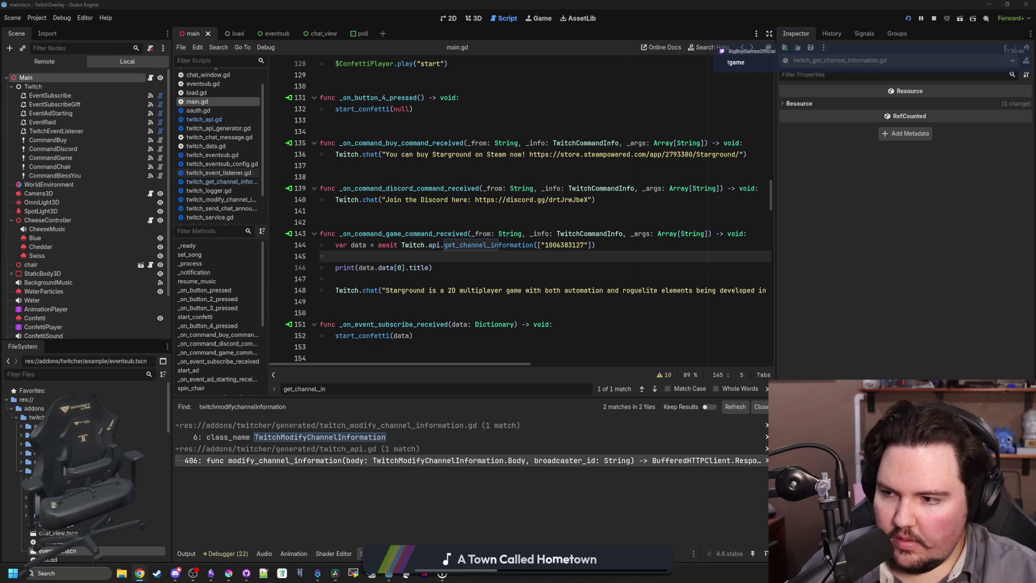
Step: Check the stream title printed in the output log, then select the print statement on line 146
{"action": "left_click", "coordinate": [186, 553]}
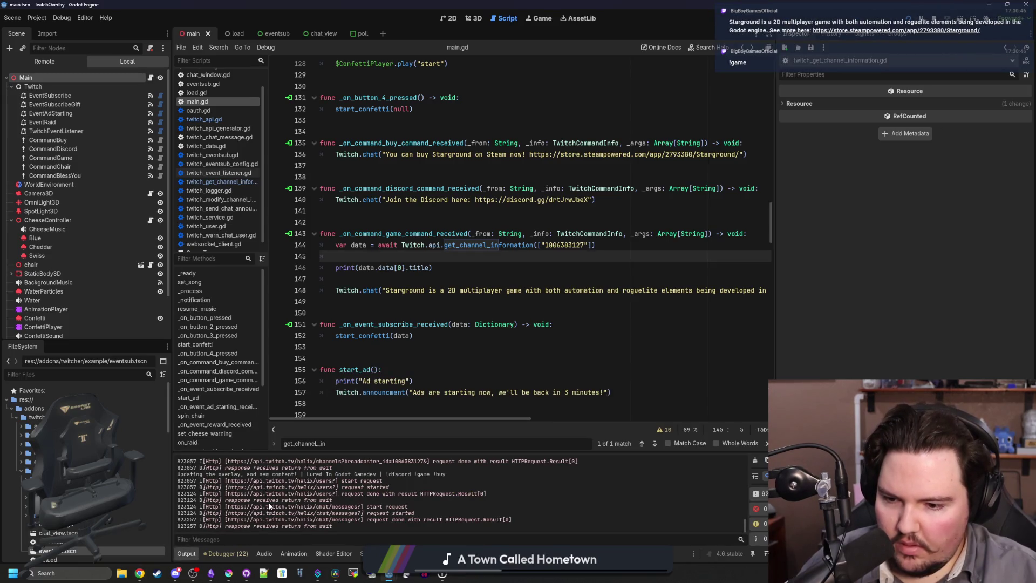
{"action": "scroll", "coordinate": [316, 513], "scroll_direction": "up", "scroll_amount": 1}
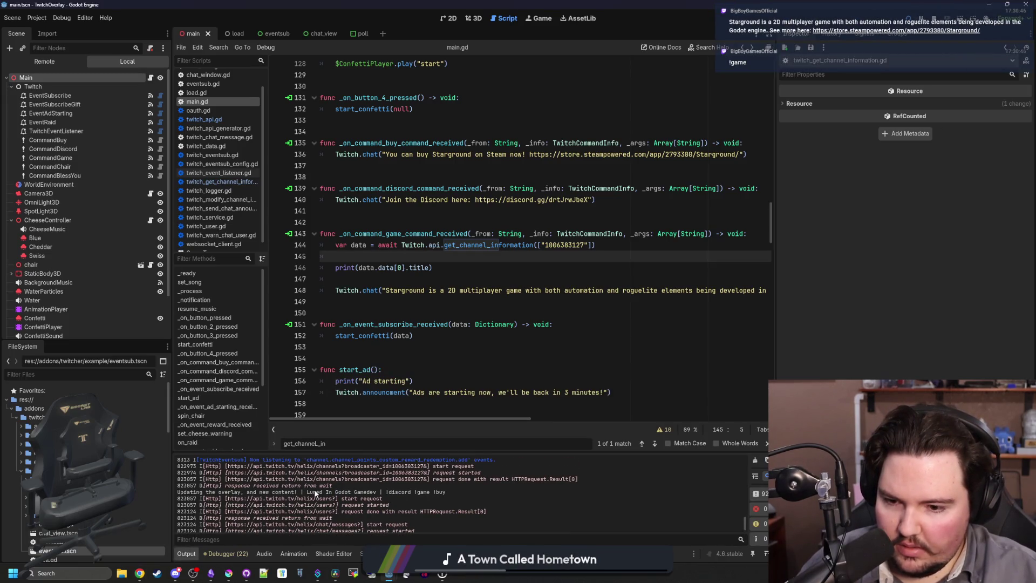
{"action": "mouse_move", "coordinate": [221, 497]}
{"action": "left_mouse_down"}
{"action": "mouse_move", "coordinate": [447, 499]}
{"action": "mouse_move", "coordinate": [322, 492]}
{"action": "mouse_move", "coordinate": [481, 489]}
{"action": "left_mouse_up"}
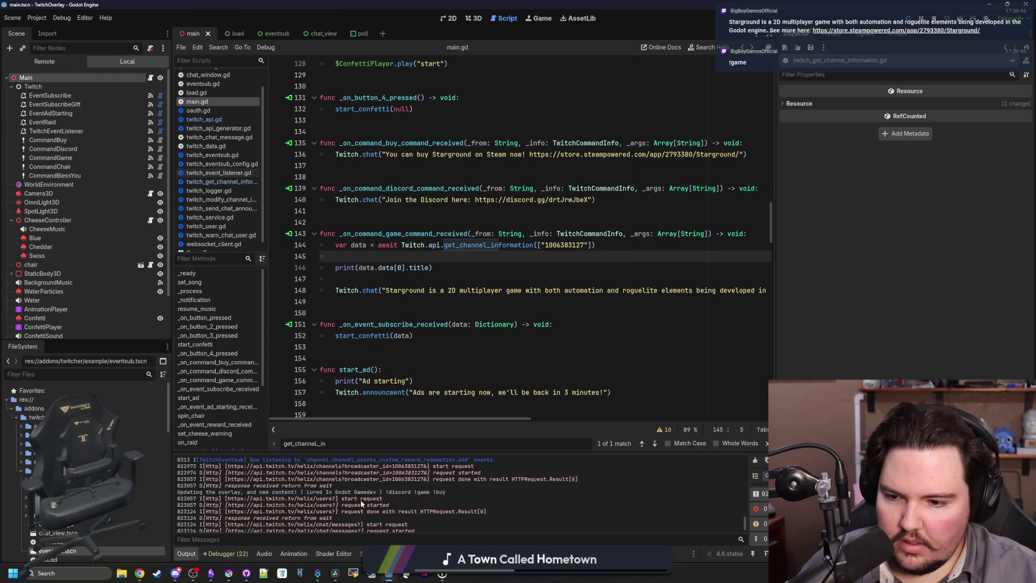
{"action": "left_click", "coordinate": [408, 292]}
{"action": "left_click", "coordinate": [432, 279]}
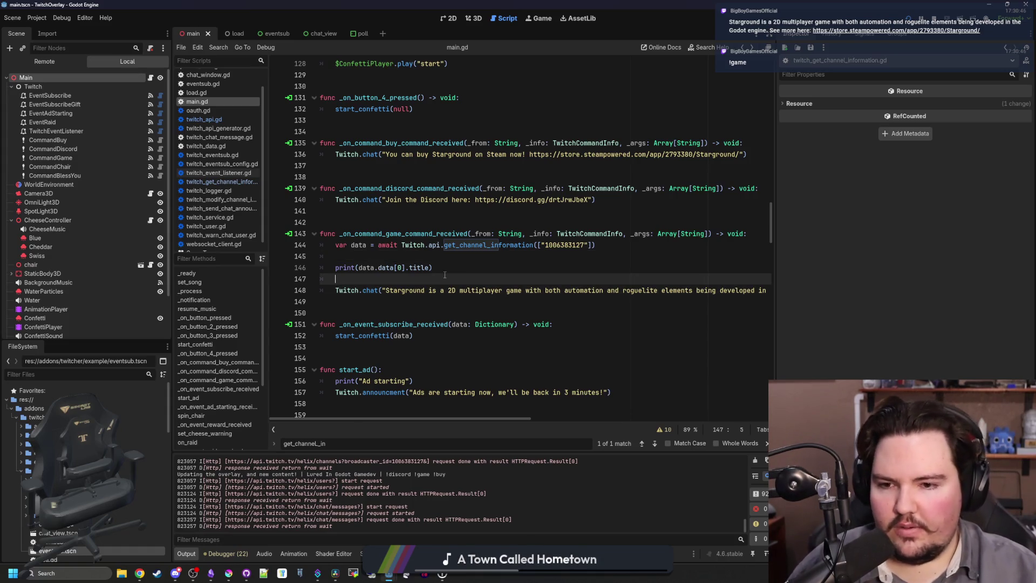
{"action": "left_click", "coordinate": [460, 268]}
{"action": "left_click_drag", "start_coordinate": [460, 267], "coordinate": [362, 261]}
Step: Rename data to title, append .data[0].title to the channel info call, and delete the print line
{"action": "double_click", "coordinate": [359, 245]}
{"action": "type", "text": "title"}
{"action": "left_click", "coordinate": [612, 249]}
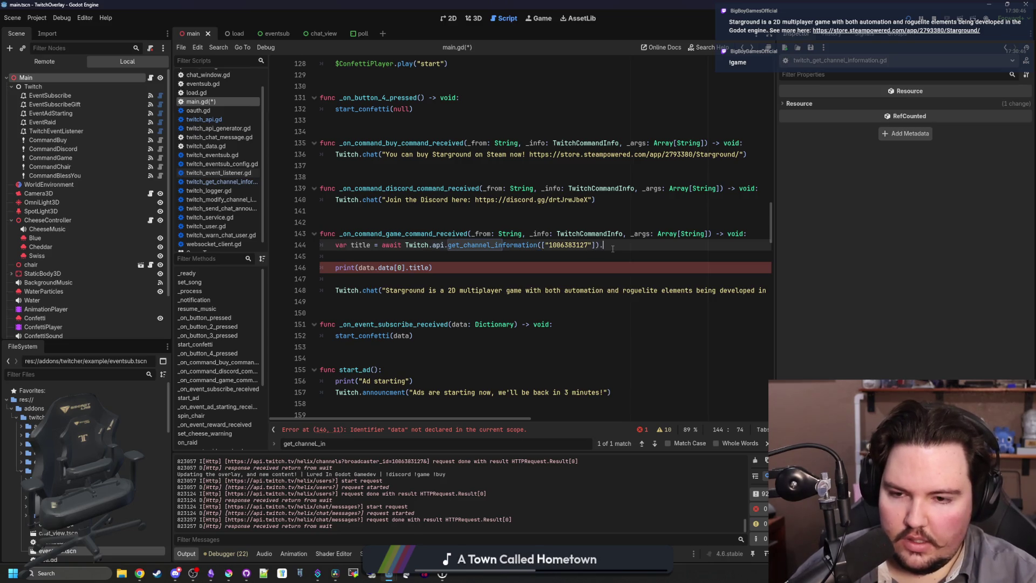
{"action": "type", "text": ".data[]"}
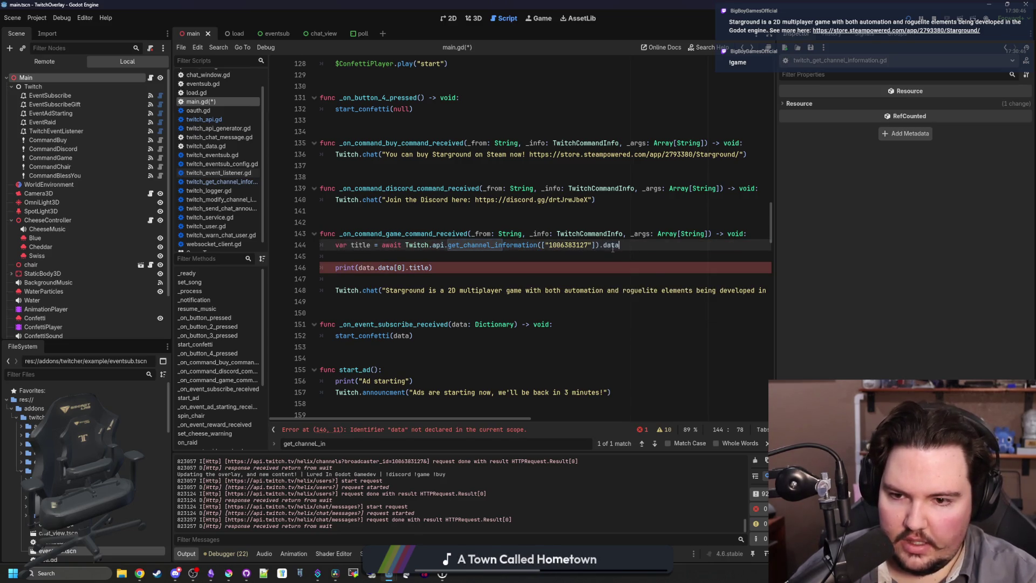
{"action": "key", "text": "Left"}
{"action": "type", "text": "0"}
{"action": "key", "text": "Right"}
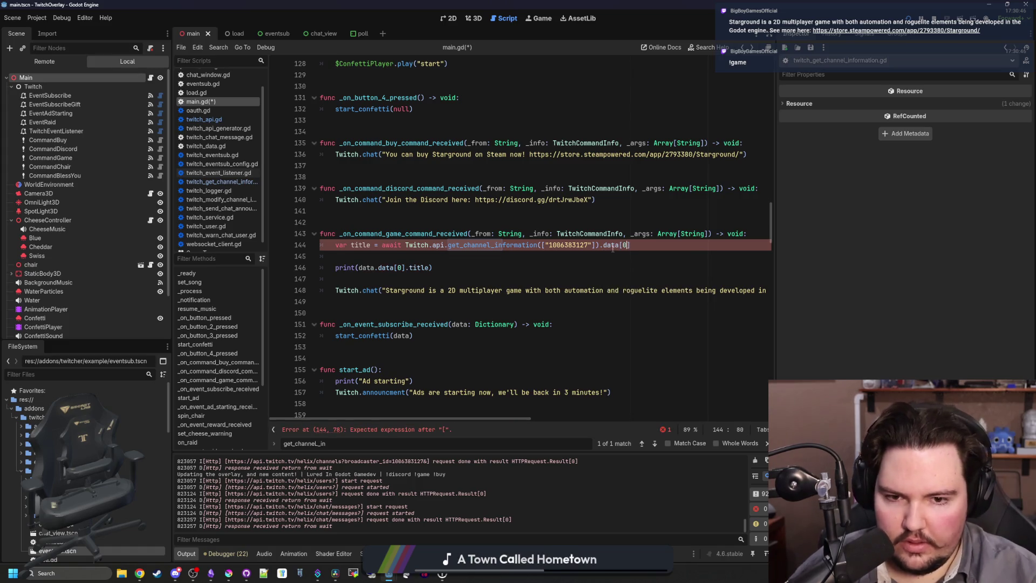
{"action": "type", "text": ".title"}
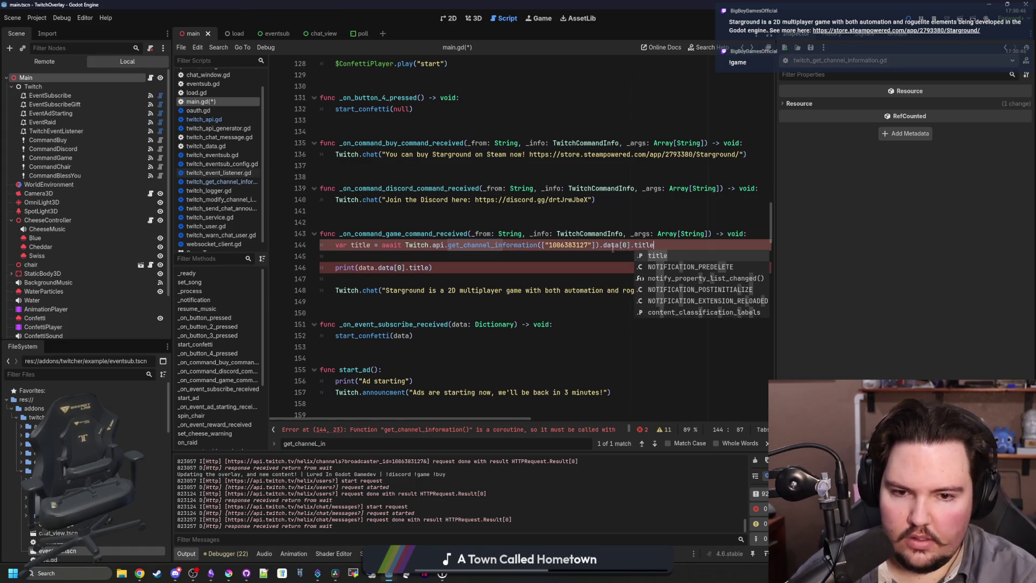
{"action": "left_click", "coordinate": [375, 278]}
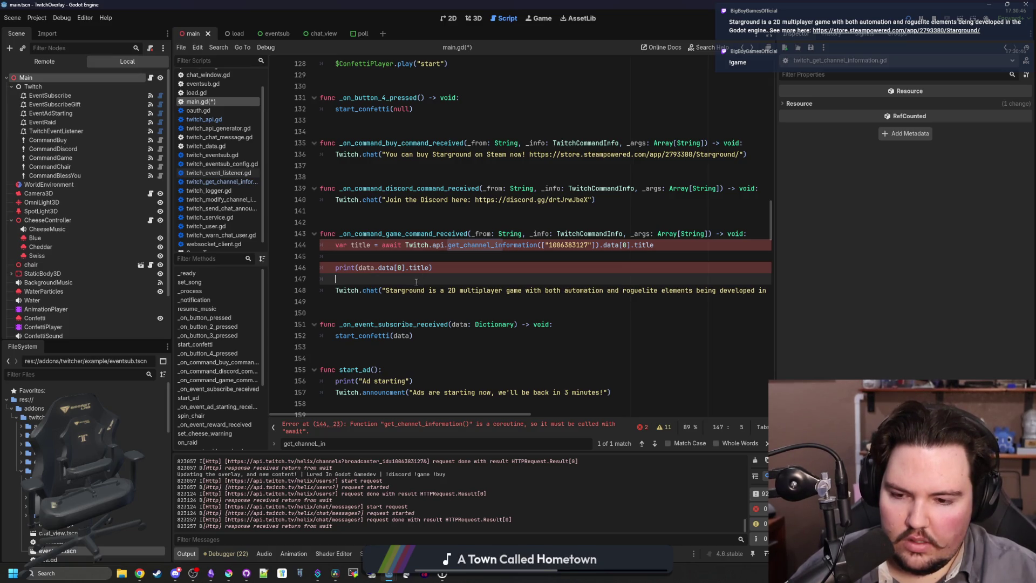
{"action": "key", "text": "BackSpace"}
{"action": "key", "text": "BackSpace"}
{"action": "key", "text": "BackSpace"}
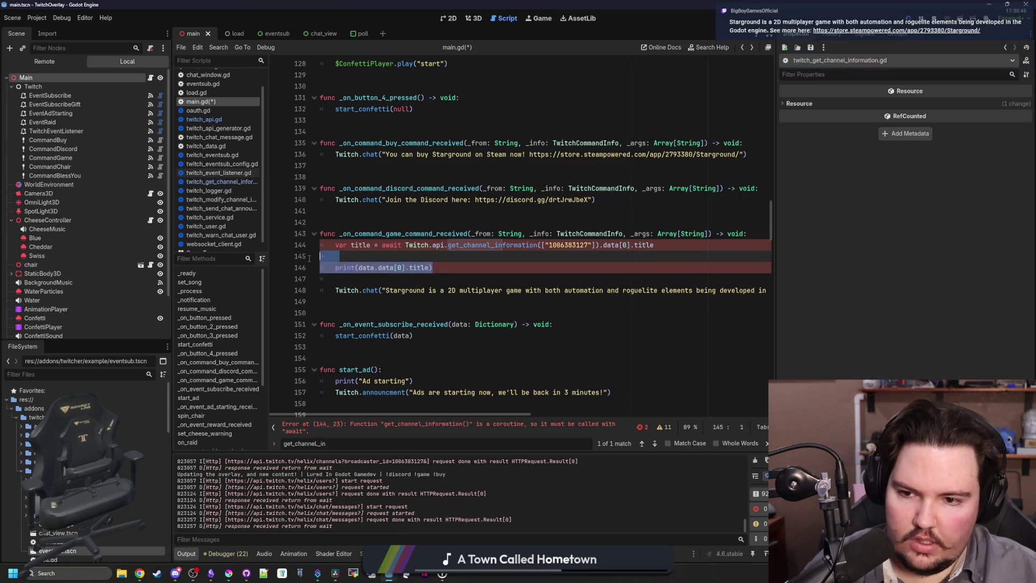
Step: Move the .data[0].title chain to its own line and rename the call's variable to info
{"action": "key", "text": "ctrl+shift+Left"}
{"action": "key", "text": "ctrl+shift+Left"}
{"action": "key", "text": "ctrl+shift+Left"}
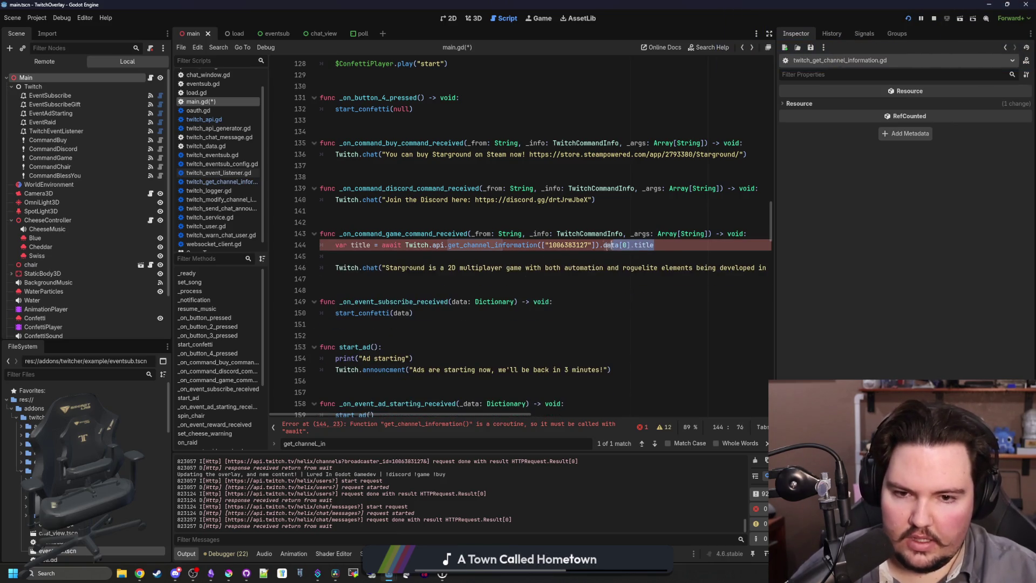
{"action": "key", "text": "BackSpace"}
{"action": "key", "text": "Return"}
{"action": "key", "text": "Return"}
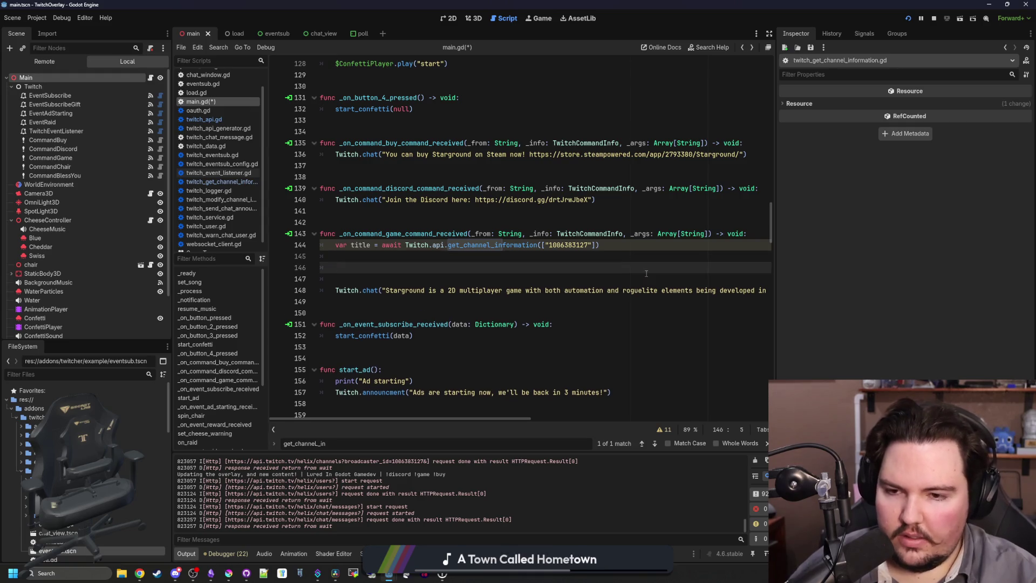
{"action": "double_click", "coordinate": [359, 245]}
{"action": "type", "text": "info"}
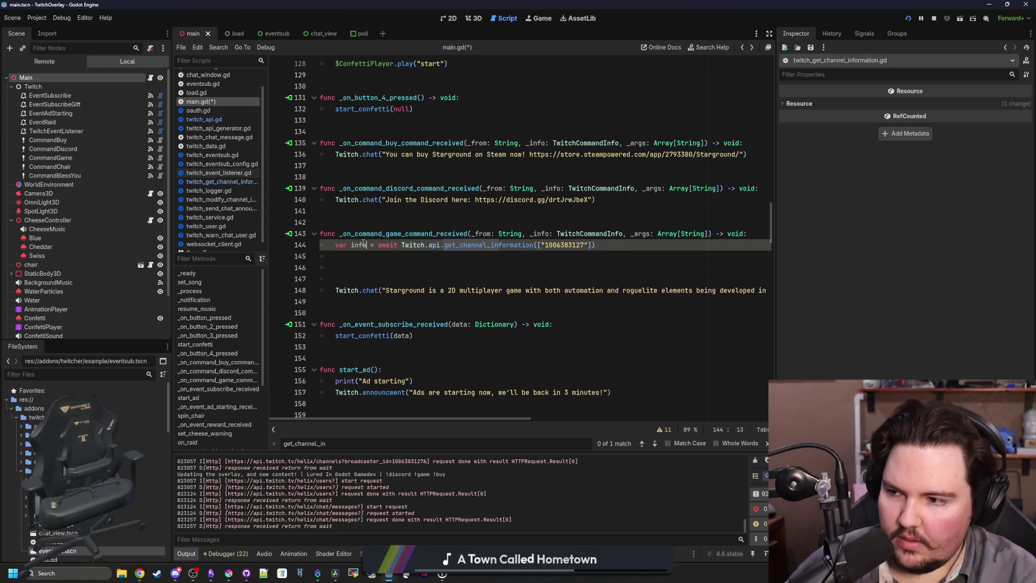
{"action": "left_click", "coordinate": [351, 266]}
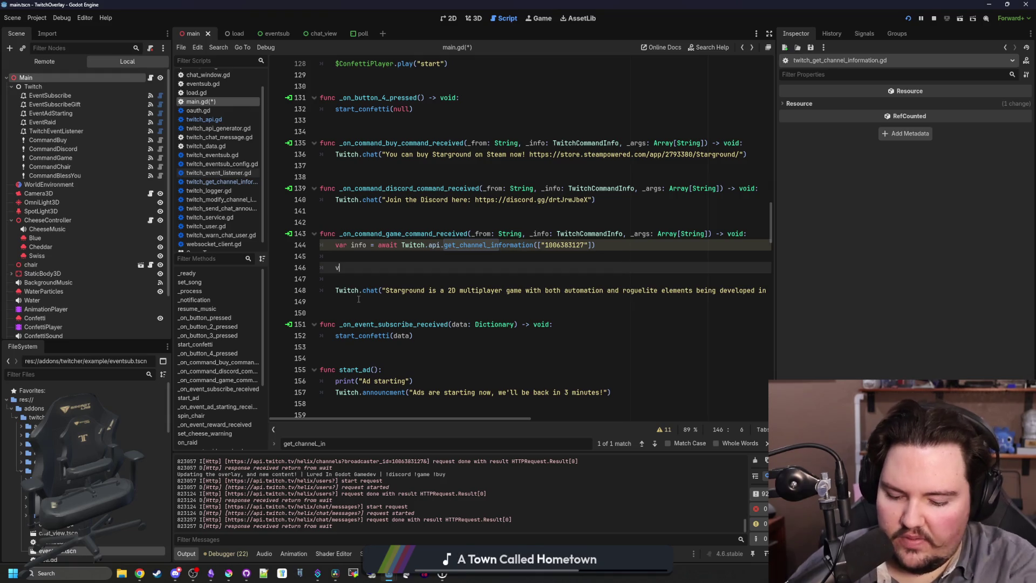
{"action": "type", "text": "tle := .data[0].title"}
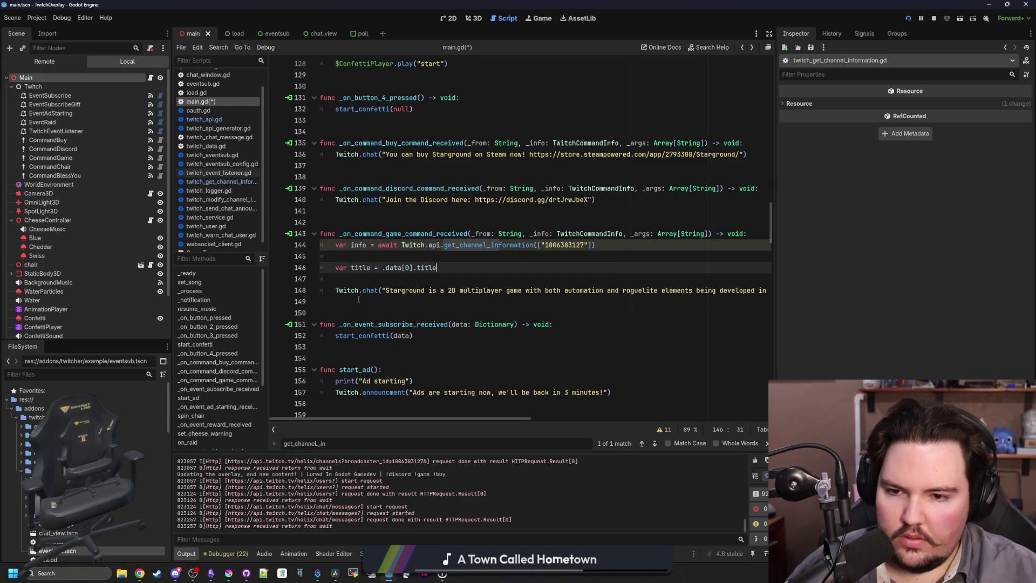
{"action": "type", "text": "info"}
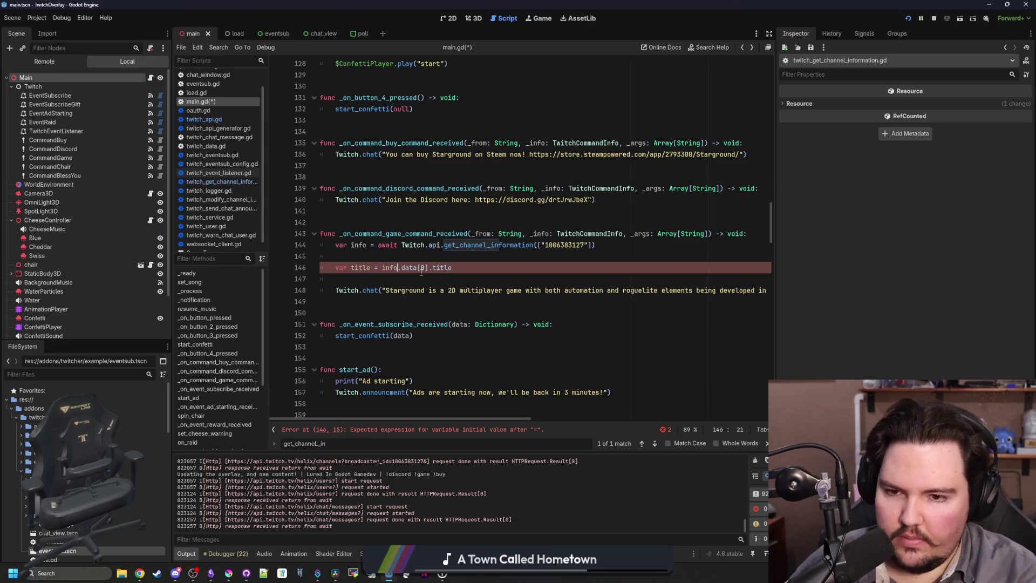
Step: Declare var title : String = info.data[0].title and begin an if title.contains line
{"action": "left_click", "coordinate": [465, 271]}
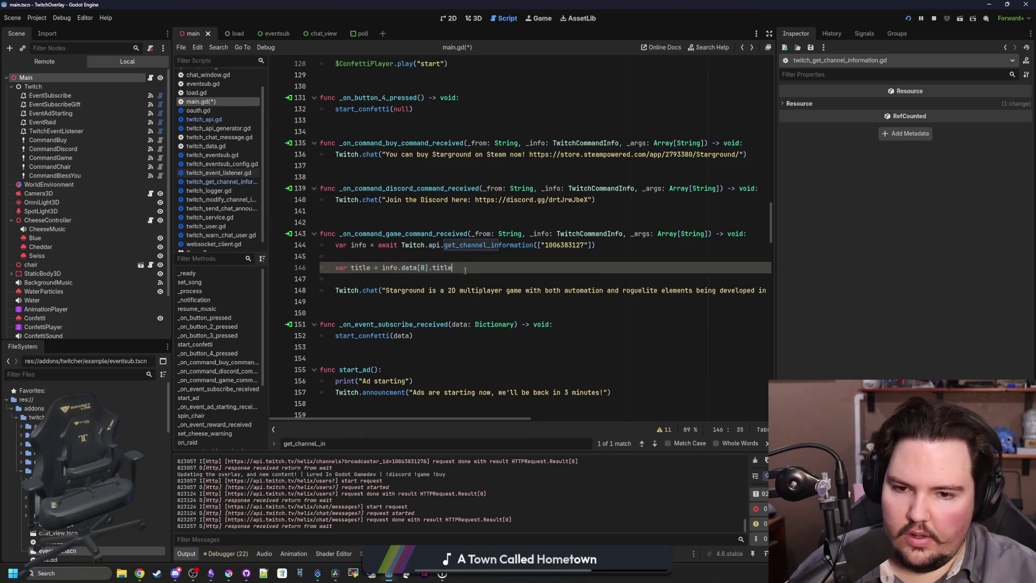
{"action": "key", "text": "Return"}
{"action": "key", "text": "Return"}
{"action": "type", "text": "title.con"}
{"action": "key", "text": "Up"}
{"action": "key", "text": "Up"}
{"action": "key", "text": "Left"}
{"action": "key", "text": "Left"}
{"action": "key", "text": "Left"}
{"action": "type", "text": ": String"}
{"action": "key", "text": "Down"}
{"action": "key", "text": "Down"}
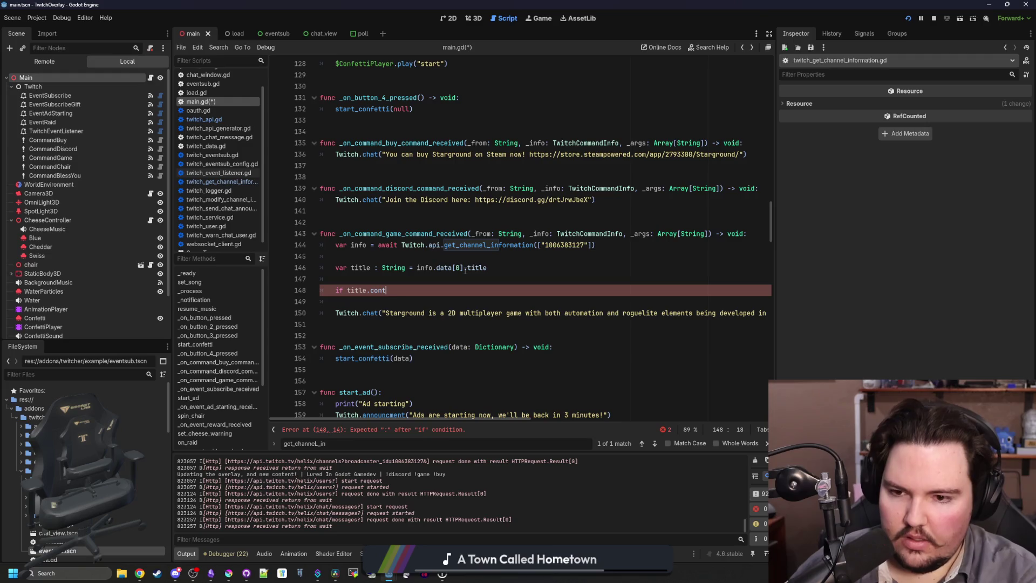
Step: Complete if title.contains("Lured In"): and add an else: branch below it
{"action": "key", "text": "Return"}
{"action": "type", "text": "Lured In\")"}
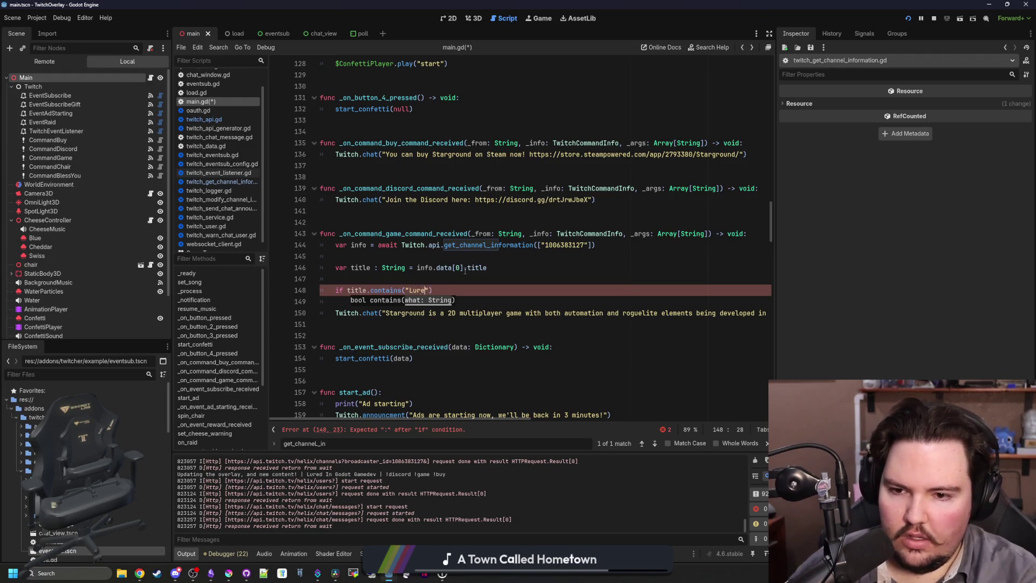
{"action": "type", "text": ":"}
{"action": "key", "text": "Return"}
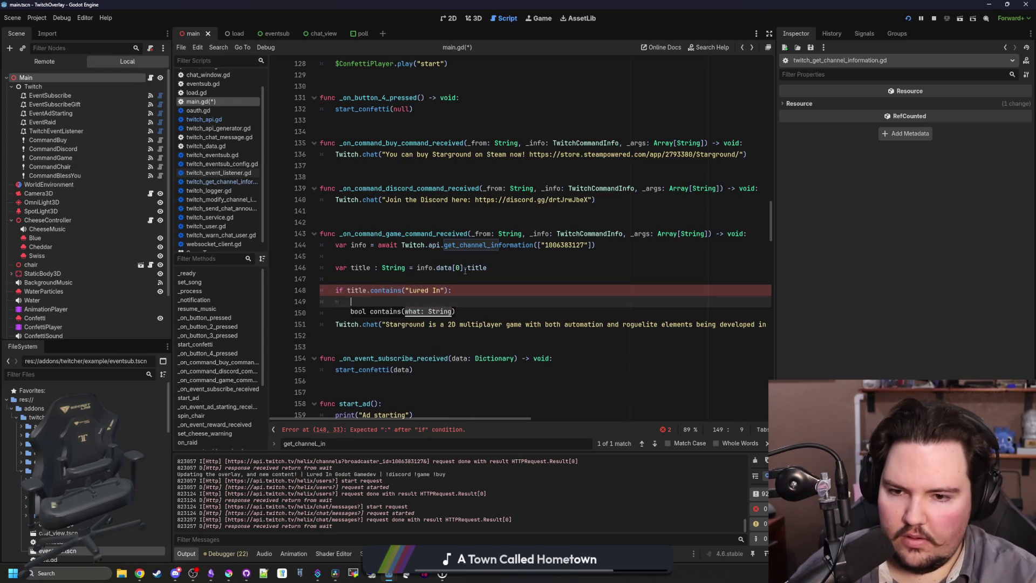
{"action": "key", "text": "Return"}
{"action": "key", "text": "BackSpace"}
{"action": "type", "text": "else:"}
{"action": "key", "text": "BackSpace"}
{"action": "key", "text": "BackSpace"}
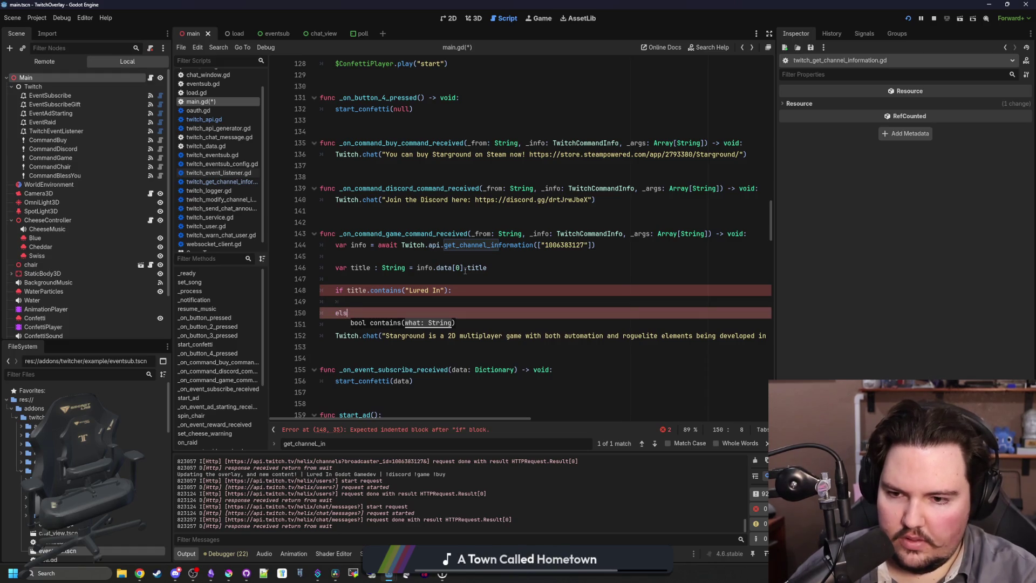
{"action": "type", "text": "se:"}
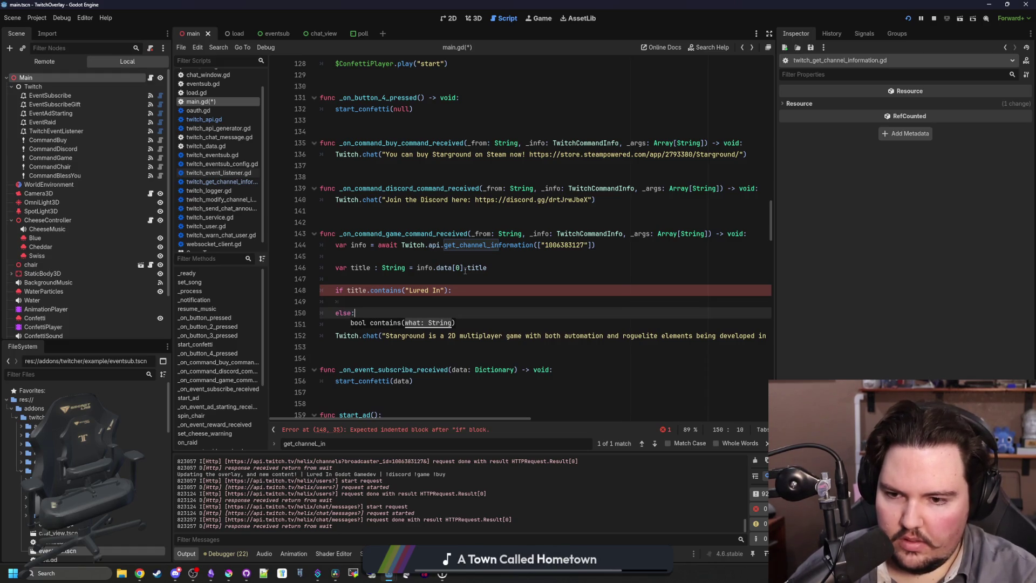
Step: Indent the Starground chat line under else and paste a copy into the if branch
{"action": "left_click", "coordinate": [334, 336]}
{"action": "key", "text": "BackSpace"}
{"action": "key", "text": "BackSpace"}
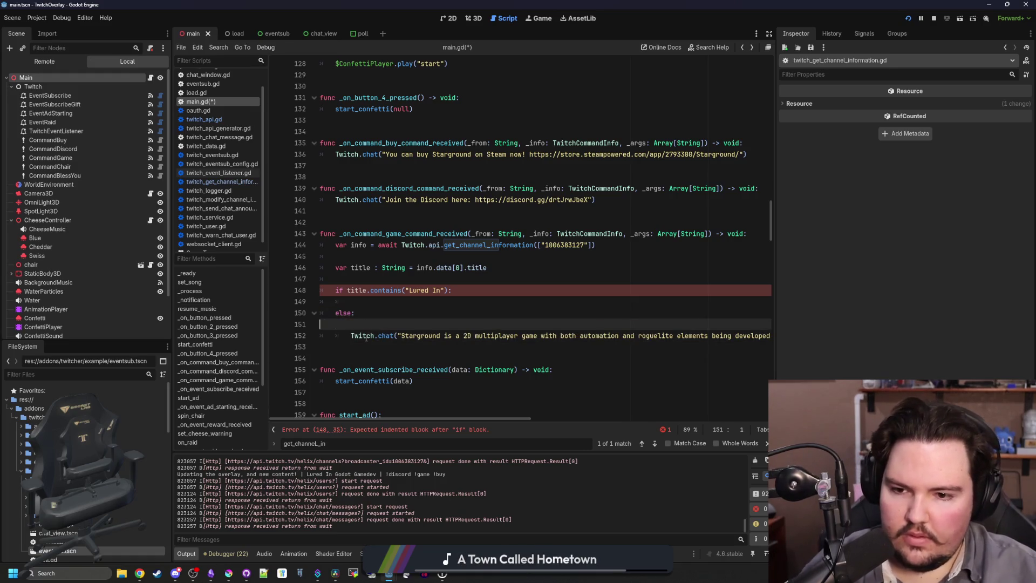
{"action": "left_click_drag", "start_coordinate": [351, 325], "coordinate": [811, 324]}
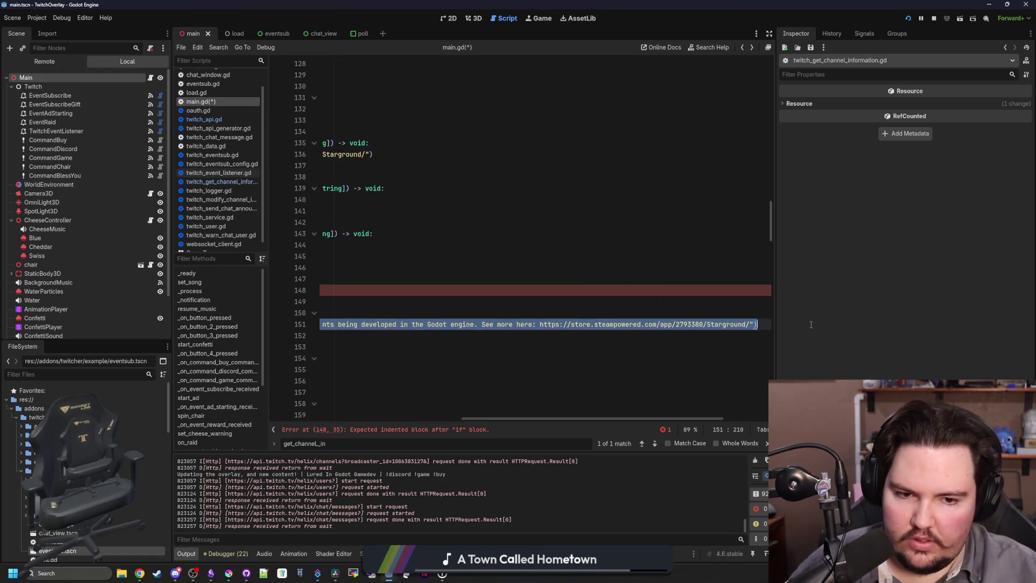
{"action": "key", "text": "ctrl+c"}
{"action": "left_click_drag", "start_coordinate": [627, 418], "coordinate": [434, 418]}
{"action": "left_click", "coordinate": [434, 301]}
{"action": "key", "text": "ctrl+v"}
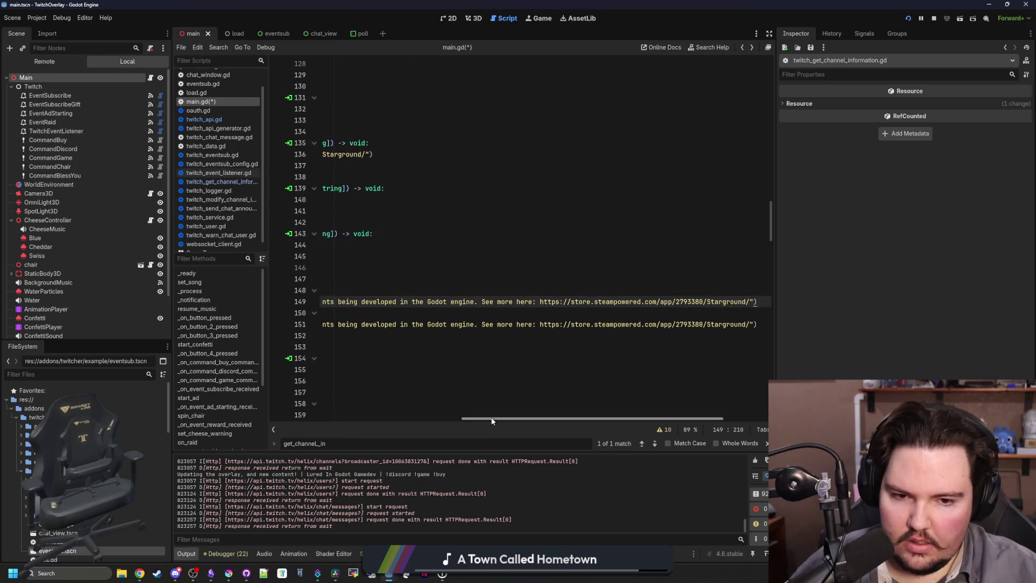
{"action": "mouse_move", "coordinate": [493, 419]}
{"action": "left_mouse_down"}
{"action": "mouse_move", "coordinate": [302, 393]}
{"action": "mouse_move", "coordinate": [583, 395]}
{"action": "left_mouse_up"}
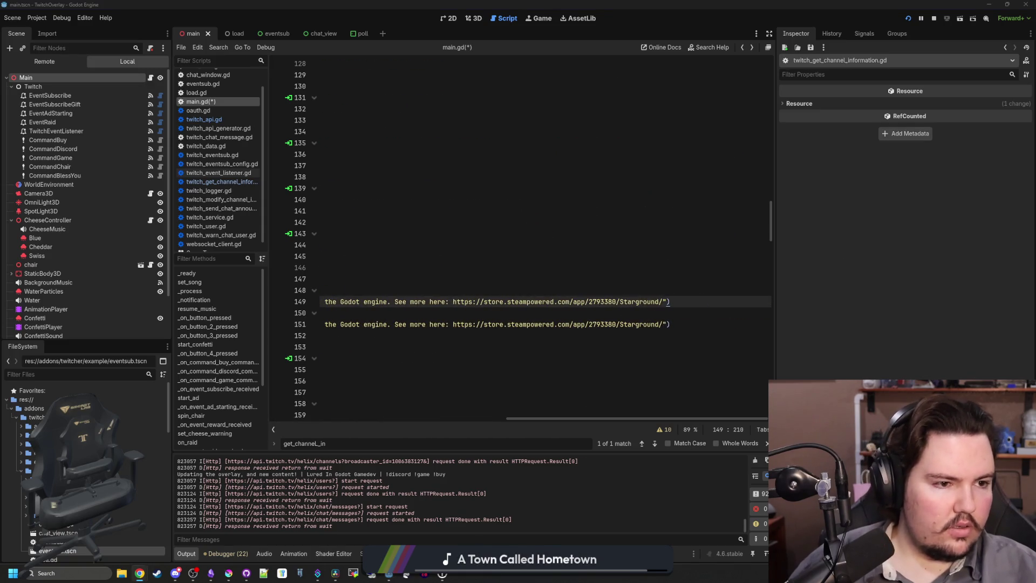
{"action": "left_click", "coordinate": [378, 313]}
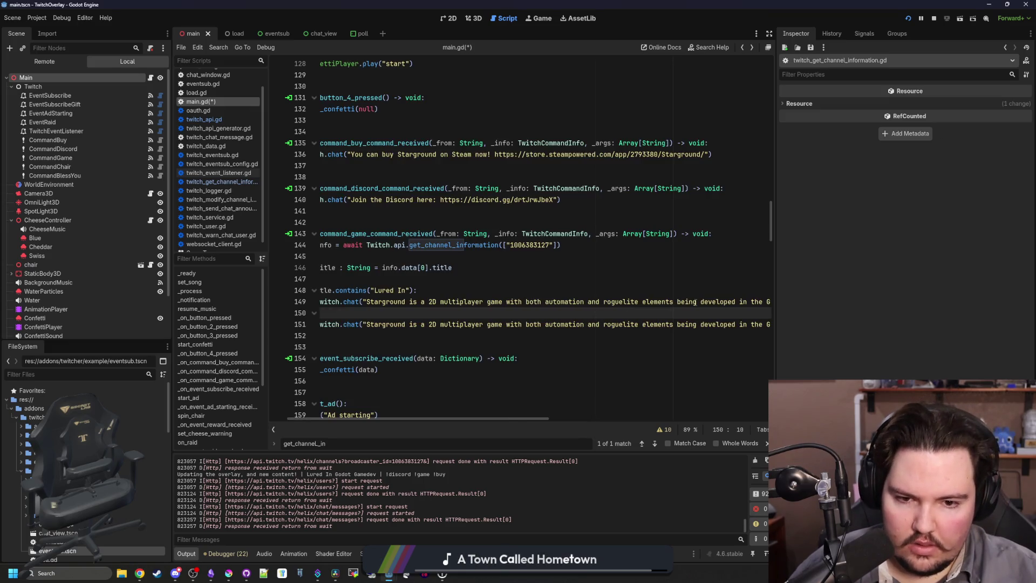
Step: Clear the old message text and store link from the Twitch.chat string on line 149
{"action": "left_click_drag", "start_coordinate": [709, 301], "coordinate": [505, 301]}
{"action": "key", "text": "Delete"}
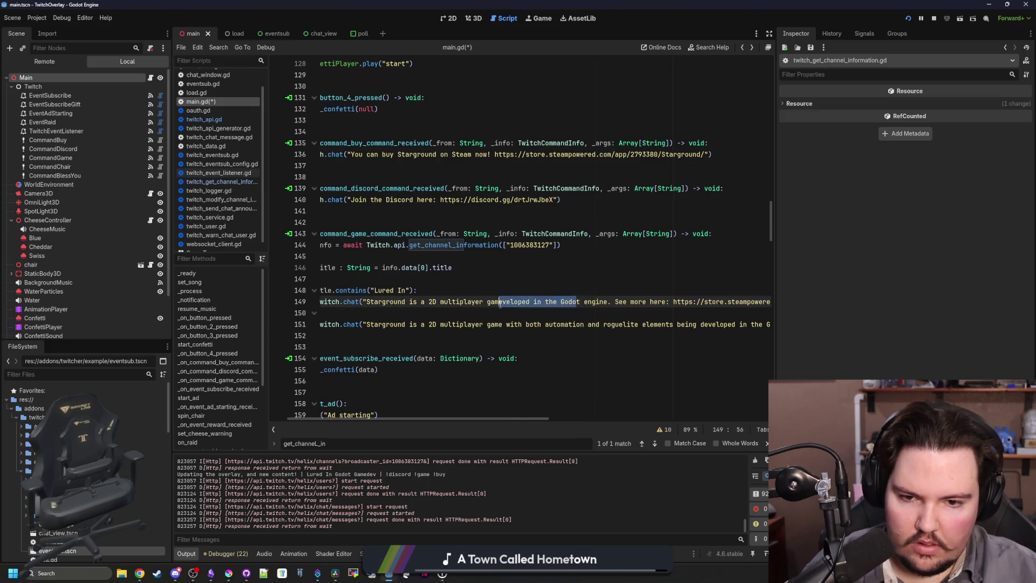
{"action": "left_click", "coordinate": [716, 300]}
{"action": "left_click_drag", "start_coordinate": [716, 299], "coordinate": [555, 301]}
{"action": "key", "text": "Delete"}
{"action": "left_click_drag", "start_coordinate": [644, 302], "coordinate": [367, 302]}
{"action": "key", "text": "BackSpace"}
{"action": "key", "text": "BackSpace"}
Step: Write the Lured In cozy idle fishing game description, paste its Steam link, and save main.gd
{"action": "type", "text": "\"L"}
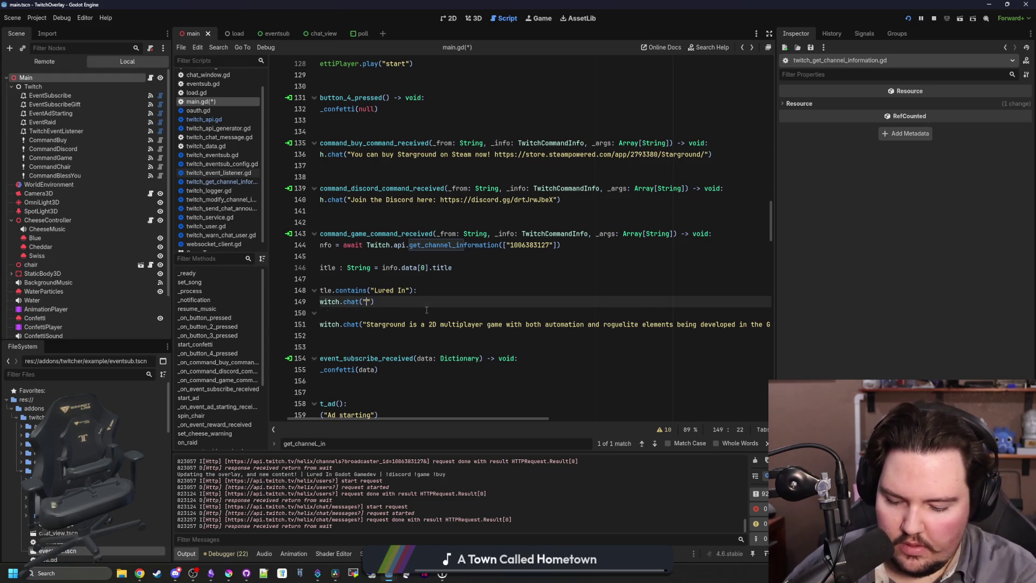
{"action": "type", "text": "ured In is an "}
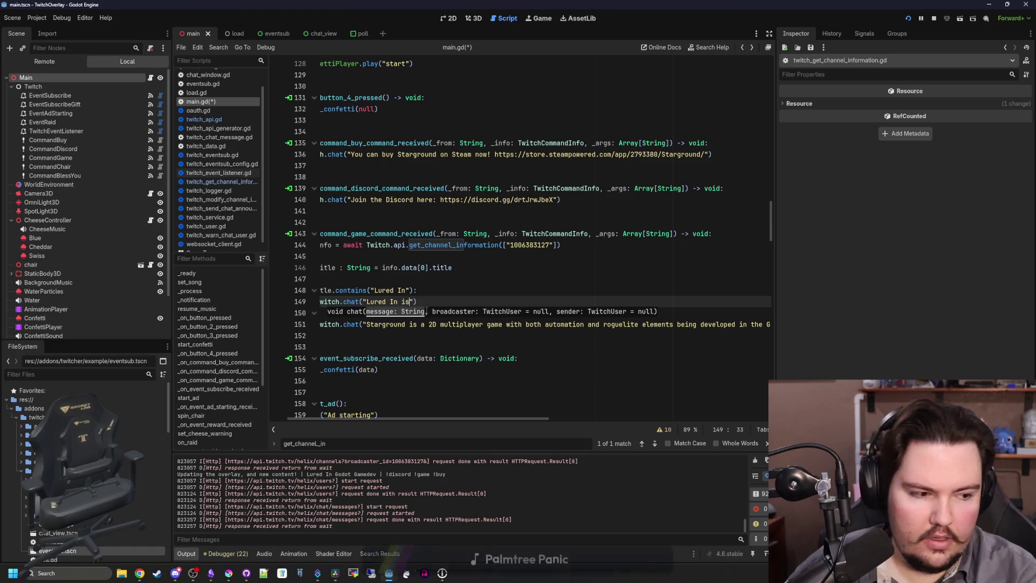
{"action": "type", "text": "idle"}
{"action": "key", "text": "BackSpace"}
{"action": "key", "text": "BackSpace"}
{"action": "key", "text": "BackSpace"}
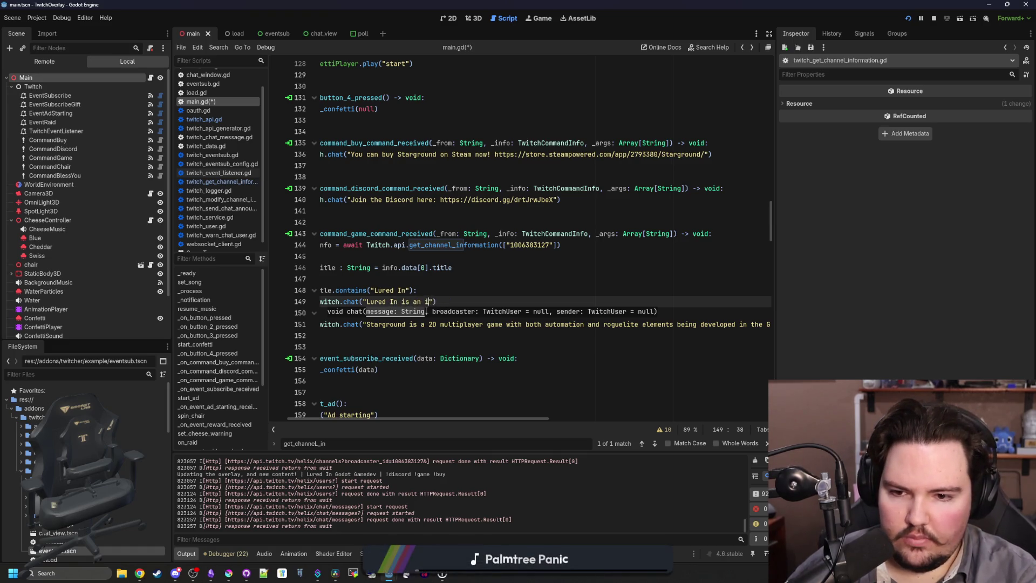
{"action": "type", "text": "cozy id"}
{"action": "type", "text": "le fishing game "}
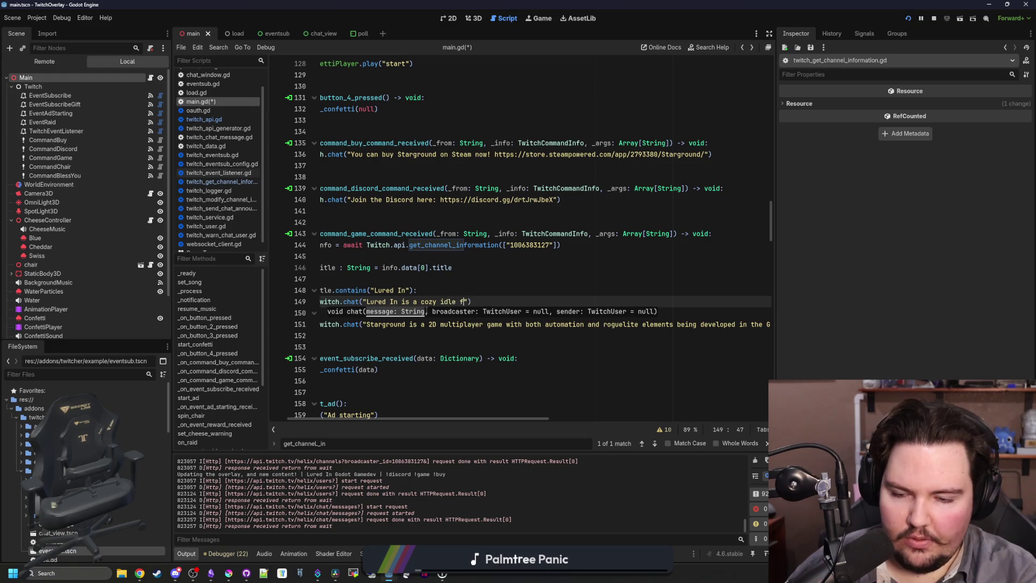
{"action": "type", "text": "where you "}
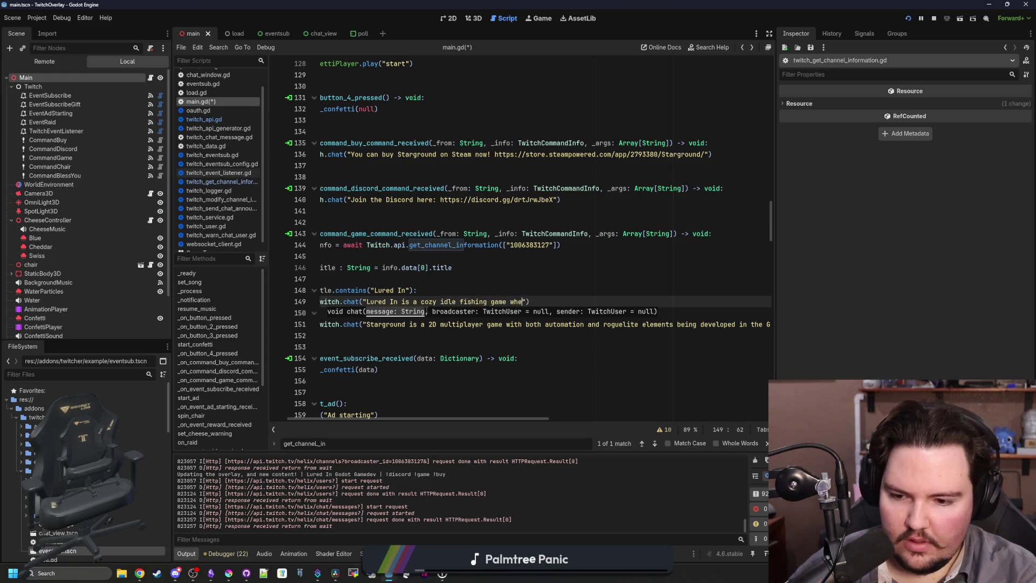
{"action": "type", "text": "c"}
{"action": "key", "text": "BackSpace"}
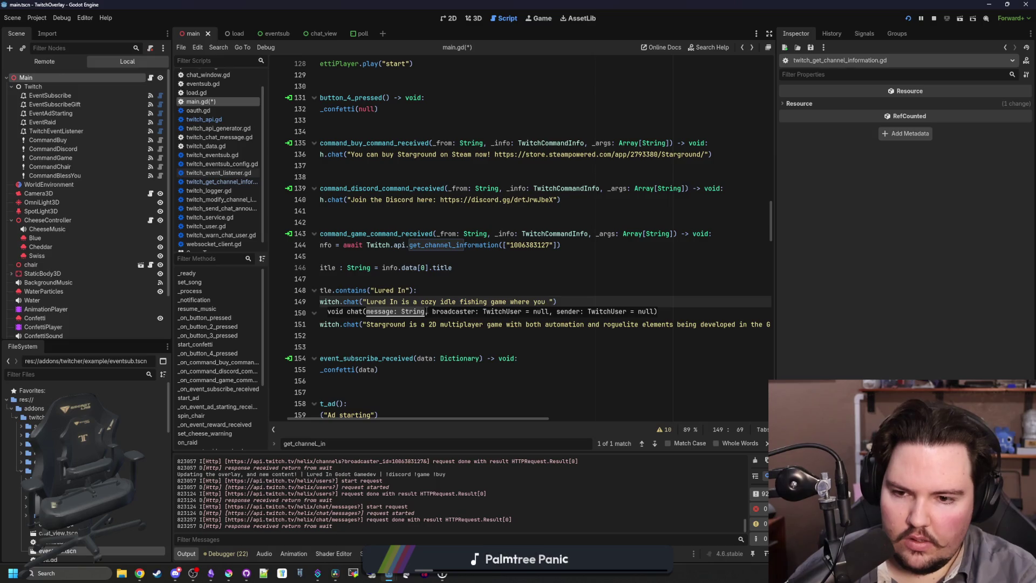
{"action": "key", "text": "Left"}
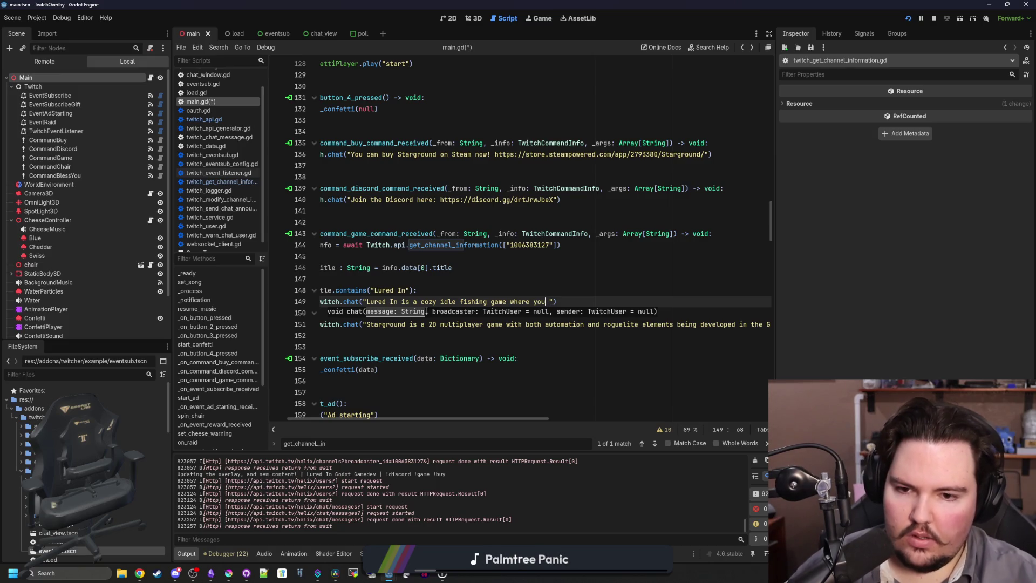
{"action": "type", "text": "collect fish, "}
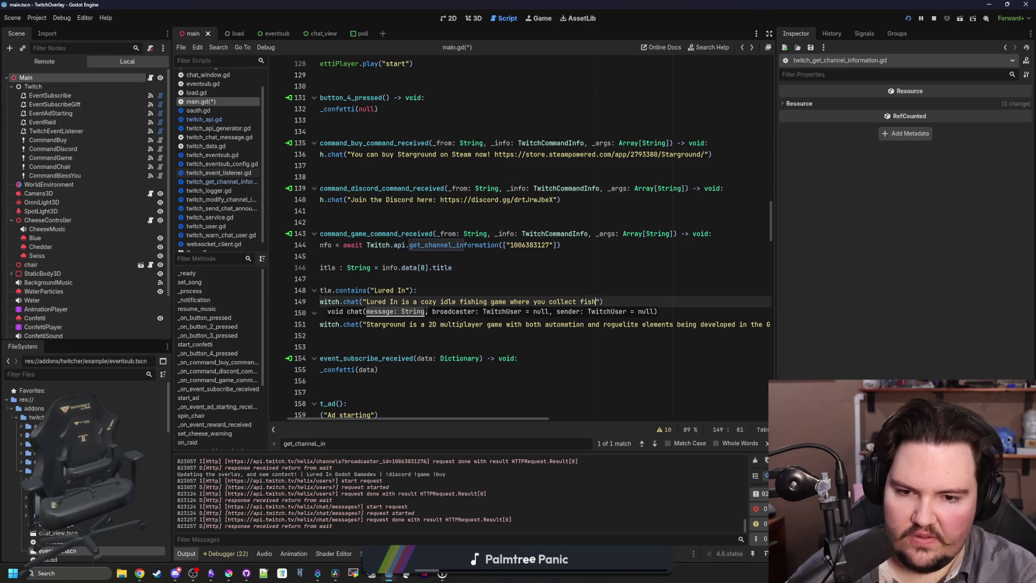
{"action": "type", "text": "ake money, and build a fishing empire:"}
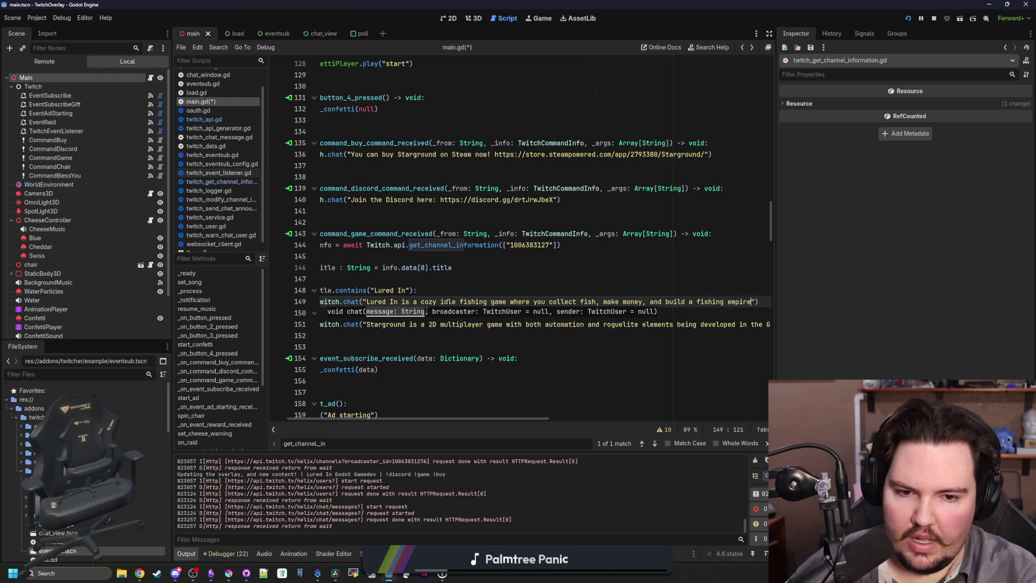
{"action": "key", "text": "ctrl+v"}
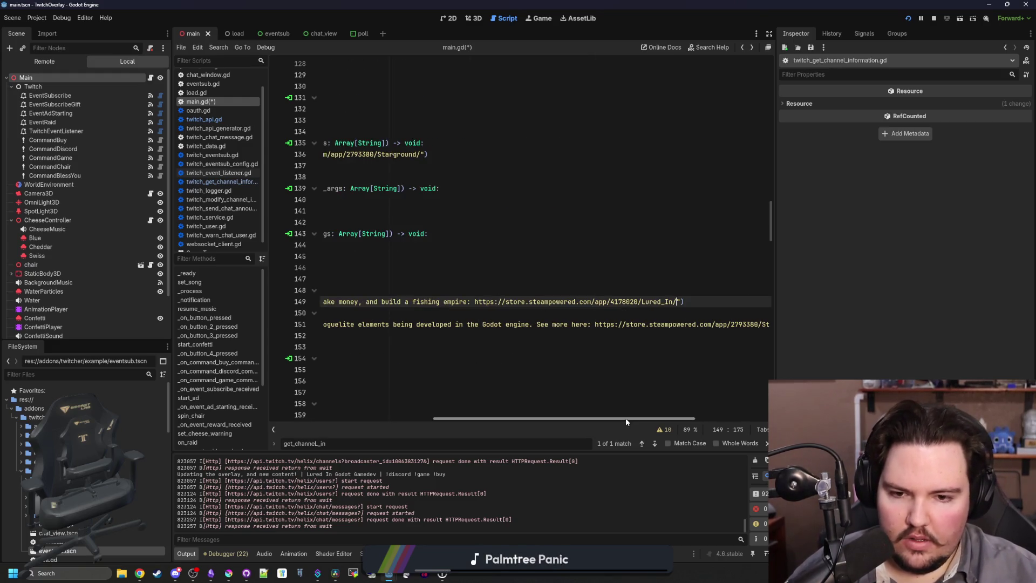
{"action": "left_click_drag", "start_coordinate": [630, 419], "coordinate": [466, 419]}
{"action": "left_click", "coordinate": [382, 278]}
{"action": "key", "text": "ctrl+s"}
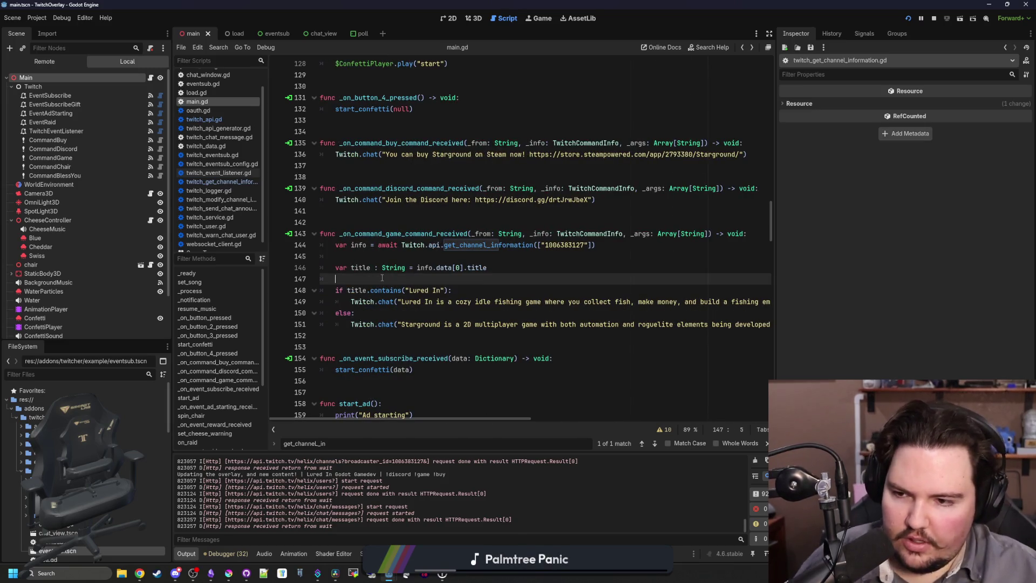
{"action": "key", "text": "ctrl+s"}
{"action": "key", "text": "alt+Tab"}
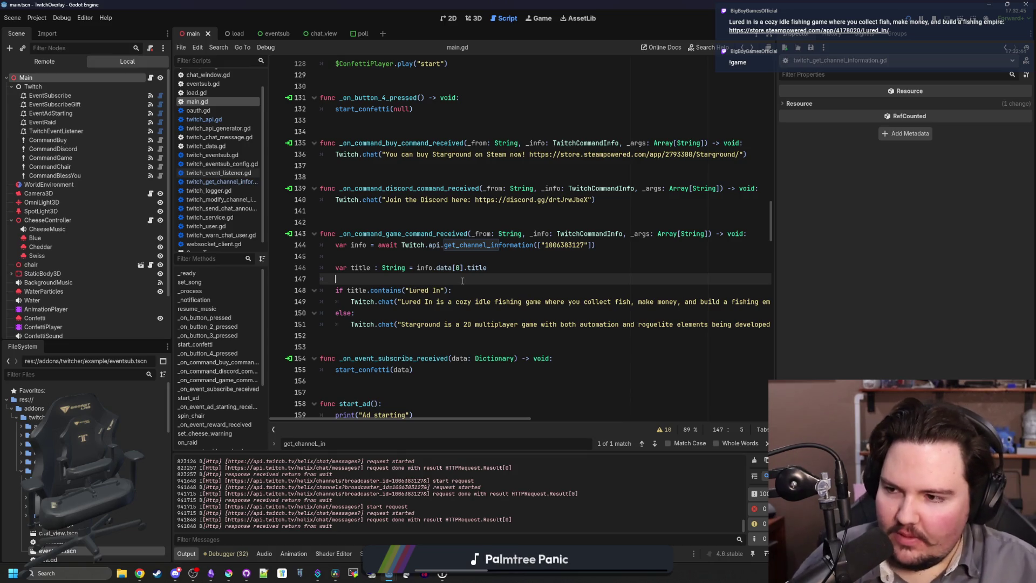
{"action": "left_click", "coordinate": [380, 308]}
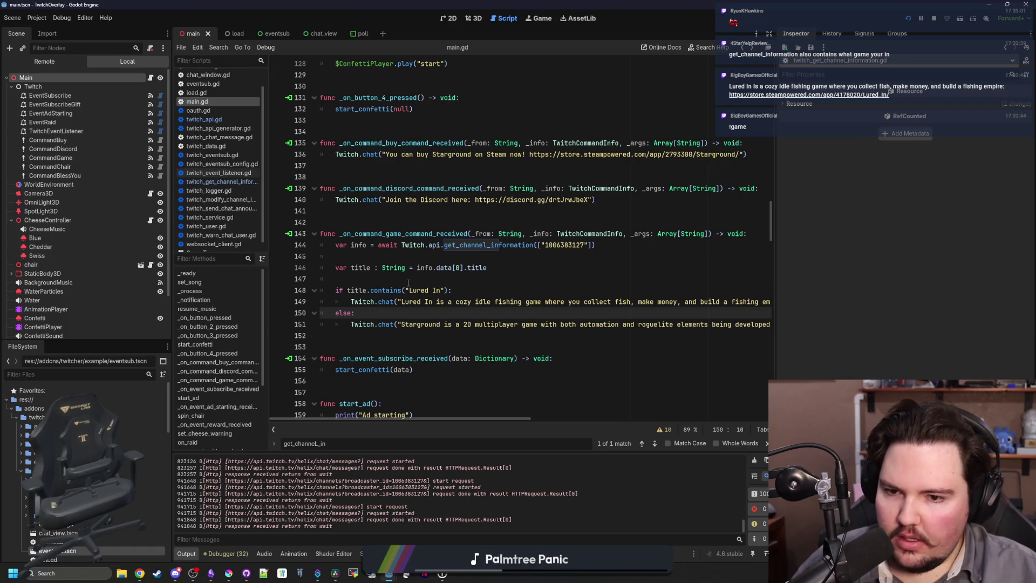
{"action": "left_click", "coordinate": [488, 245], "text": "ctrl"}
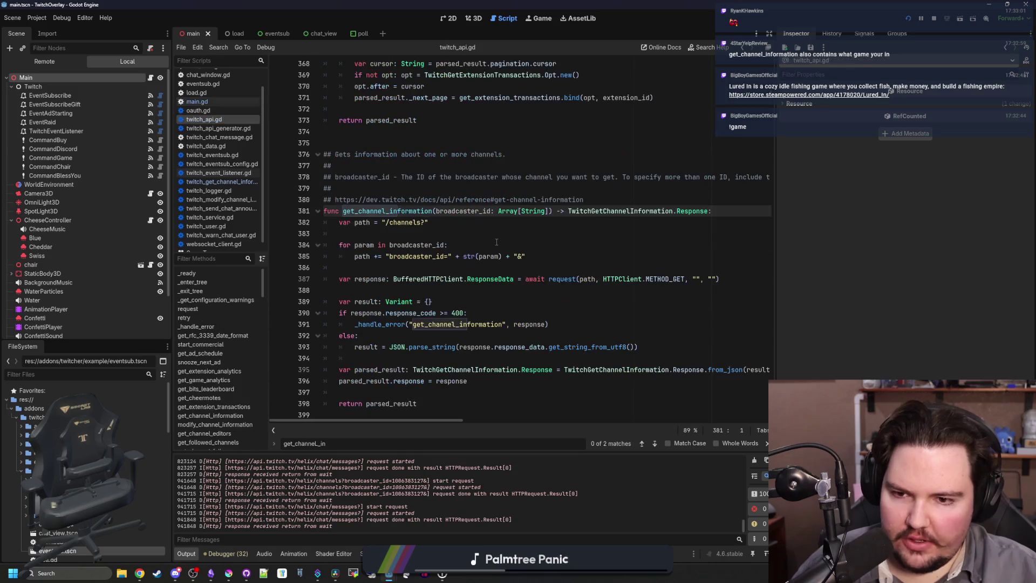
{"action": "scroll", "coordinate": [497, 242], "scroll_direction": "down", "scroll_amount": 2}
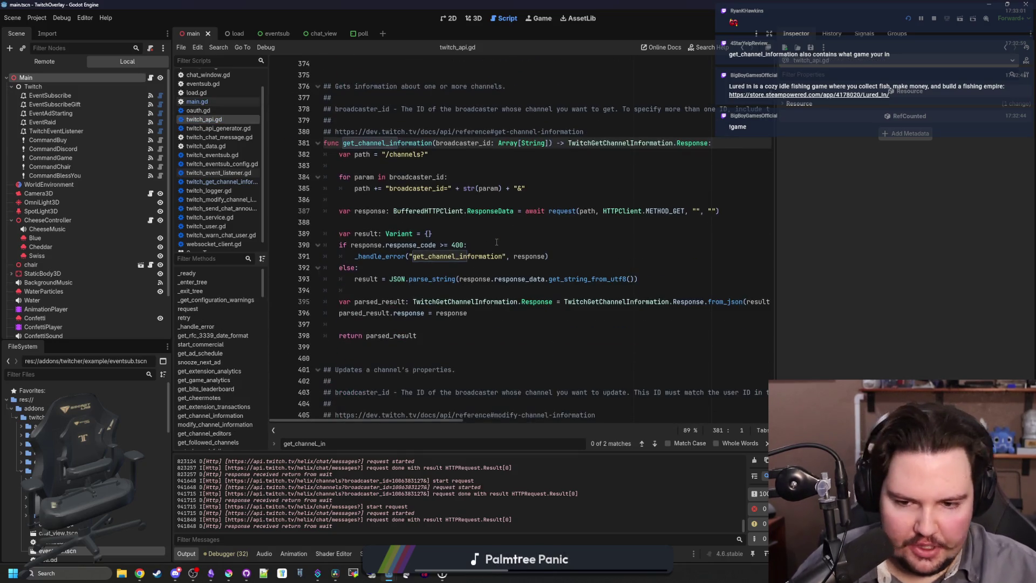
{"action": "scroll", "coordinate": [550, 290], "scroll_direction": "up", "scroll_amount": 1}
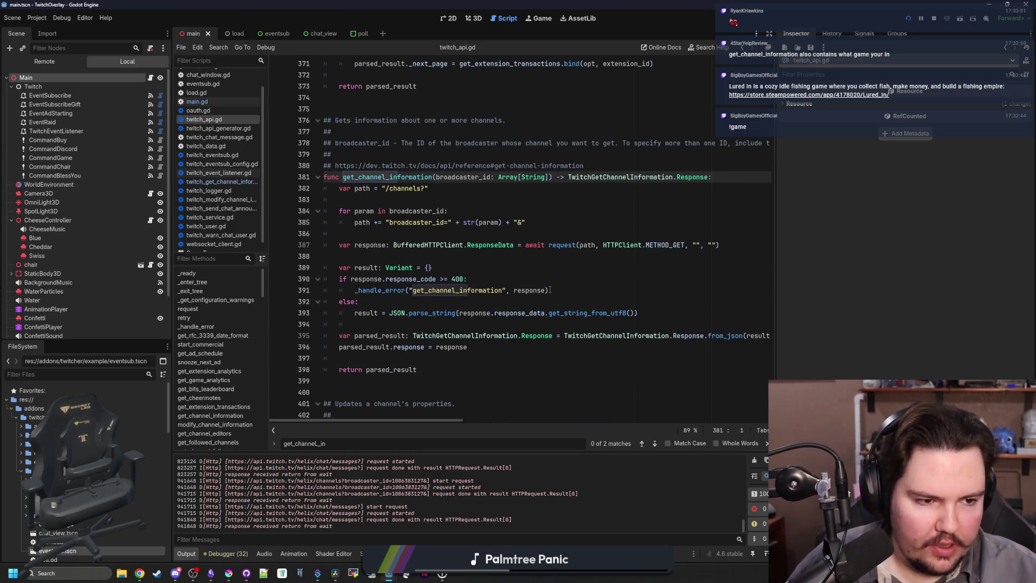
{"action": "left_click", "coordinate": [487, 233]}
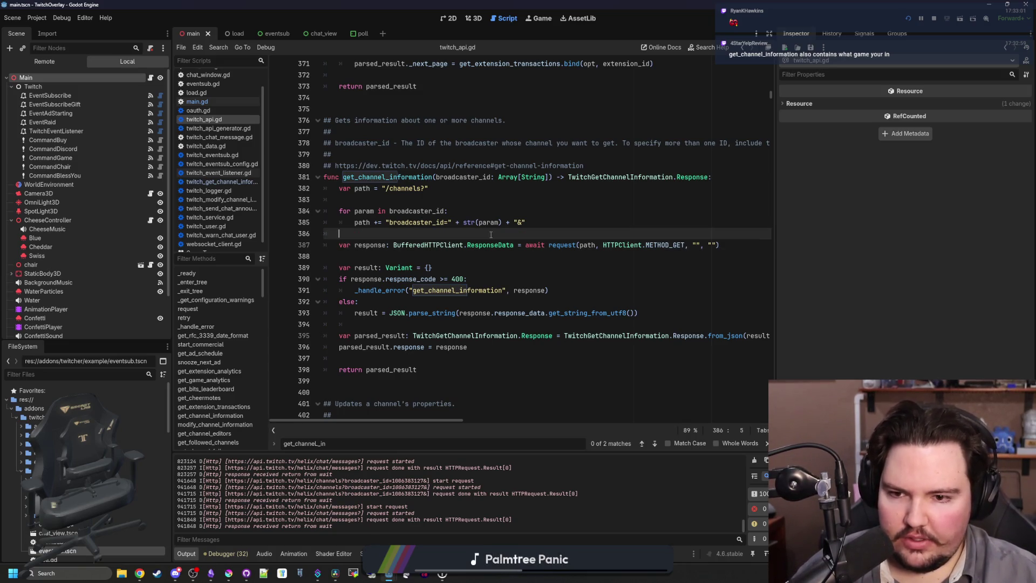
{"action": "left_click", "coordinate": [373, 178], "text": "ctrl"}
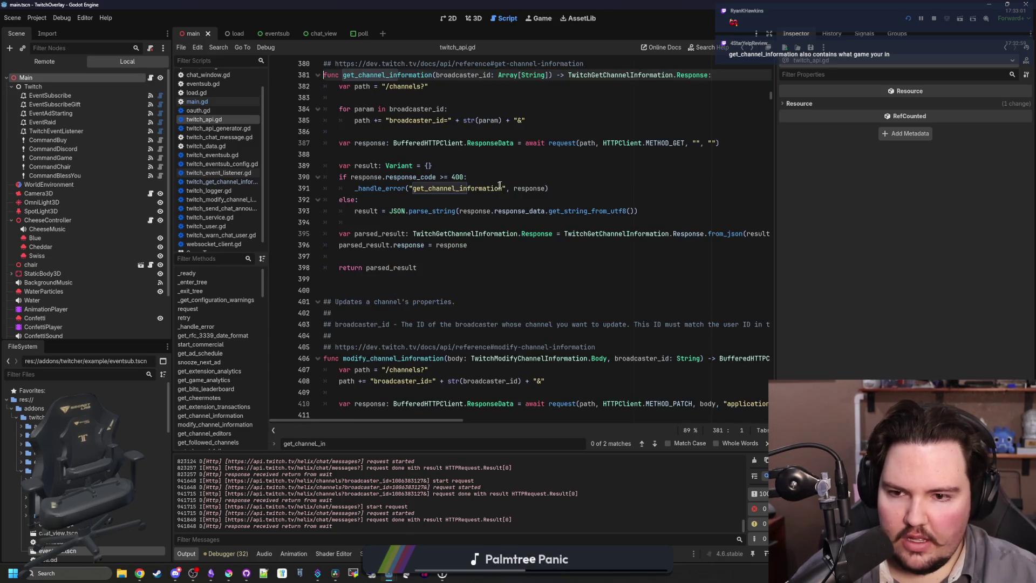
{"action": "key", "text": "alt+Left"}
{"action": "left_click", "coordinate": [429, 258]}
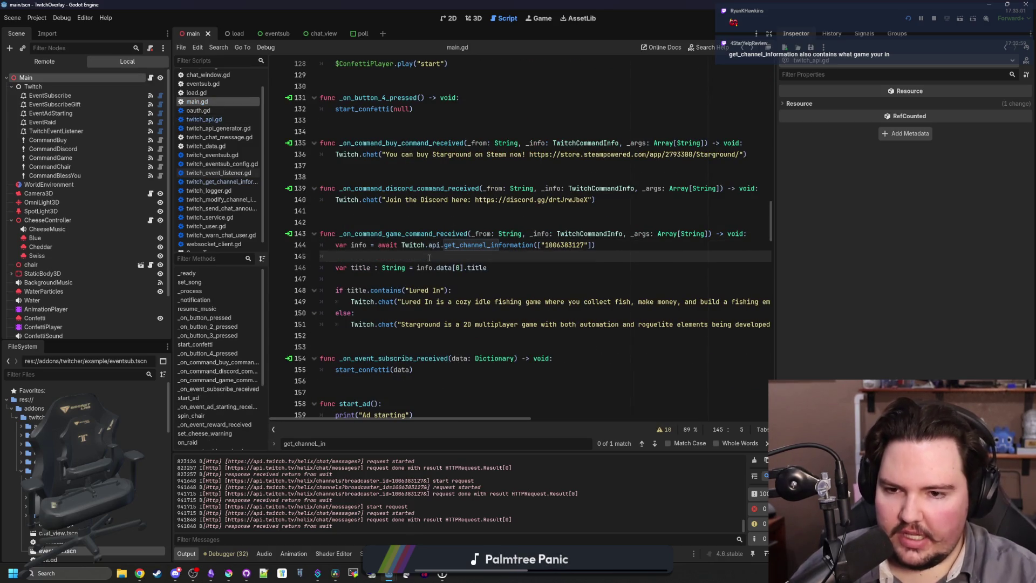
Step: Add print(info.data) below the channel info call, save, and jump to data's declaration
{"action": "key", "text": "Return"}
{"action": "key", "text": "Return"}
{"action": "key", "text": "Up"}
{"action": "type", "text": "int(info.data)"}
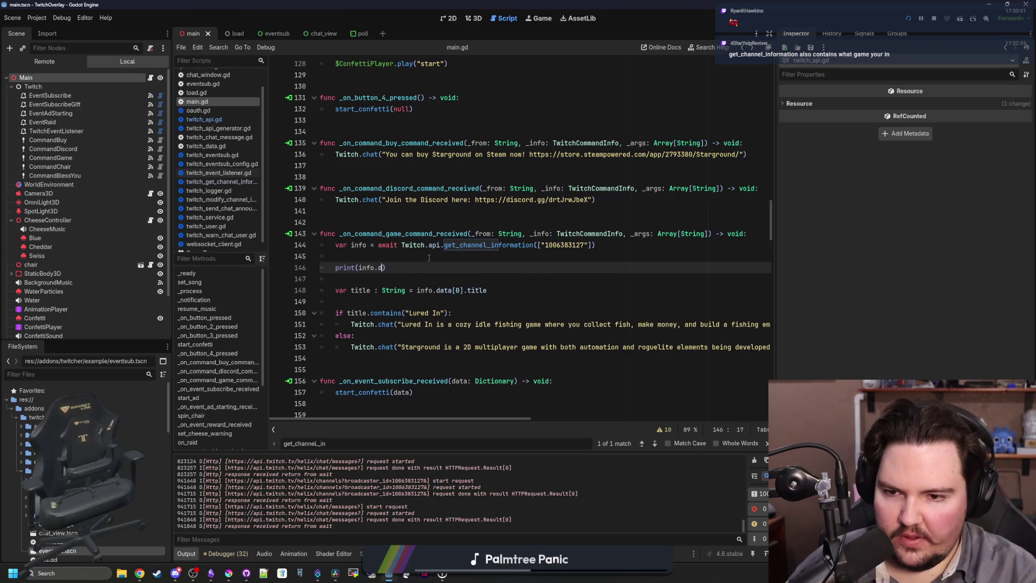
{"action": "left_click", "coordinate": [447, 252]}
{"action": "key", "text": "ctrl+s"}
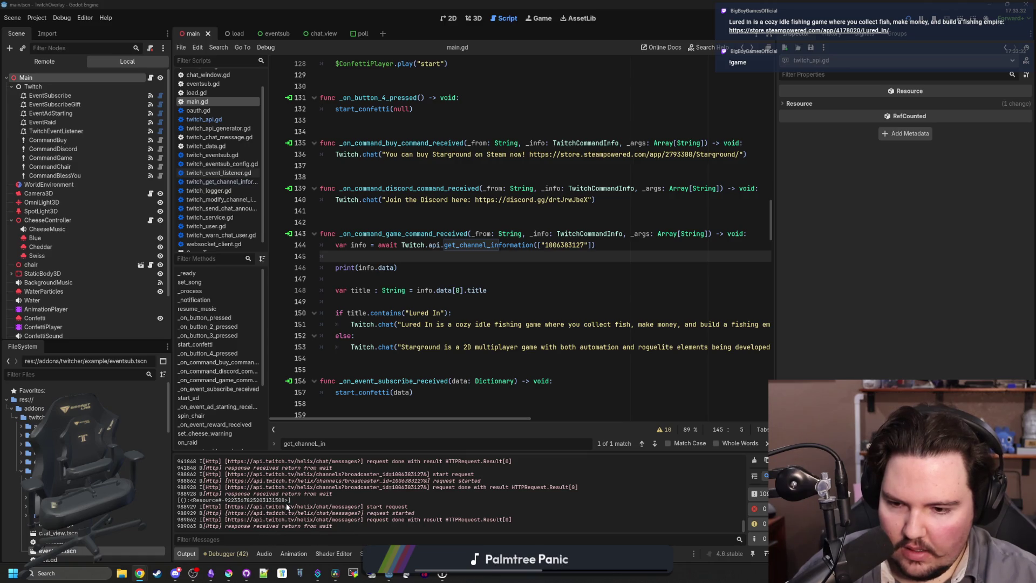
{"action": "left_click", "coordinate": [397, 267]}
{"action": "left_click", "coordinate": [390, 269], "text": "ctrl"}
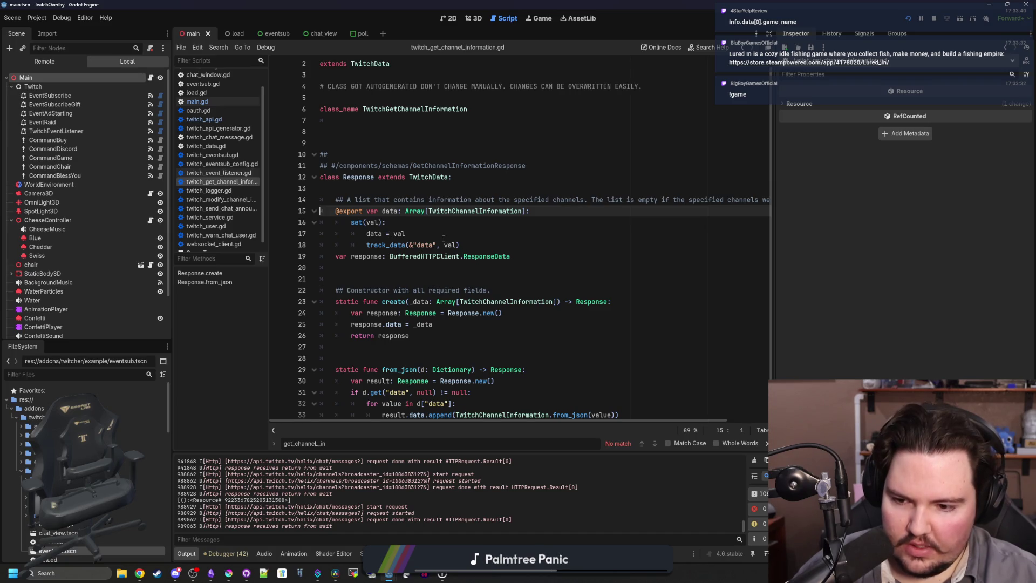
Step: Browse the TwitchChannelInformation class with a widened code area, then open its constructor
{"action": "scroll", "coordinate": [444, 239], "scroll_direction": "down", "scroll_amount": 1}
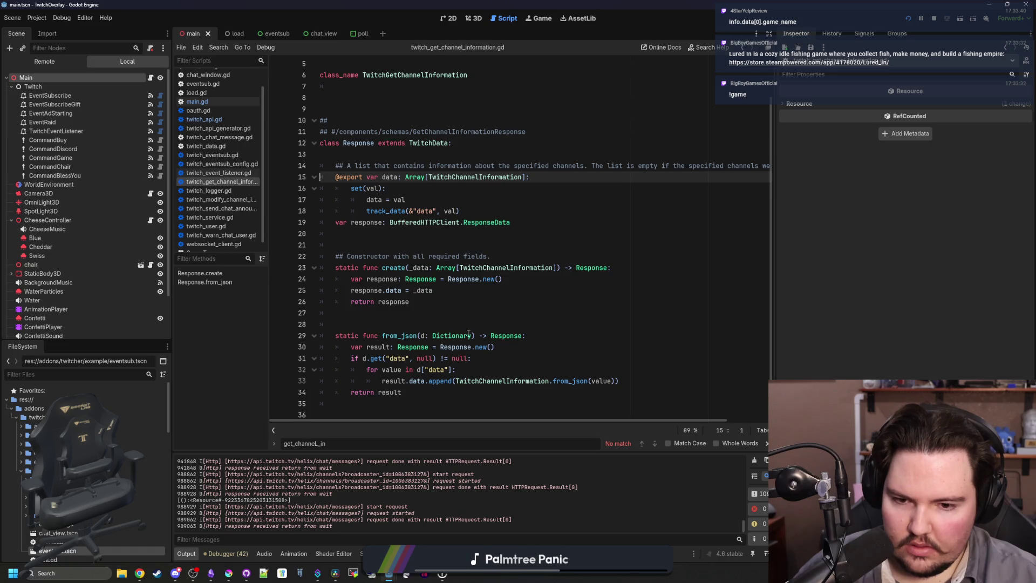
{"action": "key", "text": "ctrl+End"}
{"action": "left_click", "coordinate": [492, 382], "text": "ctrl"}
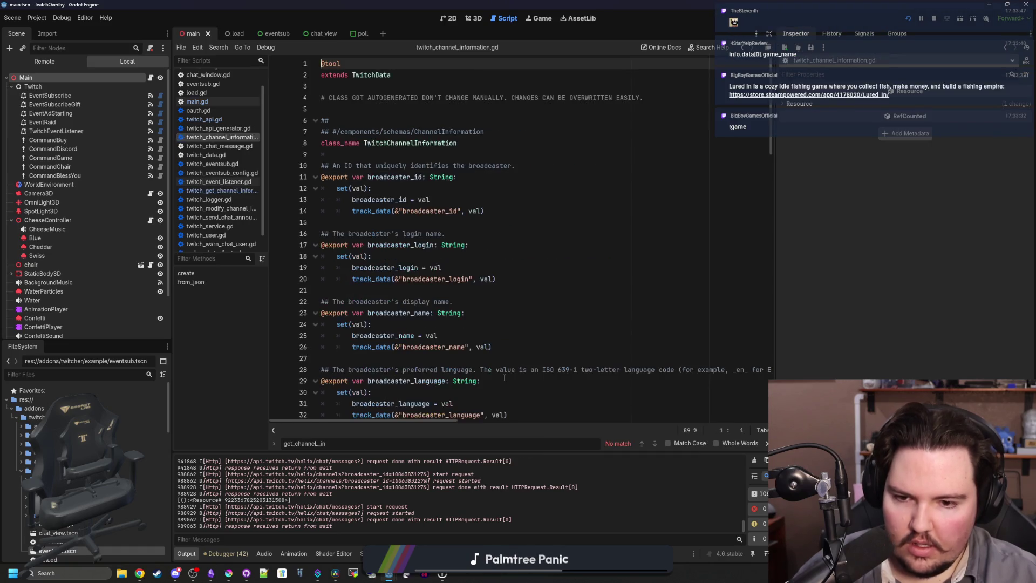
{"action": "scroll", "coordinate": [511, 256], "scroll_direction": "down", "scroll_amount": 11}
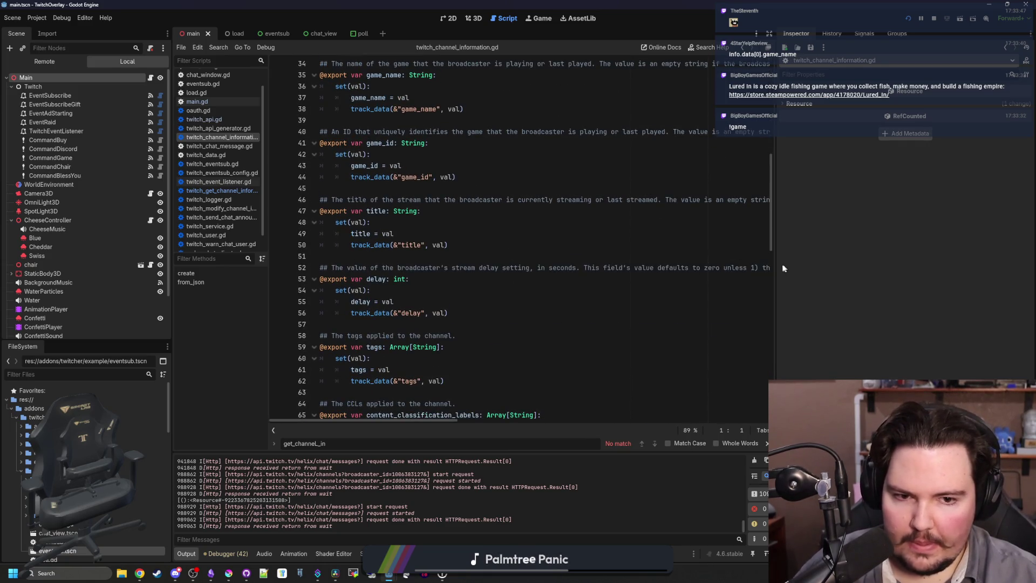
{"action": "left_click_drag", "start_coordinate": [778, 267], "coordinate": [907, 267]}
{"action": "scroll", "coordinate": [452, 263], "scroll_direction": "down", "scroll_amount": 8}
{"action": "key", "text": "alt+Left"}
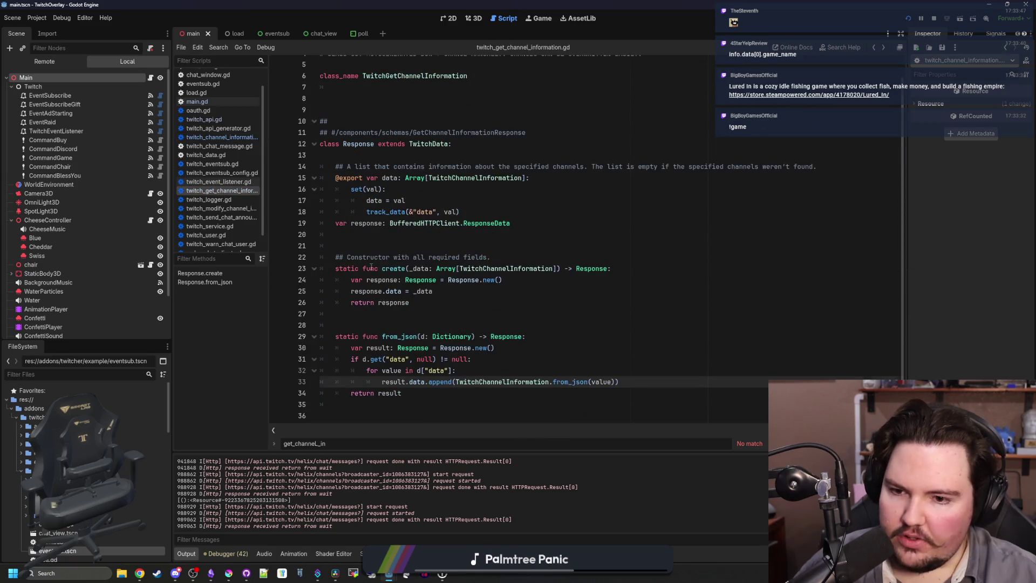
{"action": "key", "text": "alt+Left"}
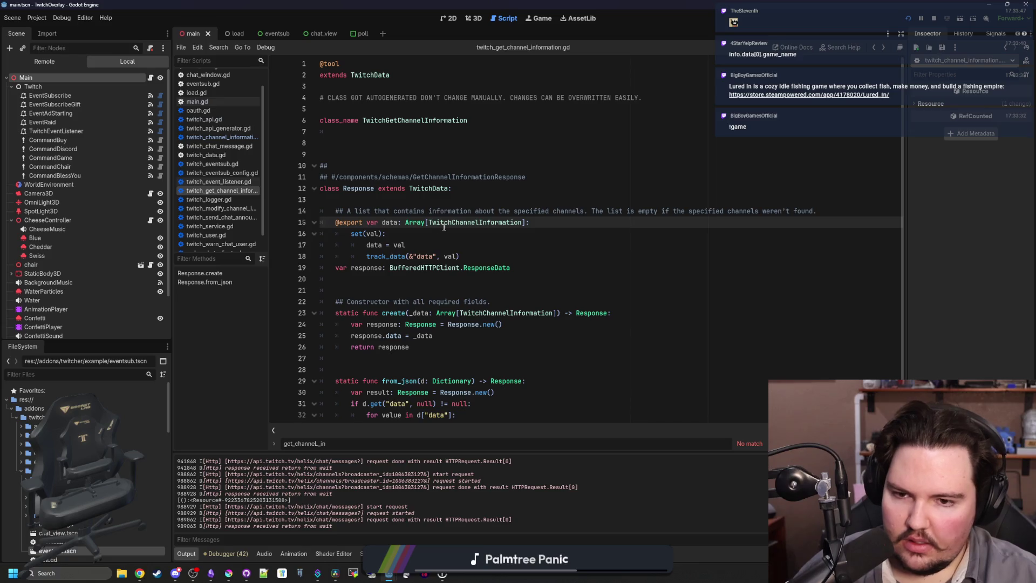
{"action": "left_click", "coordinate": [475, 222], "text": "ctrl"}
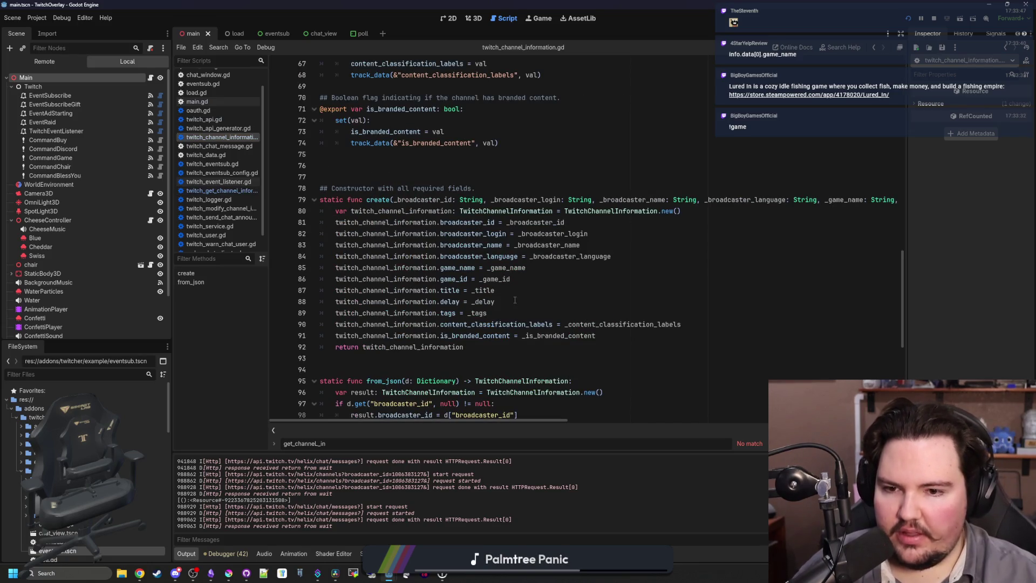
Step: Read create()'s field assignments, such as broadcaster_language and title, in twitch_channel_information.gd
{"action": "mouse_move", "coordinate": [475, 270]}
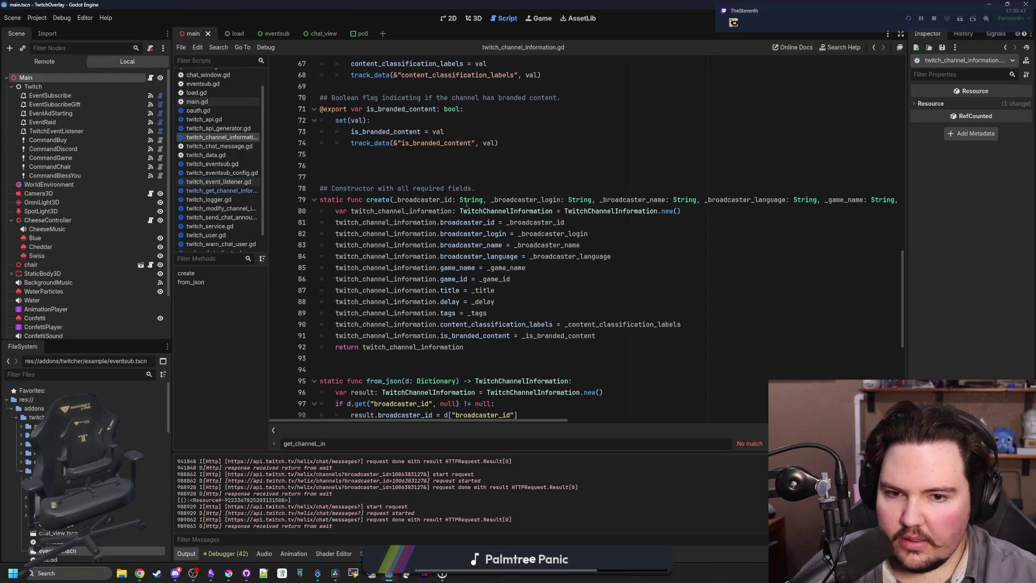
{"action": "mouse_move", "coordinate": [467, 223]}
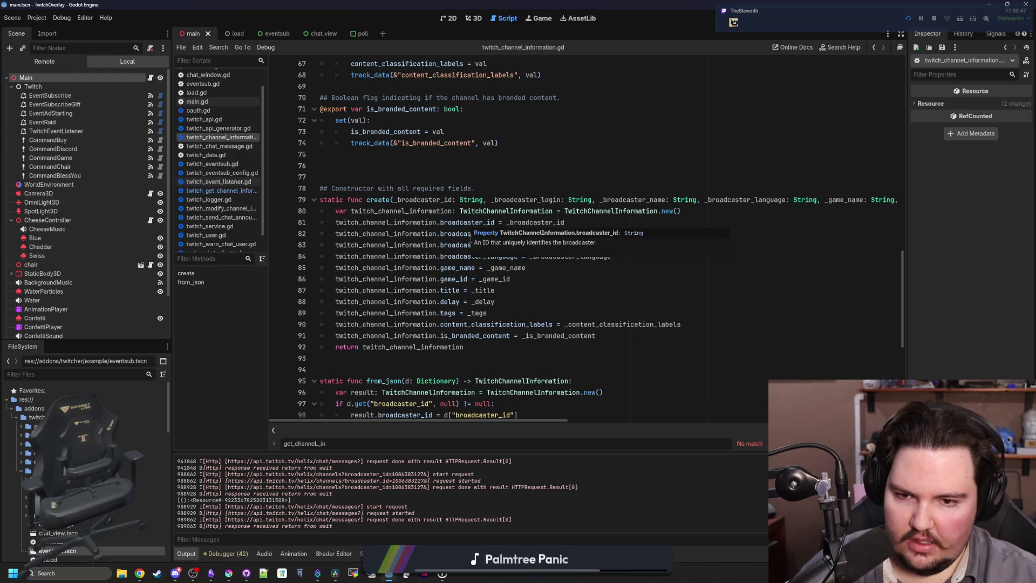
{"action": "left_click", "coordinate": [560, 303]}
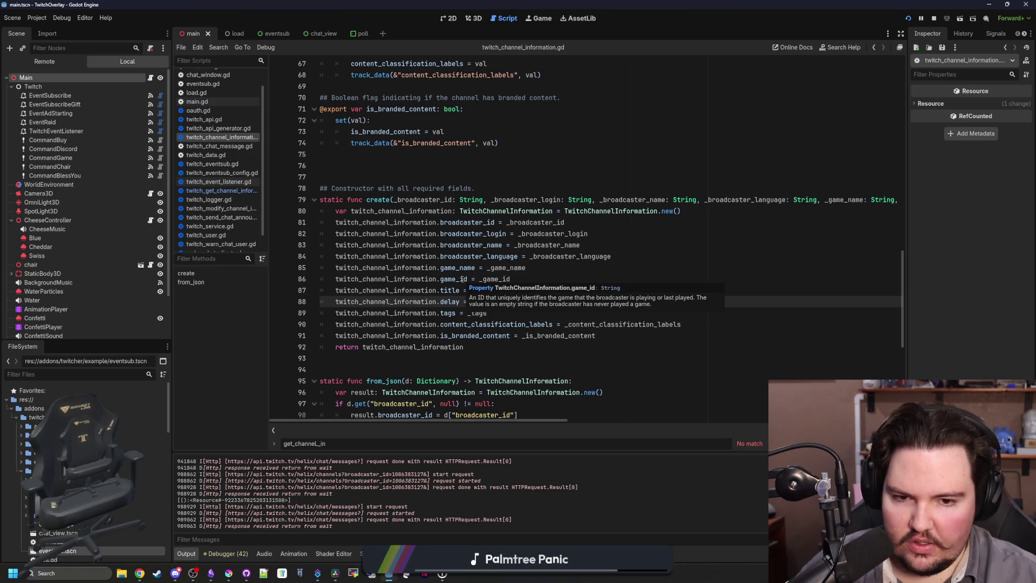
{"action": "left_click", "coordinate": [567, 257]}
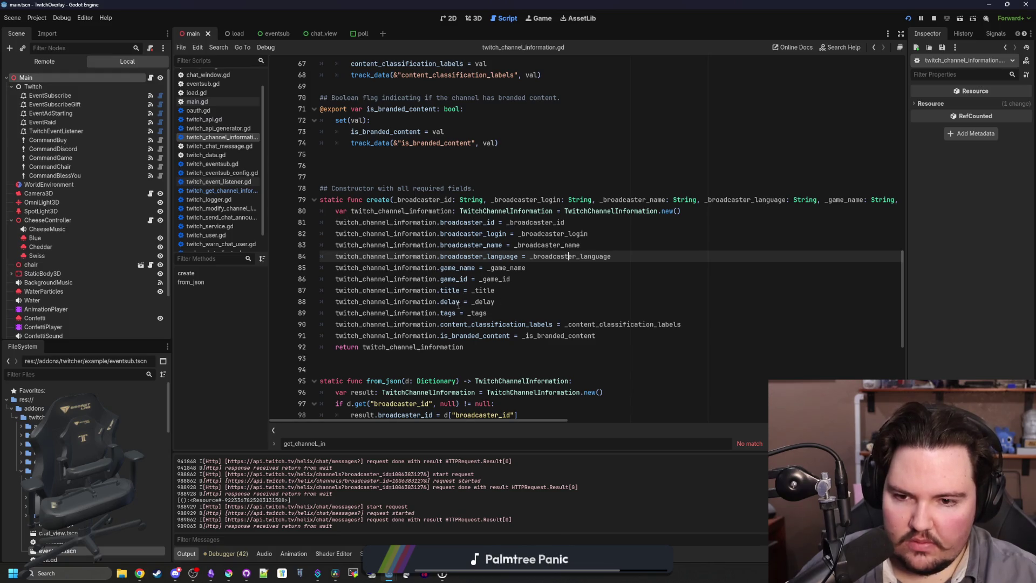
{"action": "mouse_move", "coordinate": [459, 305]}
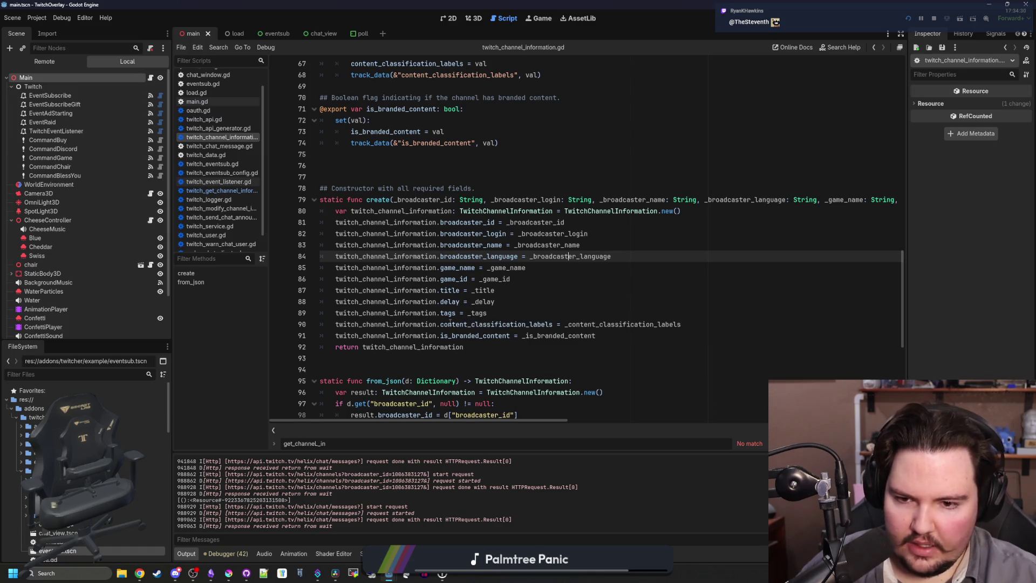
{"action": "mouse_move", "coordinate": [448, 324]}
{"action": "key", "text": "Down"}
{"action": "key", "text": "Down"}
{"action": "key", "text": "Down"}
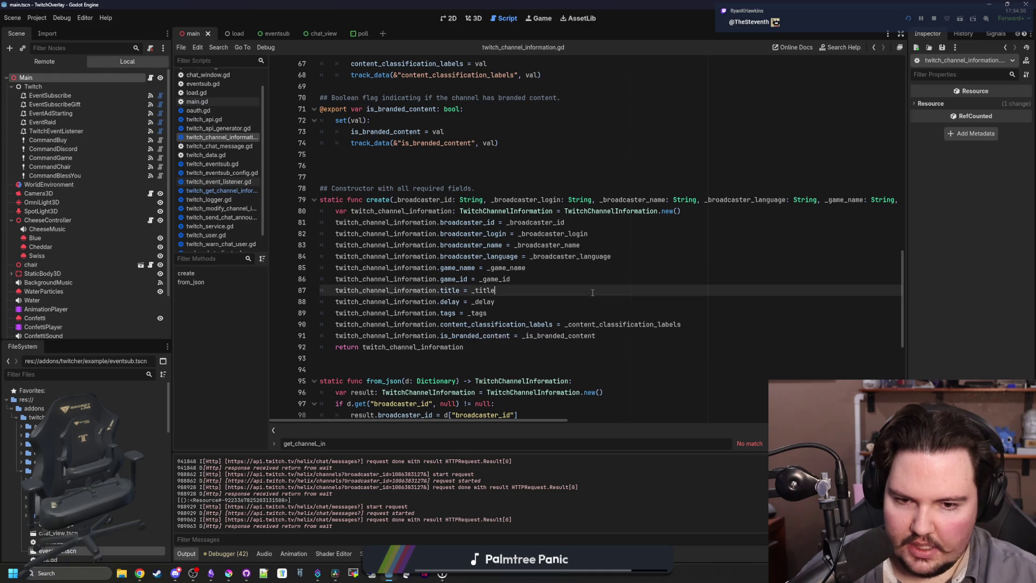
{"action": "left_click", "coordinate": [493, 344]}
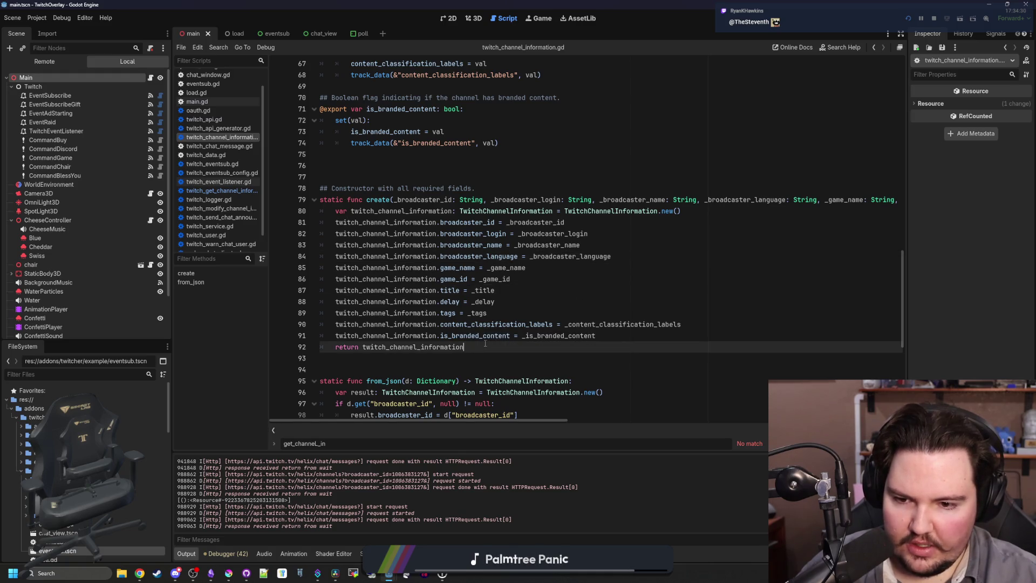
Step: Check the game_id documentation, then go back to the print line in main.gd
{"action": "scroll", "coordinate": [486, 345], "scroll_direction": "down", "scroll_amount": 8}
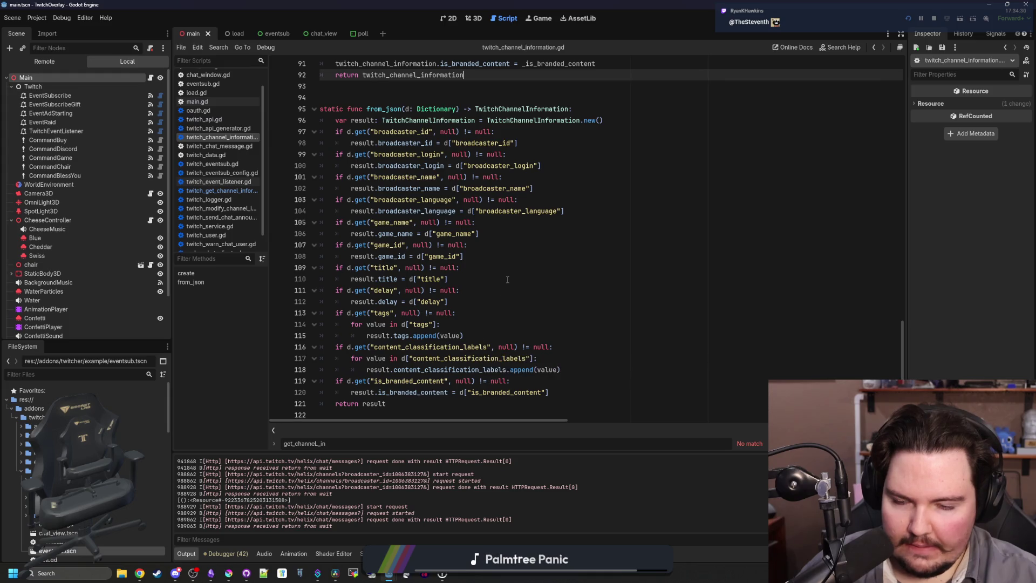
{"action": "scroll", "coordinate": [486, 278], "scroll_direction": "up", "scroll_amount": 7}
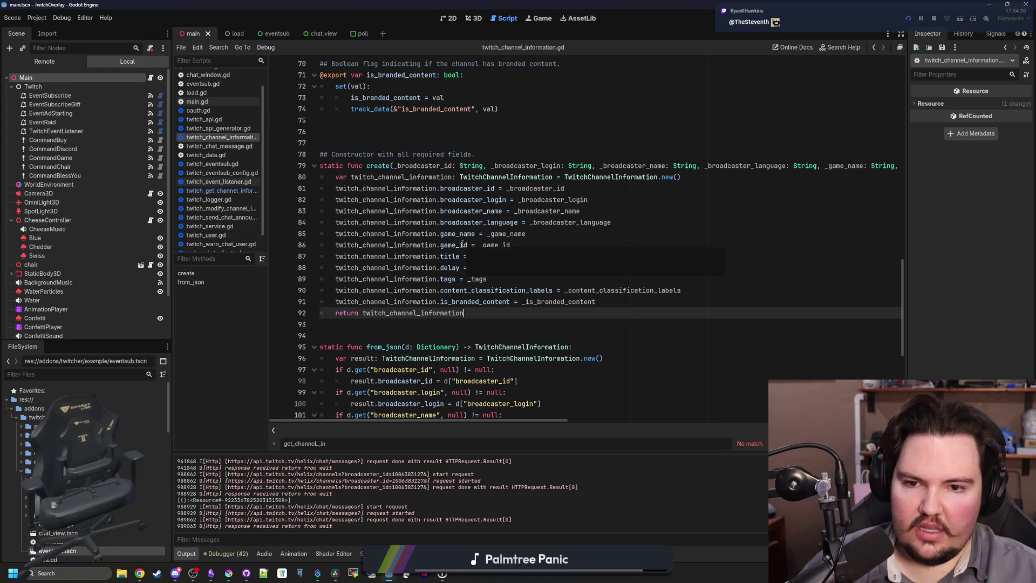
{"action": "mouse_move", "coordinate": [463, 244]}
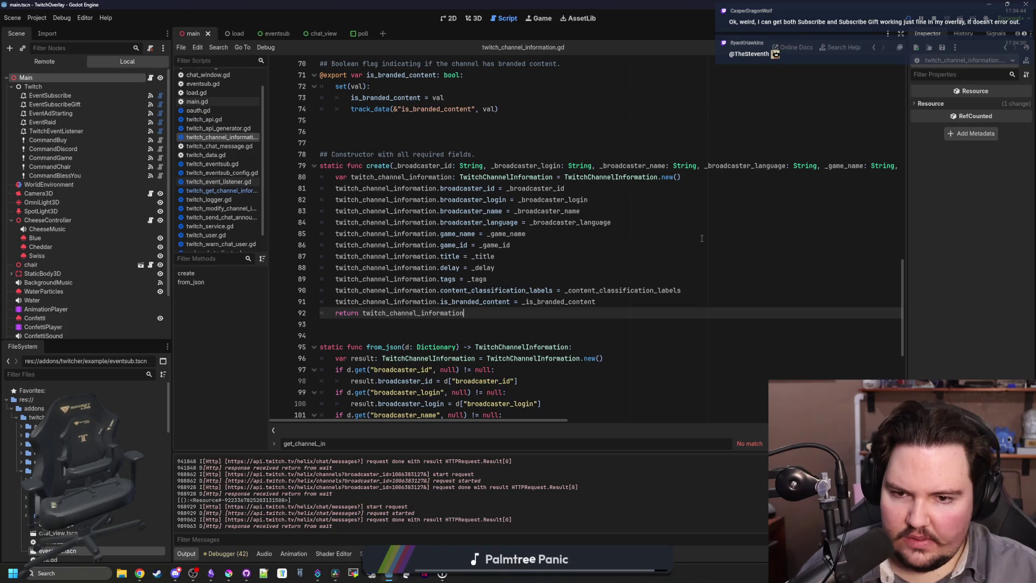
{"action": "left_click", "coordinate": [675, 206]}
{"action": "key", "text": "alt+Left"}
{"action": "key", "text": "alt+Left"}
{"action": "key", "text": "alt+Left"}
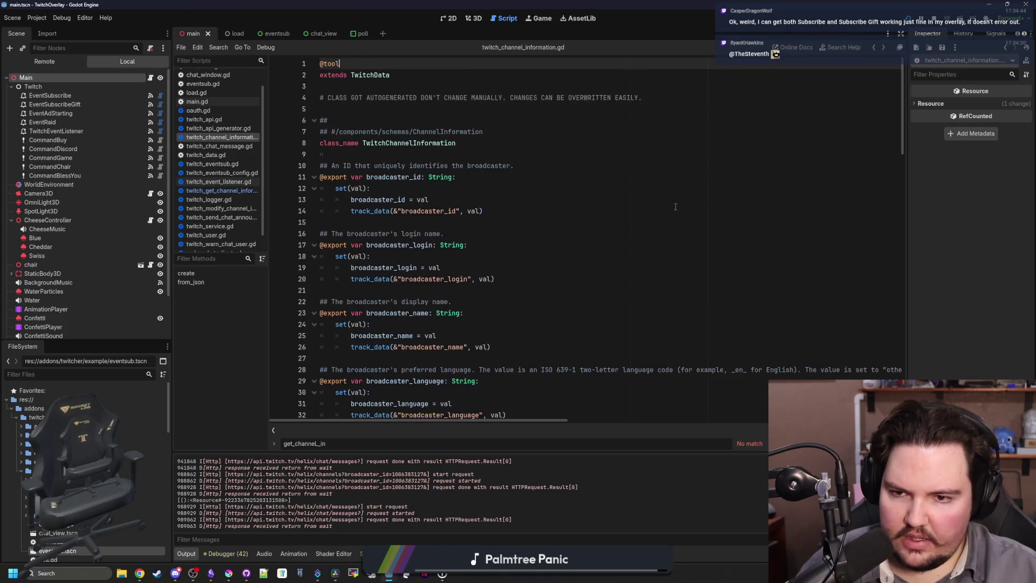
{"action": "left_click", "coordinate": [411, 273]}
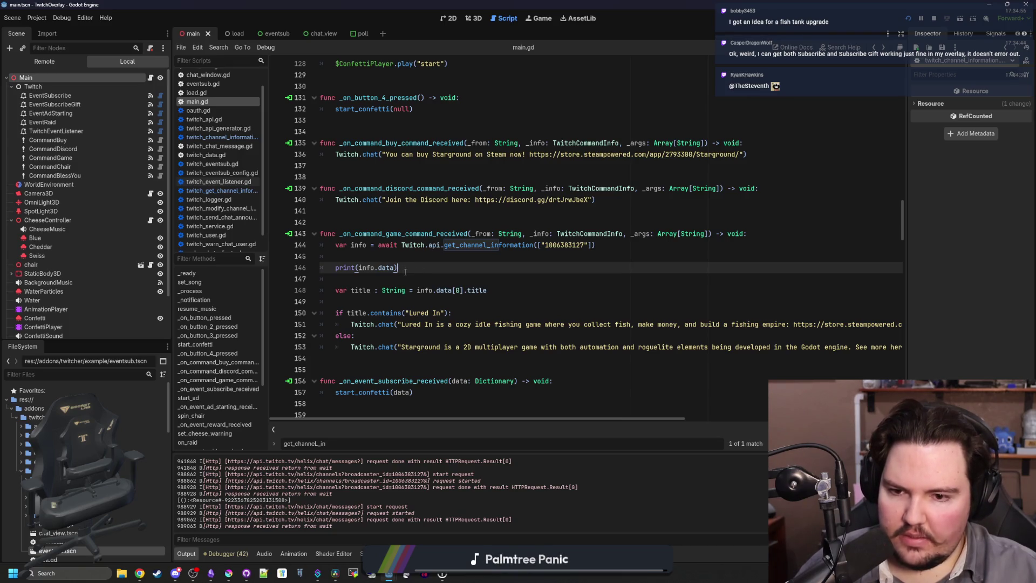
Step: Change the debug print to print(info.data[0].game_id) and add blank lines below it
{"action": "key", "text": "Down"}
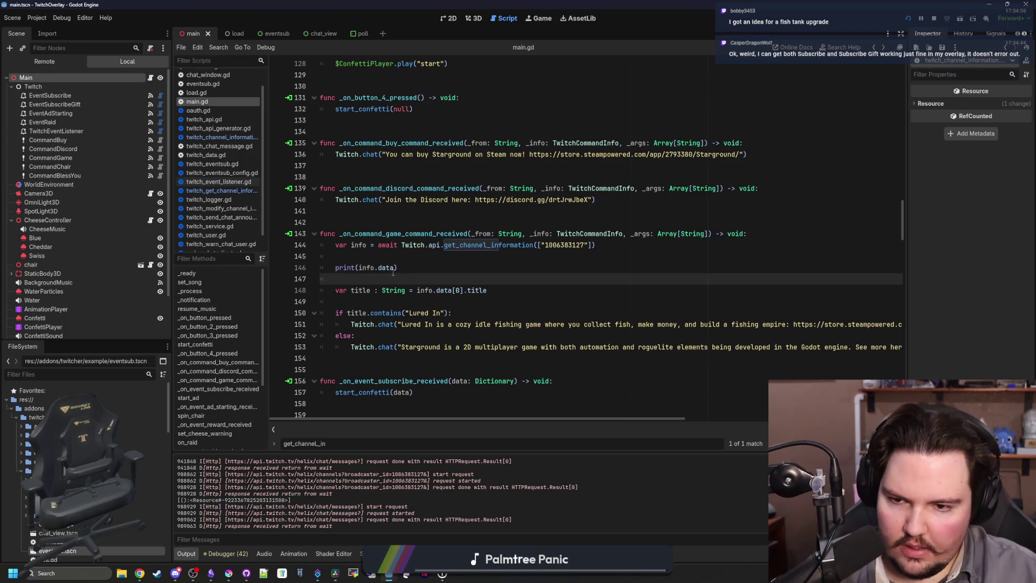
{"action": "key", "text": "Up"}
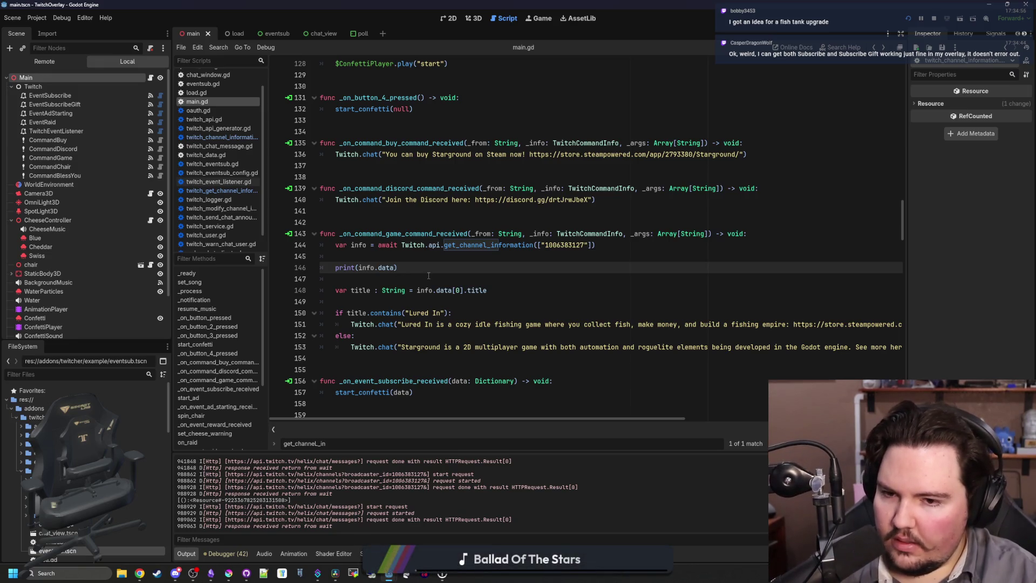
{"action": "type", "text": "[0].game_id"}
{"action": "key", "text": "End"}
{"action": "key", "text": "Return"}
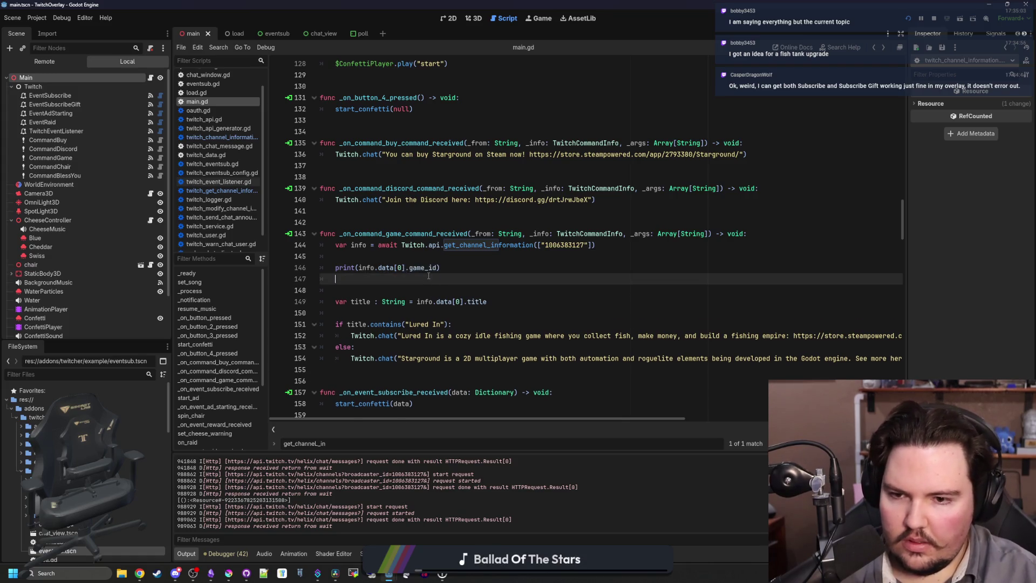
{"action": "key", "text": "Return"}
Step: Add a Twitch.api.search_categories call through autocomplete
{"action": "type", "text": "Twitch.get_g"}
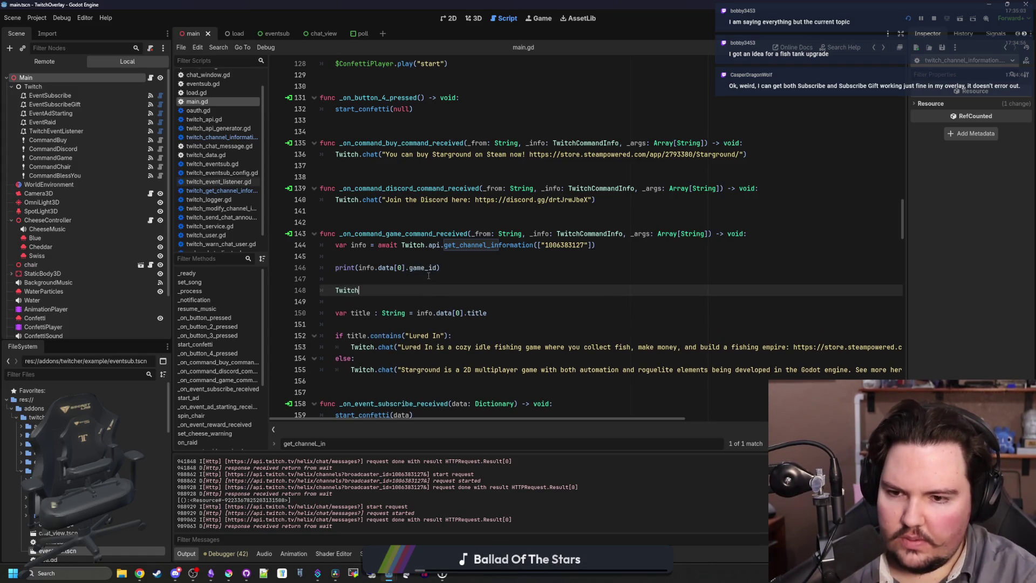
{"action": "type", "text": "a"}
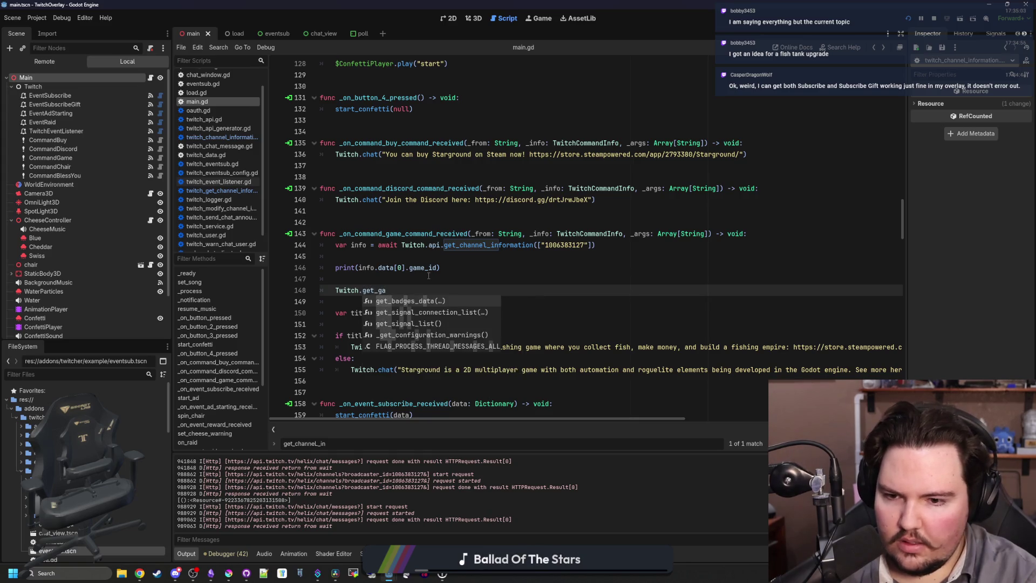
{"action": "key", "text": "BackSpace"}
{"action": "key", "text": "BackSpace"}
{"action": "type", "text": "c"}
{"action": "key", "text": "BackSpace"}
{"action": "key", "text": "BackSpace"}
{"action": "key", "text": "BackSpace"}
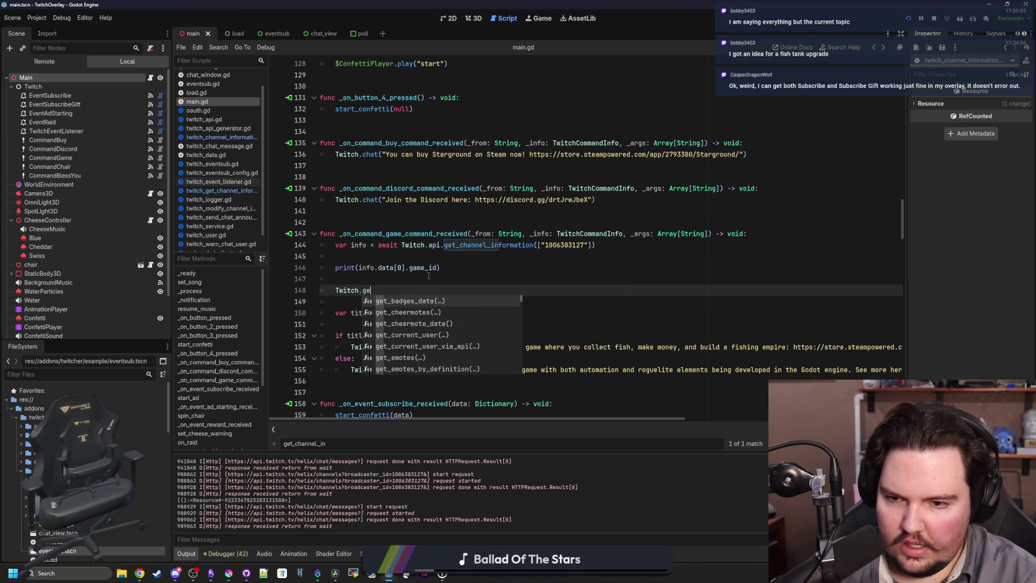
{"action": "key", "text": "BackSpace"}
{"action": "key", "text": "BackSpace"}
{"action": "type", "text": "categ"}
{"action": "key", "text": "BackSpace"}
{"action": "key", "text": "BackSpace"}
{"action": "key", "text": "BackSpace"}
{"action": "type", "text": "api.categ"}
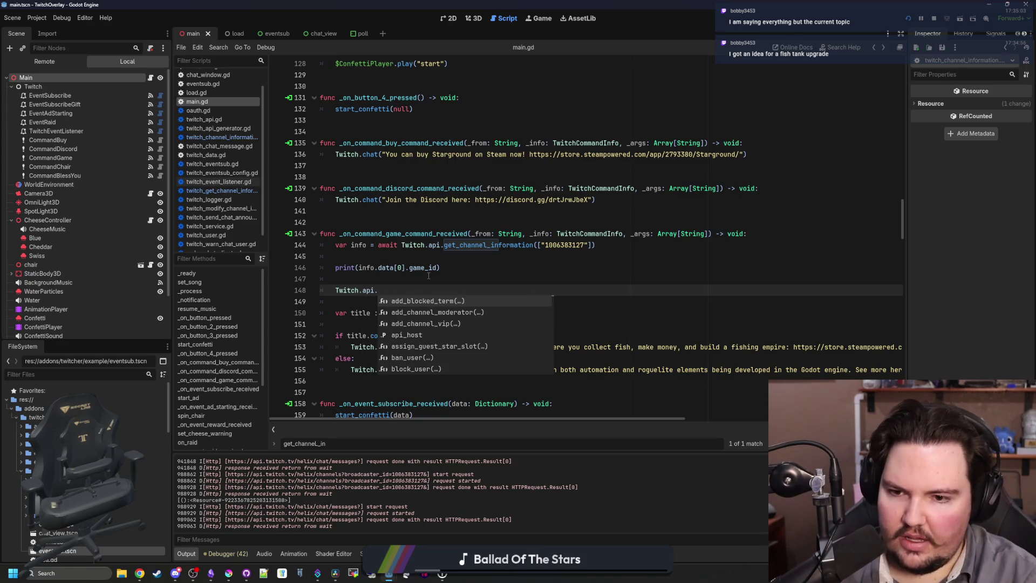
{"action": "key", "text": "Return"}
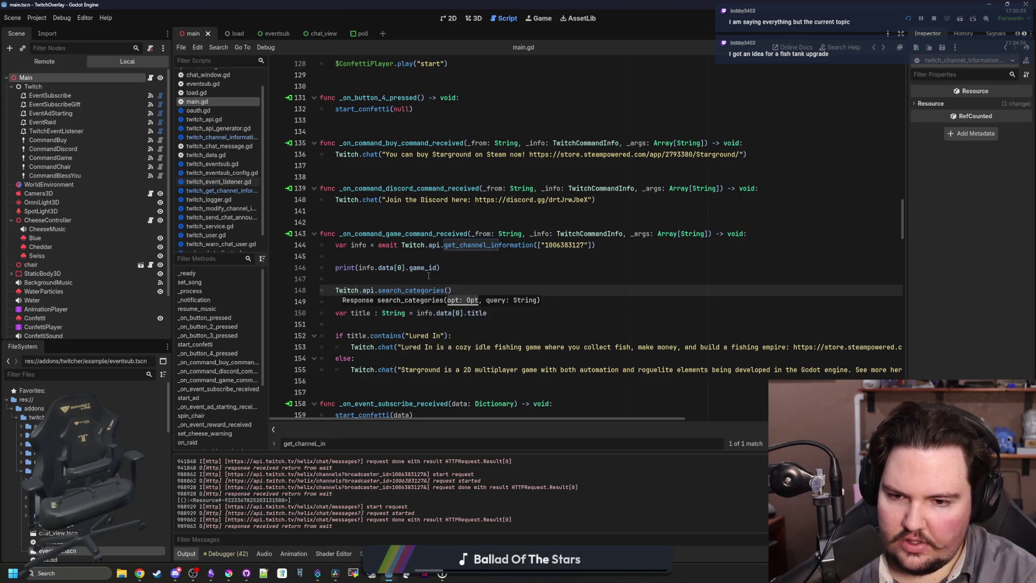
Step: Replace it with Twitch.api.get_games() and open the get_games definition
{"action": "key", "text": "BackSpace"}
{"action": "key", "text": "BackSpace"}
{"action": "key", "text": "BackSpace"}
{"action": "type", "text": "c"}
{"action": "key", "text": "BackSpace"}
{"action": "type", "text": "get_ga"}
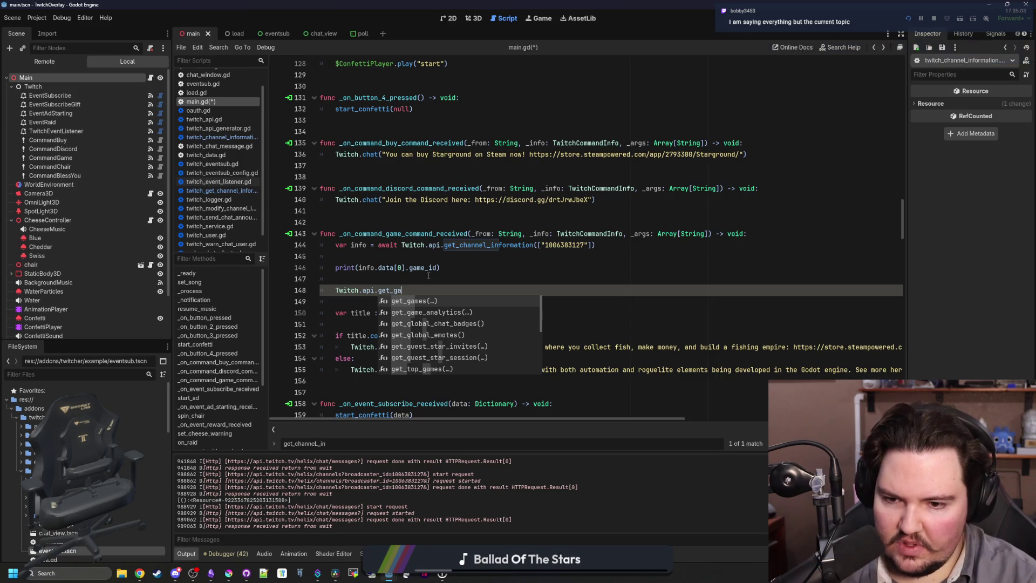
{"action": "key", "text": "Return"}
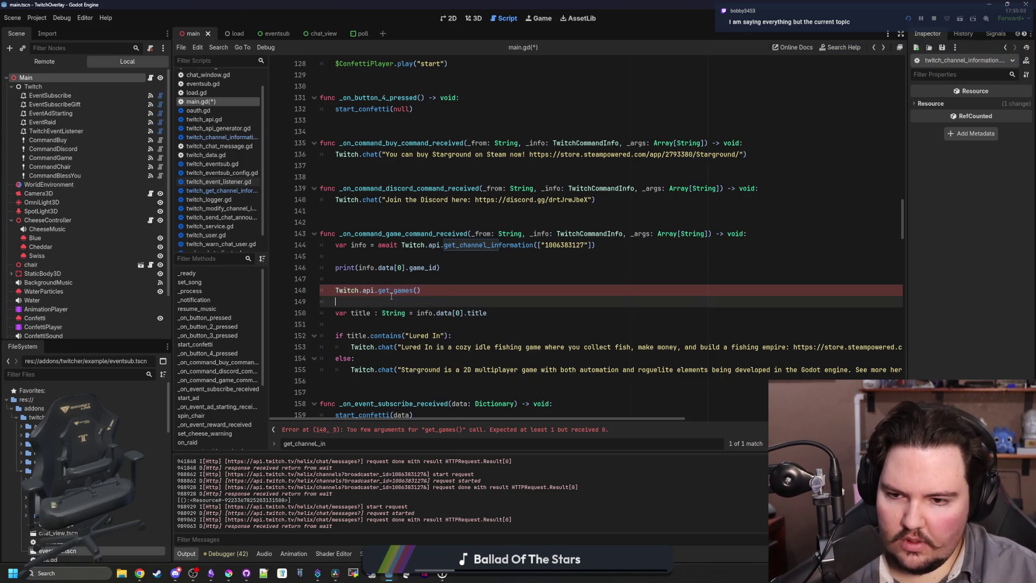
{"action": "left_click", "coordinate": [400, 291], "text": "ctrl"}
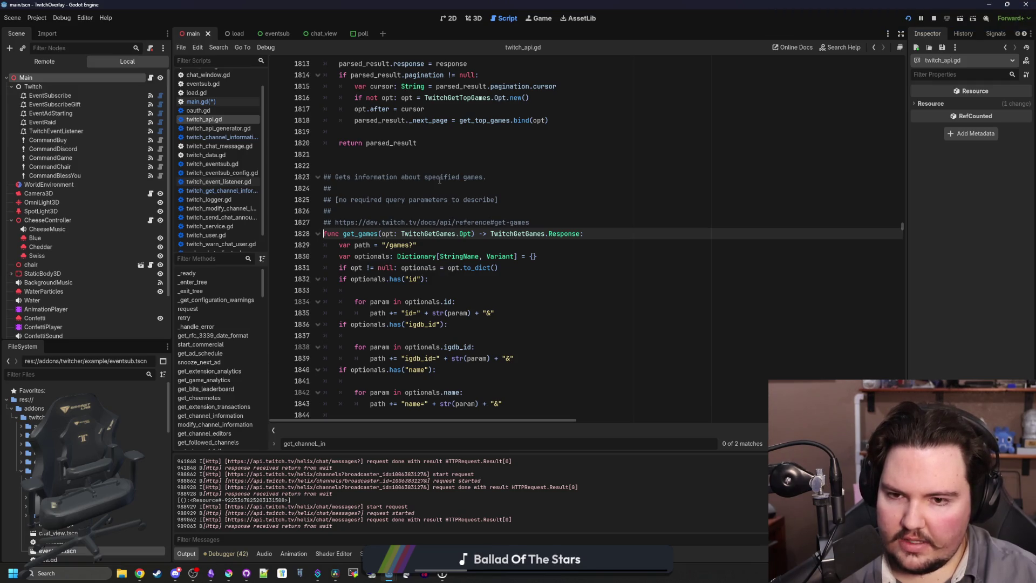
Step: Read how get_games builds its request, find get_channel_information, then return to main.gd
{"action": "scroll", "coordinate": [440, 180], "scroll_direction": "down", "scroll_amount": 6}
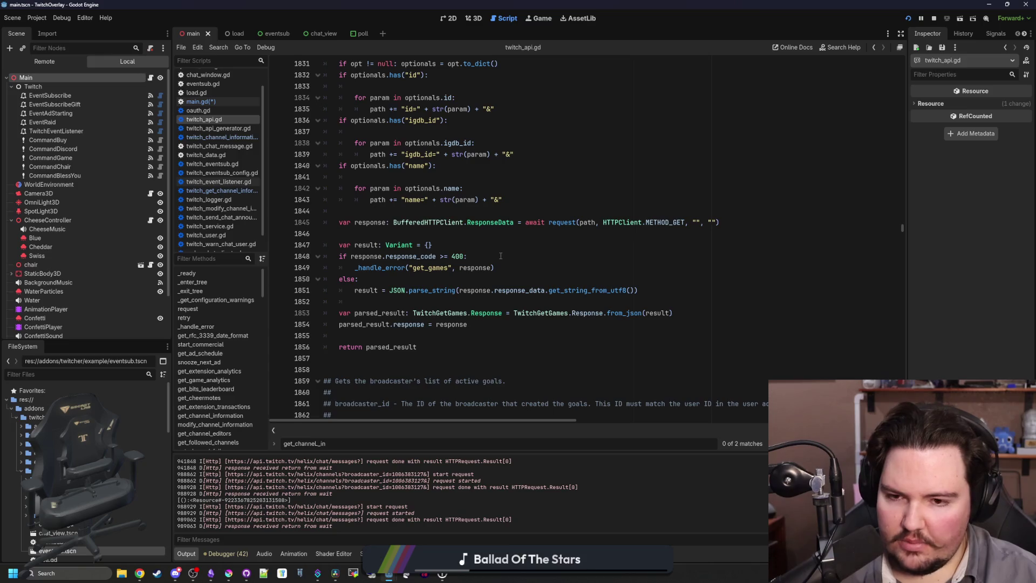
{"action": "scroll", "coordinate": [501, 256], "scroll_direction": "up", "scroll_amount": 5}
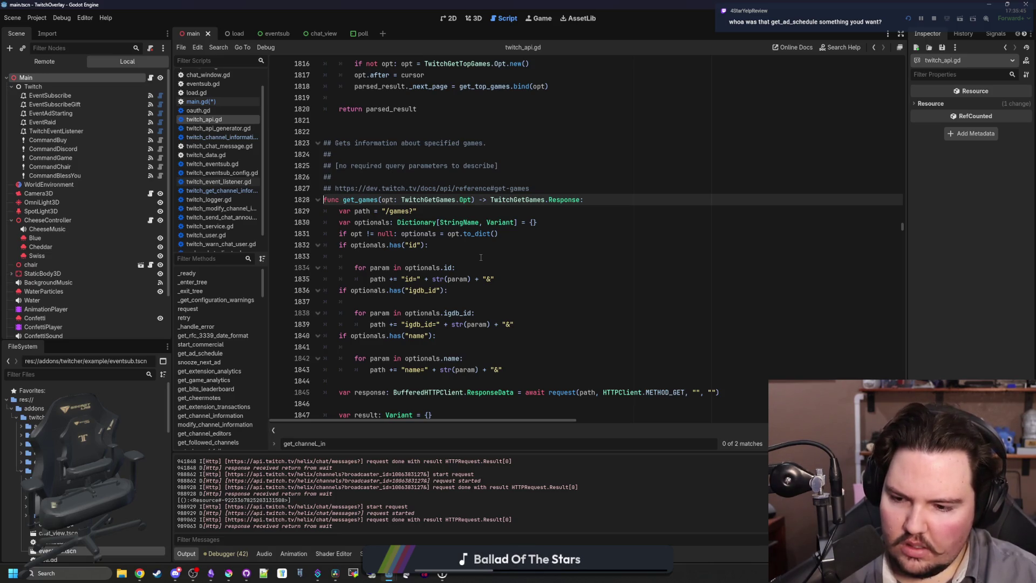
{"action": "left_click", "coordinate": [481, 258]}
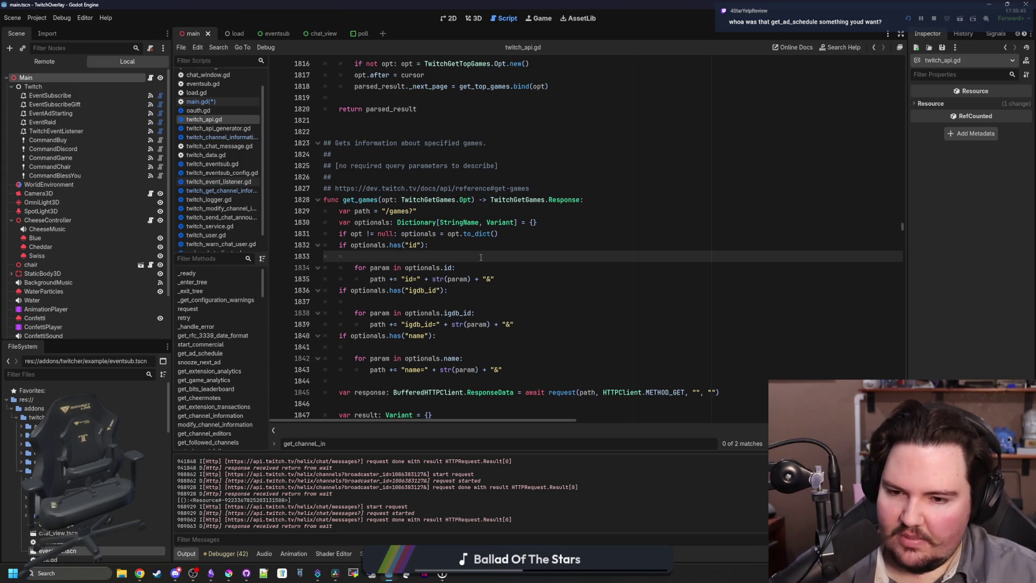
{"action": "scroll", "coordinate": [477, 261], "scroll_direction": "down", "scroll_amount": 3}
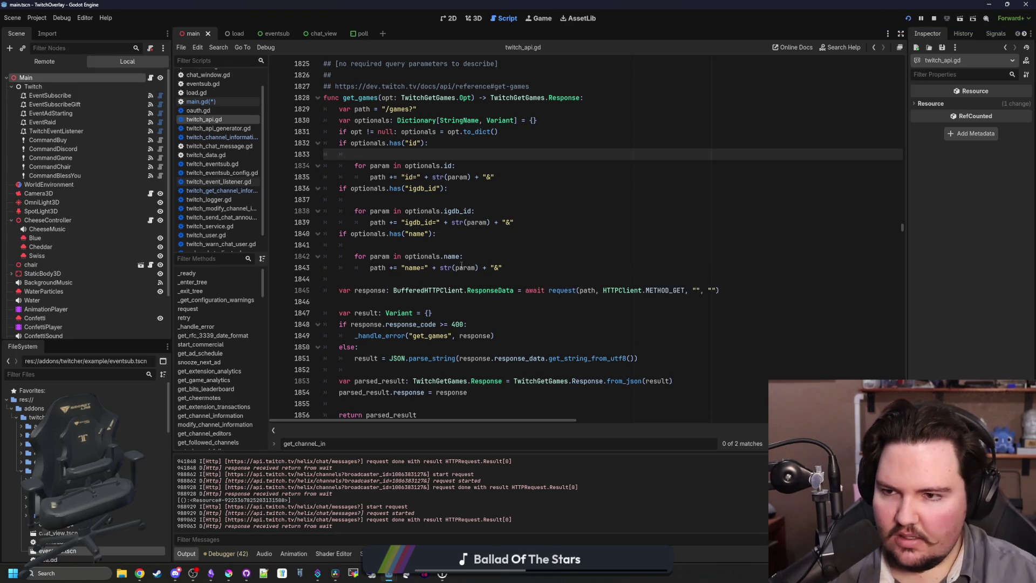
{"action": "key", "text": "F3"}
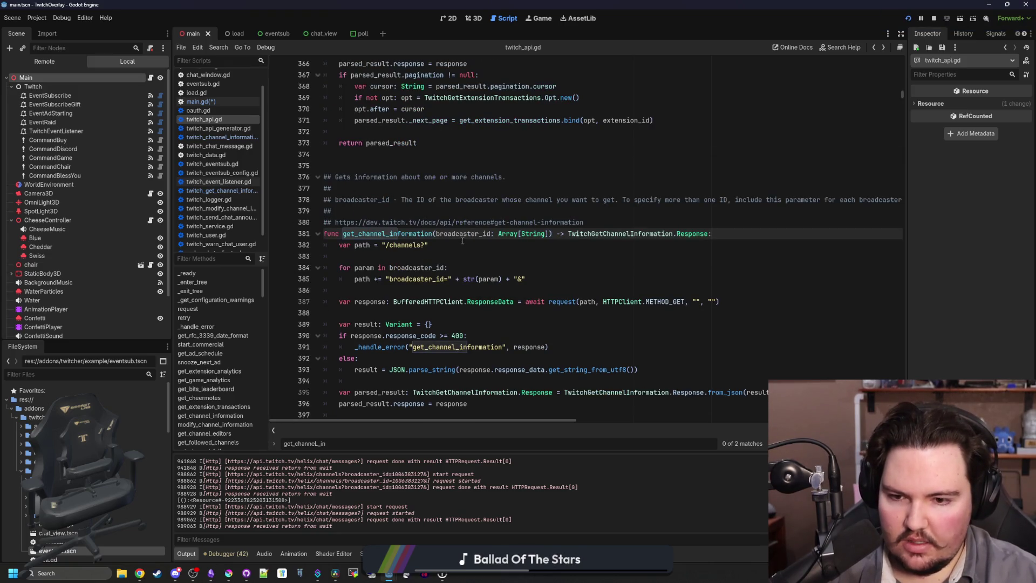
{"action": "scroll", "coordinate": [463, 241], "scroll_direction": "up", "scroll_amount": 1}
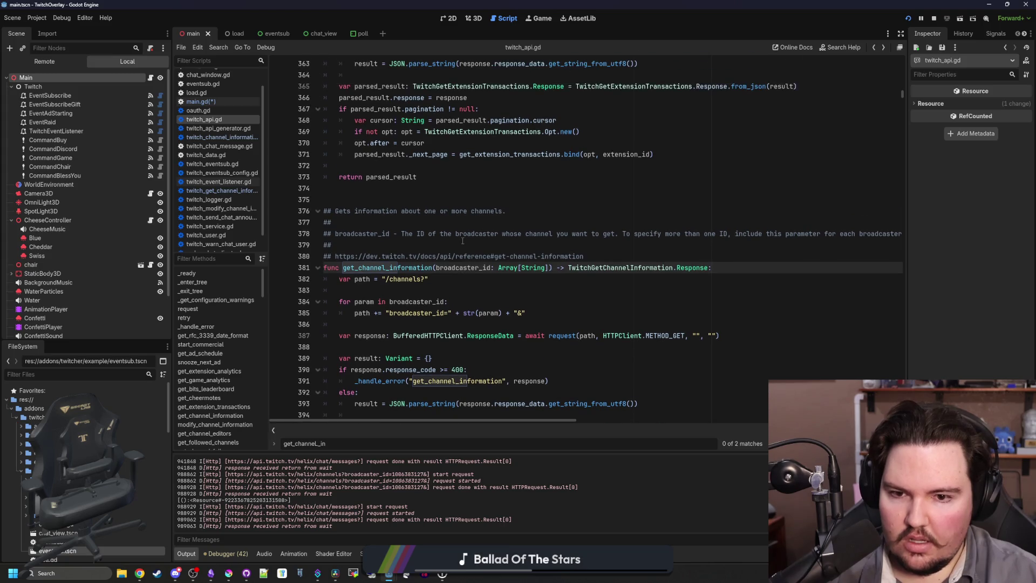
{"action": "scroll", "coordinate": [463, 241], "scroll_direction": "down", "scroll_amount": 6}
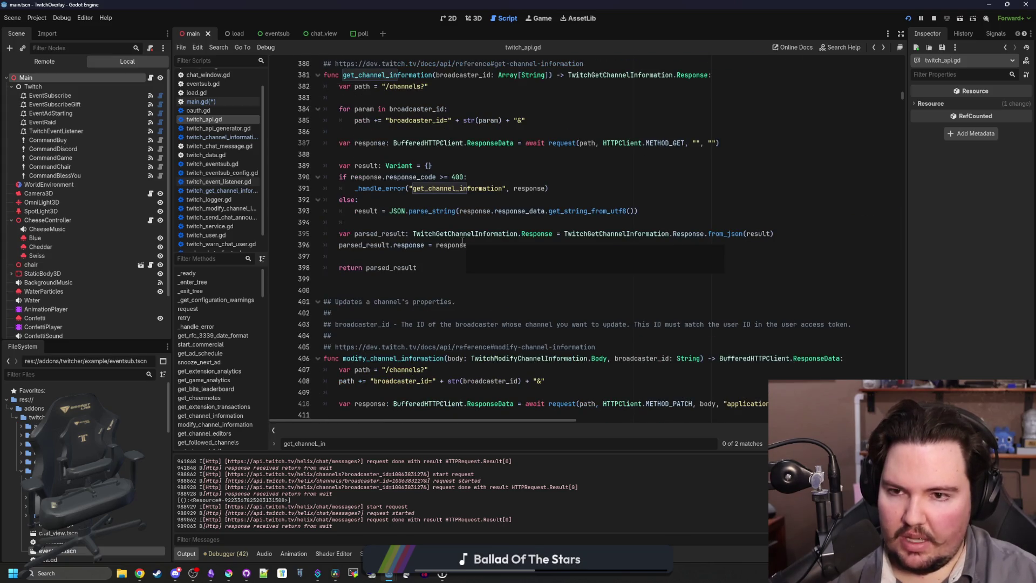
{"action": "left_click", "coordinate": [216, 102]}
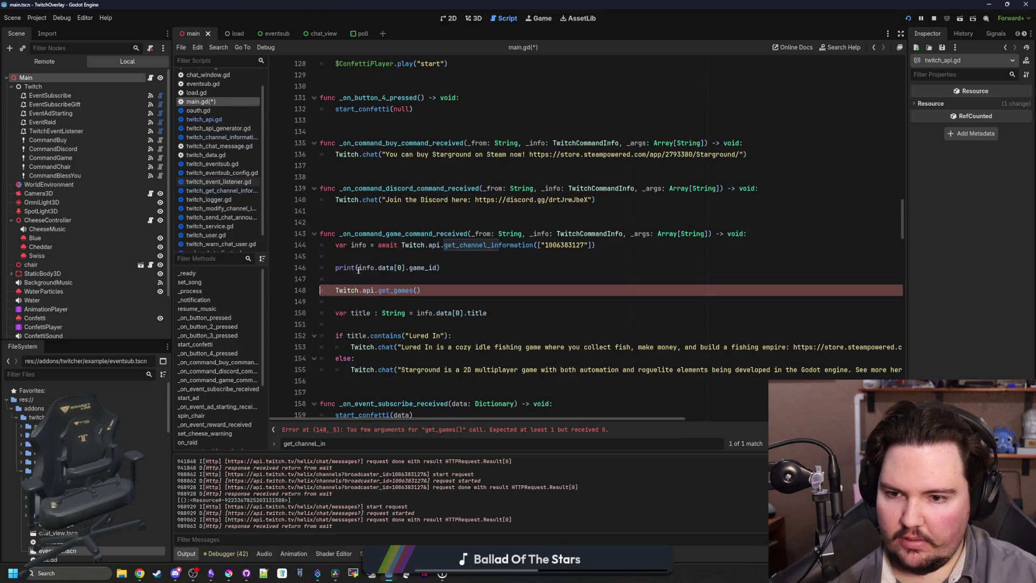
Step: Comment out the get_games call on line 148 and add an empty line above it
{"action": "left_click", "coordinate": [337, 292]}
{"action": "key", "text": "ctrl+k"}
{"action": "key", "text": "Up"}
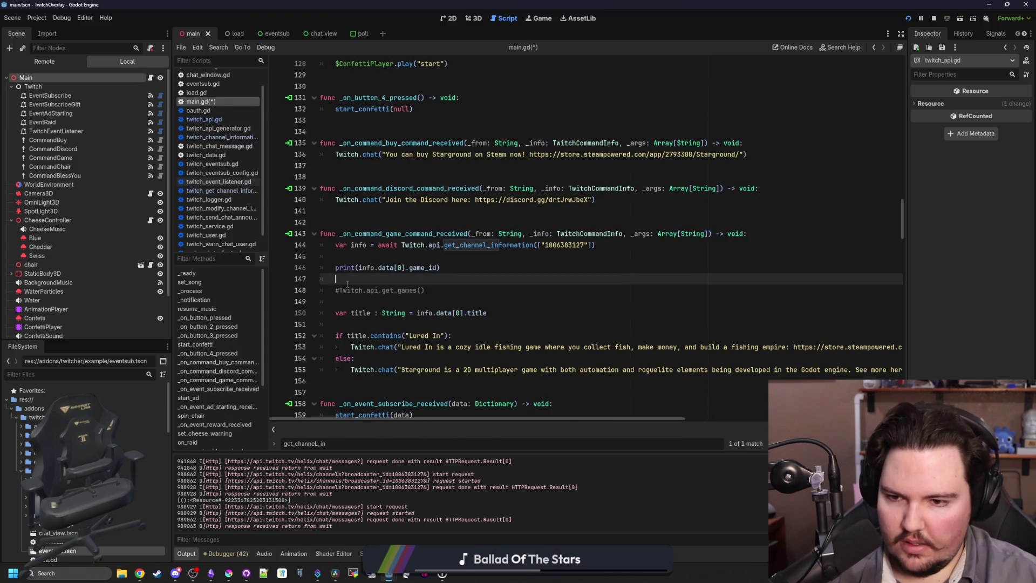
{"action": "key", "text": "Return"}
{"action": "key", "text": "Return"}
{"action": "key", "text": "Up"}
Step: Add a Twitch.api.get_ad_schedule() call and open its definition in twitch_api.gd
{"action": "type", "text": "Twitch.get_ad"}
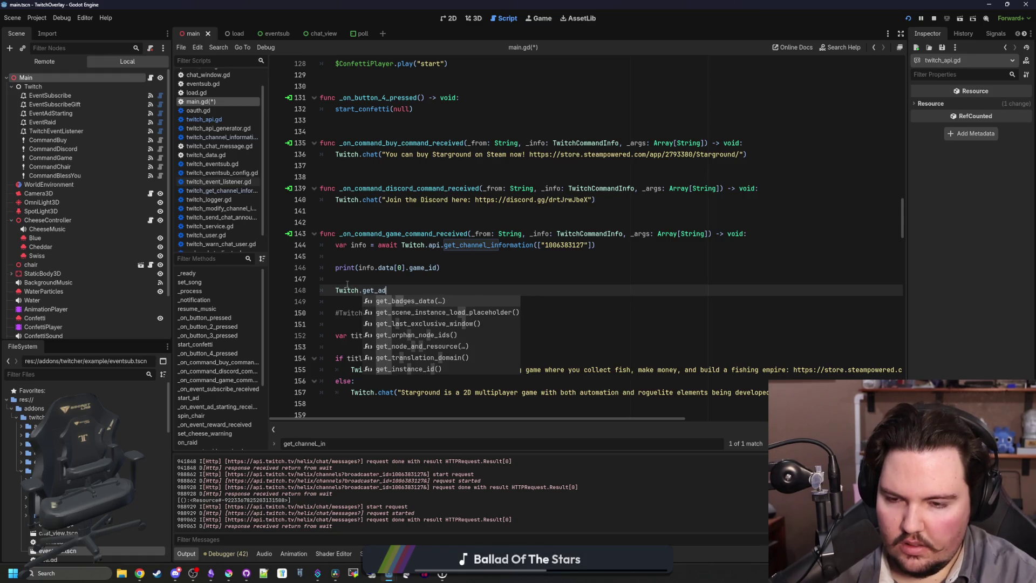
{"action": "key", "text": "BackSpace"}
{"action": "key", "text": "BackSpace"}
{"action": "key", "text": "BackSpace"}
{"action": "type", "text": "api.get_ad"}
{"action": "key", "text": "Return"}
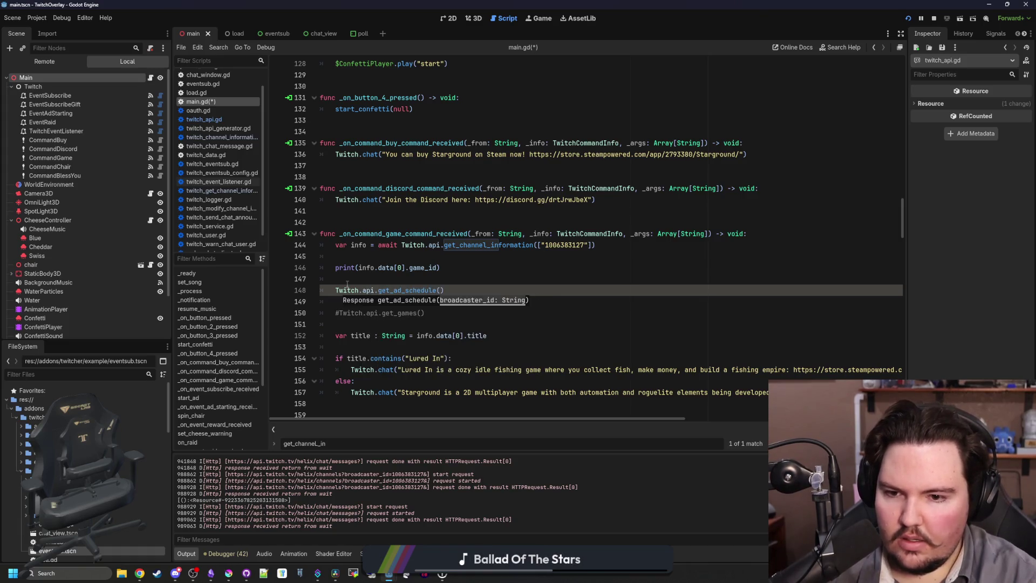
{"action": "left_click", "coordinate": [410, 290], "text": "ctrl"}
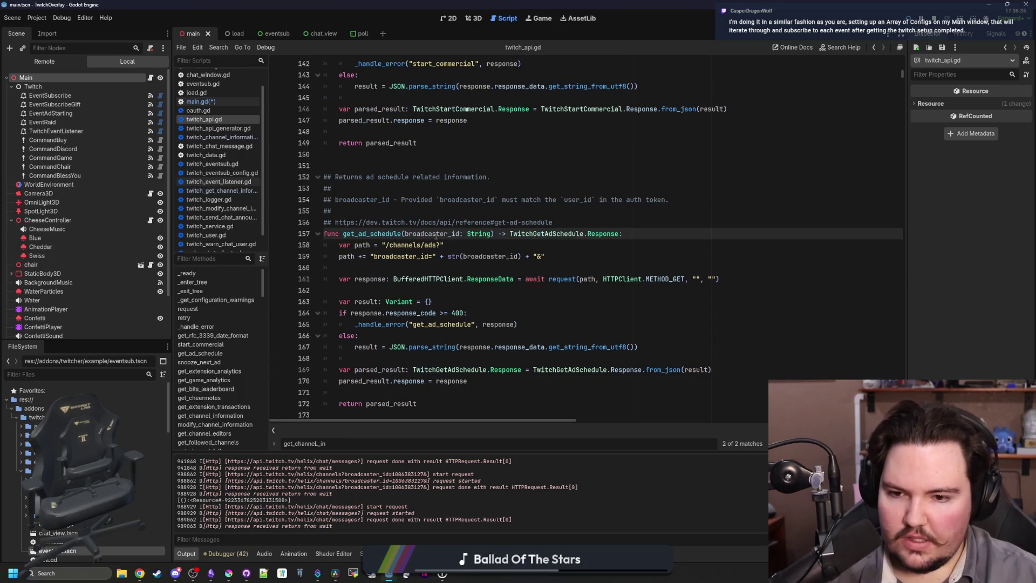
{"action": "scroll", "coordinate": [436, 235], "scroll_direction": "down", "scroll_amount": 1}
{"action": "scroll", "coordinate": [454, 214], "scroll_direction": "right", "scroll_amount": 2}
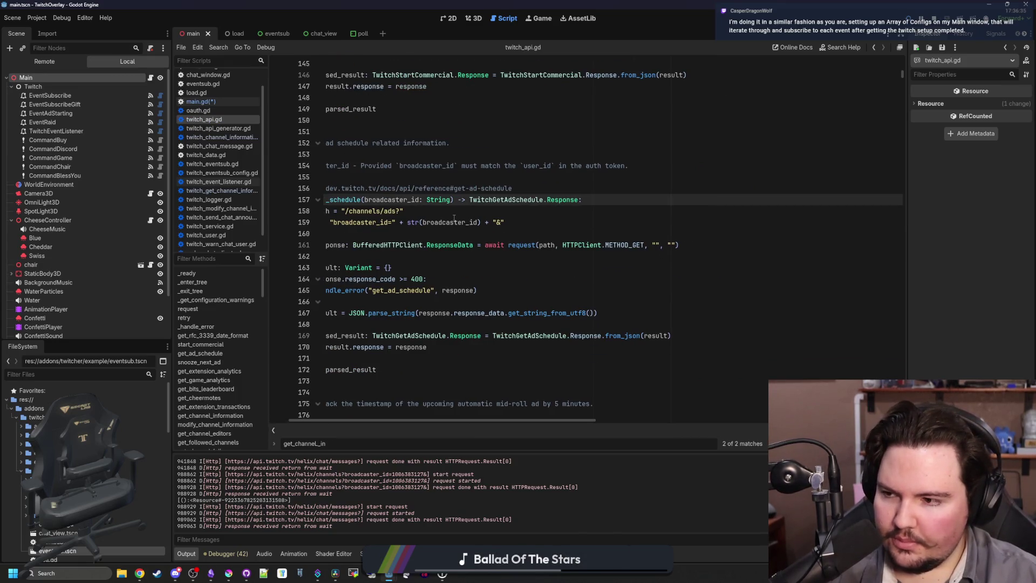
Step: Open twitch_get_ad_schedule.gd from the TwitchGetAdSchedule type in get_ad_schedule
{"action": "scroll", "coordinate": [502, 373], "scroll_direction": "left", "scroll_amount": 2}
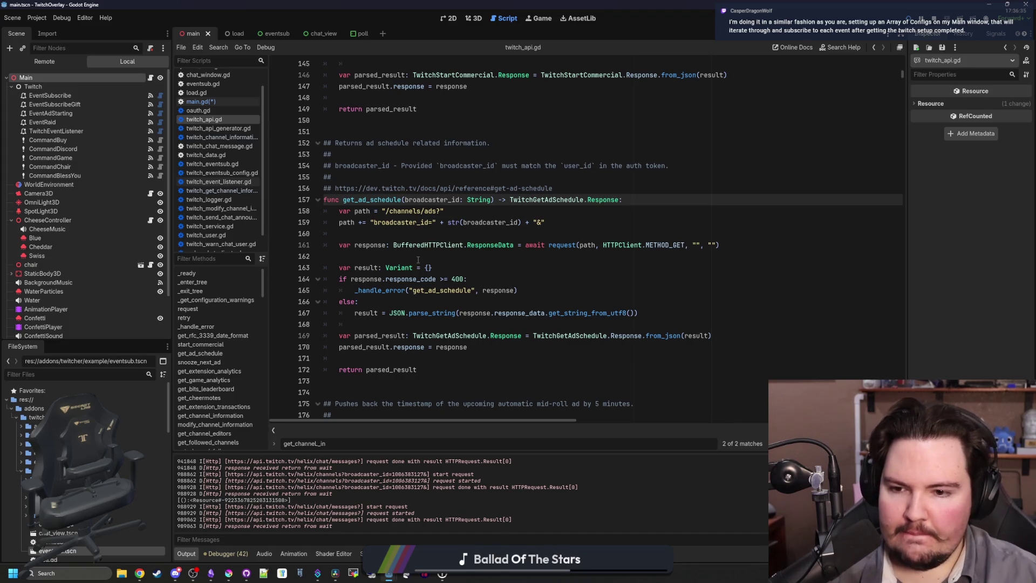
{"action": "left_click", "coordinate": [601, 336], "text": "ctrl"}
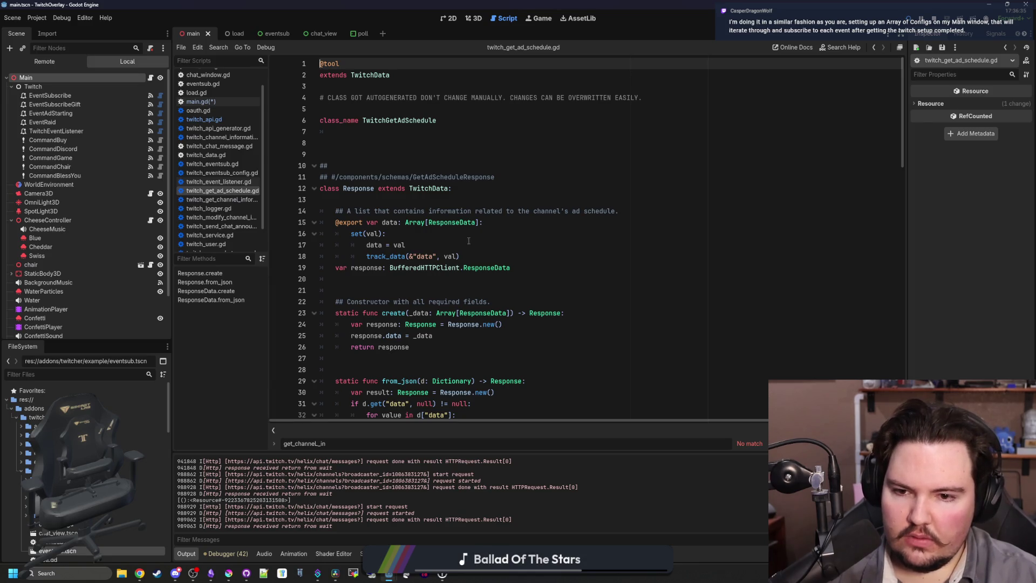
Step: Read the ad schedule ResponseData fields such as next_ad_at, then go back to get_ad_schedule in twitch_api.gd
{"action": "scroll", "coordinate": [441, 268], "scroll_direction": "down", "scroll_amount": 5}
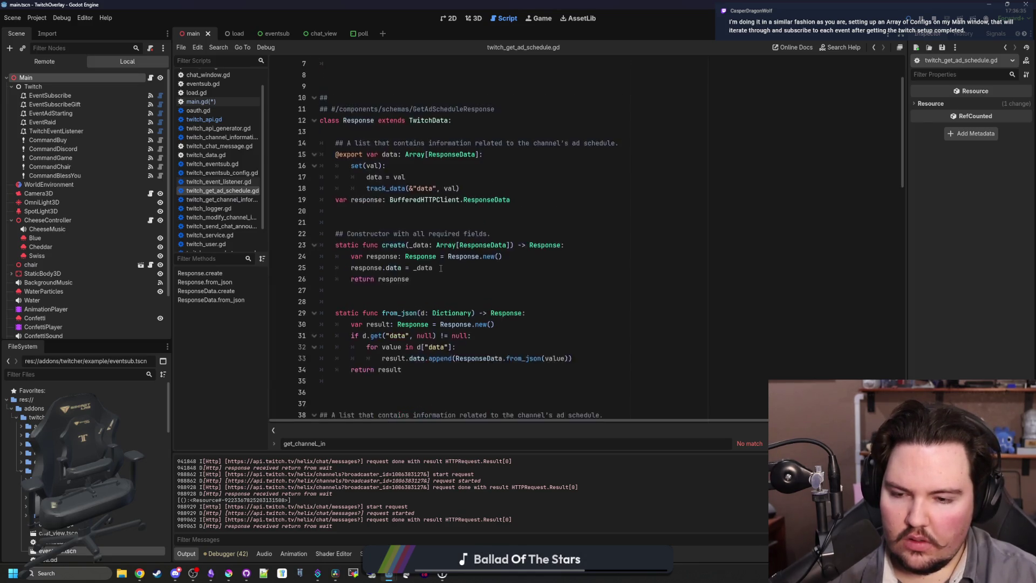
{"action": "scroll", "coordinate": [441, 268], "scroll_direction": "down", "scroll_amount": 4}
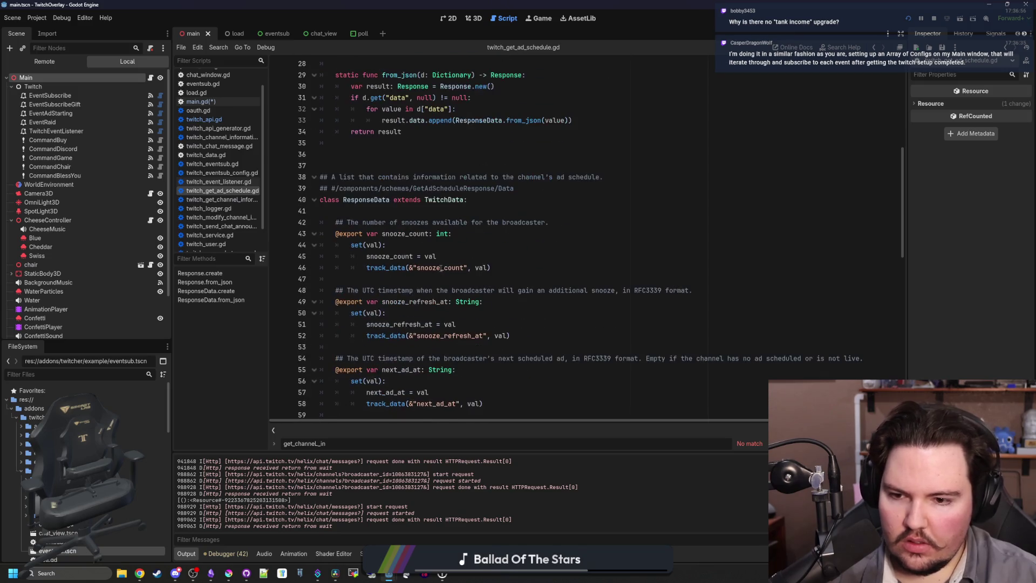
{"action": "scroll", "coordinate": [420, 232], "scroll_direction": "down", "scroll_amount": 1}
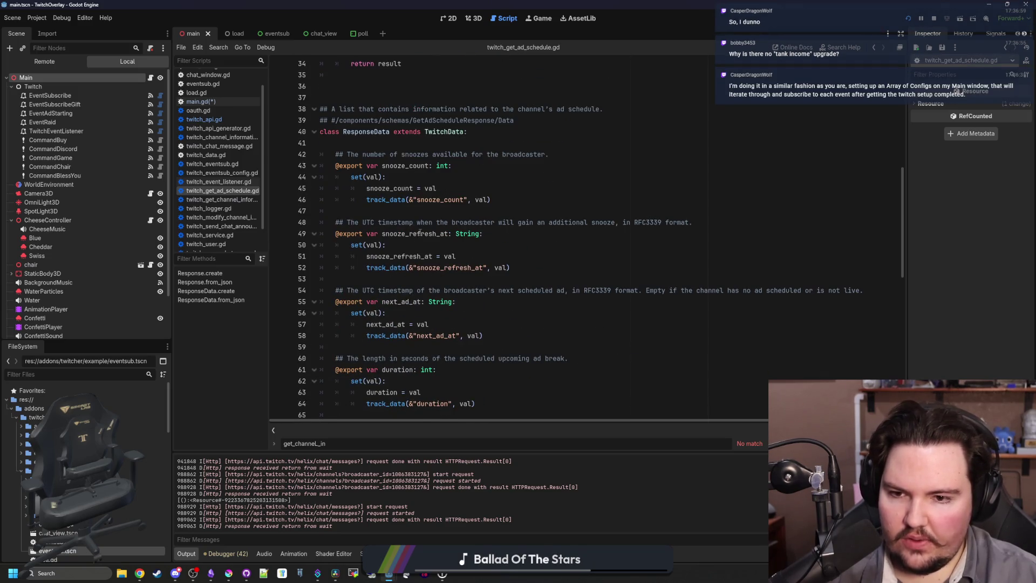
{"action": "left_click_drag", "start_coordinate": [383, 302], "coordinate": [421, 302]}
{"action": "left_click", "coordinate": [445, 279]}
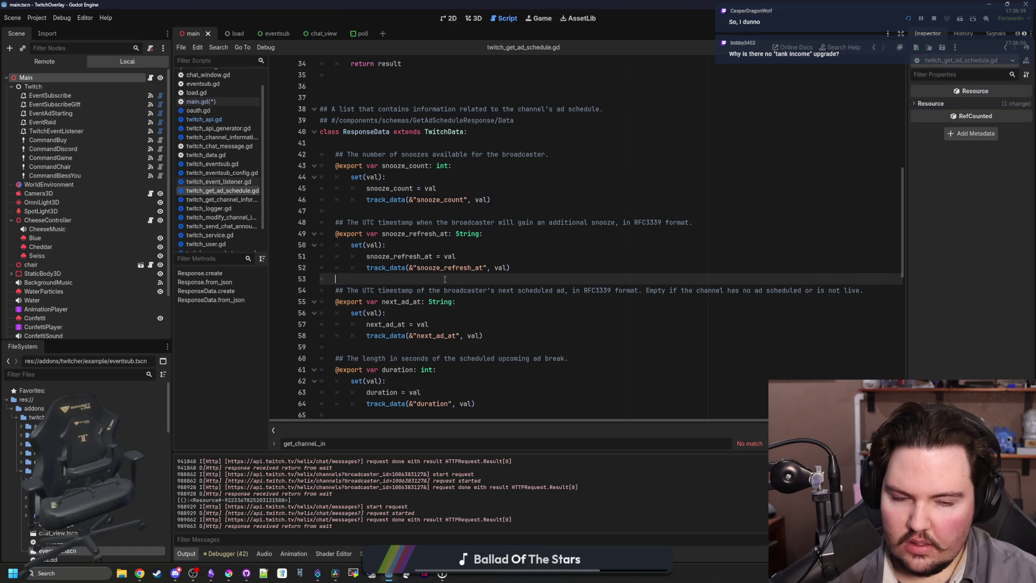
{"action": "scroll", "coordinate": [445, 279], "scroll_direction": "down", "scroll_amount": 8}
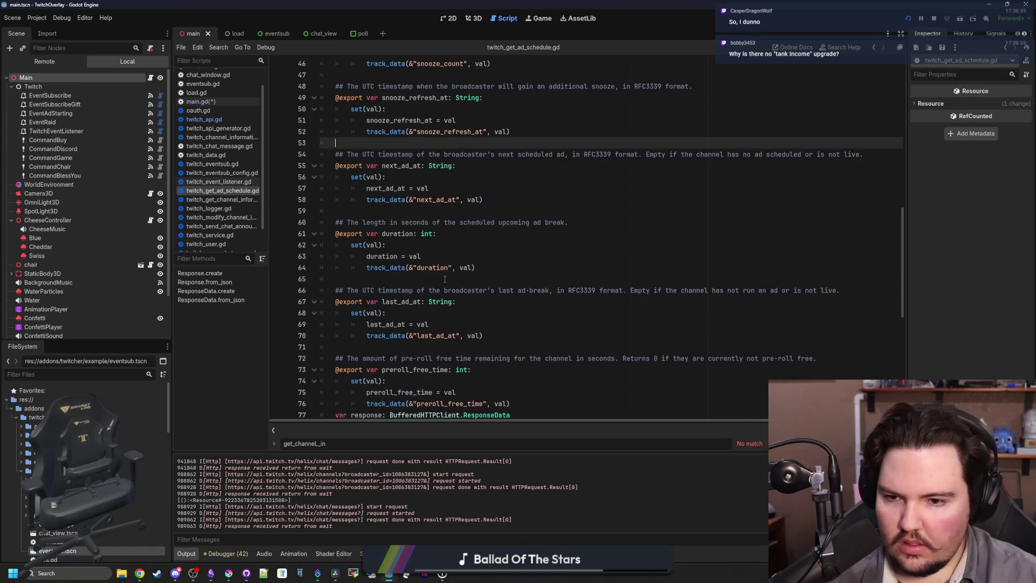
{"action": "scroll", "coordinate": [445, 279], "scroll_direction": "down", "scroll_amount": 6}
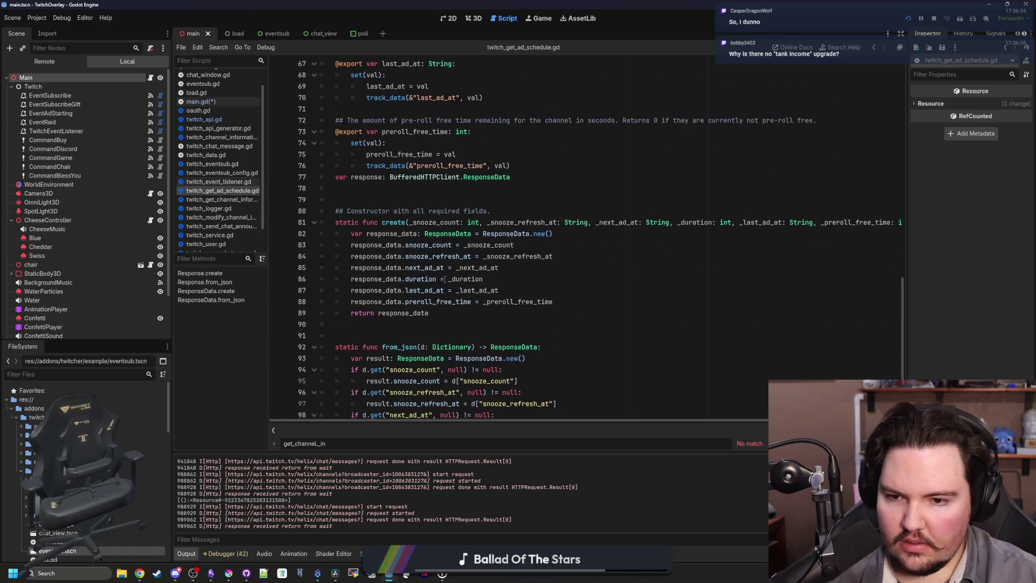
{"action": "scroll", "coordinate": [445, 279], "scroll_direction": "up", "scroll_amount": 20}
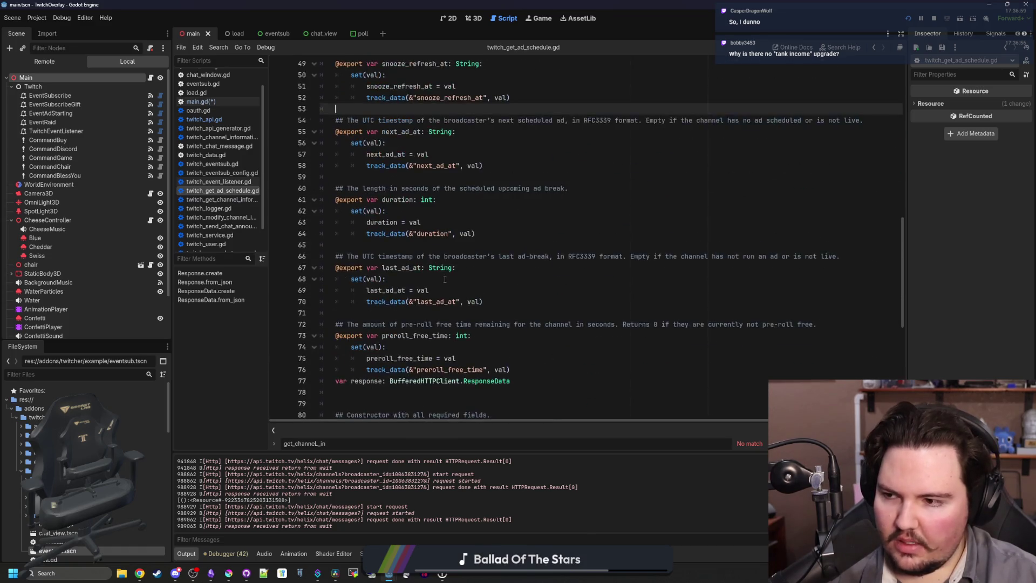
{"action": "scroll", "coordinate": [445, 279], "scroll_direction": "up", "scroll_amount": 1}
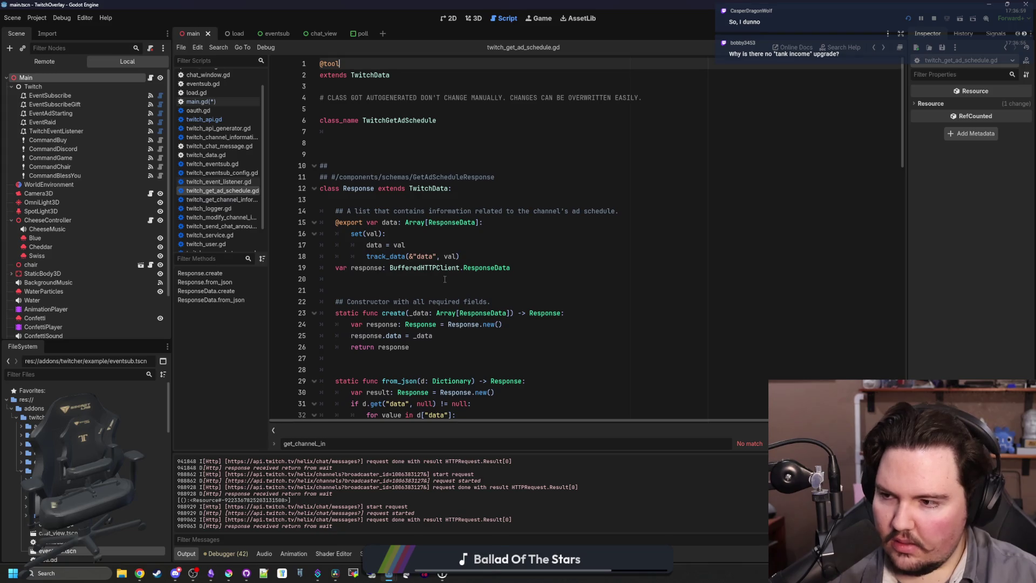
{"action": "left_click", "coordinate": [432, 275]}
{"action": "key", "text": "alt+Left"}
{"action": "key", "text": "alt+Left"}
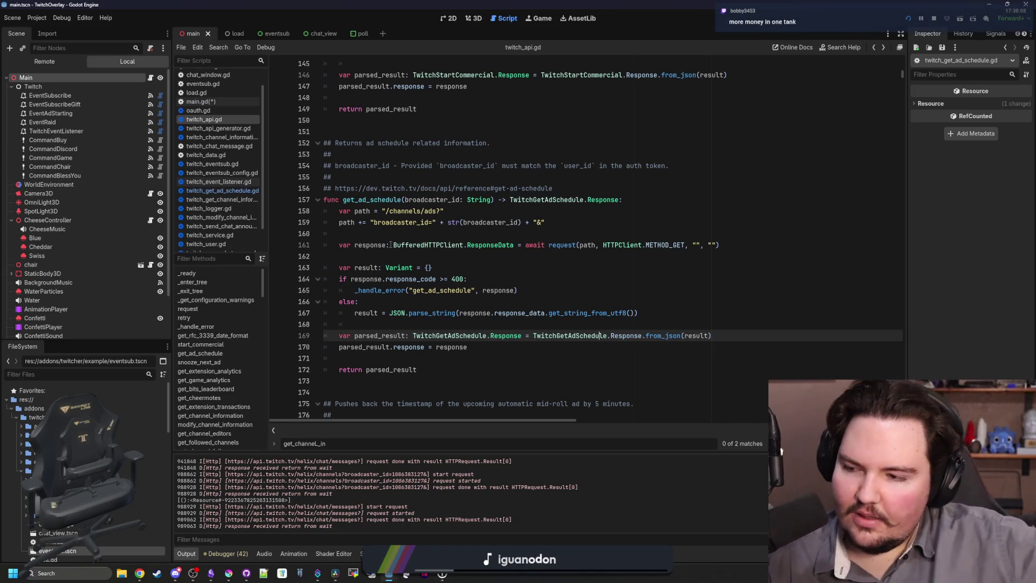
{"action": "left_click", "coordinate": [499, 272]}
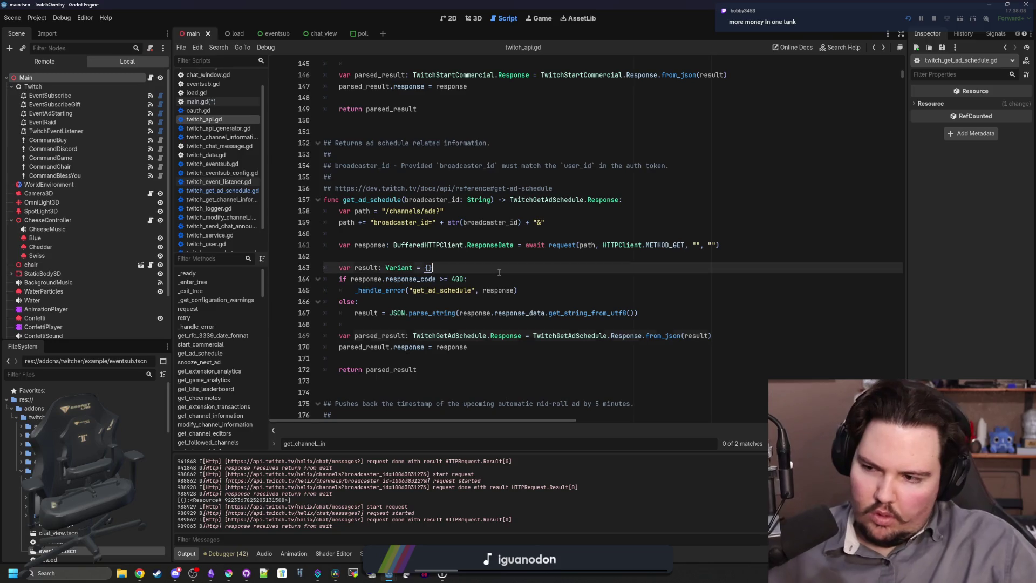
{"action": "left_click", "coordinate": [507, 256]}
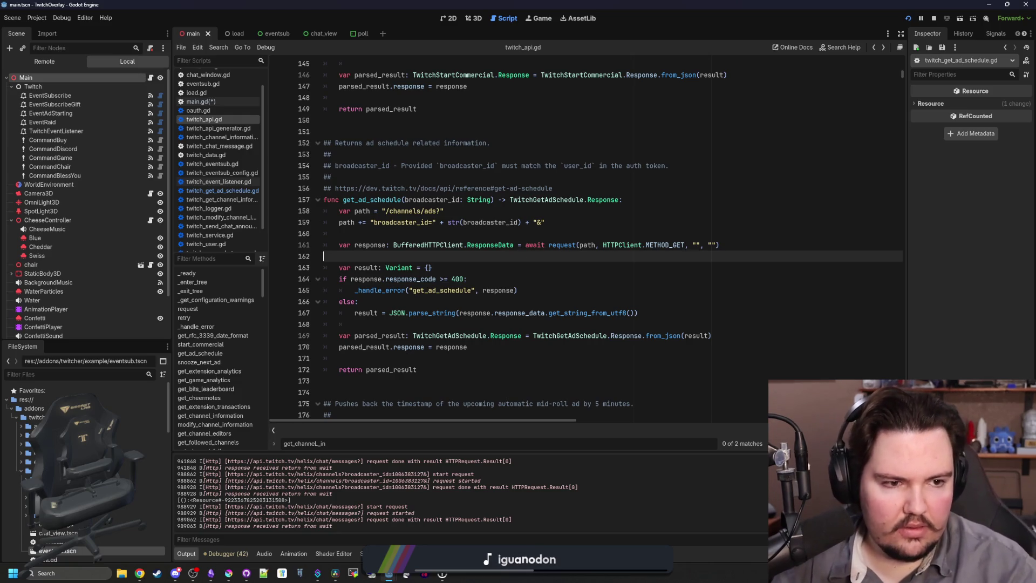
{"action": "left_click", "coordinate": [140, 573]}
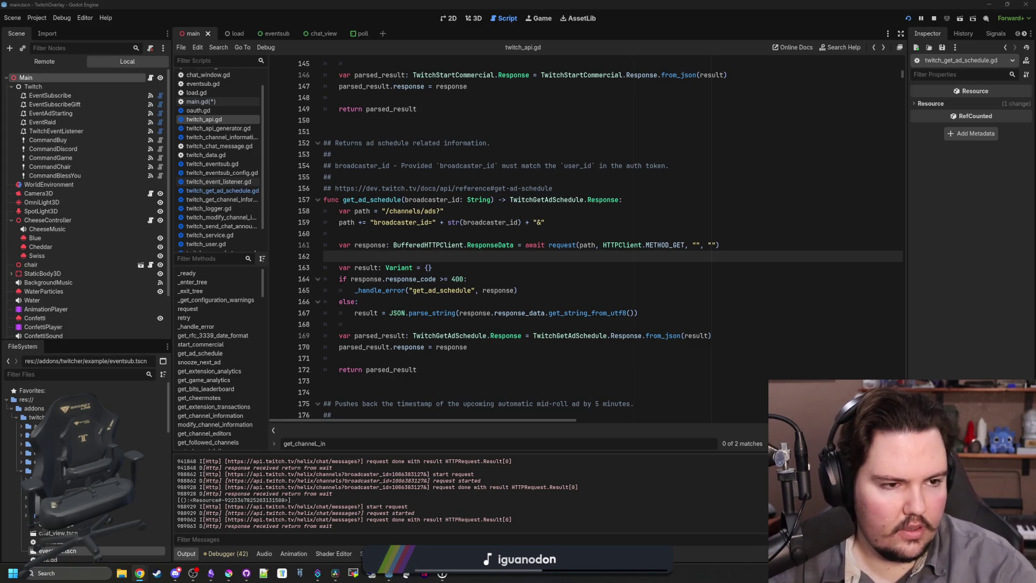
{"action": "left_click", "coordinate": [468, 261]}
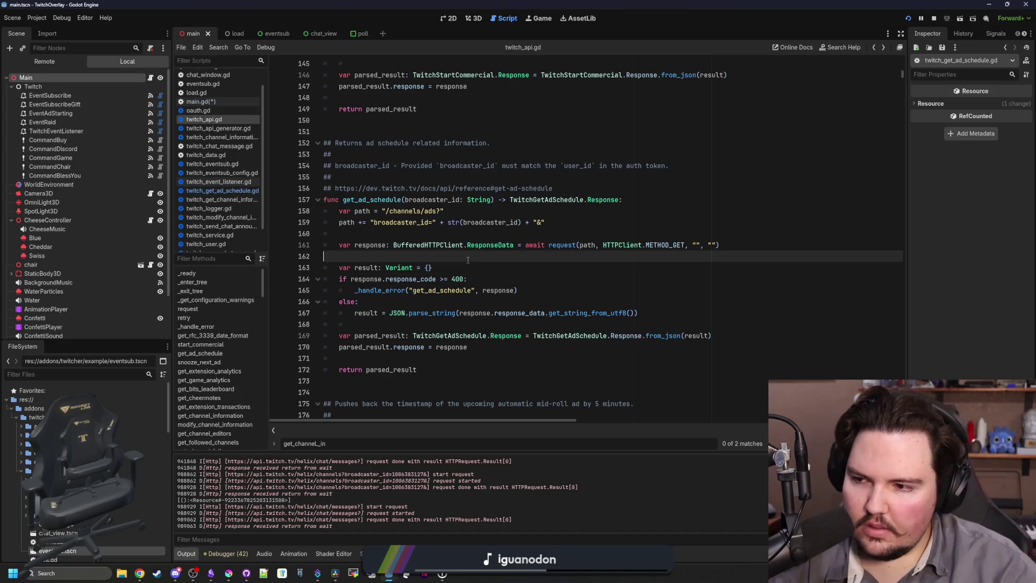
{"action": "key", "text": "Up"}
{"action": "key", "text": "Up"}
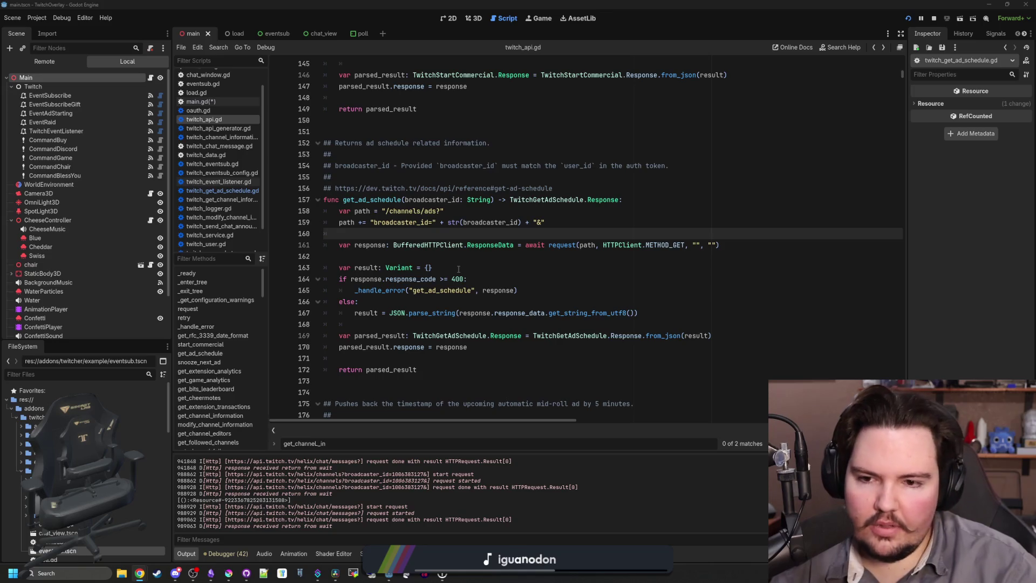
{"action": "left_click", "coordinate": [478, 263]}
{"action": "left_click", "coordinate": [496, 254]}
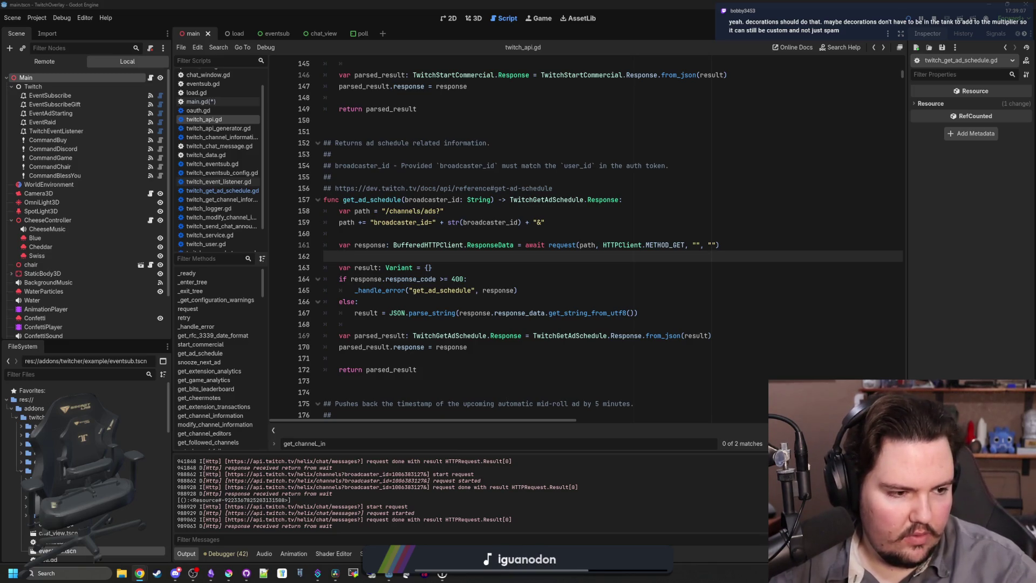
{"action": "left_click", "coordinate": [599, 250]}
{"action": "left_click", "coordinate": [568, 257]}
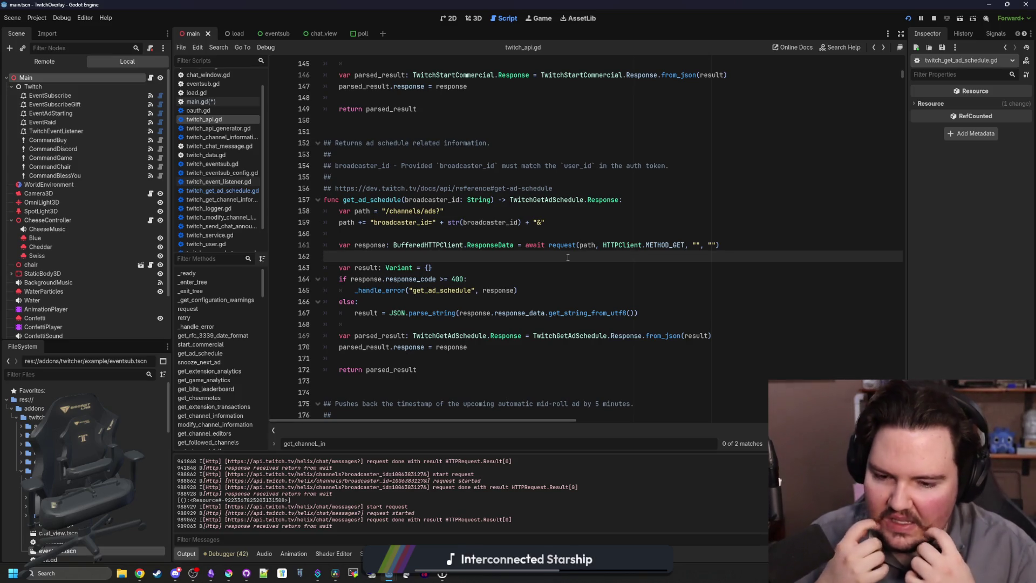
Step: Add 'menu for tank financials (how much each tank makes, list of fish, etc.)' to the Lured In note
{"action": "left_click", "coordinate": [210, 573]}
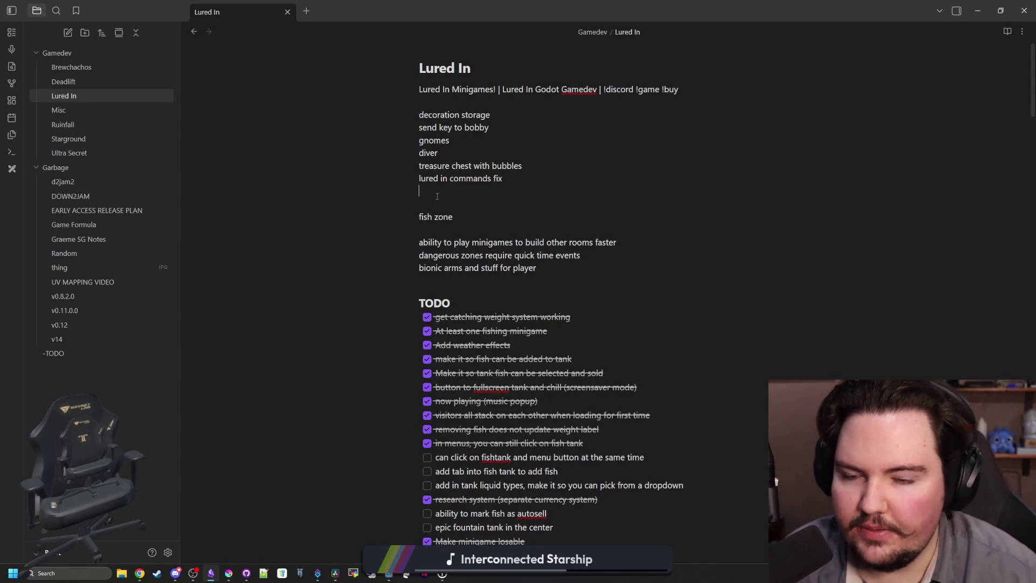
{"action": "key", "text": "Return"}
{"action": "type", "text": "menu for tank financials (h"}
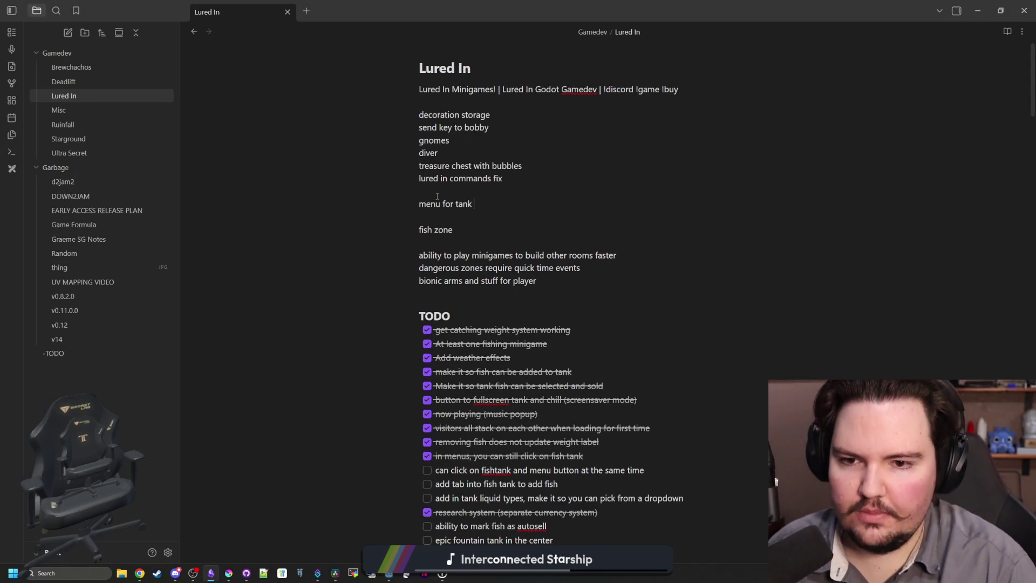
{"action": "type", "text": "ow much each tank make"}
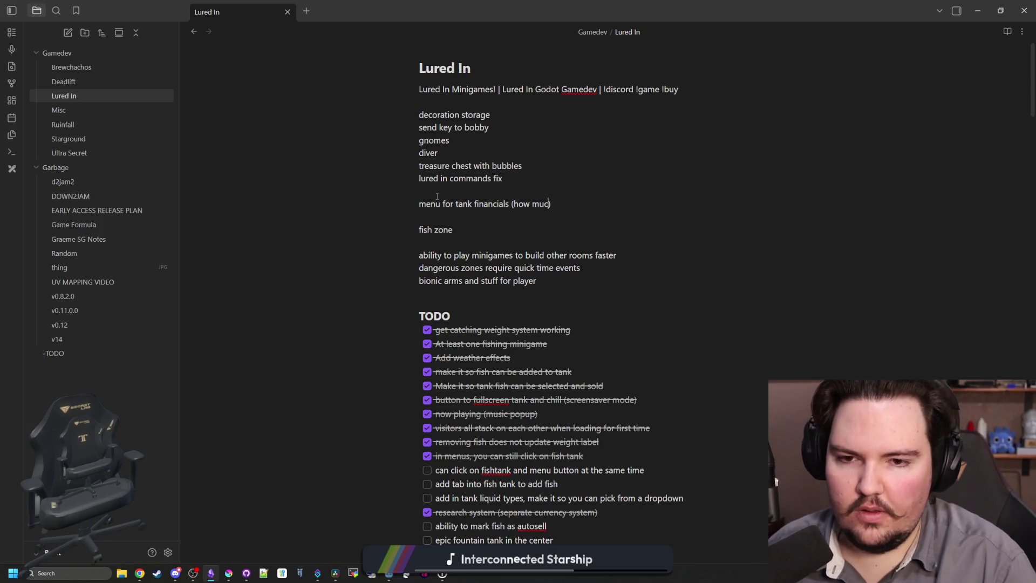
{"action": "type", "text": "s, list of fish, etc."}
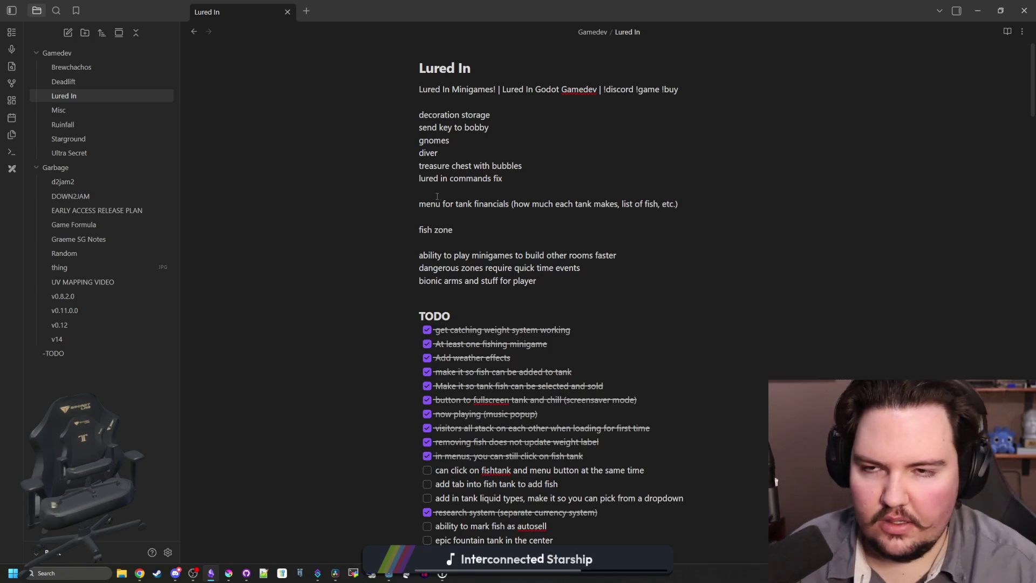
{"action": "key", "text": "alt+Tab"}
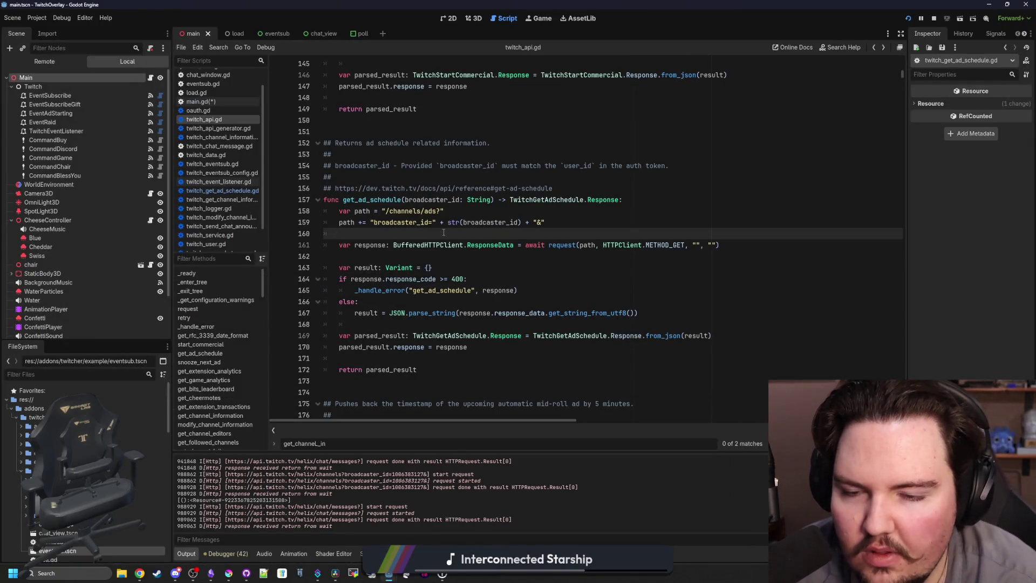
Step: Save the scripts and open main.gd
{"action": "key", "text": "ctrl+s"}
{"action": "key", "text": "Down"}
{"action": "key", "text": "Down"}
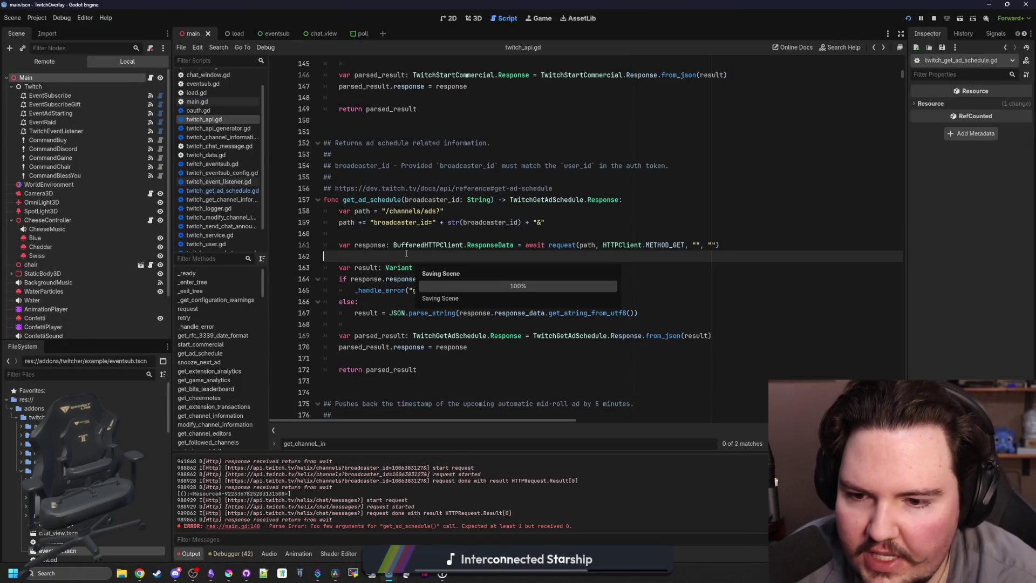
{"action": "left_click", "coordinate": [197, 102]}
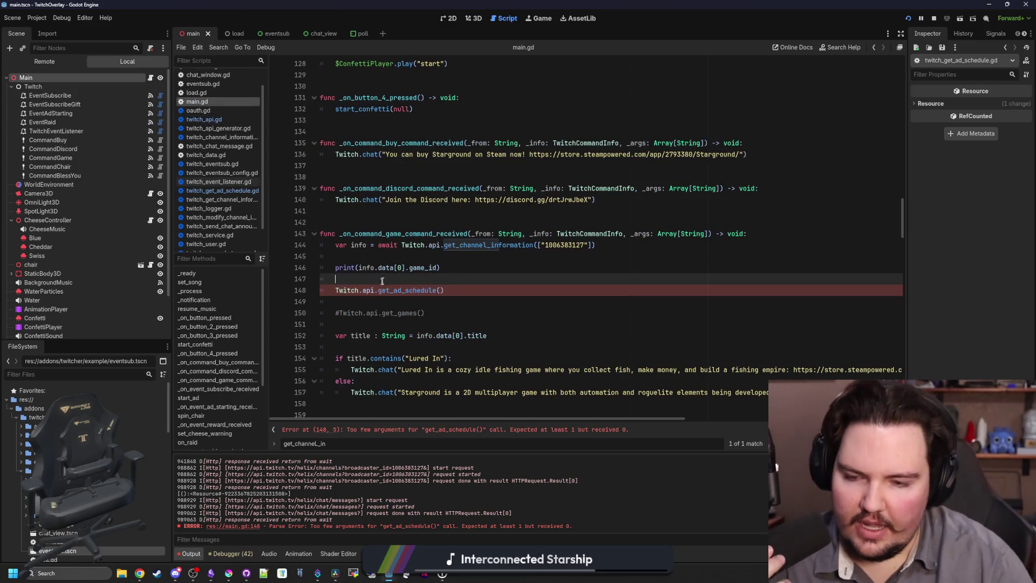
Step: Comment out get_ad_schedule on line 148, uncomment get_games on line 150, and open its definition
{"action": "left_click", "coordinate": [337, 291]}
{"action": "type", "text": "#"}
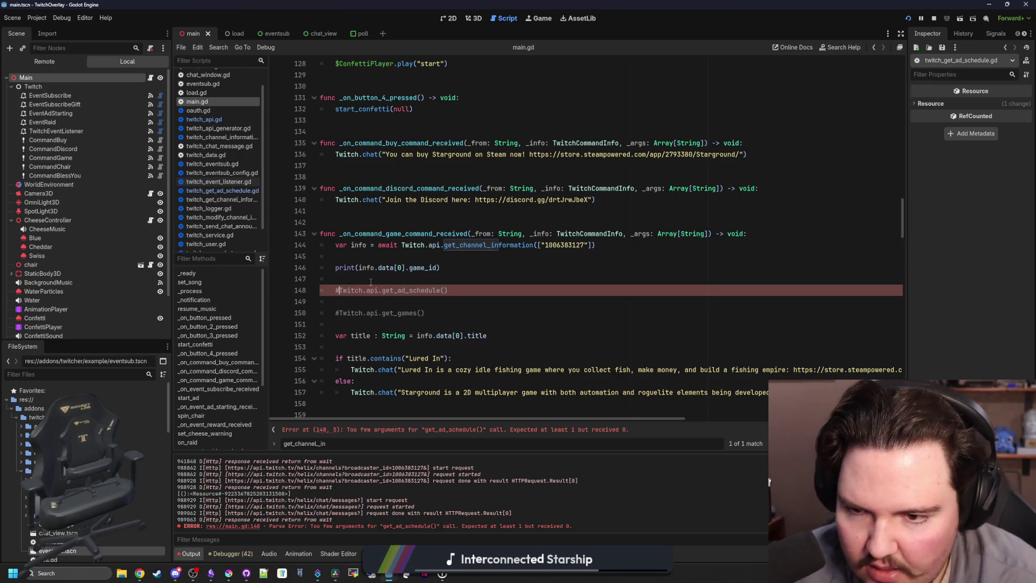
{"action": "left_click", "coordinate": [340, 312]}
{"action": "key", "text": "BackSpace"}
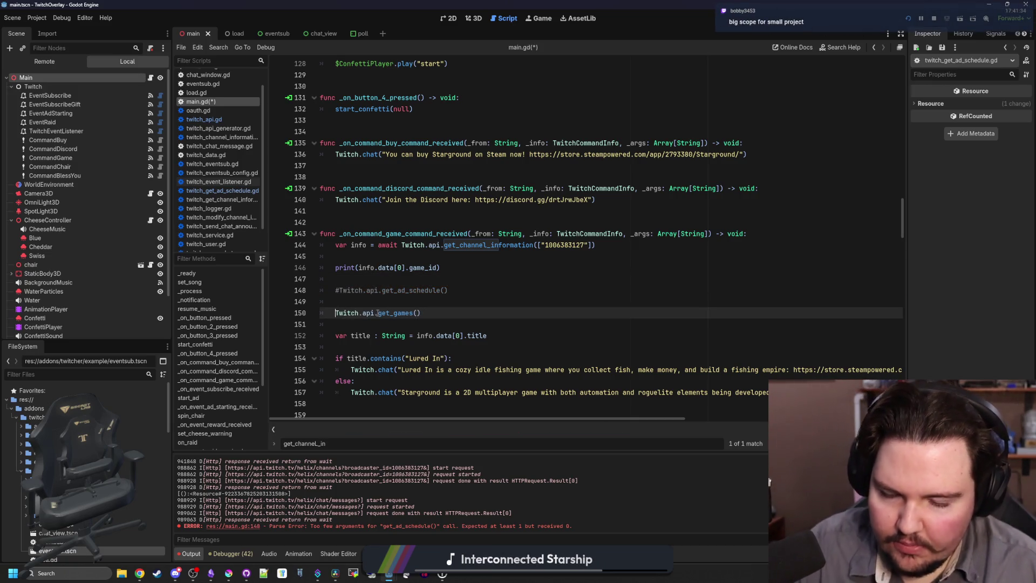
{"action": "left_click", "coordinate": [394, 313], "text": "ctrl"}
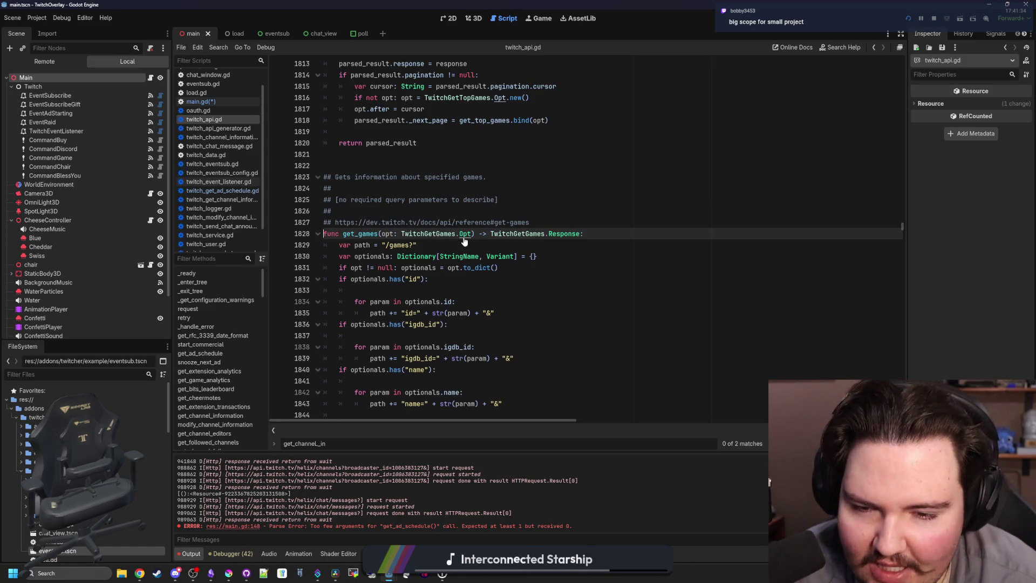
Step: Inspect the id, name and igdb_id fields of TwitchGetGames Opt, then navigate back to main.gd's game handler
{"action": "left_click", "coordinate": [465, 240], "text": "ctrl"}
{"action": "scroll", "coordinate": [432, 167], "scroll_direction": "up", "scroll_amount": 3}
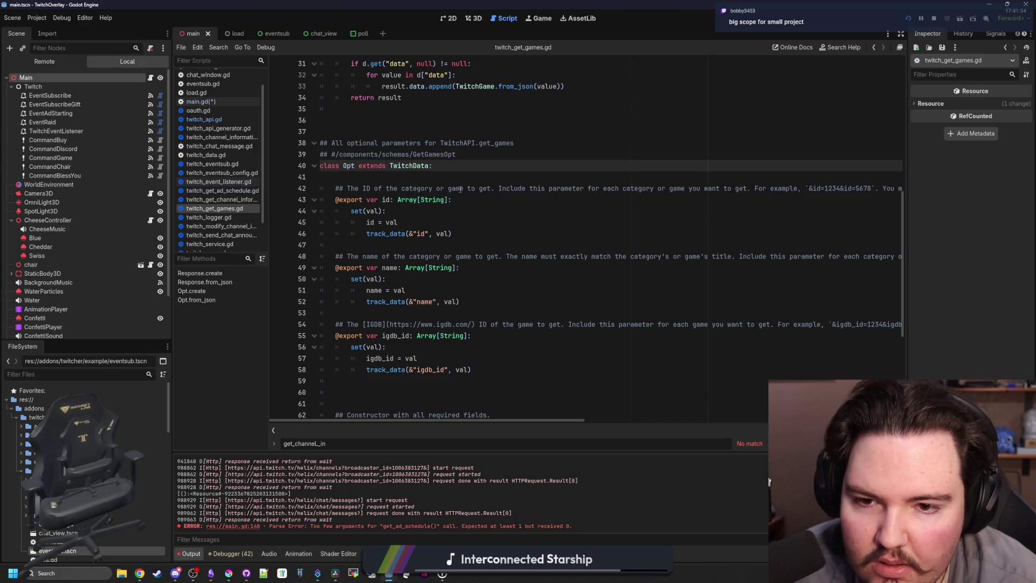
{"action": "scroll", "coordinate": [460, 189], "scroll_direction": "down", "scroll_amount": 6}
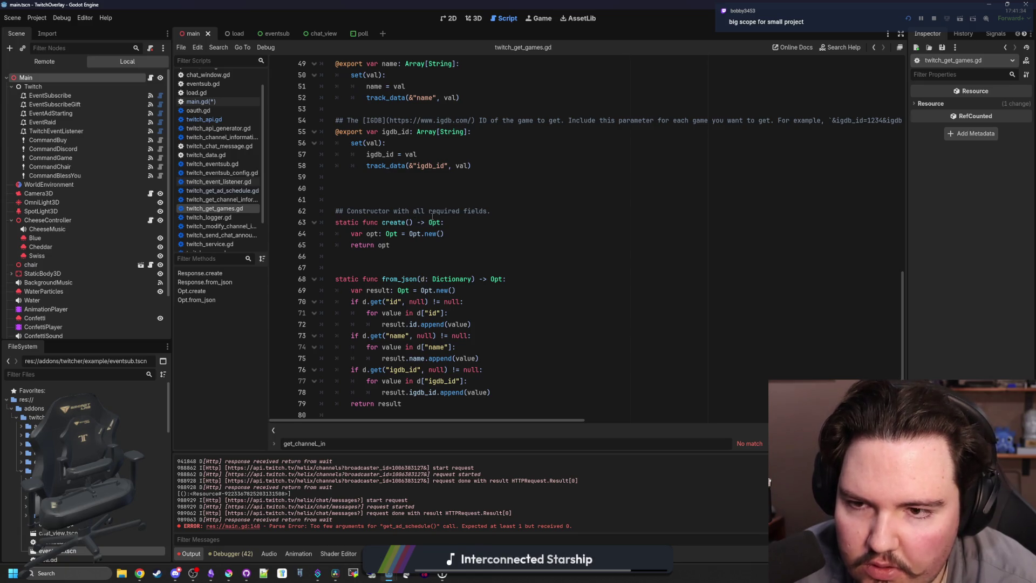
{"action": "scroll", "coordinate": [432, 217], "scroll_direction": "up", "scroll_amount": 5}
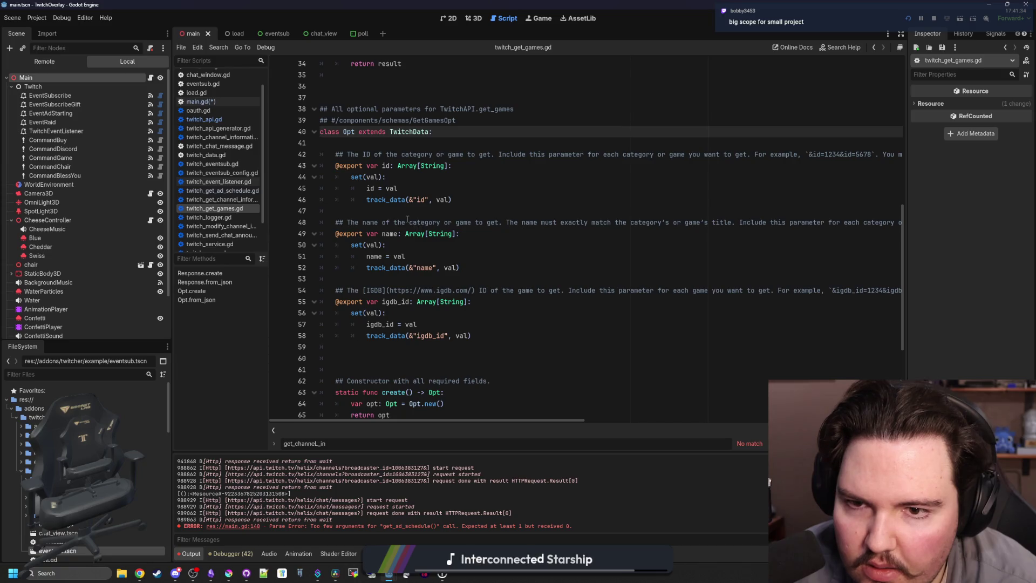
{"action": "scroll", "coordinate": [408, 219], "scroll_direction": "up", "scroll_amount": 4}
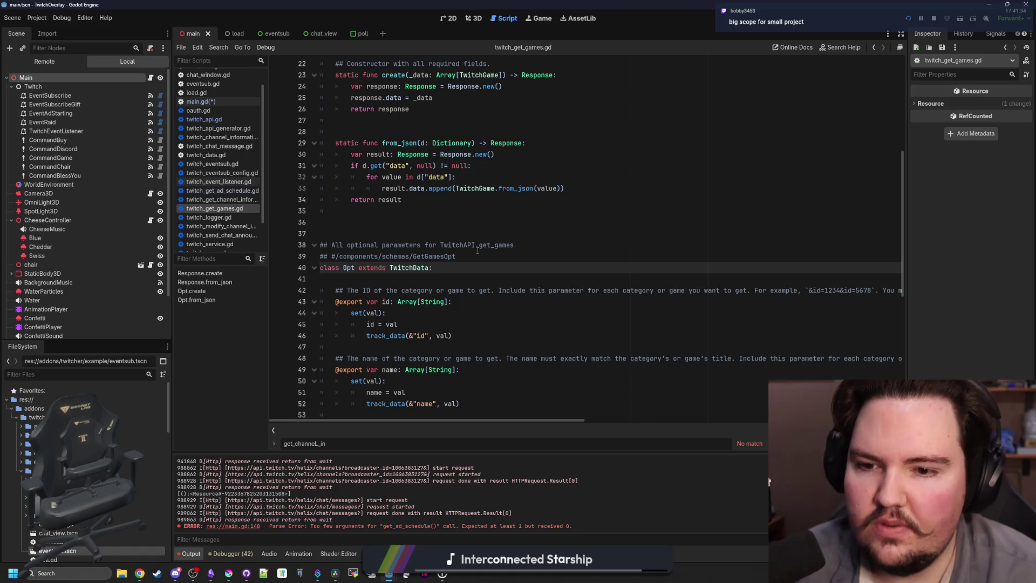
{"action": "double_click", "coordinate": [494, 246]}
{"action": "left_click", "coordinate": [458, 226]}
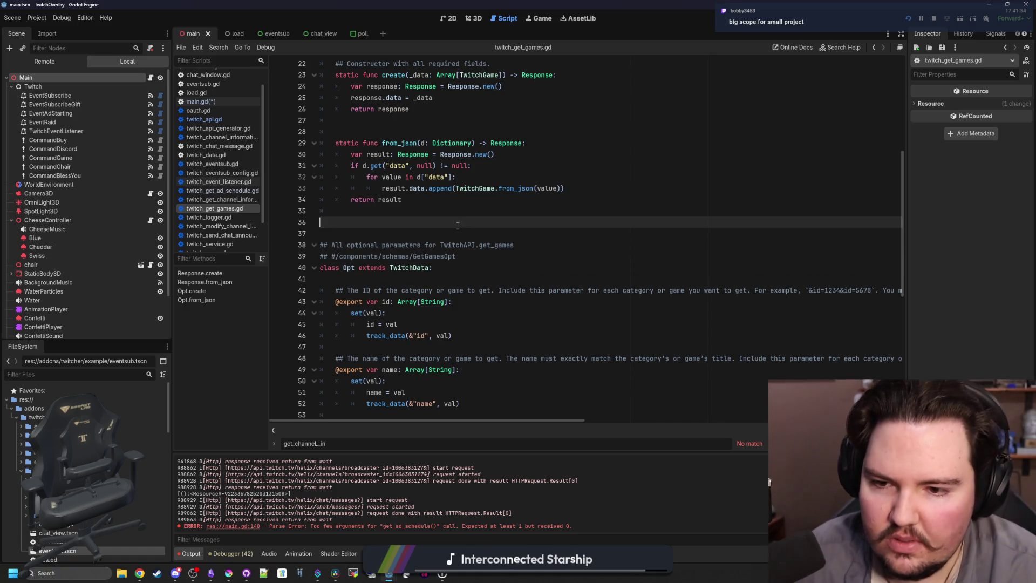
{"action": "scroll", "coordinate": [458, 225], "scroll_direction": "up", "scroll_amount": 7}
{"action": "left_click", "coordinate": [420, 237], "text": "ctrl"}
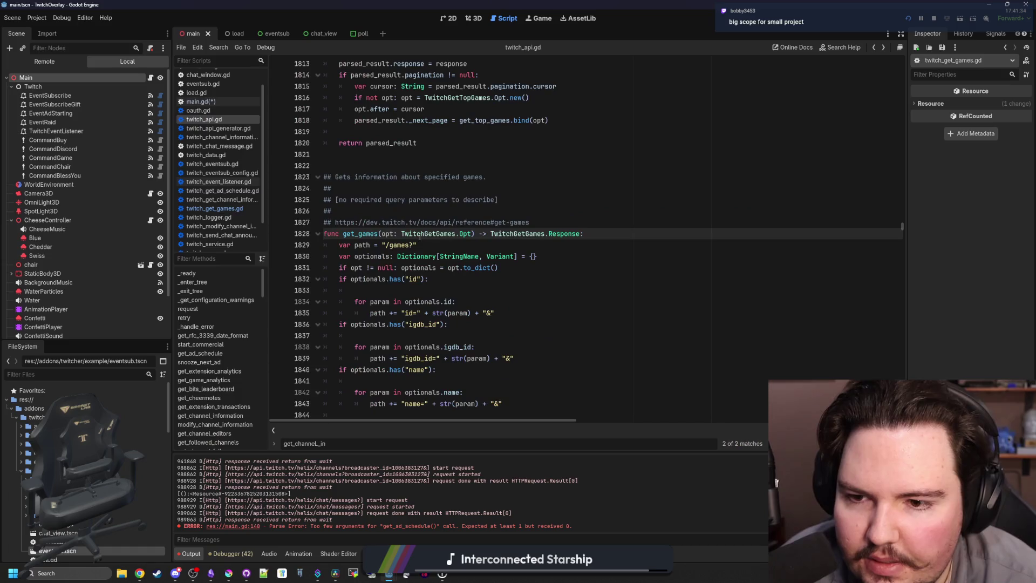
{"action": "key", "text": "alt+Left"}
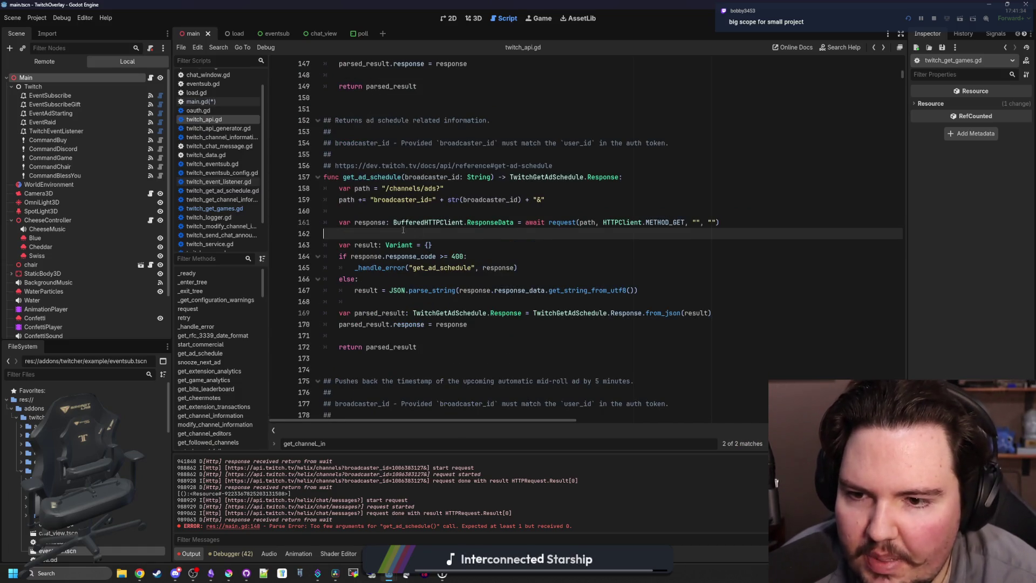
{"action": "key", "text": "alt+Left"}
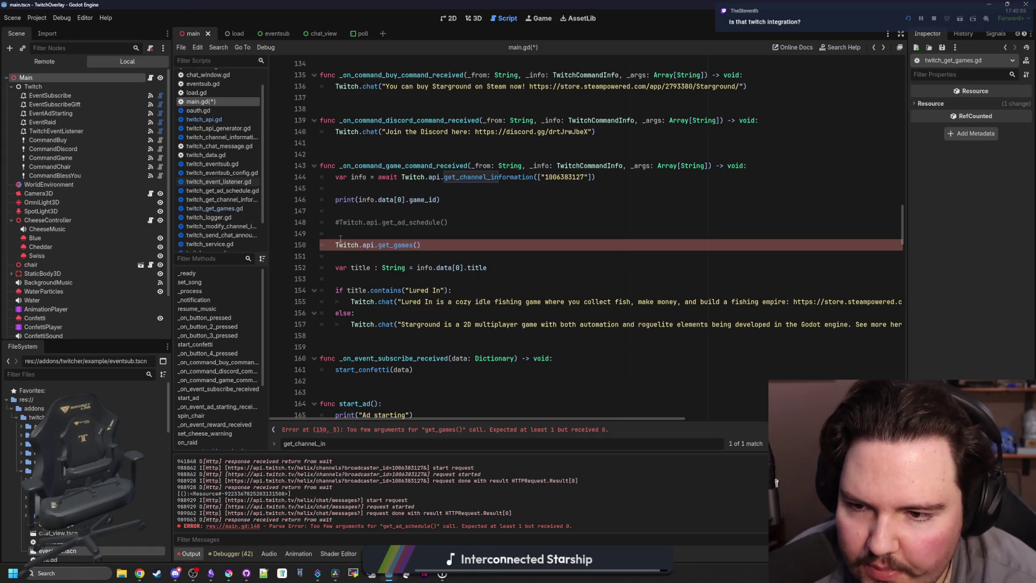
Step: Insert a Twitch.api.get_game_analytics() call above get_games and open its twitch_api.gd definition
{"action": "left_click", "coordinate": [374, 232]}
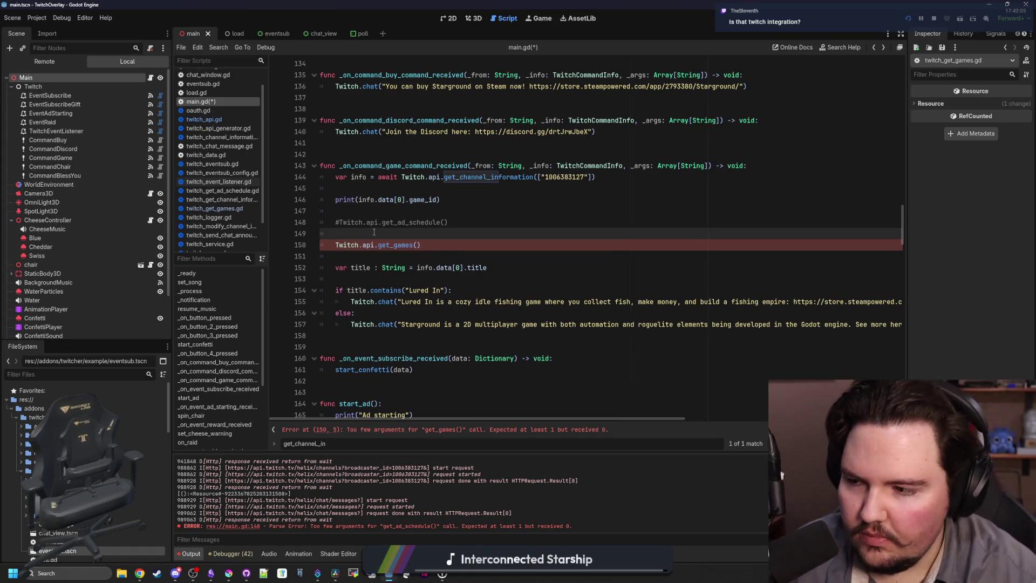
{"action": "key", "text": "Return"}
{"action": "key", "text": "Return"}
{"action": "key", "text": "Up"}
{"action": "type", "text": "T"}
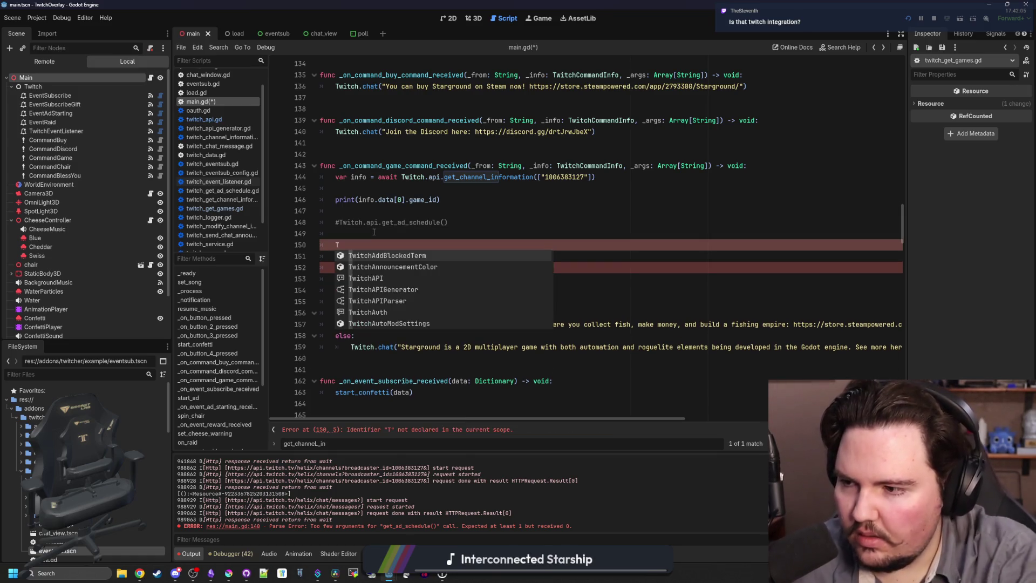
{"action": "type", "text": "wit"}
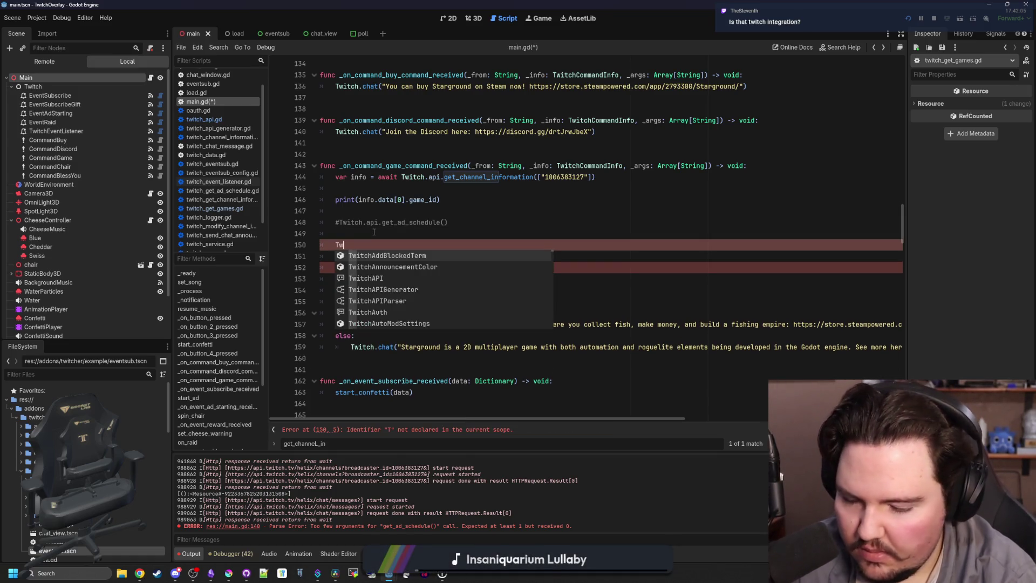
{"action": "type", "text": "ch.api."}
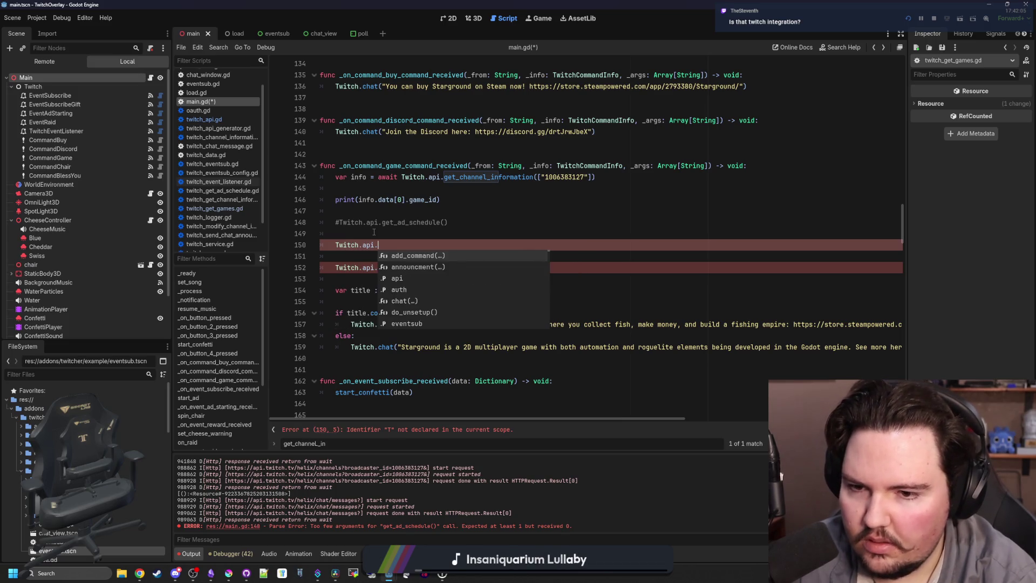
{"action": "type", "text": "get_ga"}
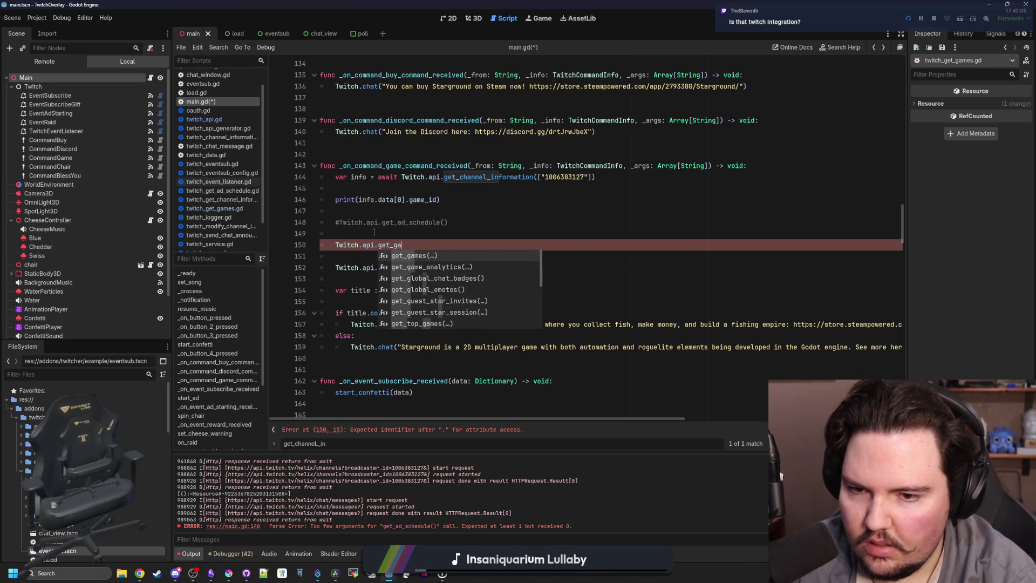
{"action": "key", "text": "Return"}
{"action": "key", "text": "BackSpace"}
{"action": "key", "text": "BackSpace"}
{"action": "key", "text": "BackSpace"}
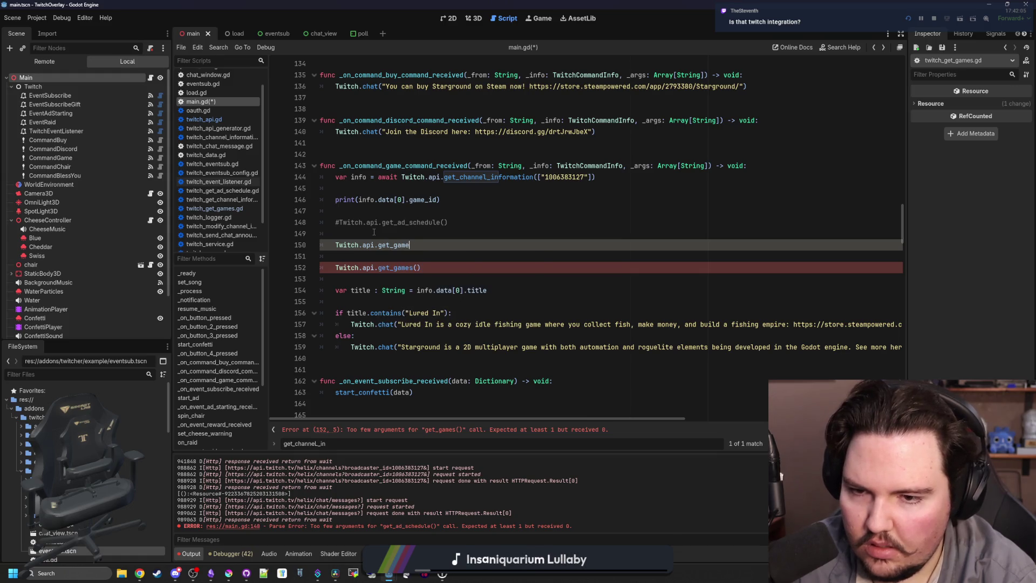
{"action": "type", "text": "d"}
{"action": "key", "text": "BackSpace"}
{"action": "type", "text": "game"}
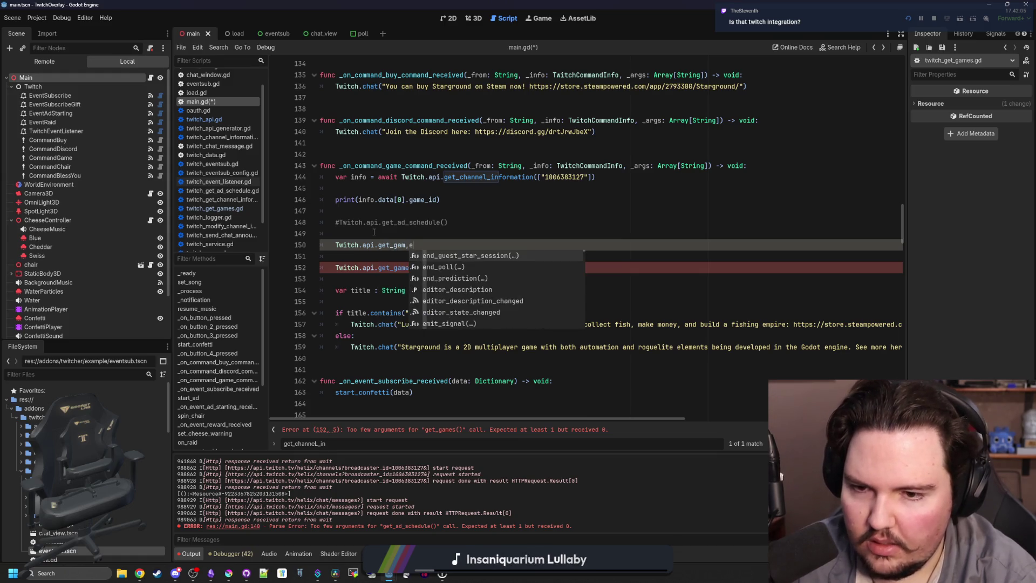
{"action": "type", "text": "_"}
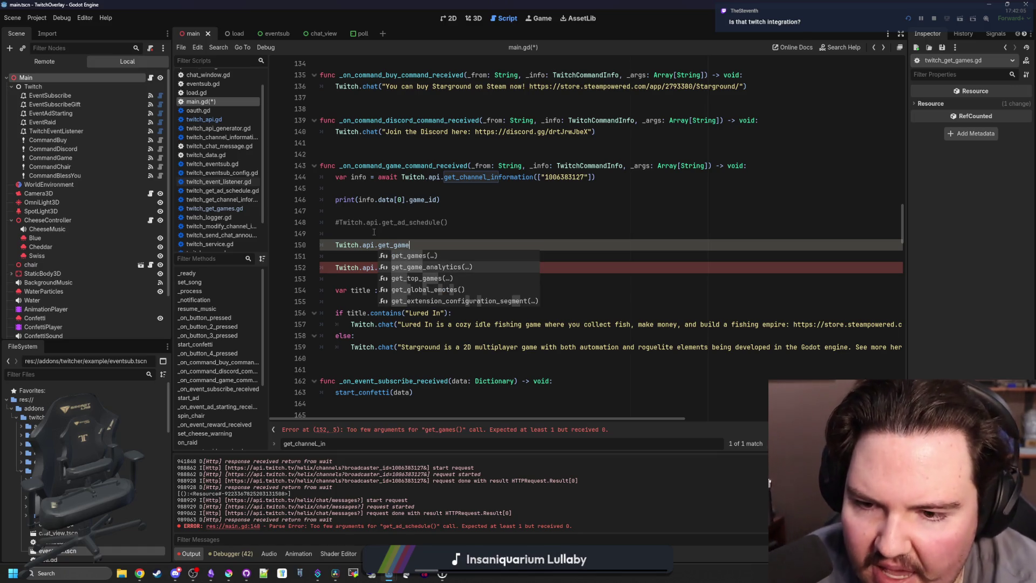
{"action": "key", "text": "Return"}
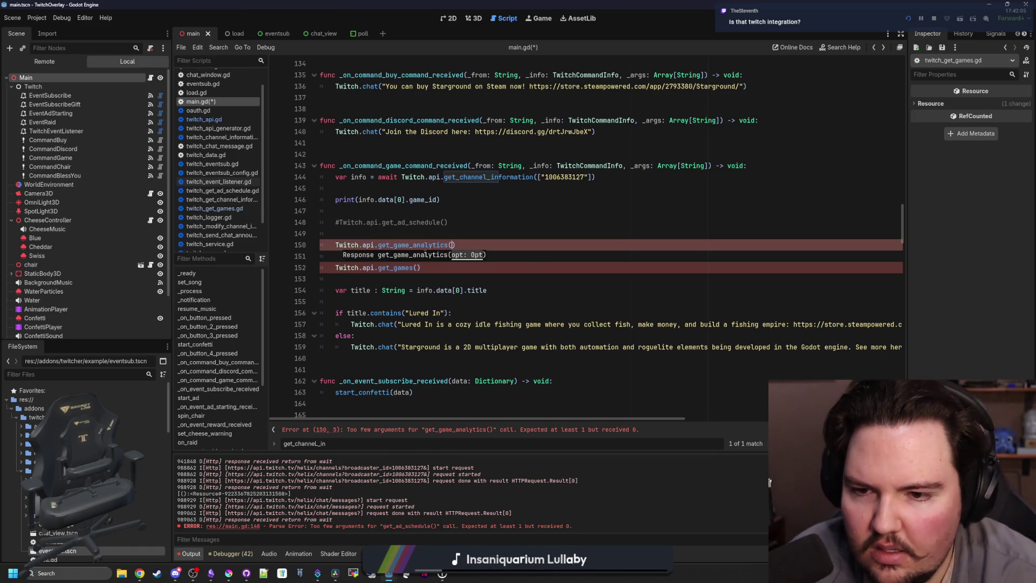
{"action": "left_click", "coordinate": [426, 245], "text": "ctrl"}
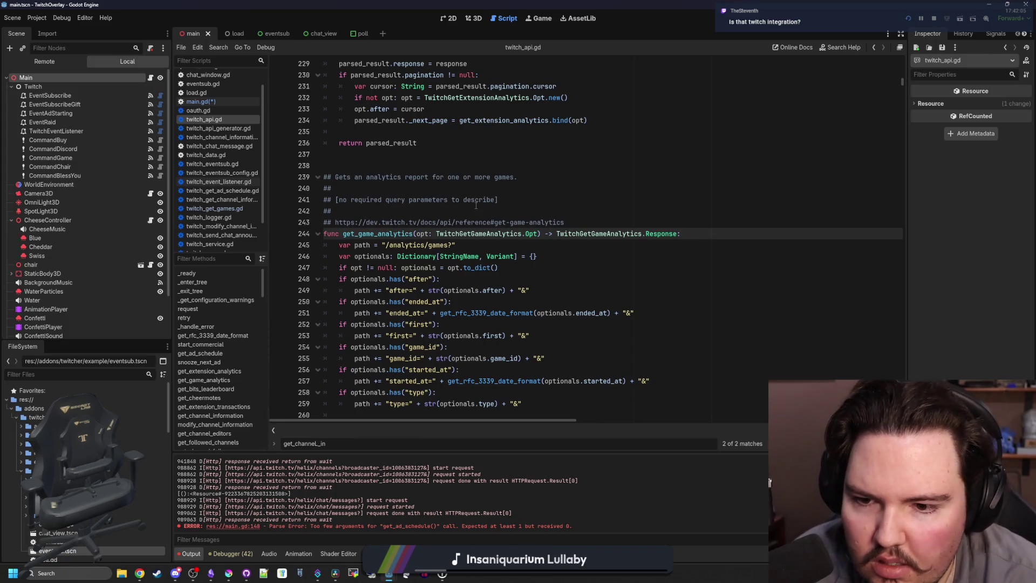
Step: Go from main.gd to the get_games definition and select its Get Games documentation URL on line 1827
{"action": "scroll", "coordinate": [476, 206], "scroll_direction": "down", "scroll_amount": 3}
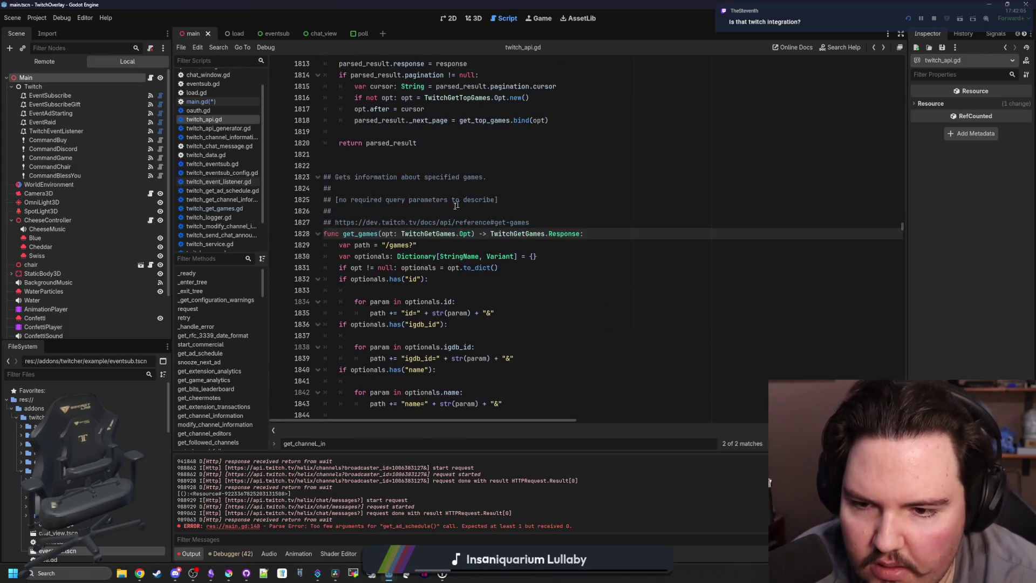
{"action": "key", "text": "alt+Left"}
{"action": "key", "text": "alt+Left"}
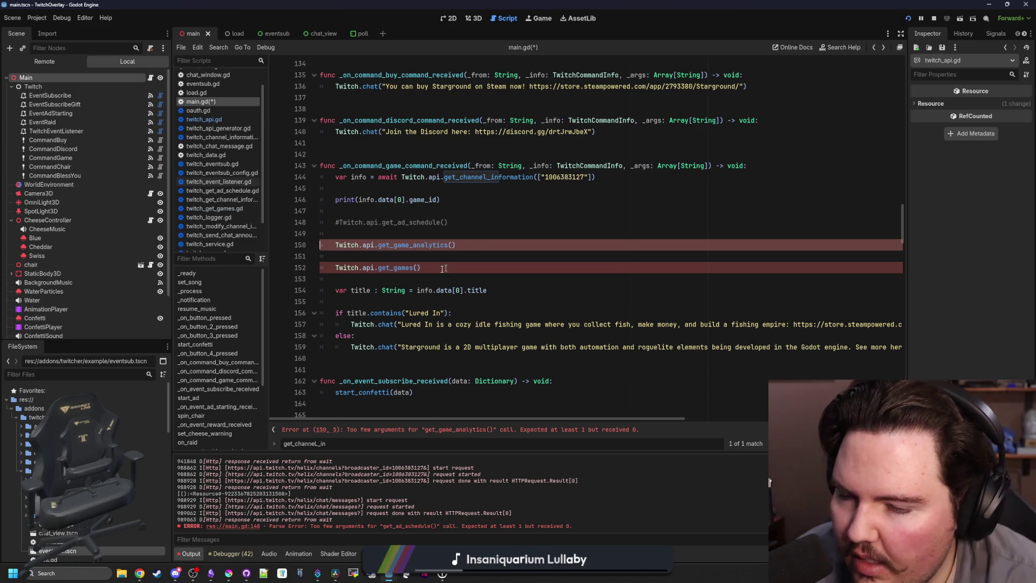
{"action": "left_click", "coordinate": [402, 267], "text": "ctrl"}
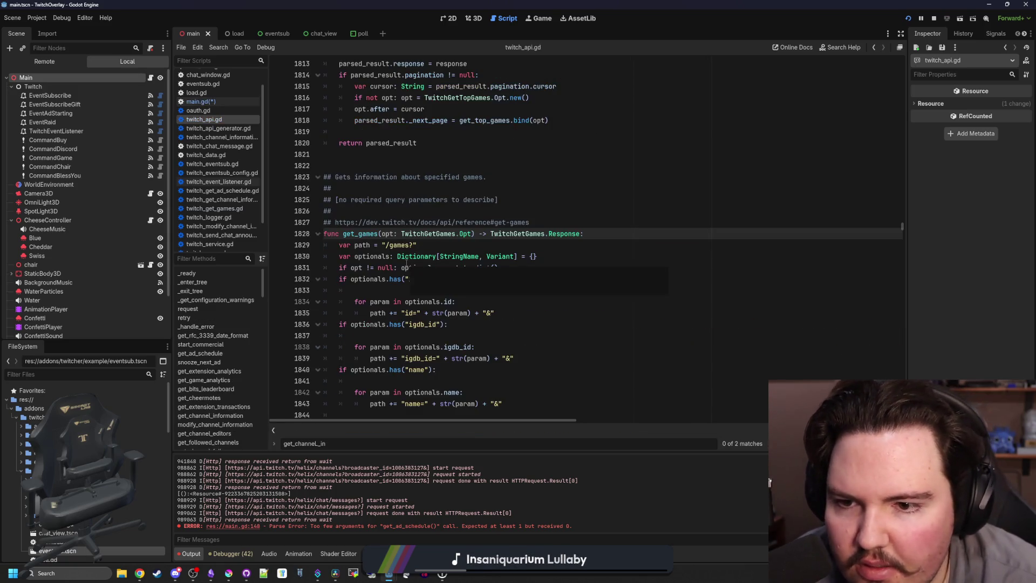
{"action": "left_click_drag", "start_coordinate": [506, 178], "coordinate": [327, 178]}
{"action": "left_click", "coordinate": [327, 177]}
{"action": "left_click_drag", "start_coordinate": [335, 222], "coordinate": [561, 220]}
{"action": "key", "text": "alt+Tab"}
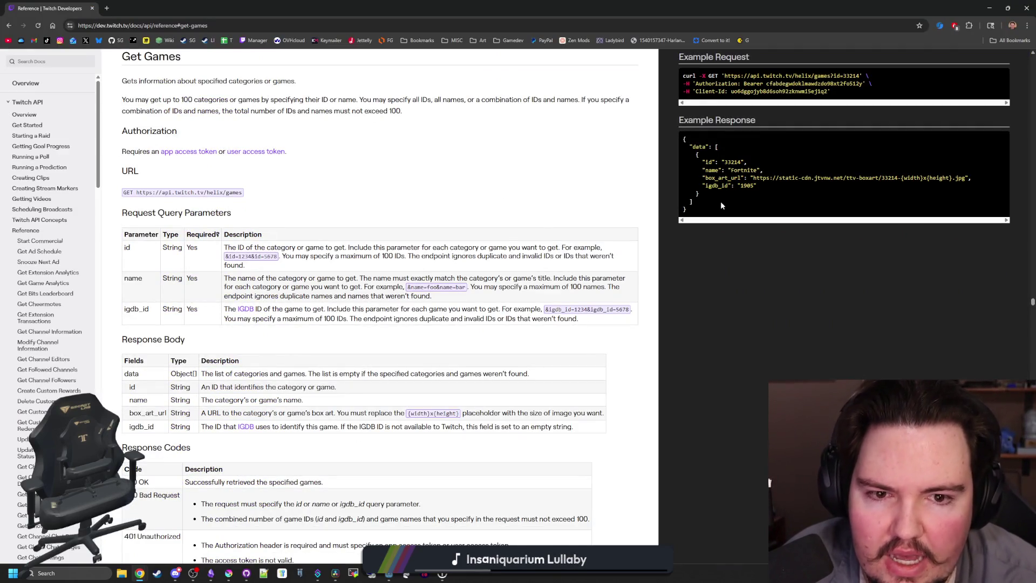
Step: Examine the Get Games example response, especially the igdb_id field, then return to Godot
{"action": "left_click_drag", "start_coordinate": [722, 205], "coordinate": [692, 141]}
{"action": "left_click", "coordinate": [770, 482]}
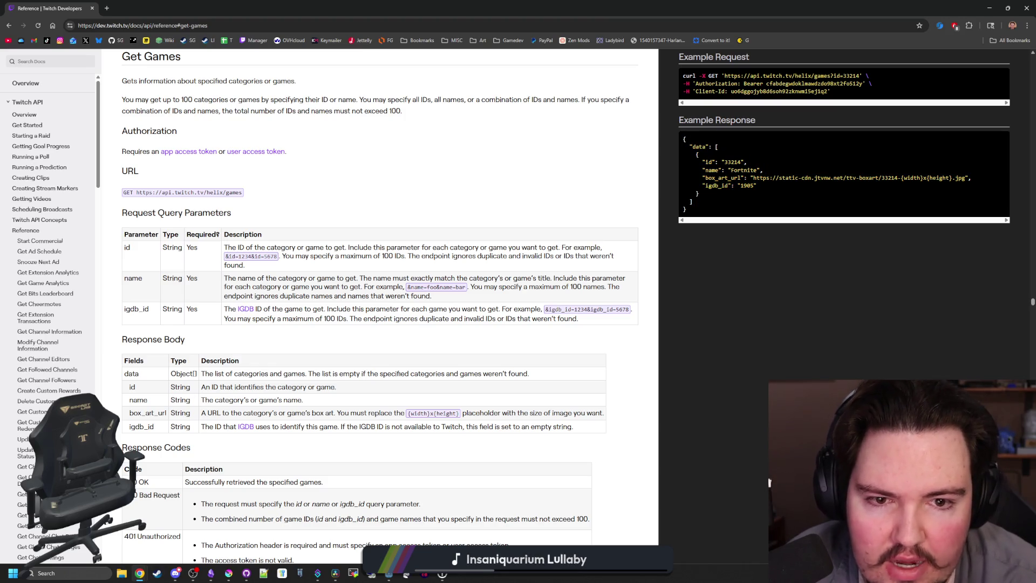
{"action": "left_click_drag", "start_coordinate": [716, 177], "coordinate": [988, 182]}
{"action": "mouse_move", "coordinate": [763, 186]}
{"action": "left_mouse_down"}
{"action": "mouse_move", "coordinate": [709, 186]}
{"action": "mouse_move", "coordinate": [758, 186]}
{"action": "left_mouse_up"}
{"action": "left_click", "coordinate": [709, 185]}
{"action": "left_click", "coordinate": [761, 187]}
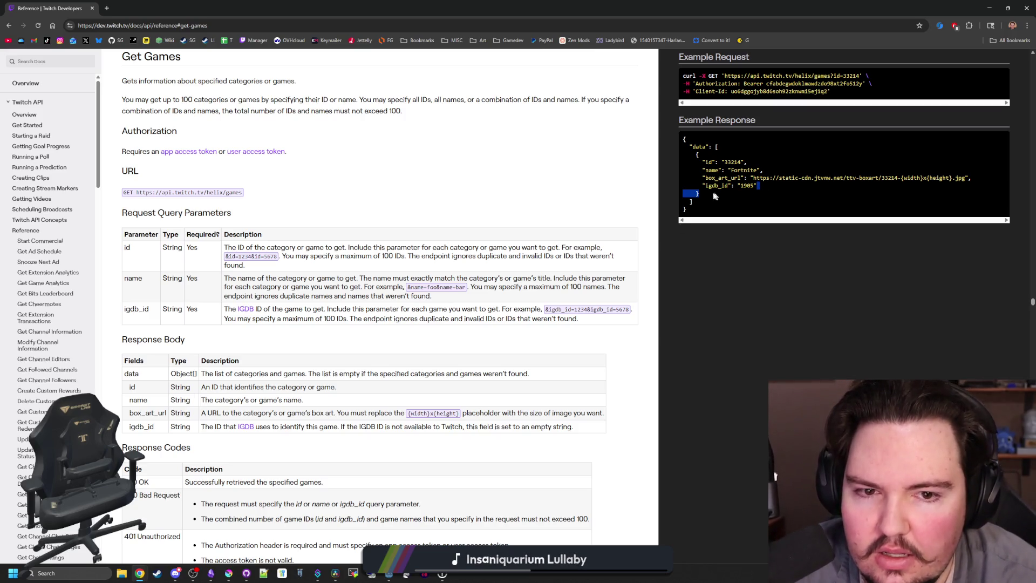
{"action": "left_click_drag", "start_coordinate": [705, 186], "coordinate": [757, 186]}
{"action": "left_click", "coordinate": [520, 184]}
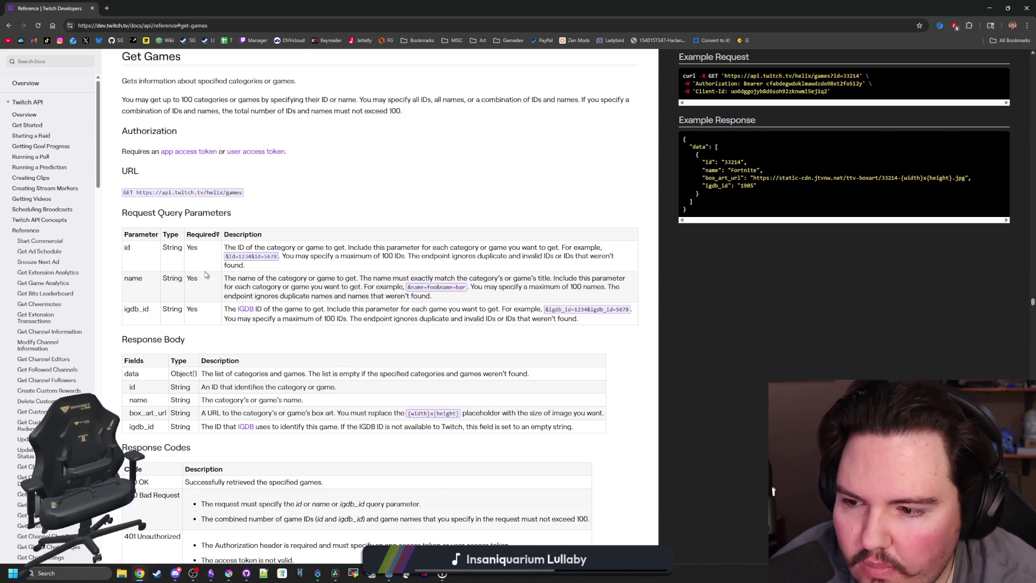
{"action": "scroll", "coordinate": [205, 274], "scroll_direction": "down", "scroll_amount": 1}
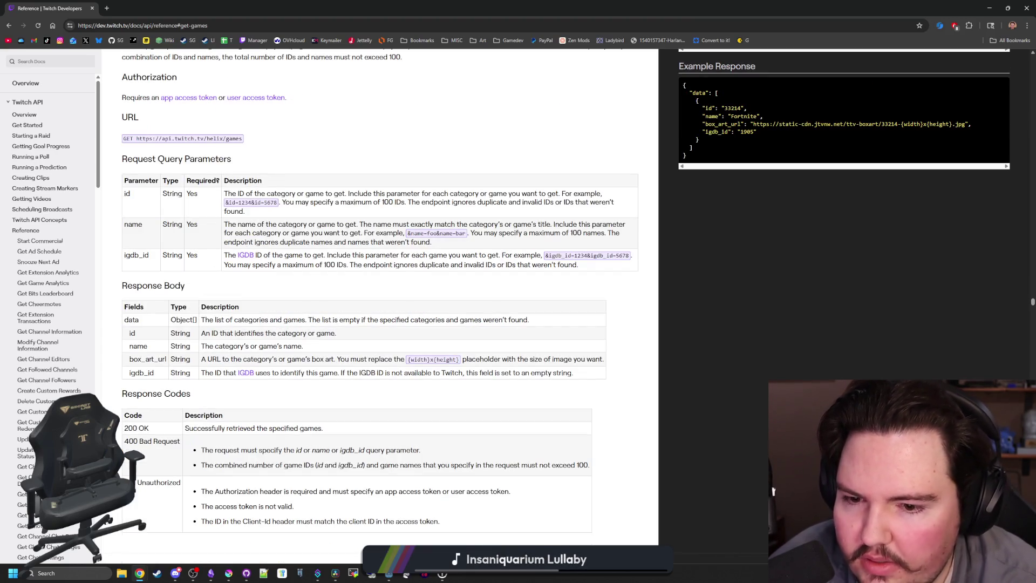
{"action": "scroll", "coordinate": [378, 269], "scroll_direction": "up", "scroll_amount": 1}
{"action": "key", "text": "alt+Tab"}
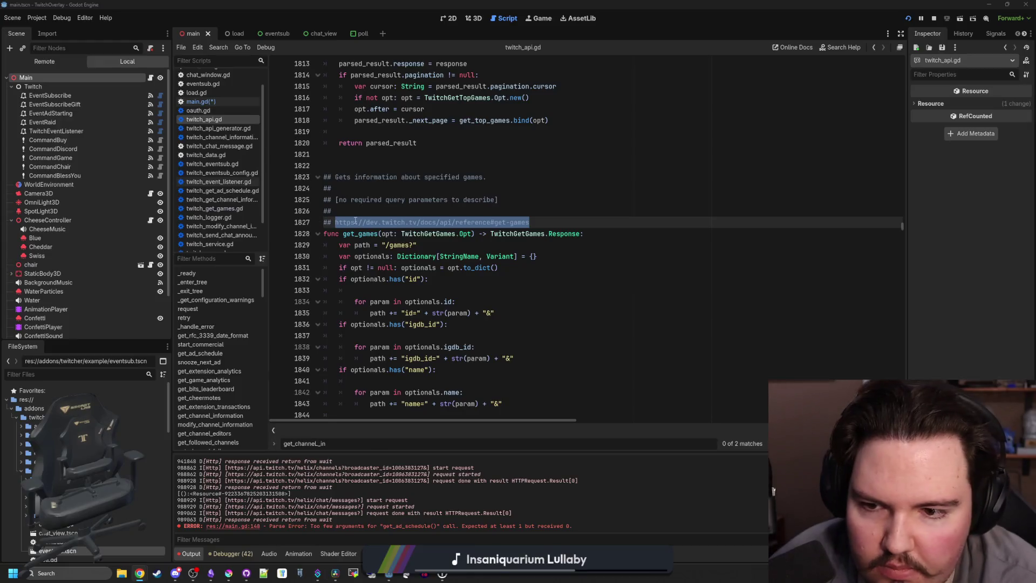
Step: In main.gd, delete the leftover get_game_analytics call lines above get_games
{"action": "left_click", "coordinate": [200, 102]}
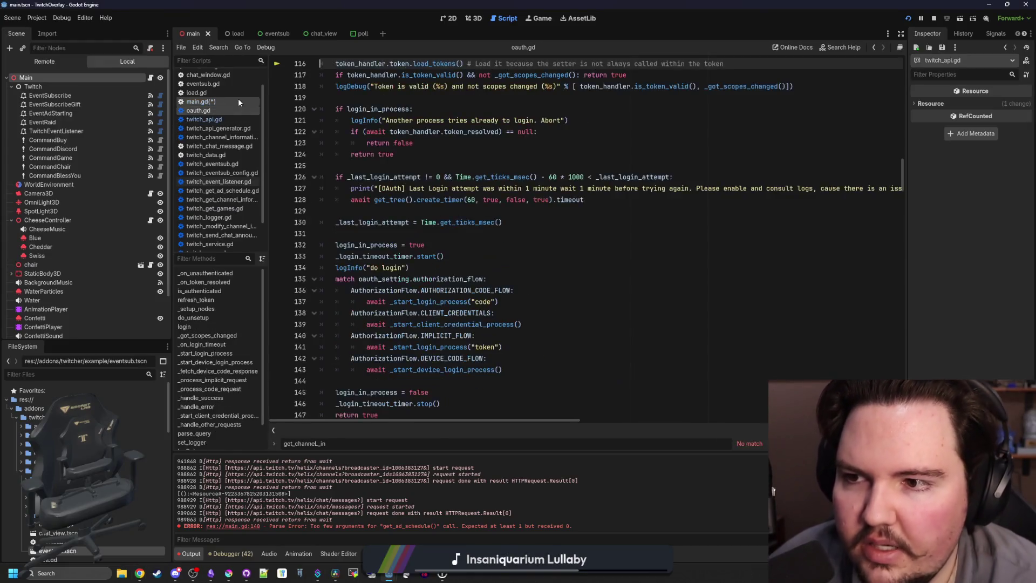
{"action": "mouse_move", "coordinate": [467, 245]}
{"action": "left_mouse_down"}
{"action": "mouse_move", "coordinate": [303, 224]}
{"action": "mouse_move", "coordinate": [276, 233]}
{"action": "left_mouse_up"}
{"action": "key", "text": "BackSpace"}
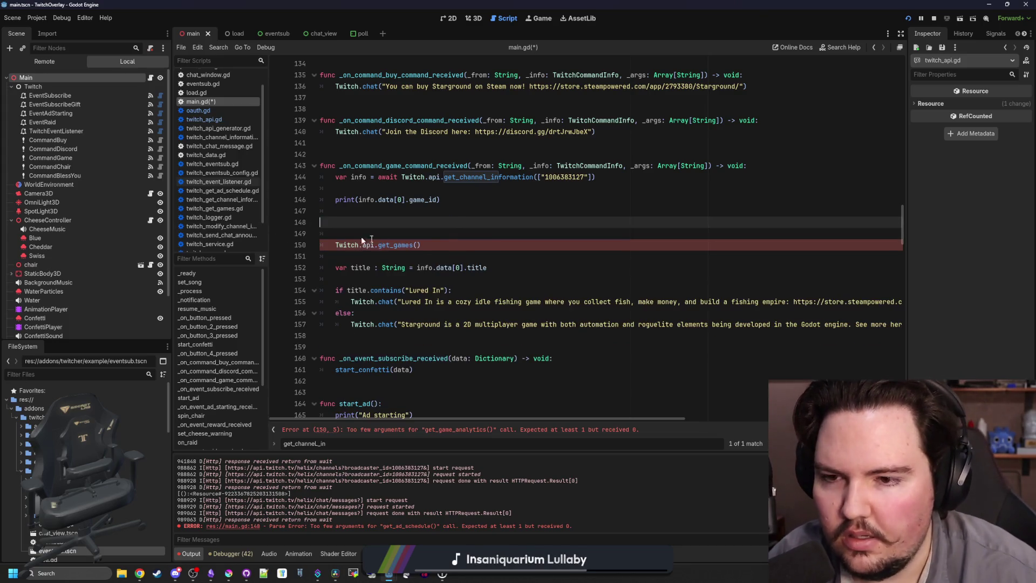
{"action": "key", "text": "ctrl+x"}
{"action": "key", "text": "Up"}
{"action": "key", "text": "ctrl+x"}
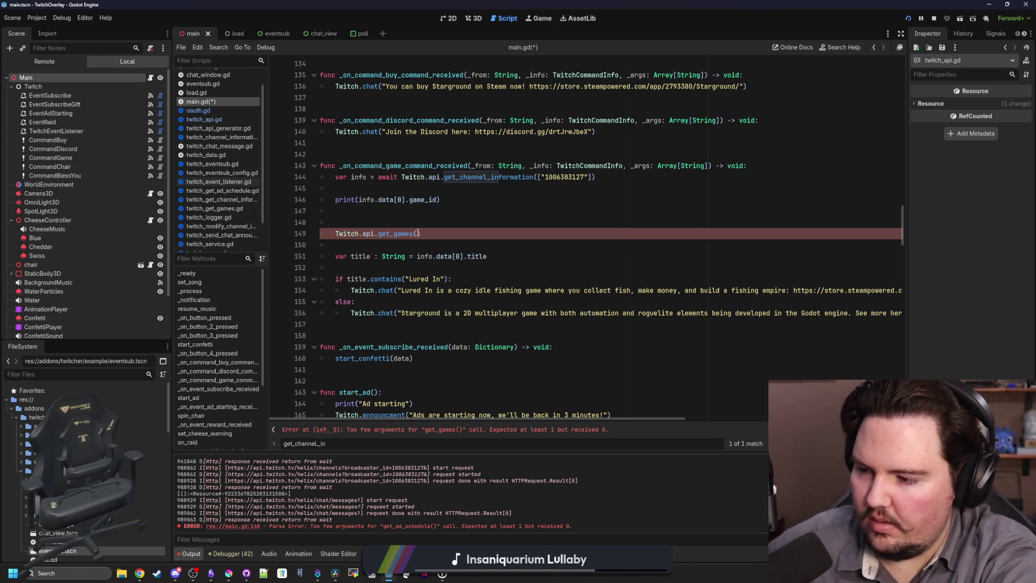
{"action": "type", "text": "d"}
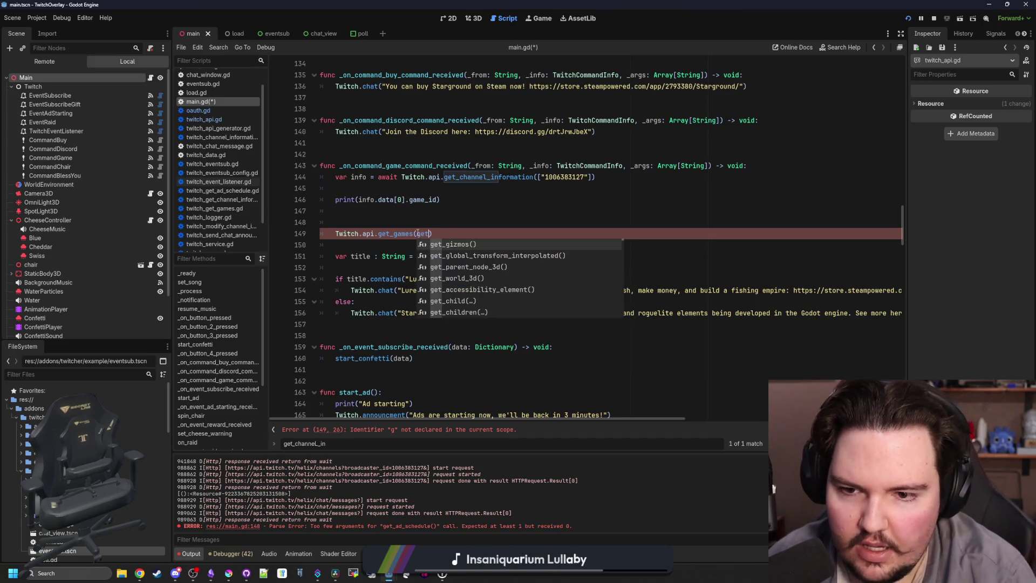
{"action": "key", "text": "BackSpace"}
{"action": "type", "text": "Opt"}
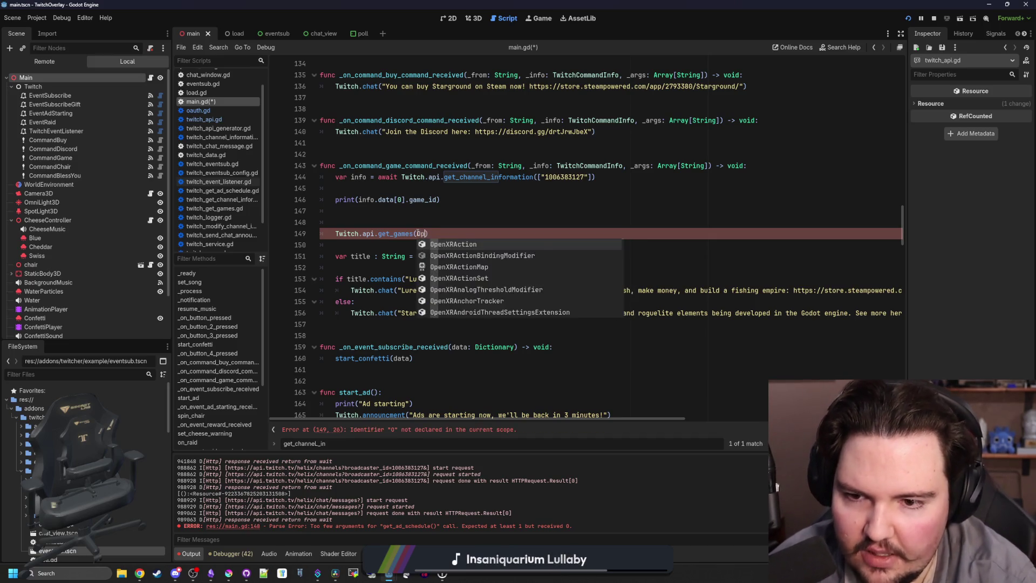
{"action": "key", "text": "BackSpace"}
{"action": "key", "text": "BackSpace"}
{"action": "key", "text": "BackSpace"}
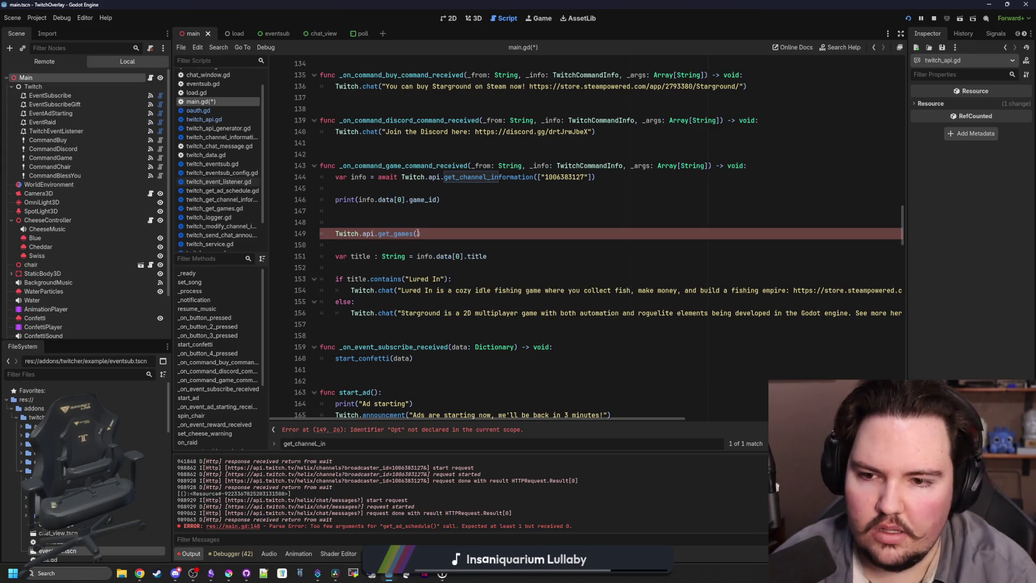
Step: Inspect the get_games definition and the TwitchGetGames class, then return to the !game handler
{"action": "left_click", "coordinate": [399, 234], "text": "ctrl"}
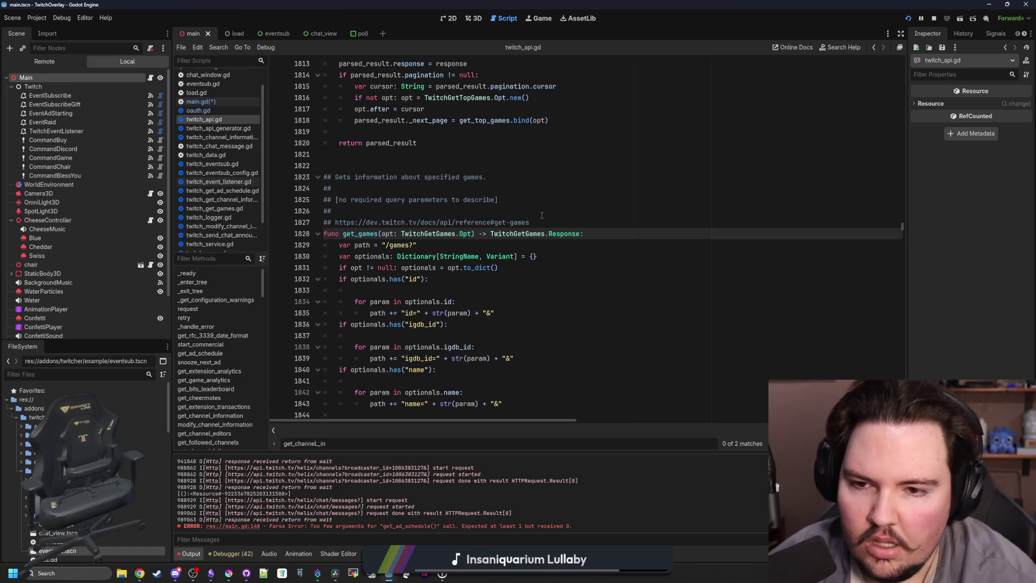
{"action": "left_click", "coordinate": [424, 233], "text": "ctrl"}
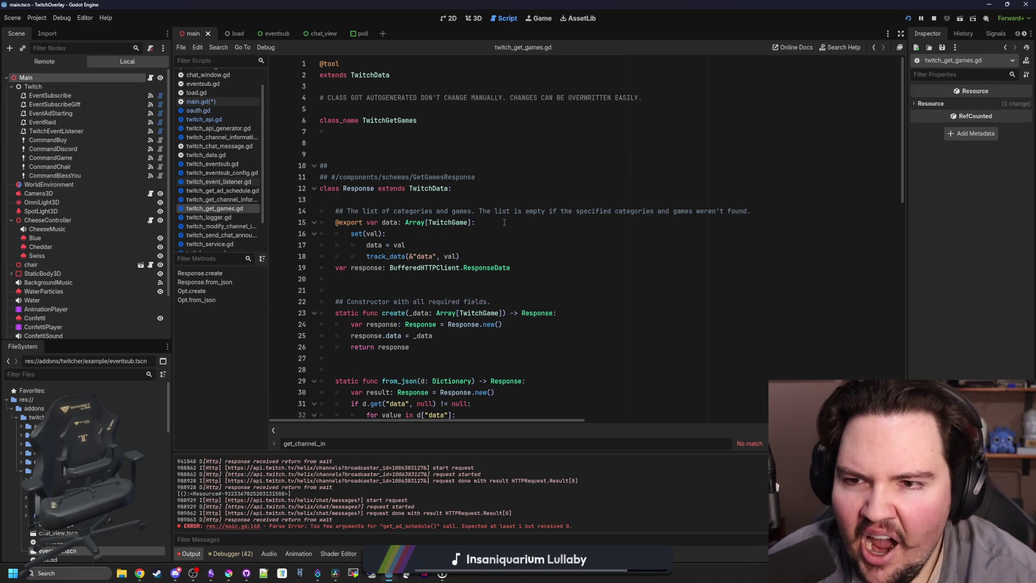
{"action": "key", "text": "alt+Left"}
{"action": "key", "text": "alt+Left"}
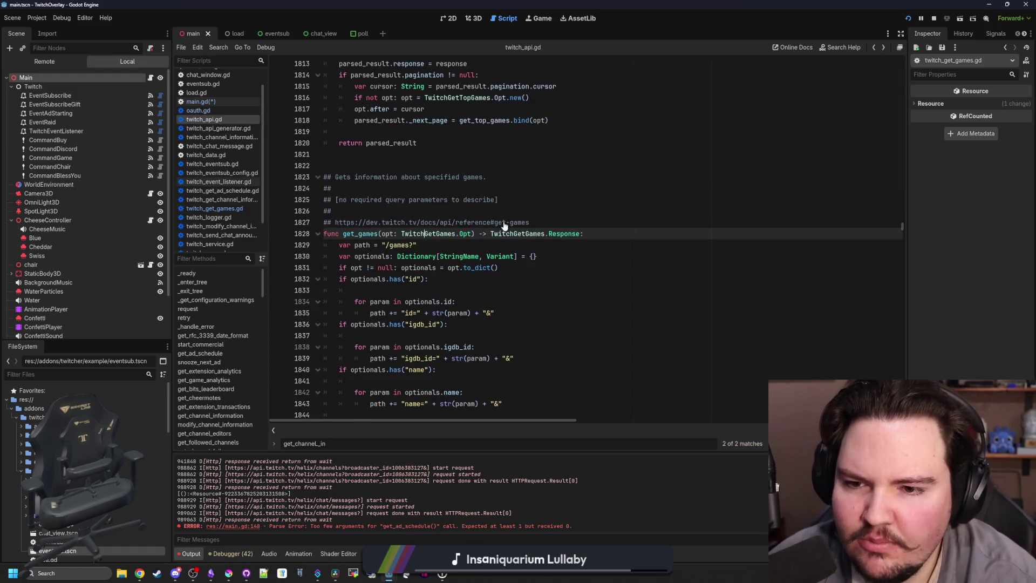
Step: Autocomplete TwitchGetGames on line 148 above get_games and open its class definition
{"action": "left_click", "coordinate": [442, 226]}
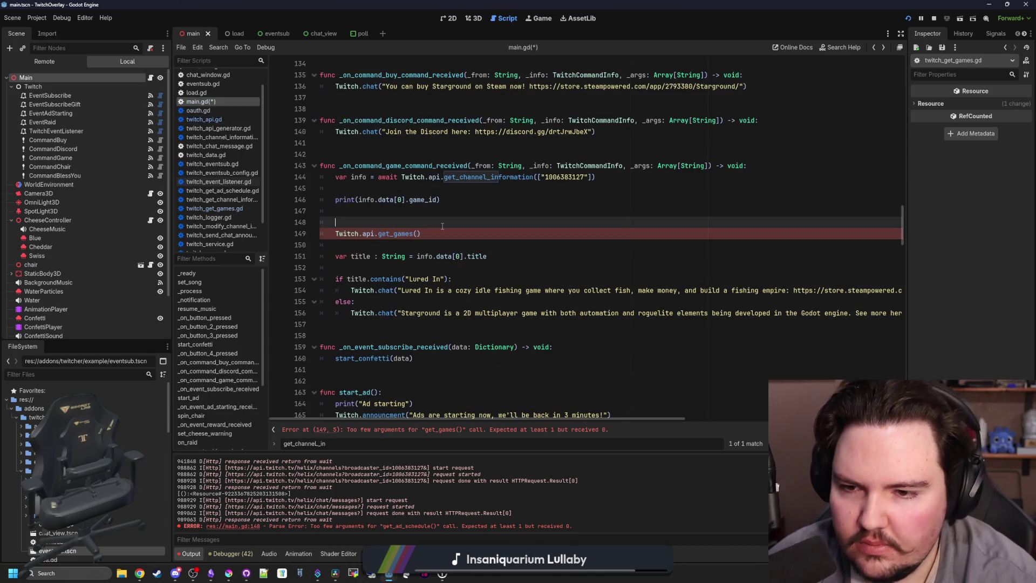
{"action": "type", "text": "witch.get_ga"}
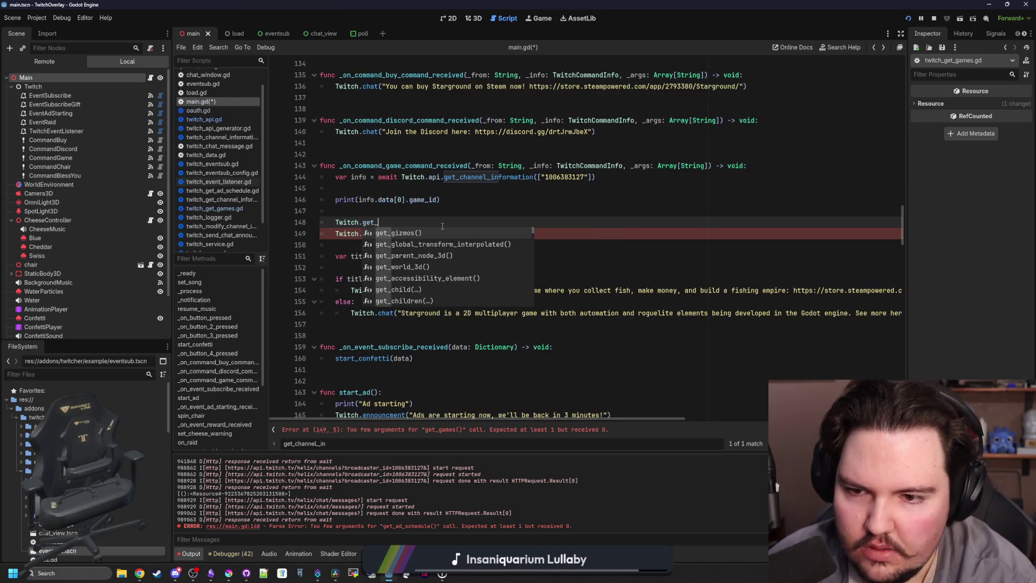
{"action": "key", "text": "BackSpace"}
{"action": "key", "text": "BackSpace"}
{"action": "key", "text": "BackSpace"}
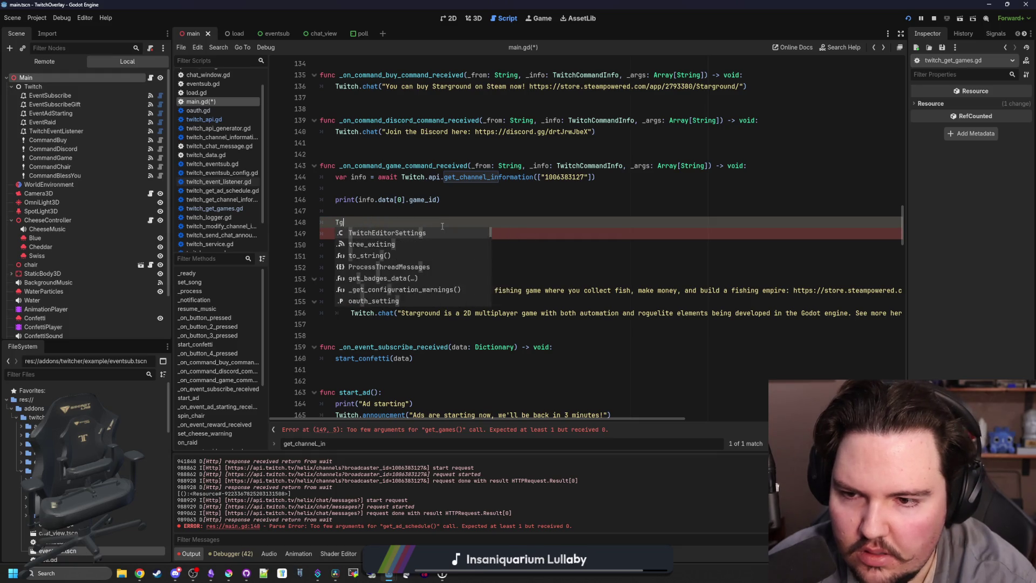
{"action": "type", "text": "GetGa"}
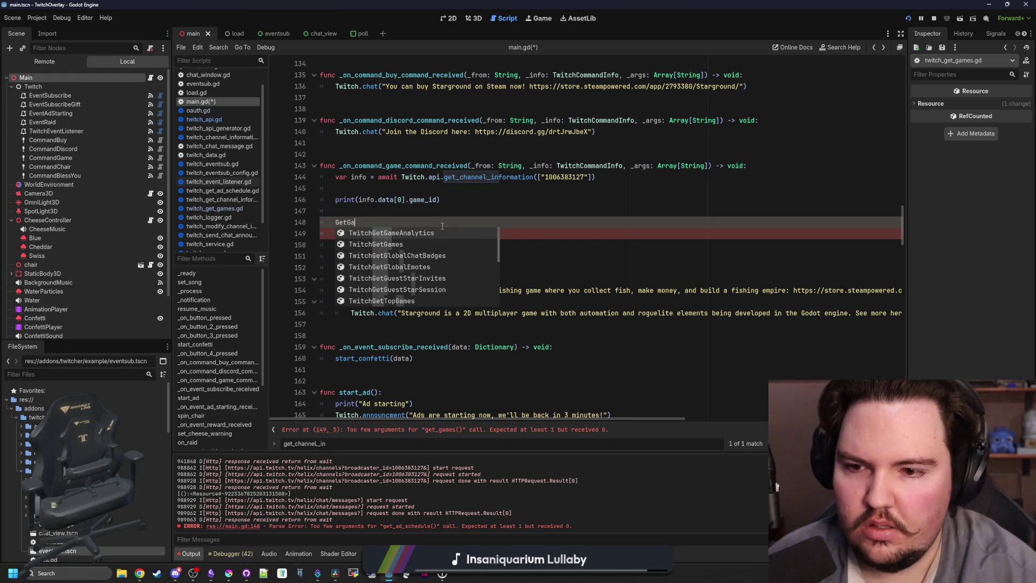
{"action": "key", "text": "Down"}
{"action": "key", "text": "Return"}
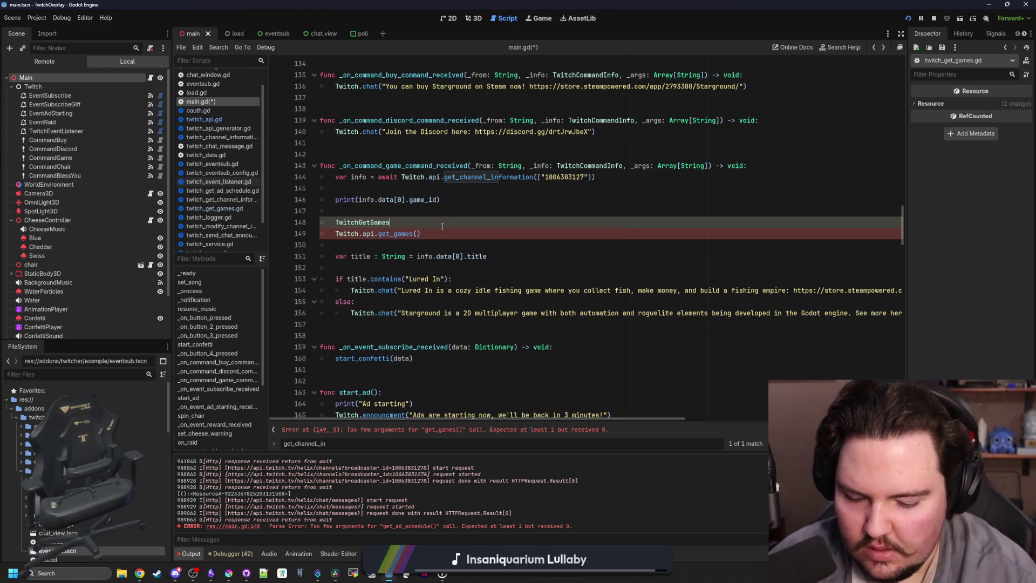
{"action": "left_click", "coordinate": [383, 222], "text": "ctrl"}
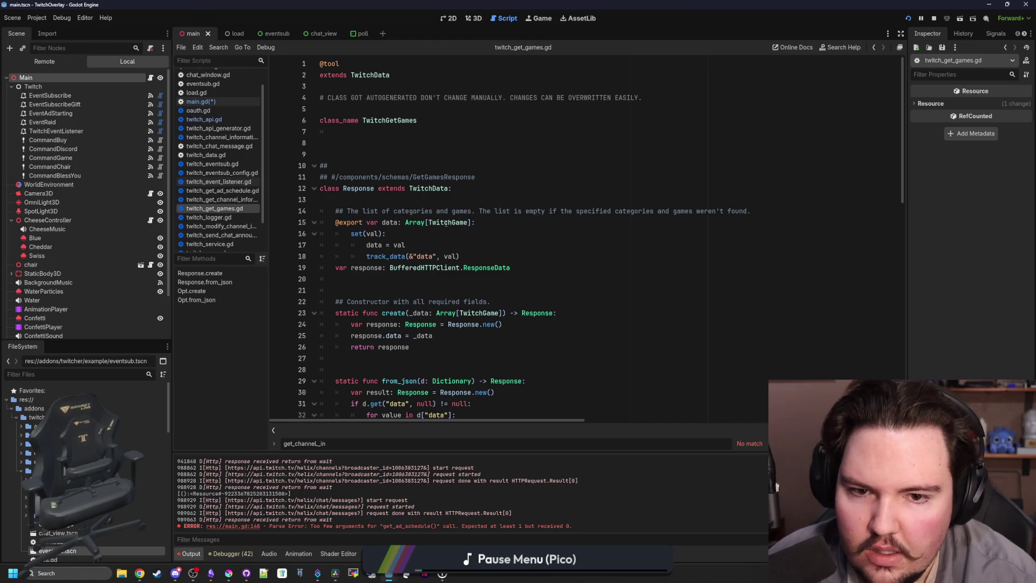
Step: Look over the TwitchGame class, then return to the !game handler in main.gd
{"action": "left_click", "coordinate": [449, 223], "text": "ctrl"}
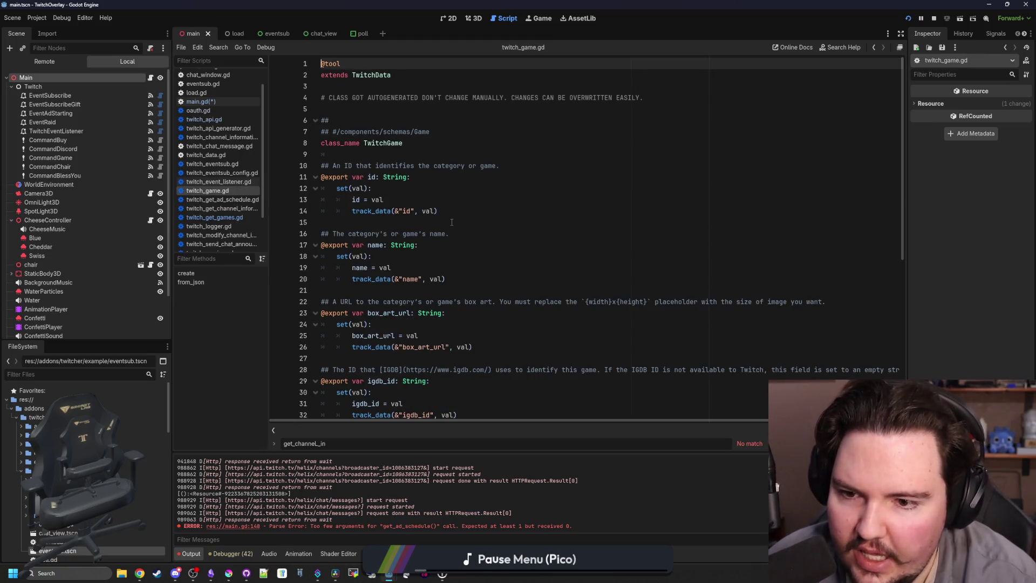
{"action": "scroll", "coordinate": [451, 222], "scroll_direction": "down", "scroll_amount": 8}
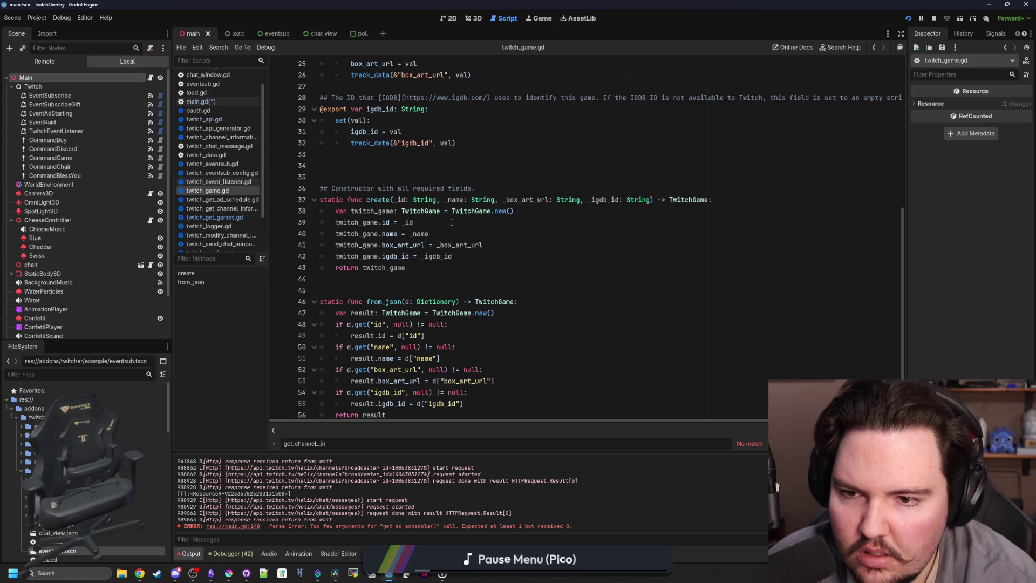
{"action": "key", "text": "alt+Left"}
{"action": "scroll", "coordinate": [459, 218], "scroll_direction": "down", "scroll_amount": 9}
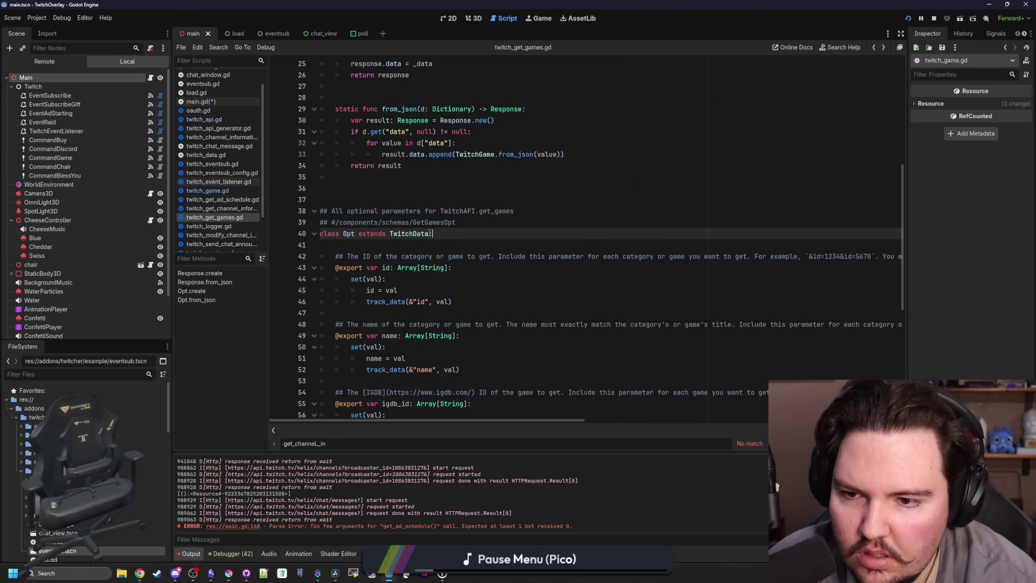
{"action": "key", "text": "alt+Left"}
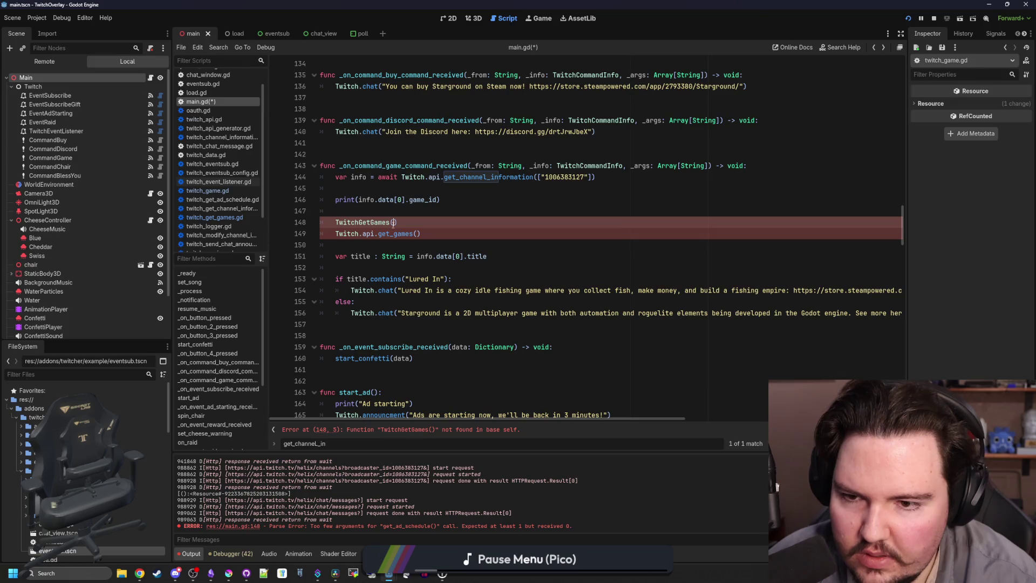
Step: Rewrite line 148 as var query = TwitchGetGames.new()
{"action": "left_click", "coordinate": [335, 223]}
{"action": "type", "text": "var game :="}
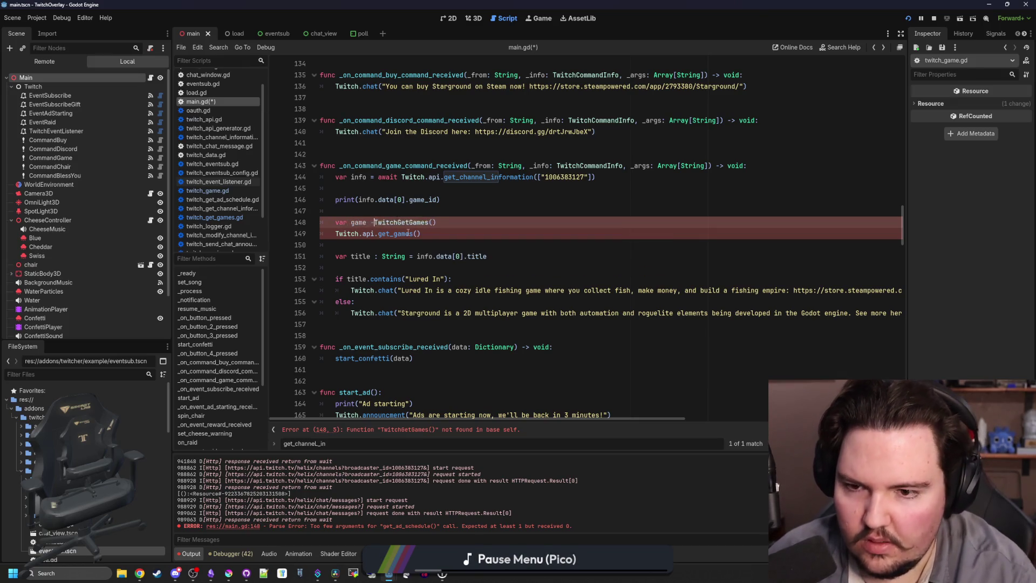
{"action": "key", "text": "BackSpace"}
{"action": "key", "text": "BackSpace"}
{"action": "key", "text": "BackSpace"}
{"action": "type", "text": "query ="}
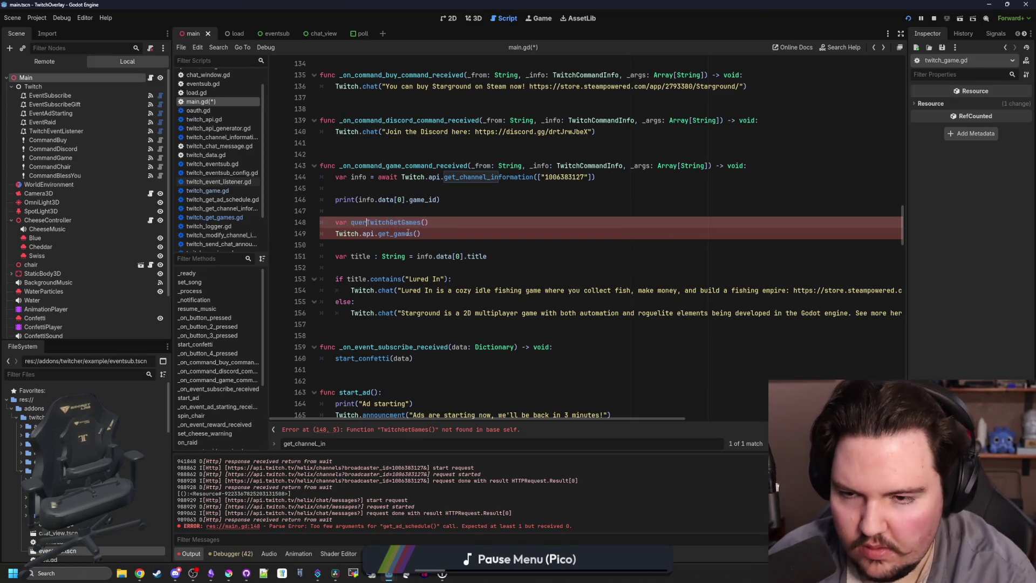
{"action": "left_click", "coordinate": [478, 224]}
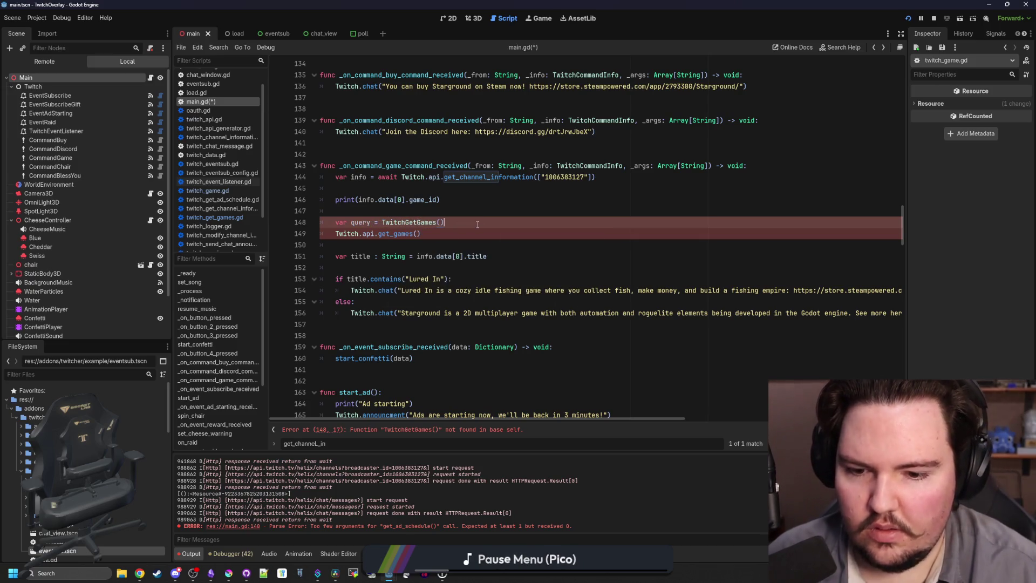
{"action": "key", "text": "BackSpace"}
{"action": "key", "text": "BackSpace"}
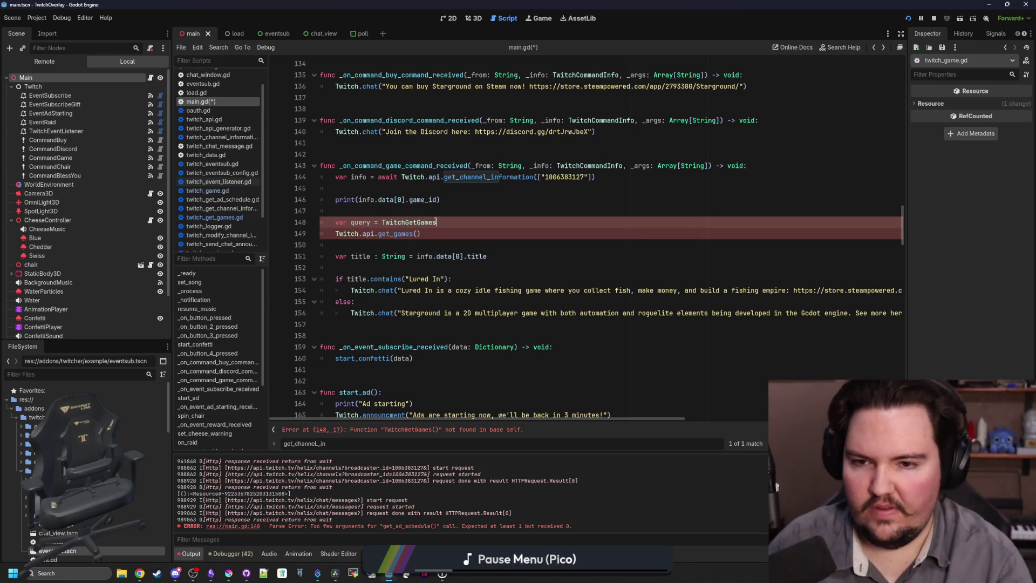
{"action": "type", "text": ".new()"}
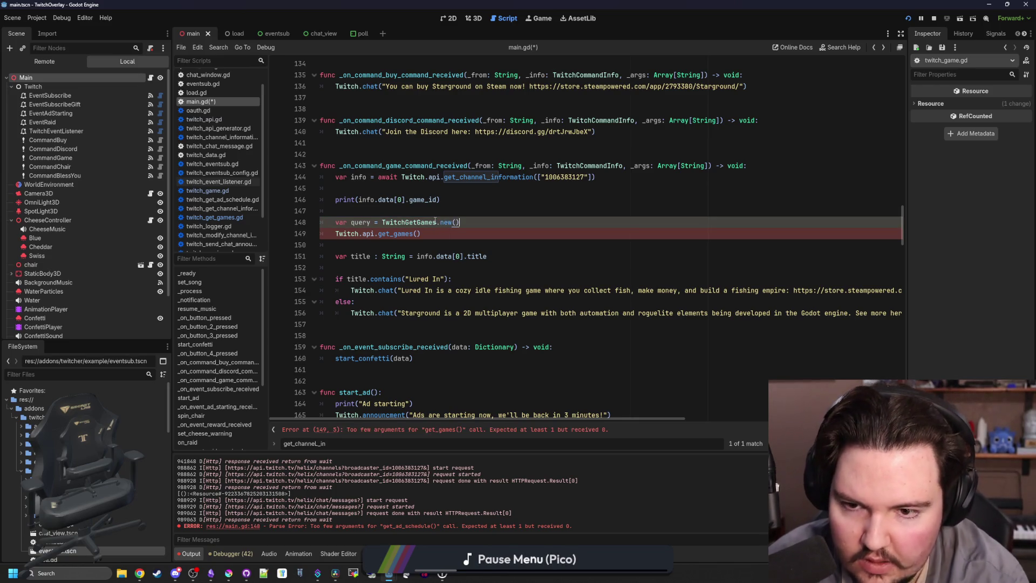
{"action": "left_click", "coordinate": [418, 233]}
Step: Pass query into get_games(query) and inspect get_games and the TwitchGetGames Opt class
{"action": "type", "text": "query"}
{"action": "key", "text": "Escape"}
{"action": "left_click", "coordinate": [382, 238], "text": "ctrl"}
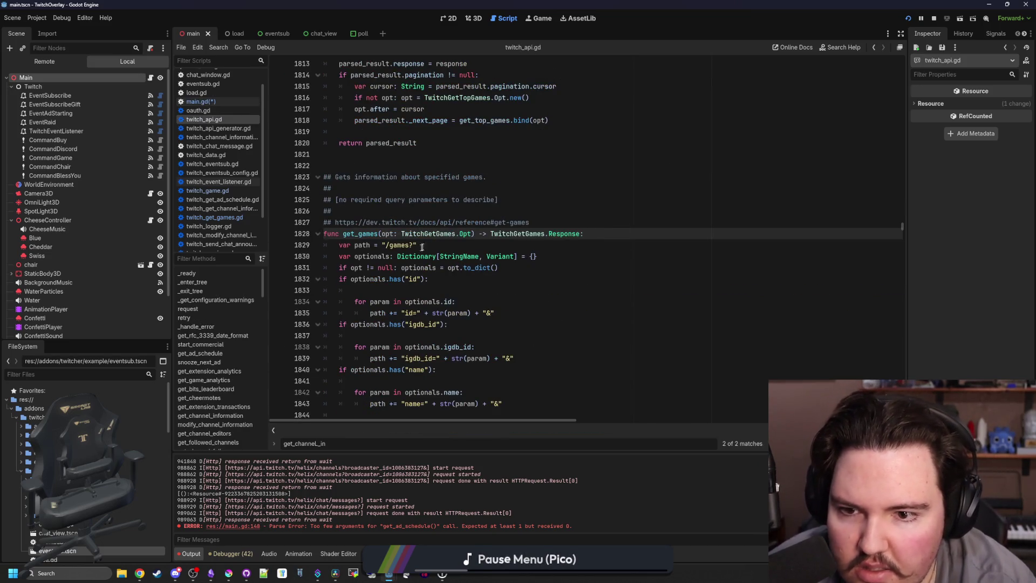
{"action": "left_click", "coordinate": [465, 234], "text": "ctrl"}
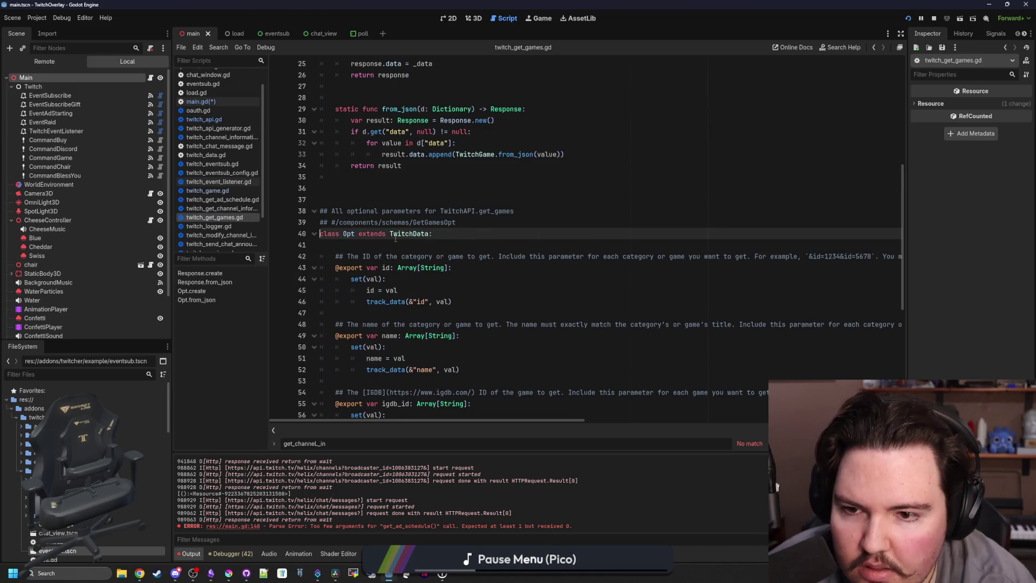
{"action": "key", "text": "alt+Left"}
{"action": "key", "text": "alt+Left"}
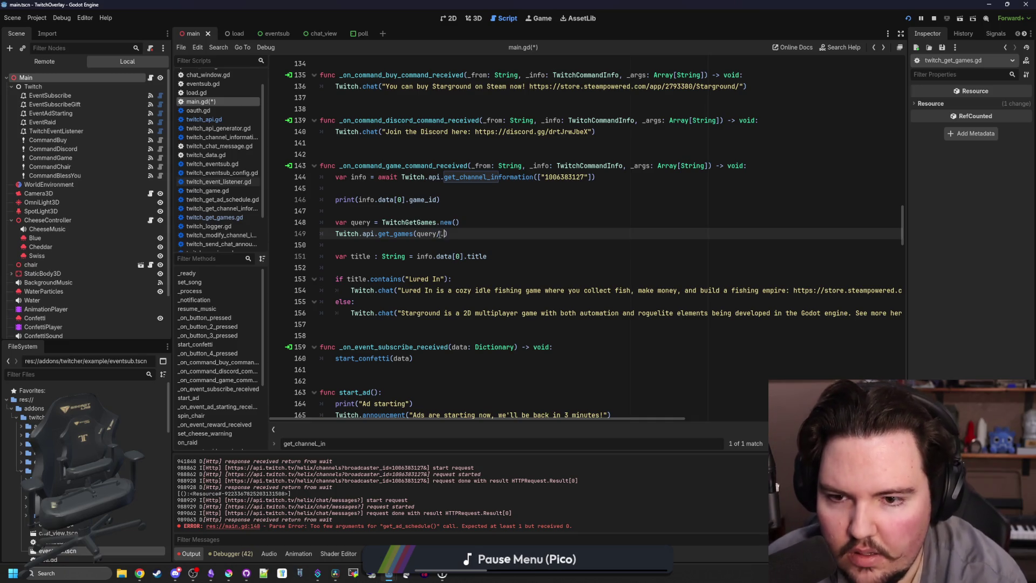
Step: Add a query.Opt.id = line below the query declaration
{"action": "type", "text": ".op"}
{"action": "key", "text": "Return"}
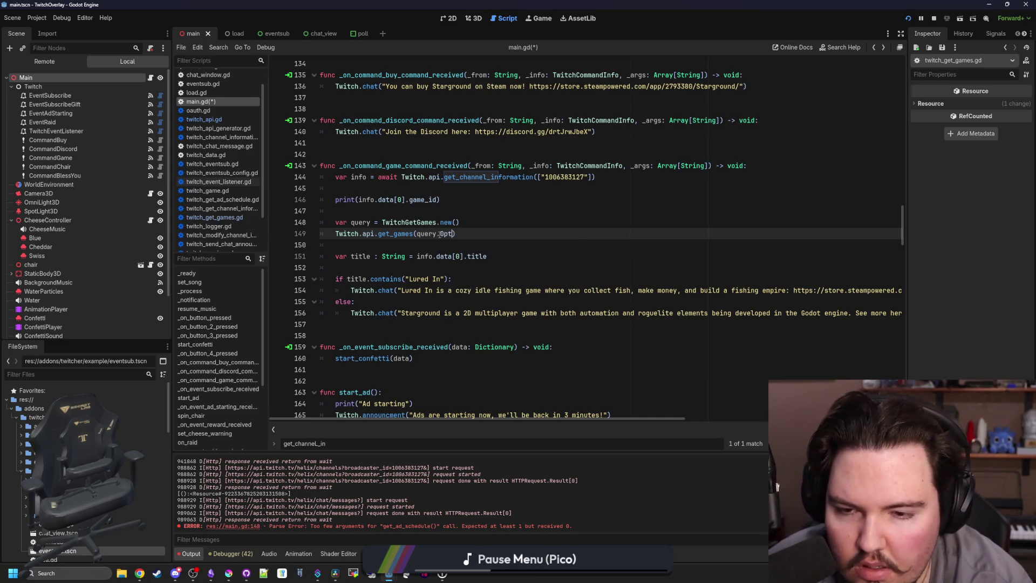
{"action": "left_click", "coordinate": [482, 224]}
{"action": "key", "text": "Return"}
{"action": "type", "text": "query.opt"}
{"action": "key", "text": "Return"}
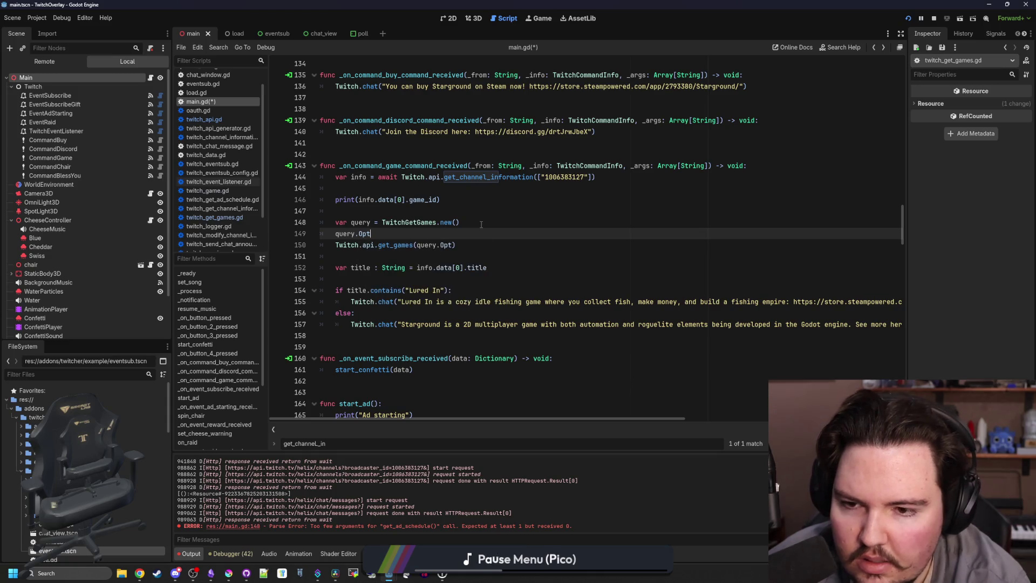
{"action": "type", "text": "game_id"}
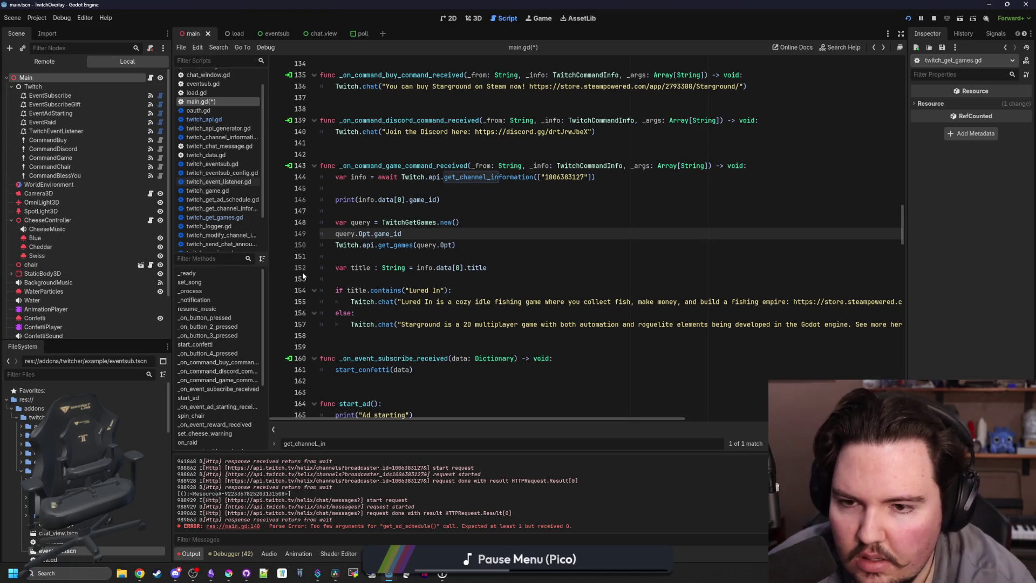
{"action": "left_click", "coordinate": [367, 234], "text": "ctrl"}
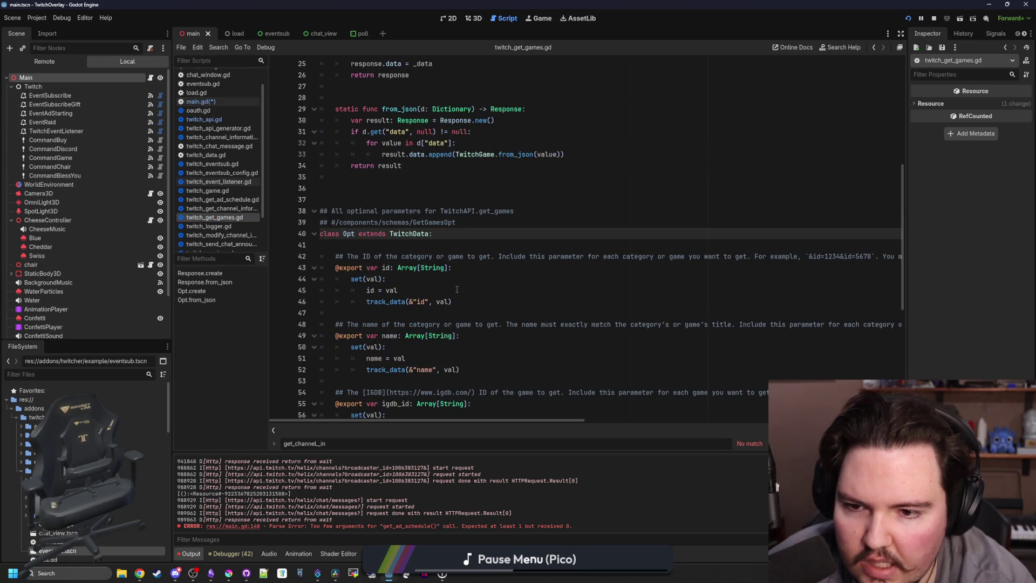
{"action": "key", "text": "alt+Left"}
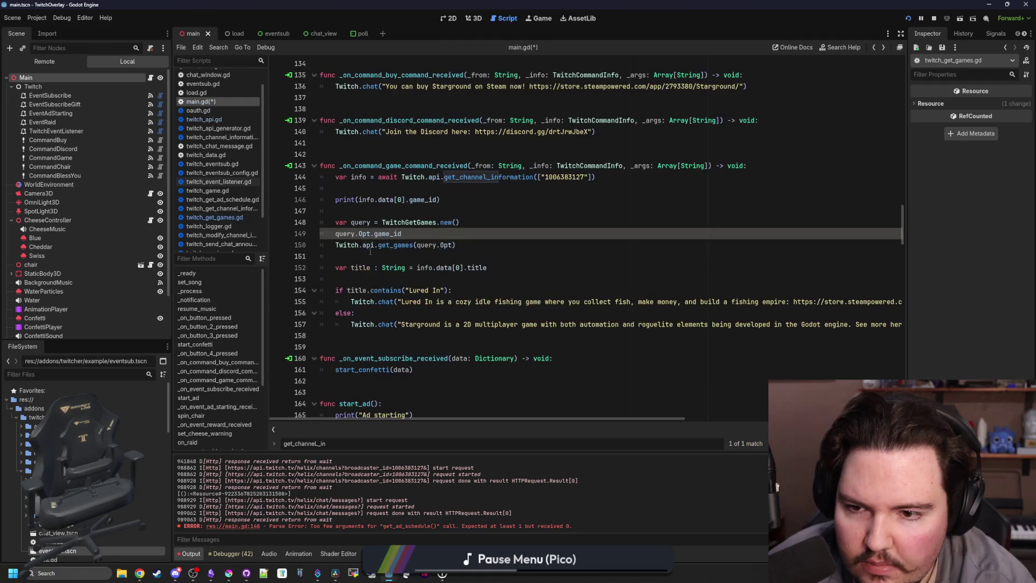
{"action": "double_click", "coordinate": [391, 236]}
{"action": "type", "text": "id"}
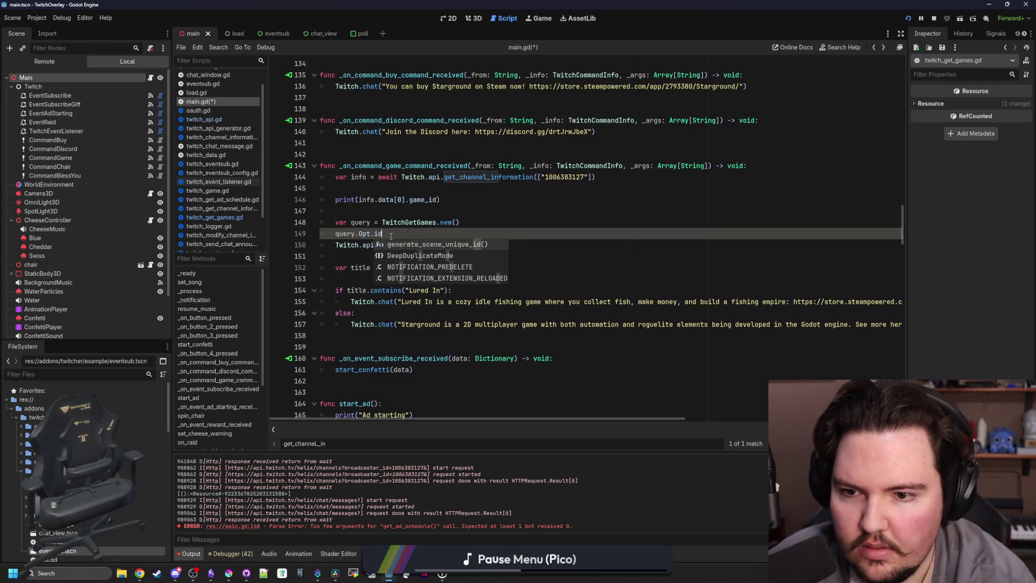
{"action": "type", "text": " ="}
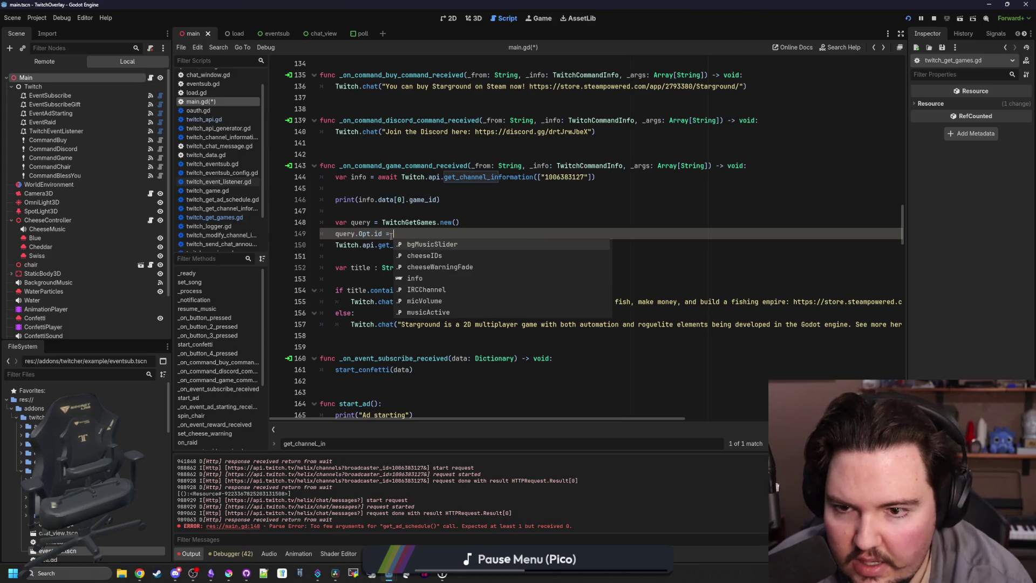
Step: Turn the print line 146 into a var gameID = declaration
{"action": "left_click", "coordinate": [364, 203]}
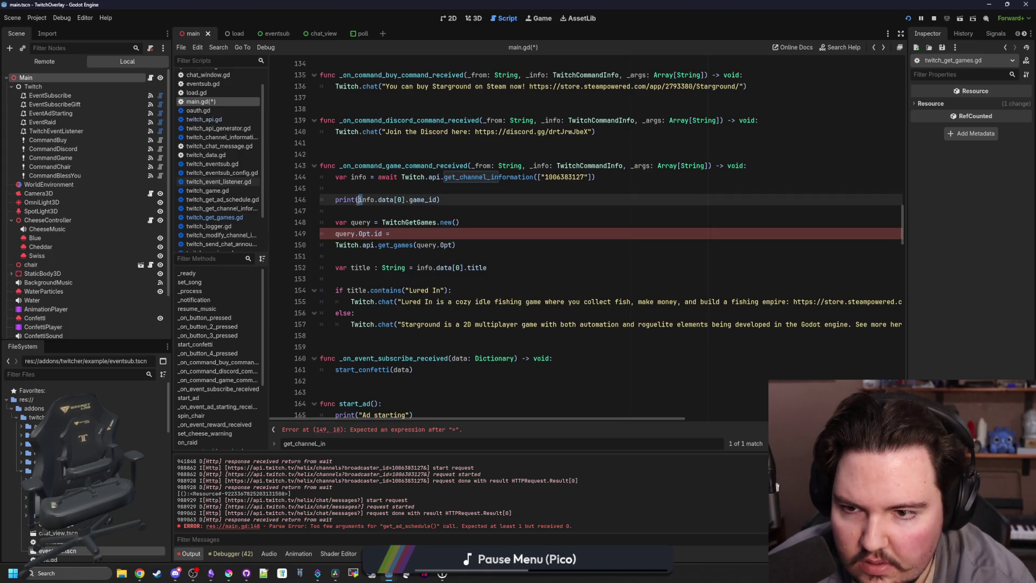
{"action": "double_click", "coordinate": [336, 200]}
{"action": "type", "text": "var game"}
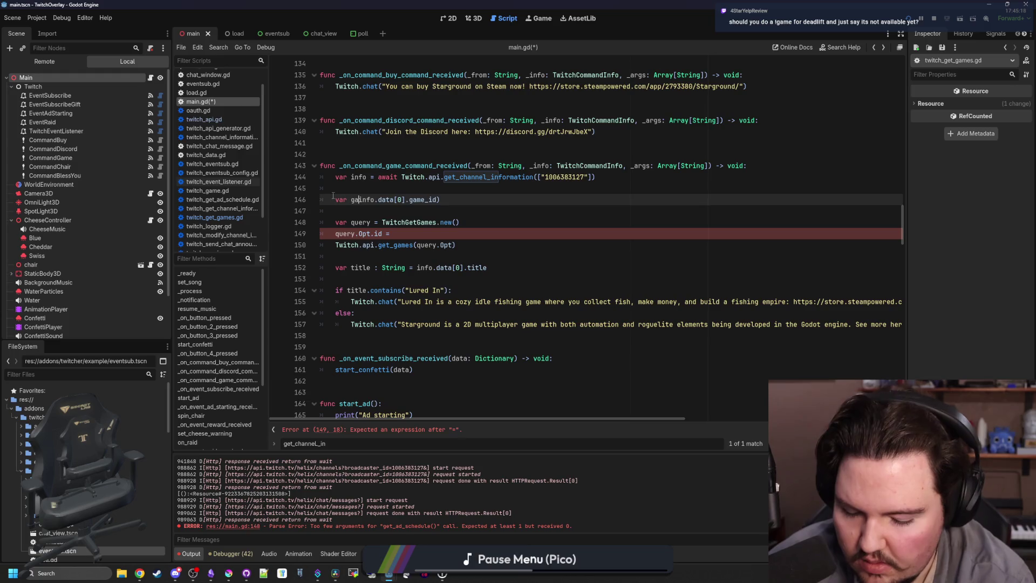
{"action": "key", "text": "Delete"}
{"action": "type", "text": "ID ="}
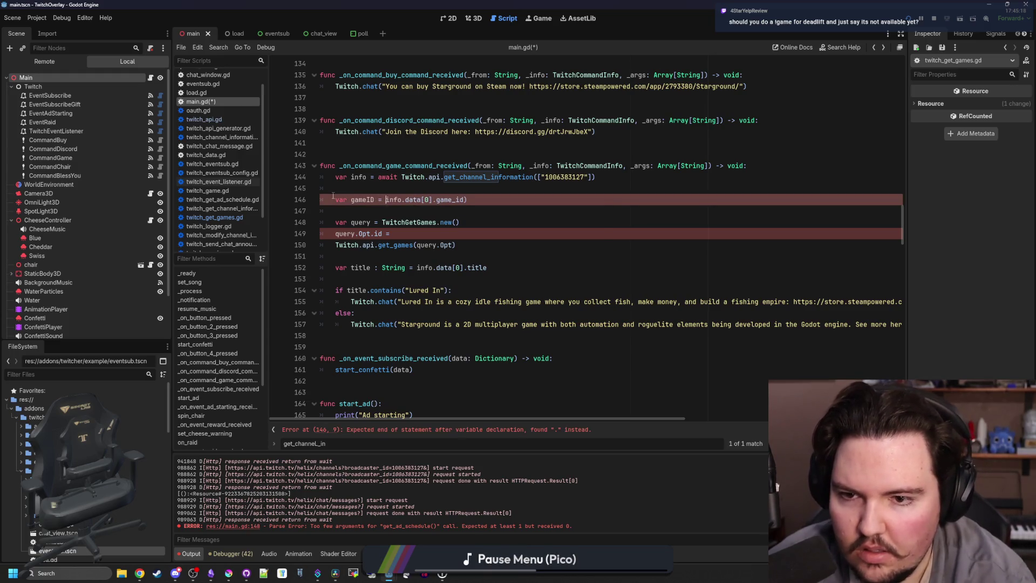
{"action": "key", "text": "End"}
{"action": "key", "text": "BackSpace"}
Step: Assign gameID to query.Opt.id
{"action": "double_click", "coordinate": [362, 200]}
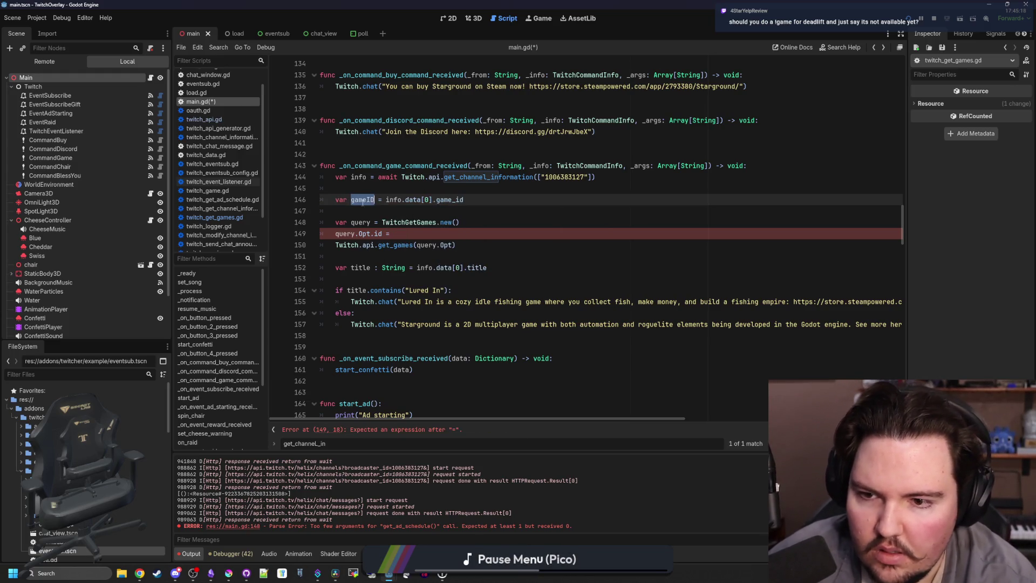
{"action": "key", "text": "ctrl+c"}
{"action": "left_click", "coordinate": [399, 233]}
{"action": "key", "text": "ctrl+v"}
{"action": "key", "text": "ctrl+Left"}
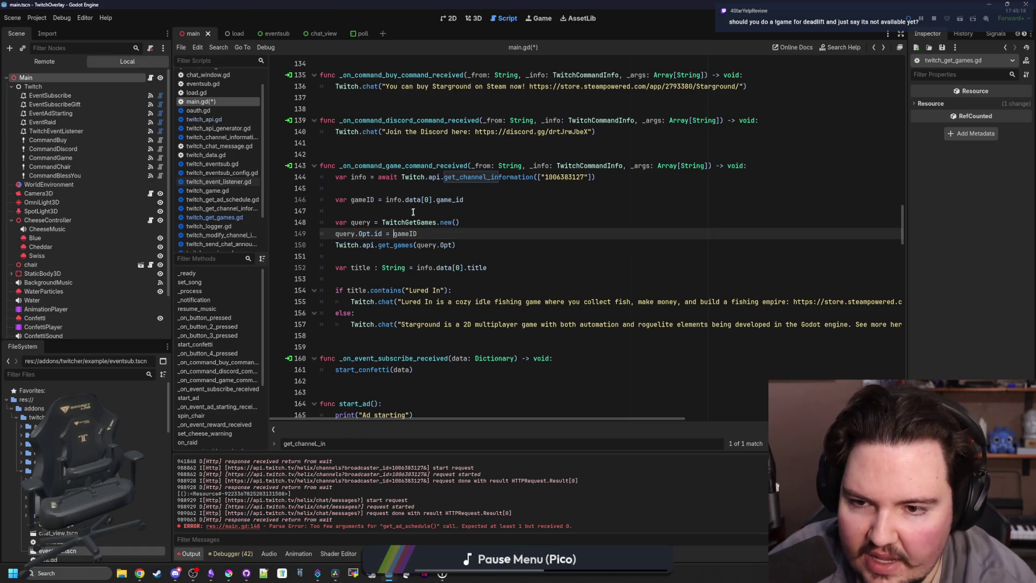
{"action": "key", "text": "Up"}
{"action": "key", "text": "Up"}
{"action": "key", "text": "Down"}
{"action": "key", "text": "Down"}
{"action": "key", "text": "Down"}
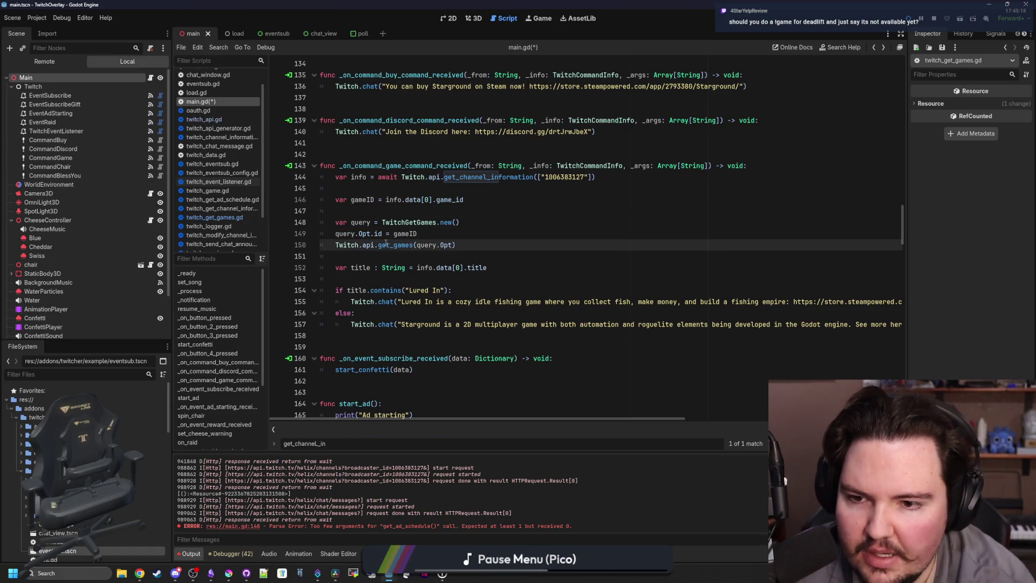
Step: Remove the blank line, then cut the gameID, query and get_games lines from the handler
{"action": "left_click", "coordinate": [386, 245], "text": "ctrl"}
{"action": "scroll", "coordinate": [406, 243], "scroll_direction": "down", "scroll_amount": 6}
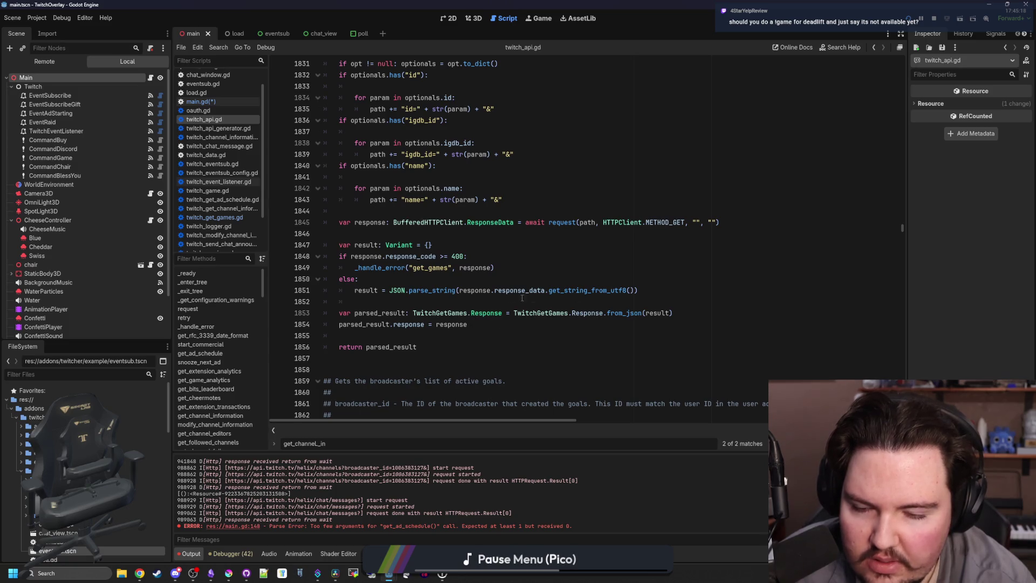
{"action": "key", "text": "alt+Left"}
{"action": "key", "text": "alt+Left"}
{"action": "key", "text": "alt+Left"}
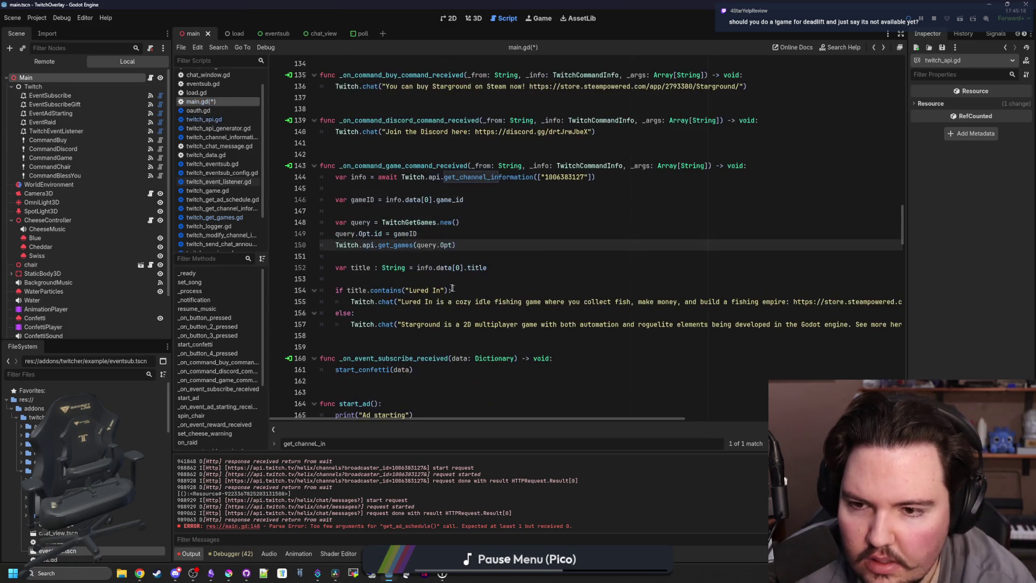
{"action": "mouse_move", "coordinate": [413, 260]}
{"action": "left_mouse_down"}
{"action": "mouse_move", "coordinate": [351, 208]}
{"action": "mouse_move", "coordinate": [340, 212]}
{"action": "left_mouse_up"}
{"action": "left_click", "coordinate": [340, 213]}
{"action": "key", "text": "BackSpace"}
{"action": "left_click_drag", "start_coordinate": [479, 237], "coordinate": [323, 198]}
{"action": "key", "text": "BackSpace"}
{"action": "key", "text": "BackSpace"}
{"action": "key", "text": "BackSpace"}
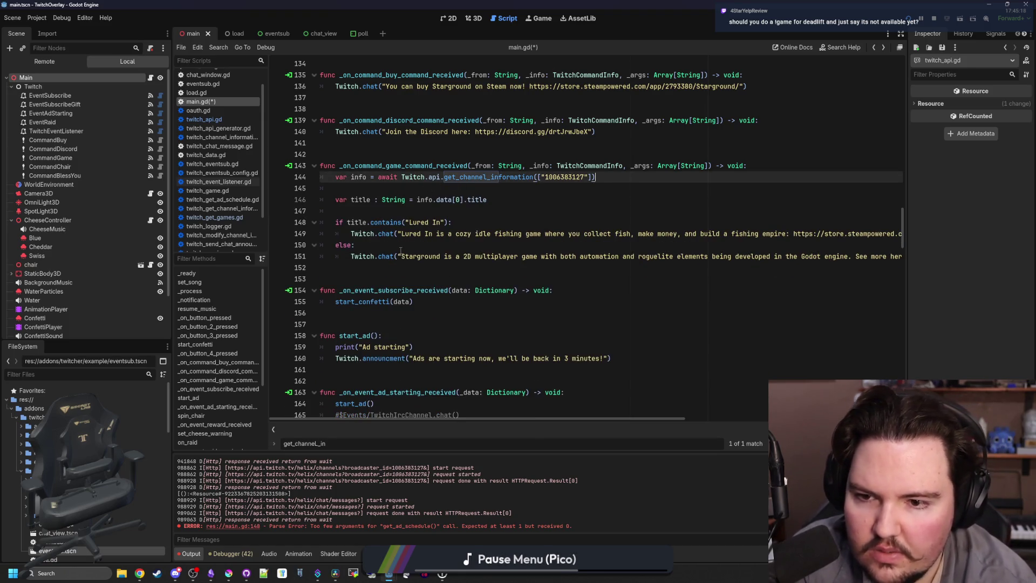
Step: Add an if title.contains("Starground") branch and move the game lookup lines into a new else branch
{"action": "left_click", "coordinate": [349, 245]}
{"action": "key", "text": "BackSpace"}
{"action": "key", "text": "BackSpace"}
{"action": "key", "text": "BackSpace"}
{"action": "type", "text": "if "}
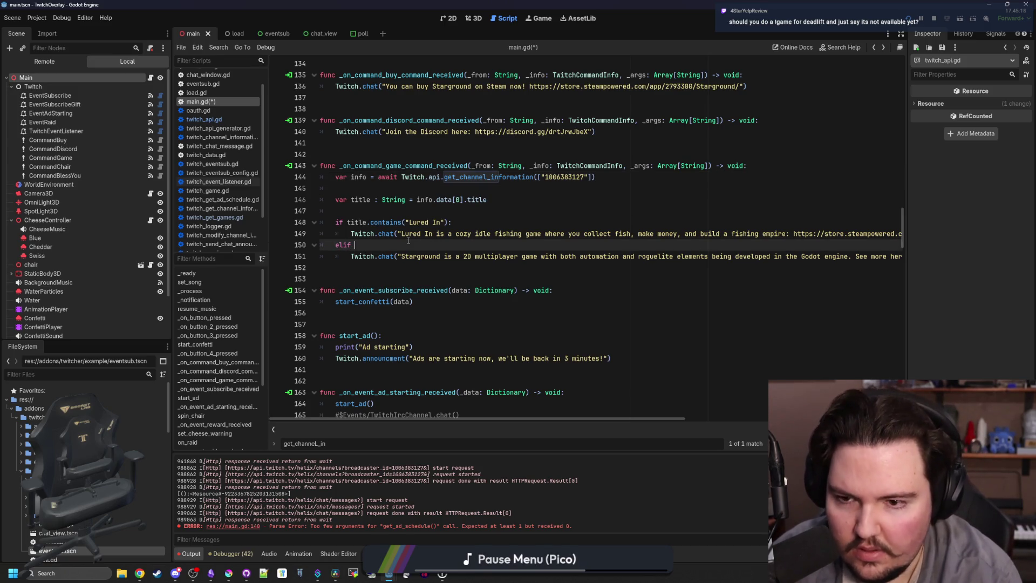
{"action": "type", "text": "title.contains"}
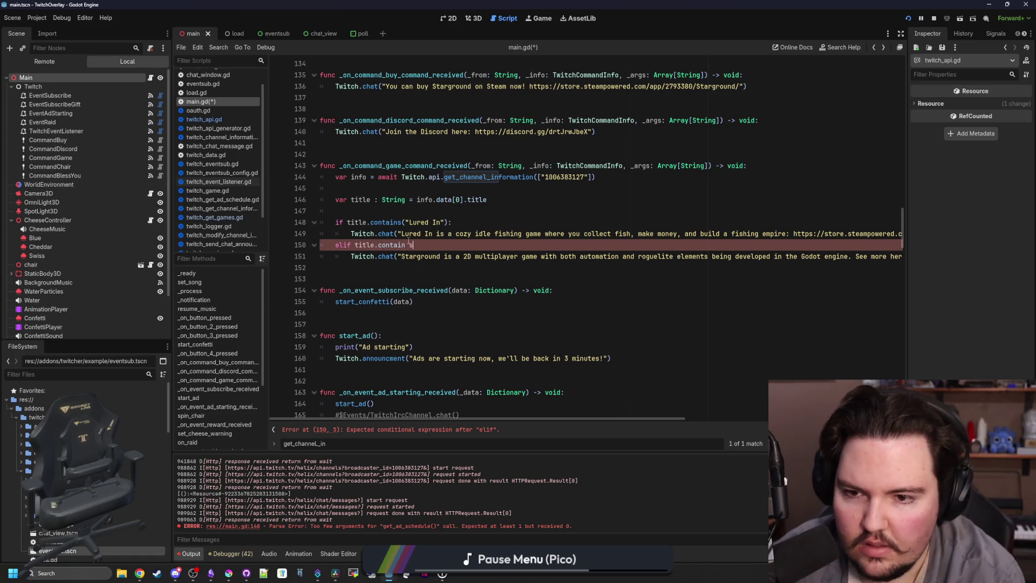
{"action": "type", "text": "(\"Starground\"):"}
{"action": "left_click", "coordinate": [435, 270]}
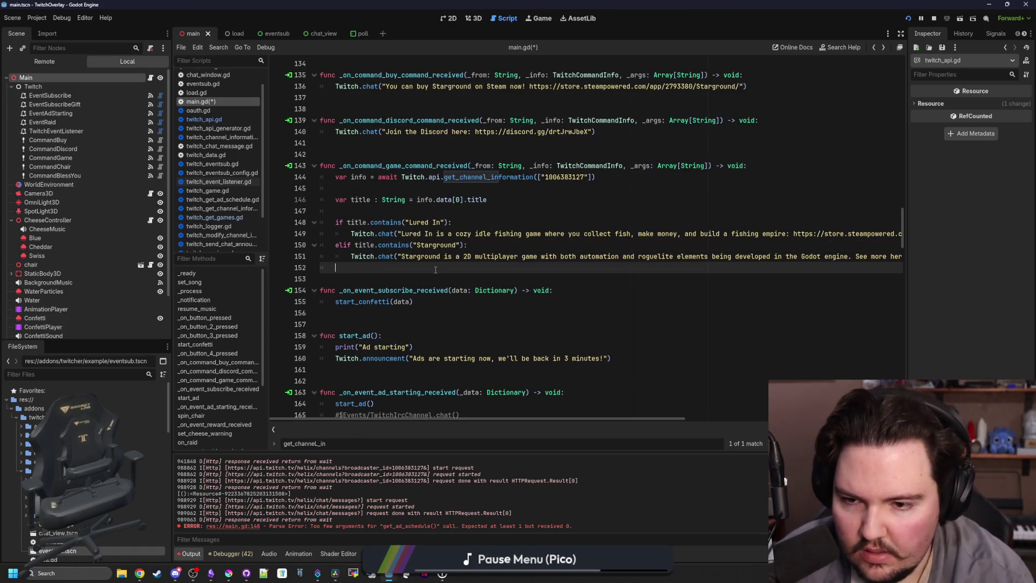
{"action": "type", "text": "lse:"}
{"action": "key", "text": "Return"}
{"action": "key", "text": "ctrl+v"}
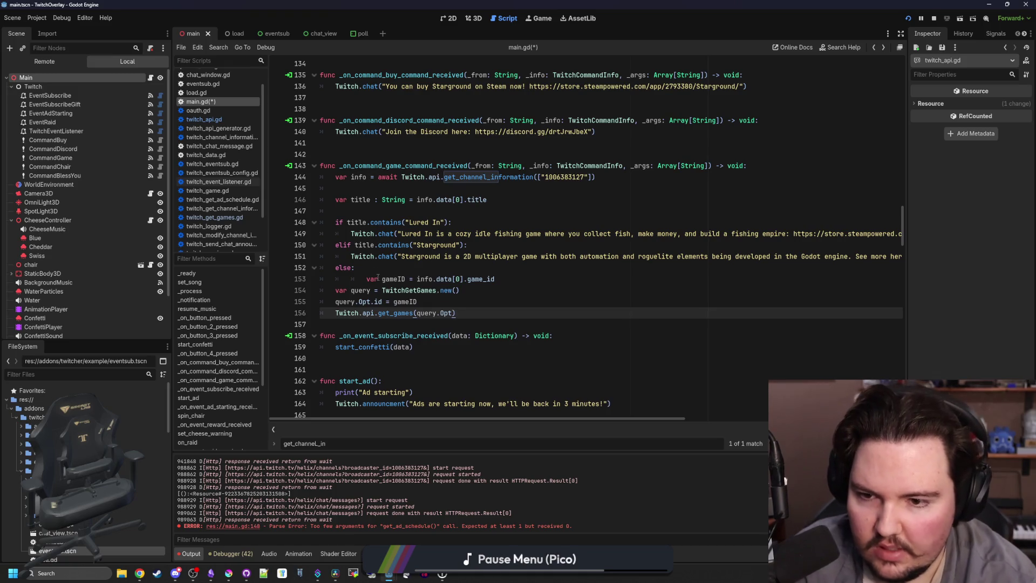
{"action": "left_click", "coordinate": [378, 275]}
{"action": "key", "text": "shift+Tab"}
{"action": "left_click_drag", "start_coordinate": [335, 290], "coordinate": [471, 313]}
{"action": "key", "text": "Tab"}
{"action": "left_click", "coordinate": [388, 269]}
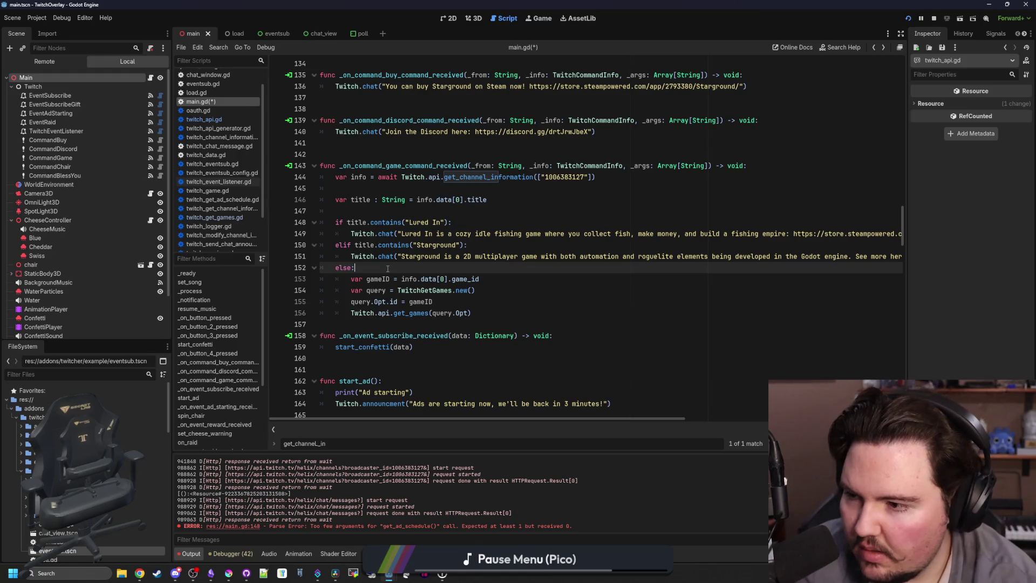
Step: Add an elif title.contains("Deadlift") branch whose chat message describes Deadlift as a work-in-progress horror roguelite
{"action": "key", "text": "Up"}
{"action": "key", "text": "Up"}
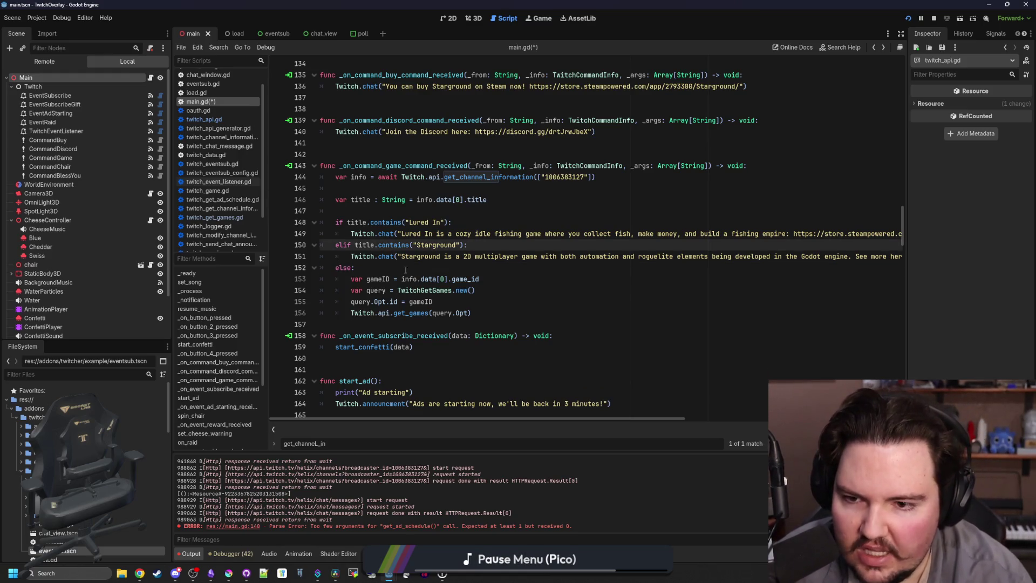
{"action": "left_click", "coordinate": [339, 267]}
{"action": "key", "text": "Return"}
{"action": "key", "text": "Return"}
{"action": "key", "text": "Up"}
{"action": "key", "text": "Up"}
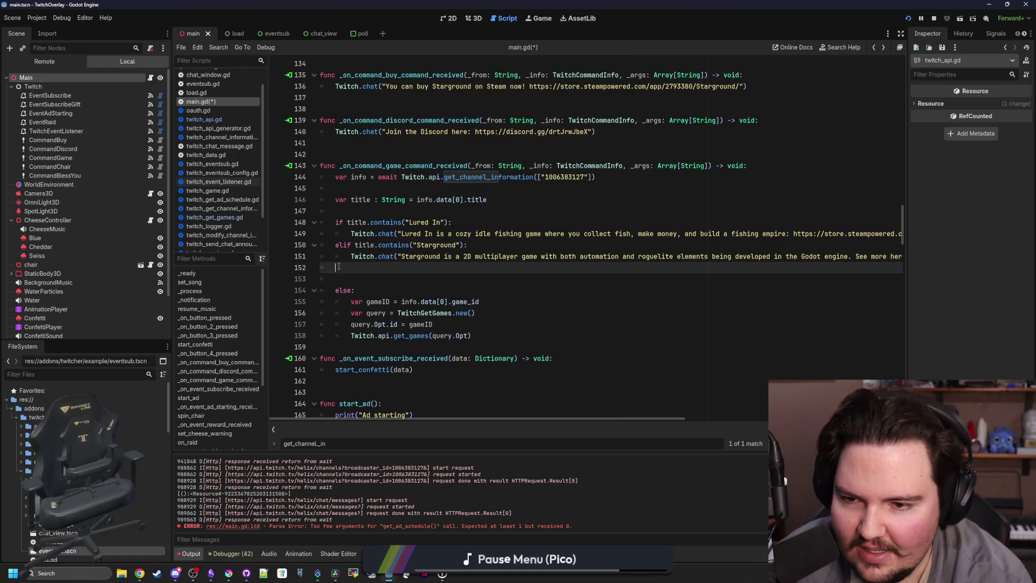
{"action": "type", "text": "elseif"}
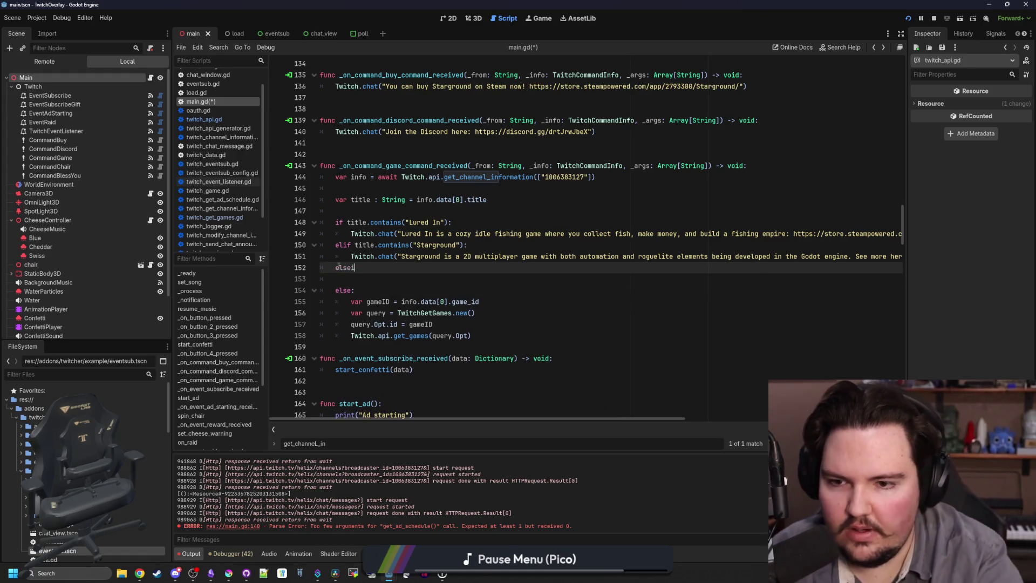
{"action": "key", "text": "BackSpace"}
{"action": "key", "text": "BackSpace"}
{"action": "key", "text": "BackSpace"}
{"action": "type", "text": "if "}
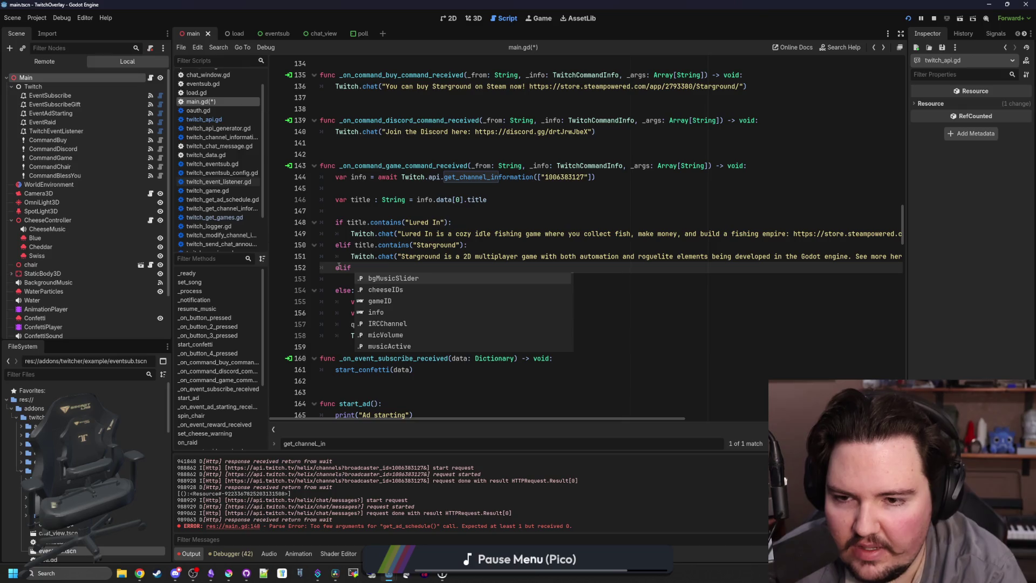
{"action": "type", "text": "title.contains\"De"}
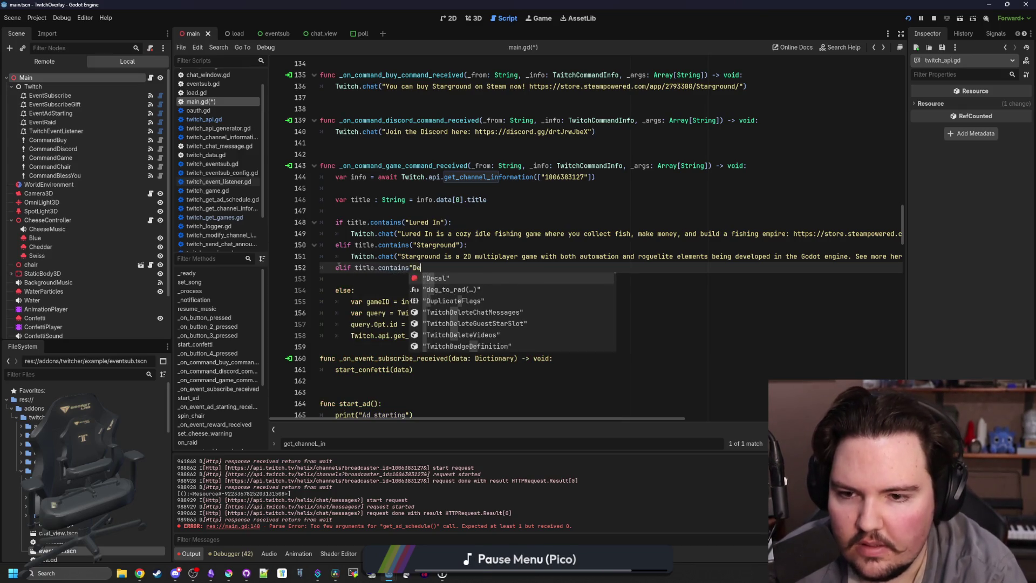
{"action": "key", "text": "BackSpace"}
{"action": "key", "text": "BackSpace"}
{"action": "key", "text": "BackSpace"}
{"action": "type", "text": "(\"Deadlift\"):"}
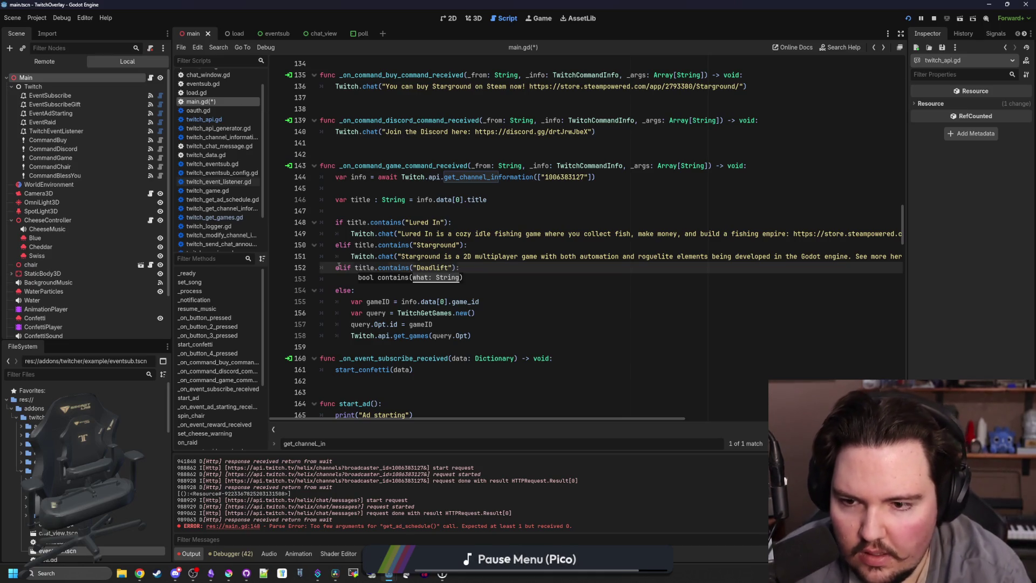
{"action": "key", "text": "Return"}
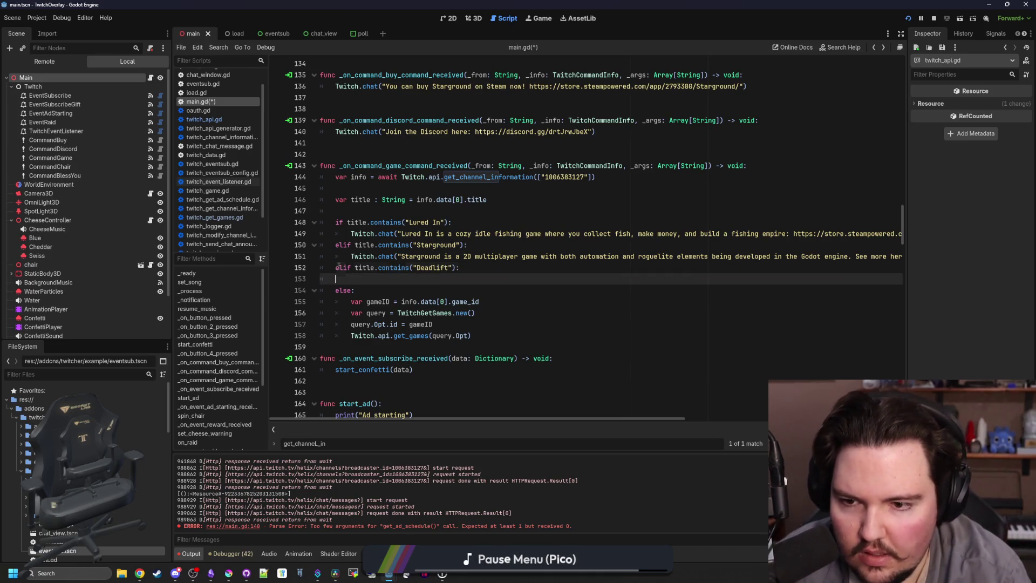
{"action": "type", "text": "itch.chat(\""}
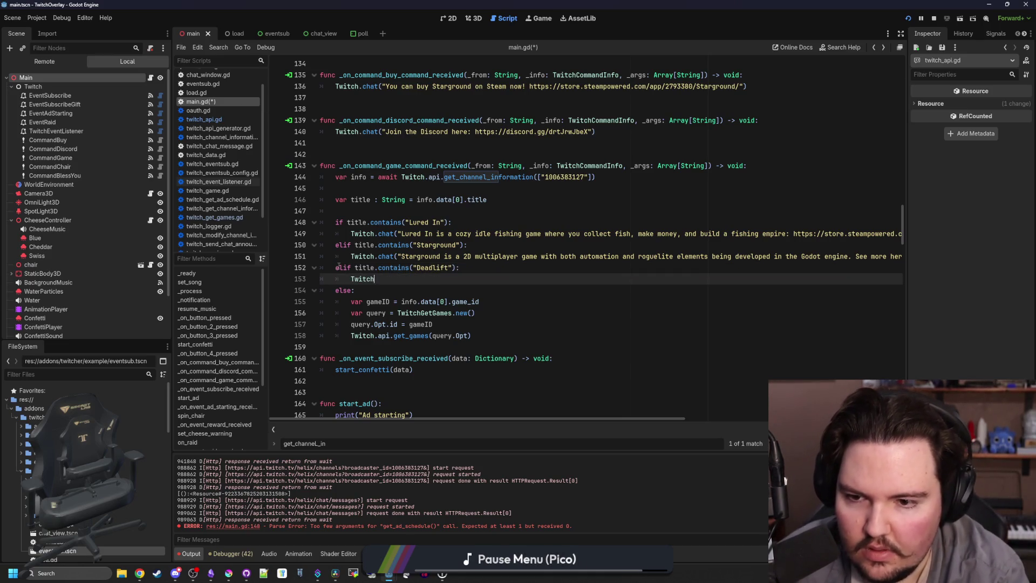
{"action": "type", "text": "Deadlift is a wor"}
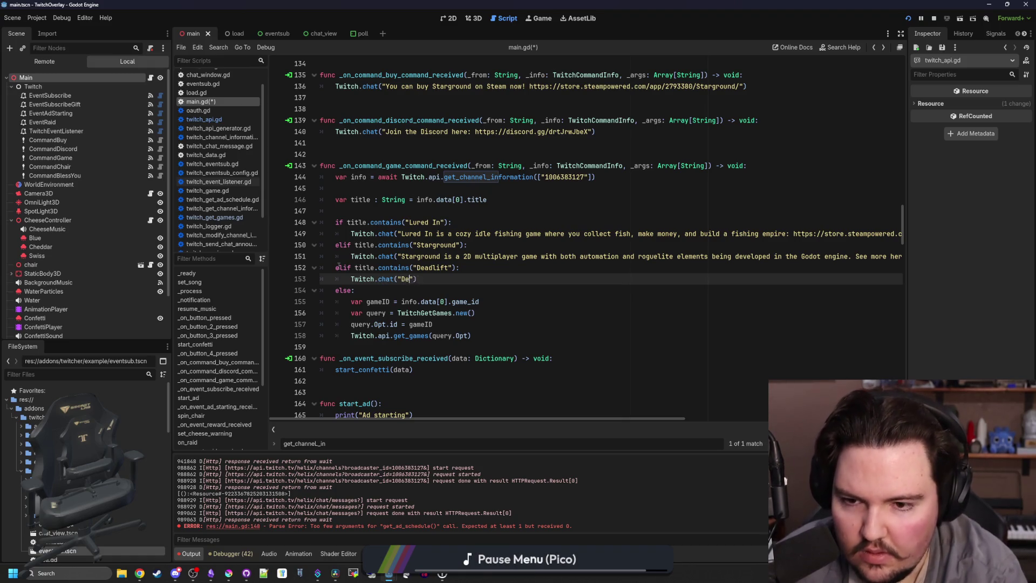
{"action": "type", "text": "k-in-pro"}
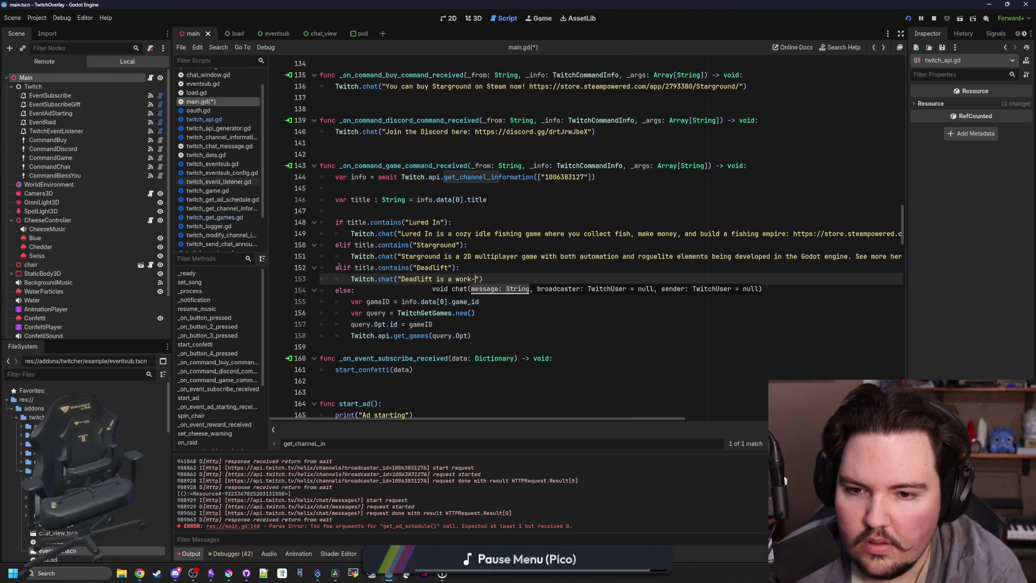
{"action": "type", "text": "gress horror "}
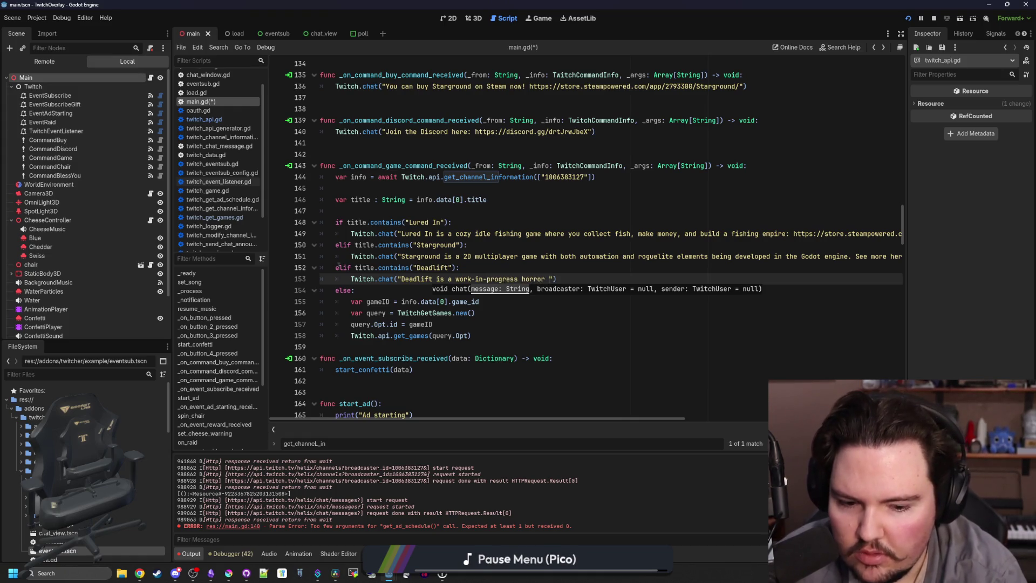
{"action": "type", "text": "roguelite where you "}
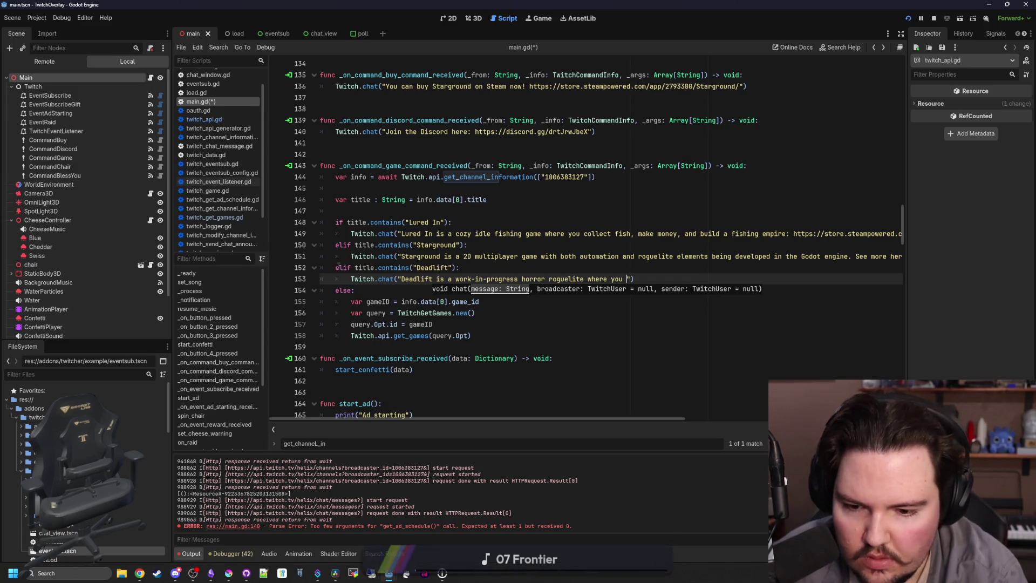
{"action": "type", "text": "descend down an elevato"}
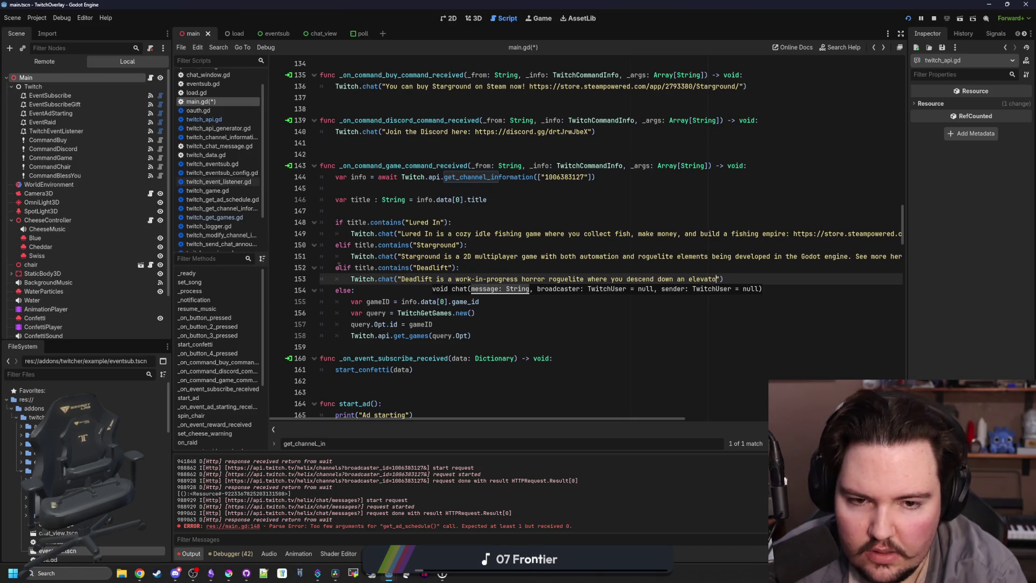
{"action": "key", "text": "BackSpace"}
{"action": "key", "text": "BackSpace"}
{"action": "key", "text": "BackSpace"}
{"action": "type", "text": "explore abandoned urban"}
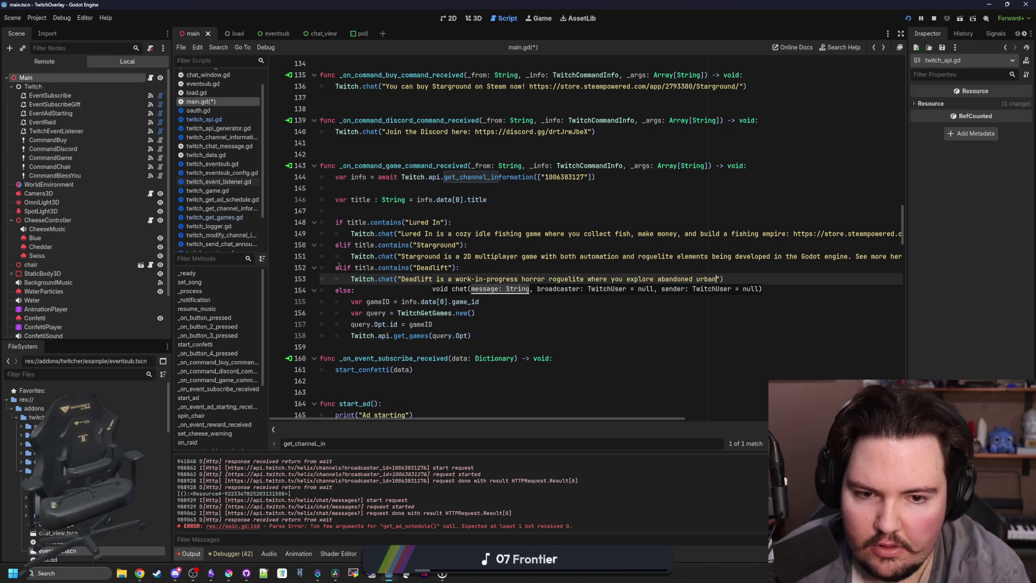
{"action": "type", "text": " environments, avoid entities, and survive a"}
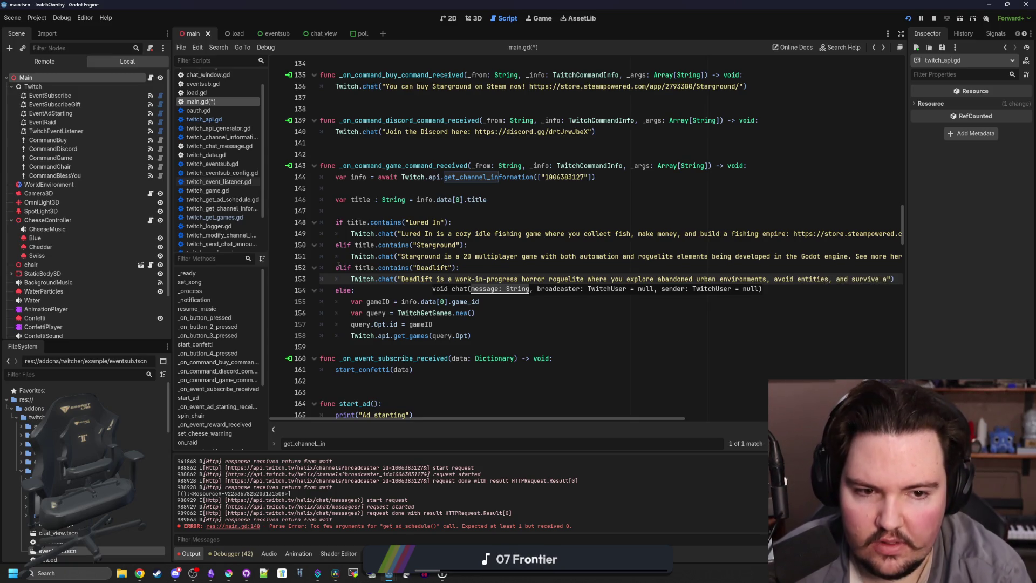
{"action": "type", "text": "s long as you can"}
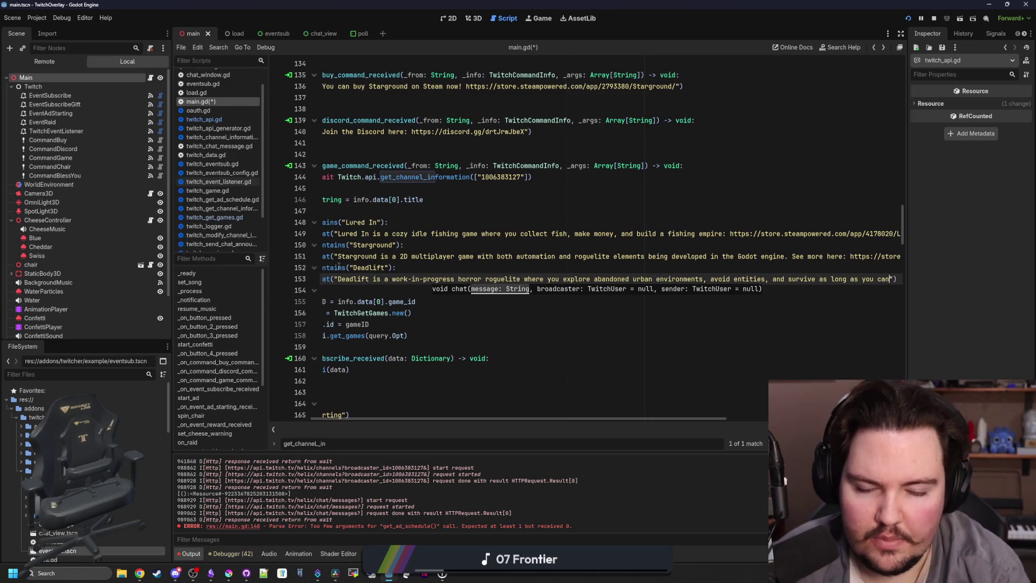
{"action": "left_click_drag", "start_coordinate": [426, 420], "coordinate": [374, 420]}
{"action": "left_click", "coordinate": [391, 348]}
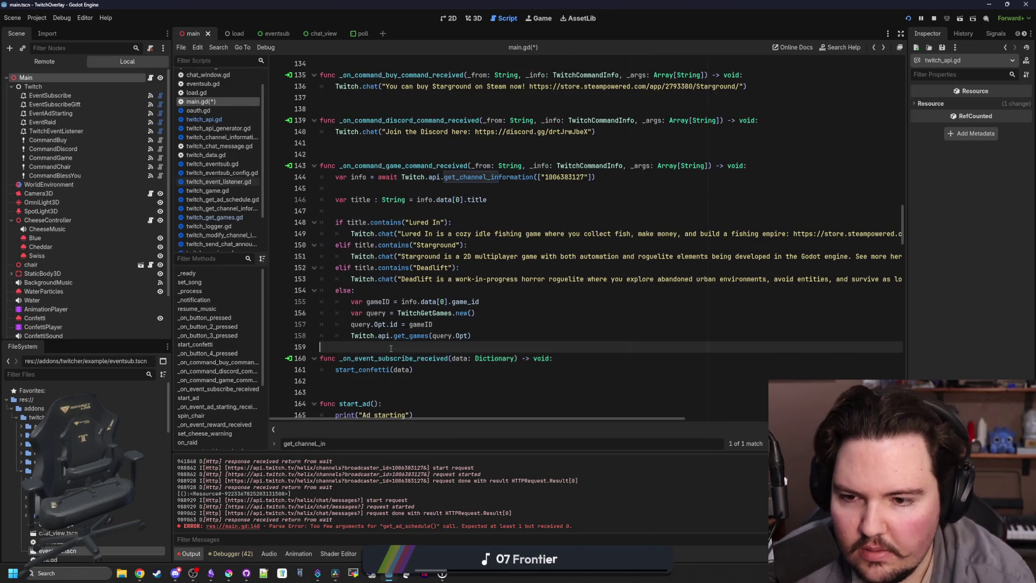
Step: Save main.gd and comment out the Starground and Deadlift title-check lines through else
{"action": "left_click", "coordinate": [403, 292]}
{"action": "key", "text": "ctrl+s"}
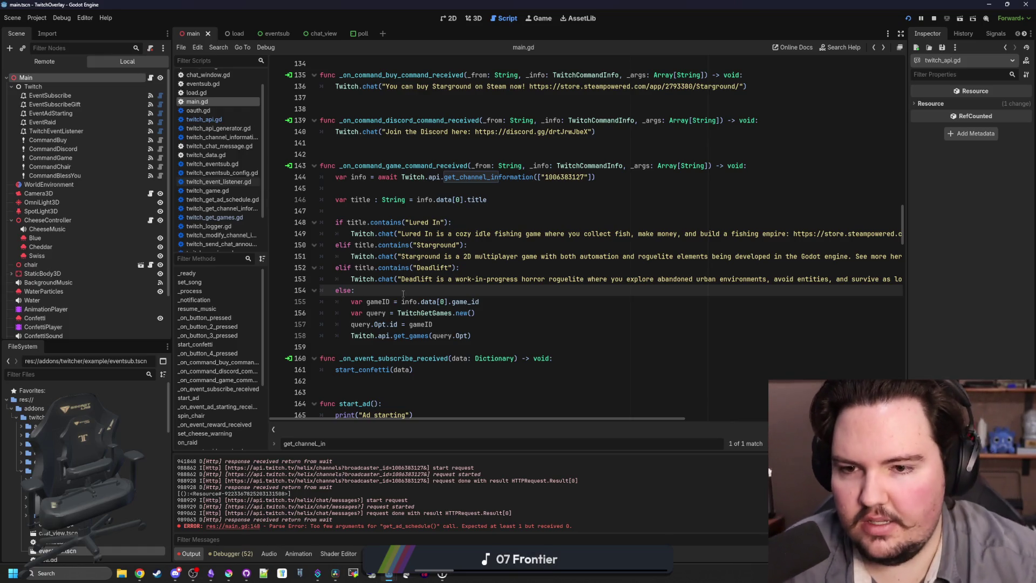
{"action": "left_click", "coordinate": [486, 344]}
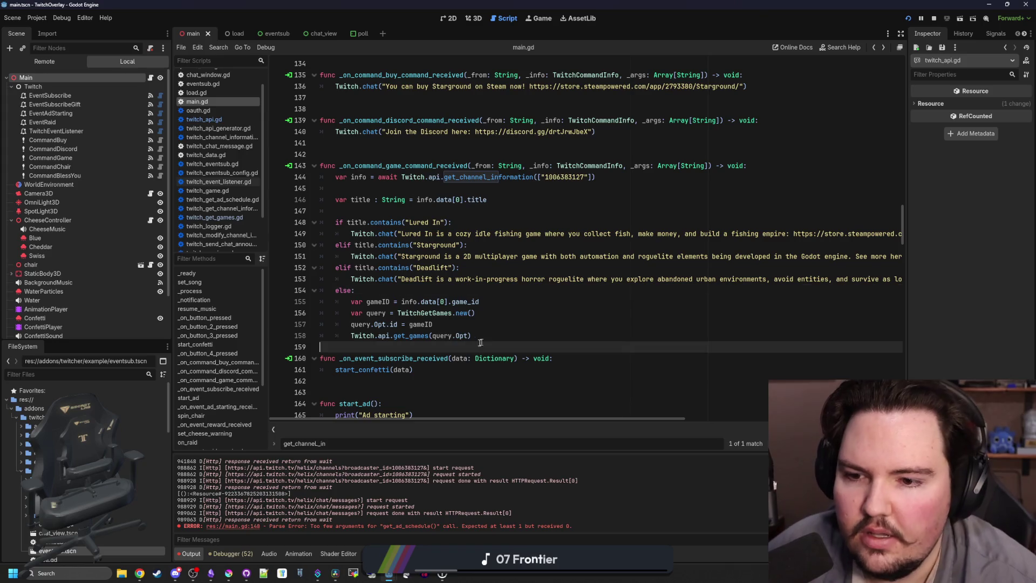
{"action": "mouse_move", "coordinate": [354, 290]}
{"action": "left_mouse_down"}
{"action": "mouse_move", "coordinate": [263, 210]}
{"action": "mouse_move", "coordinate": [256, 221]}
{"action": "left_mouse_up"}
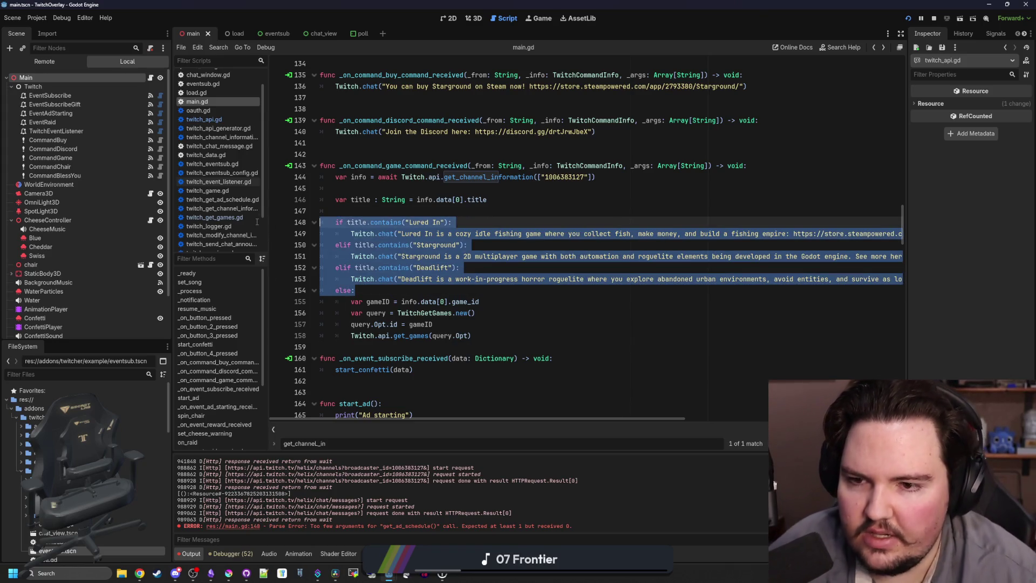
{"action": "key", "text": "ctrl+k"}
{"action": "key", "text": "ctrl+z"}
Step: Dedent the four get_games query lines one level and save the script
{"action": "left_click_drag", "start_coordinate": [475, 336], "coordinate": [263, 301]}
{"action": "key", "text": "ctrl+k"}
{"action": "key", "text": "ctrl+z"}
{"action": "key", "text": "shift+Tab"}
{"action": "left_click", "coordinate": [463, 292]}
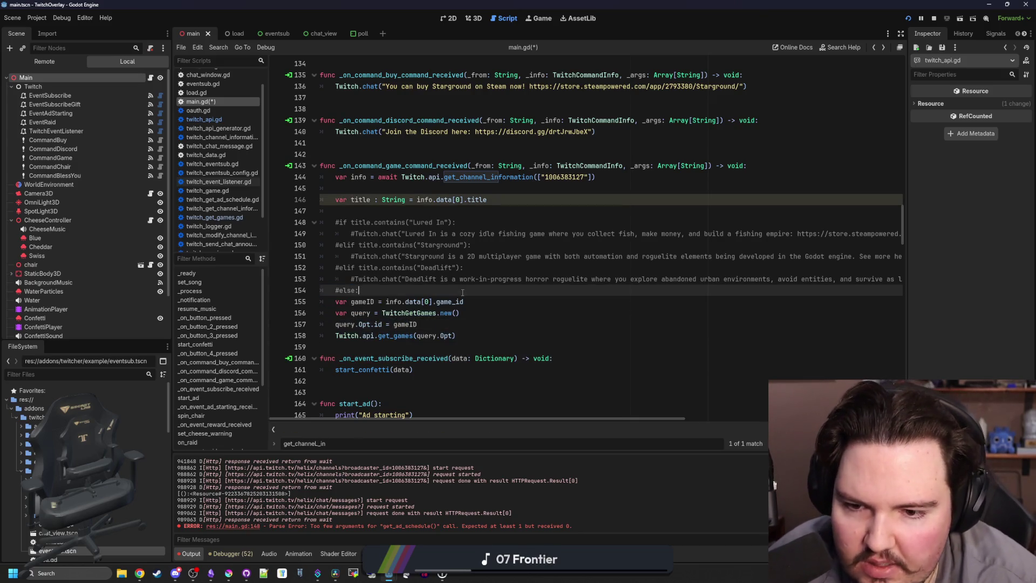
{"action": "key", "text": "ctrl+s"}
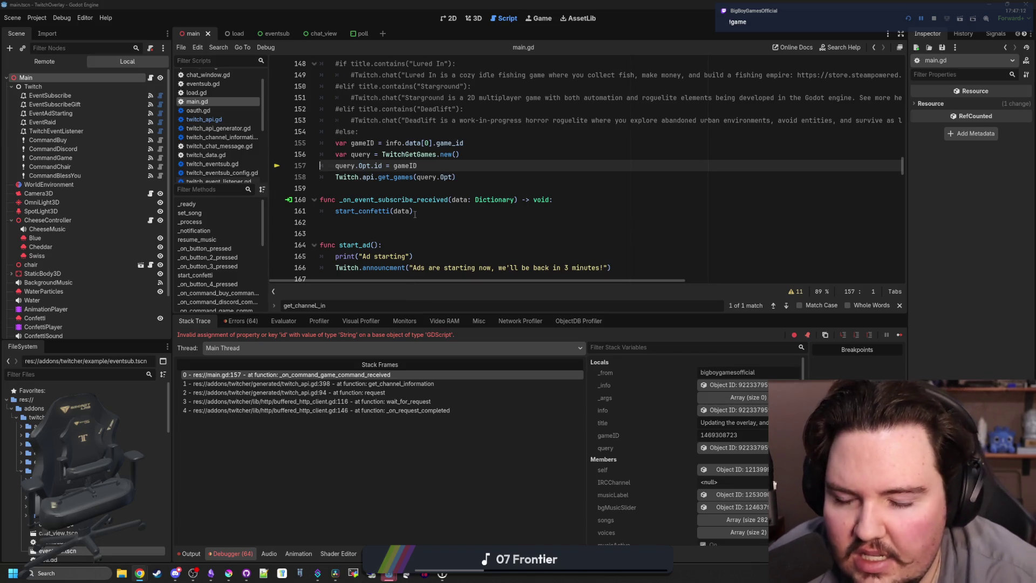
Step: Change the query id assignment on line 157 to query.Opt.id = gameID.to_int()
{"action": "scroll", "coordinate": [415, 215], "scroll_direction": "up", "scroll_amount": 1}
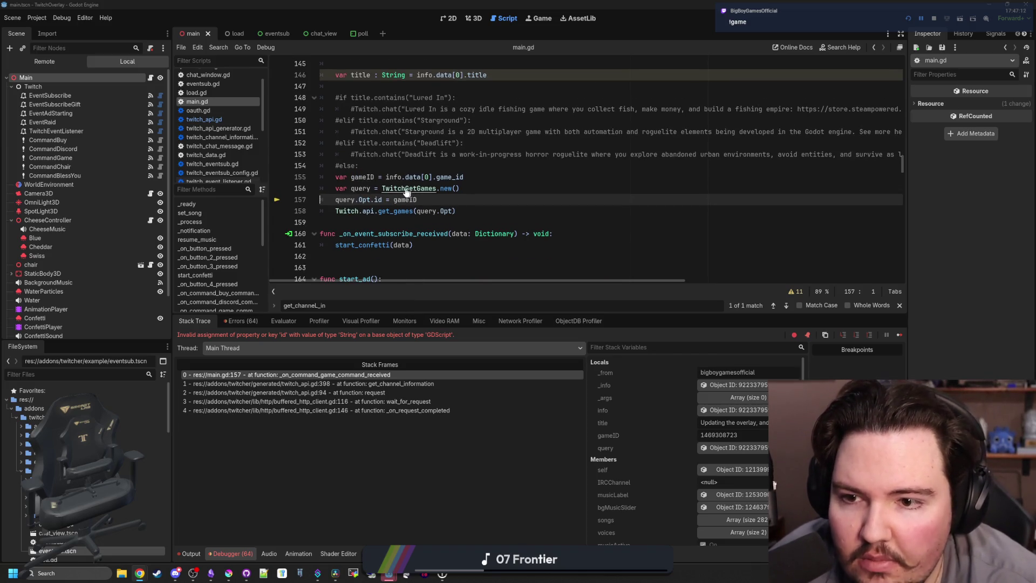
{"action": "left_click", "coordinate": [394, 200]}
{"action": "type", "text": "in"}
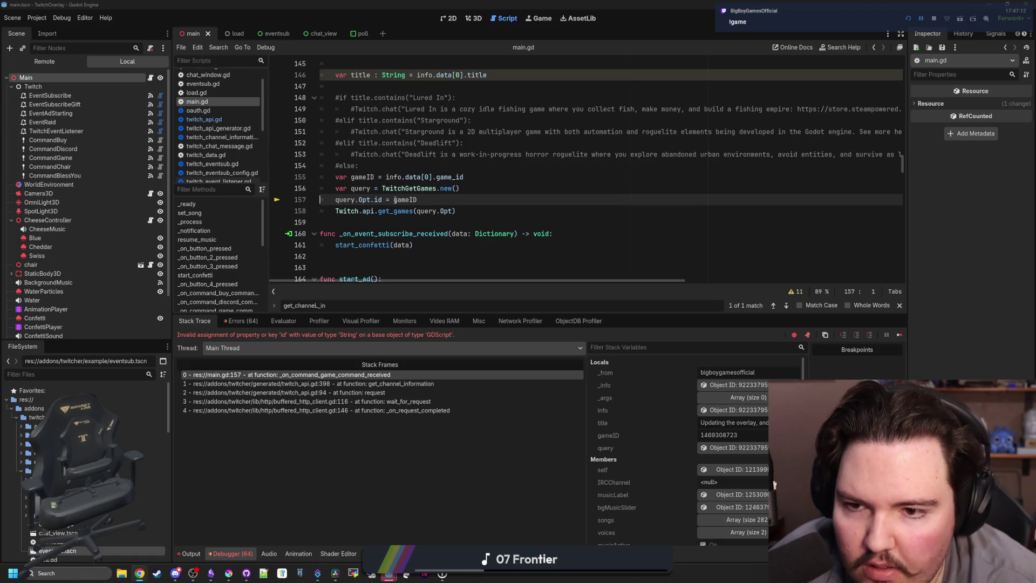
{"action": "type", "text": "t("}
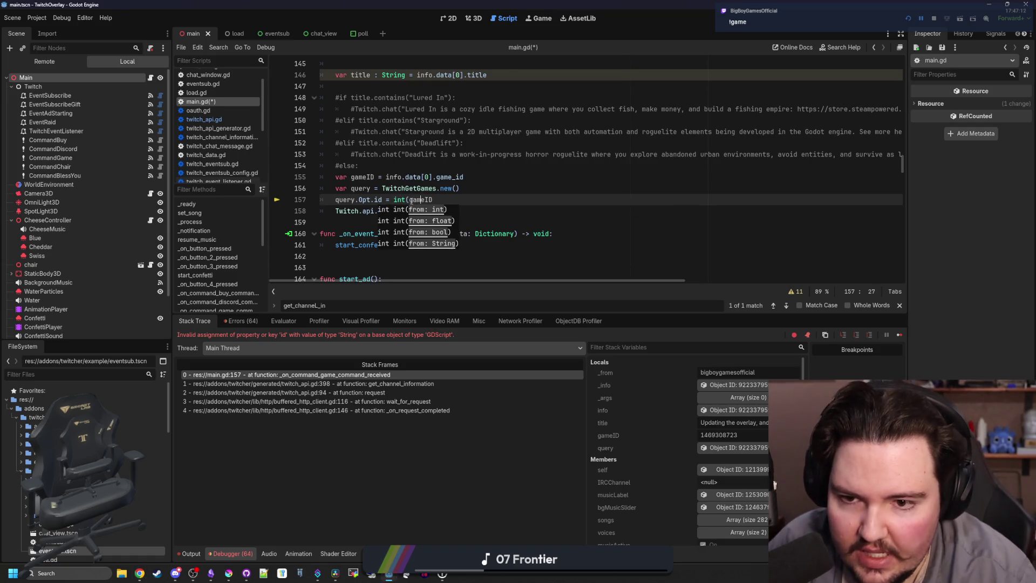
{"action": "key", "text": "End"}
{"action": "type", "text": ")"}
{"action": "key", "text": "ctrl+s"}
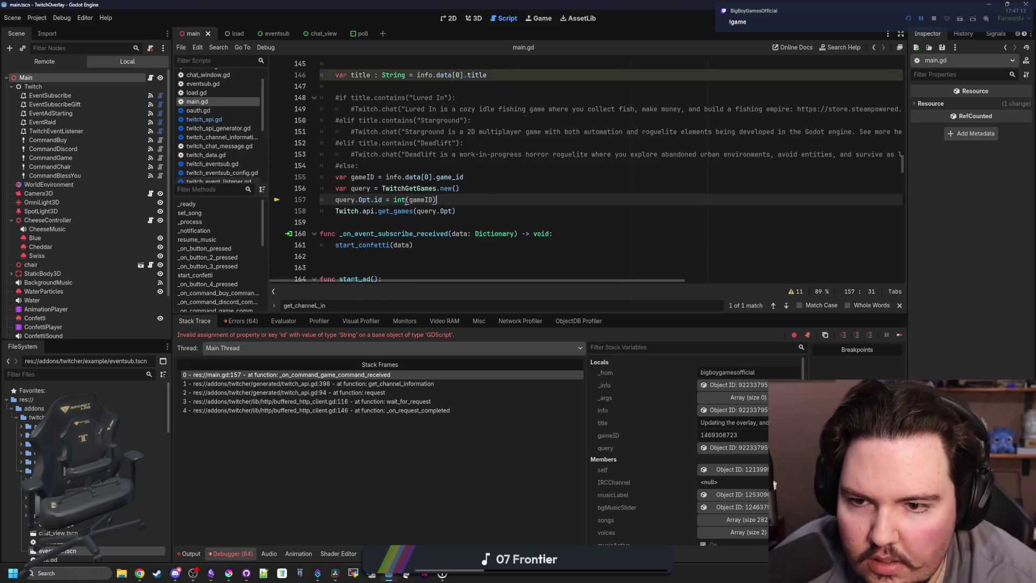
{"action": "left_click", "coordinate": [394, 200]}
{"action": "key", "text": "Delete"}
{"action": "key", "text": "Delete"}
{"action": "key", "text": "Delete"}
{"action": "key", "text": "End"}
{"action": "key", "text": "BackSpace"}
{"action": "type", "text": ".to_"}
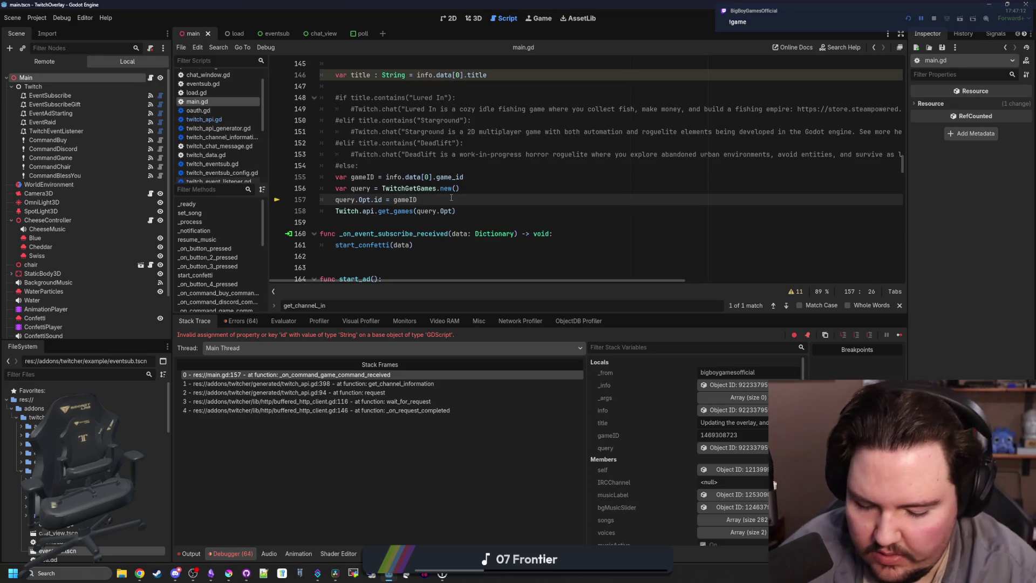
{"action": "type", "text": "int"}
{"action": "key", "text": "Return"}
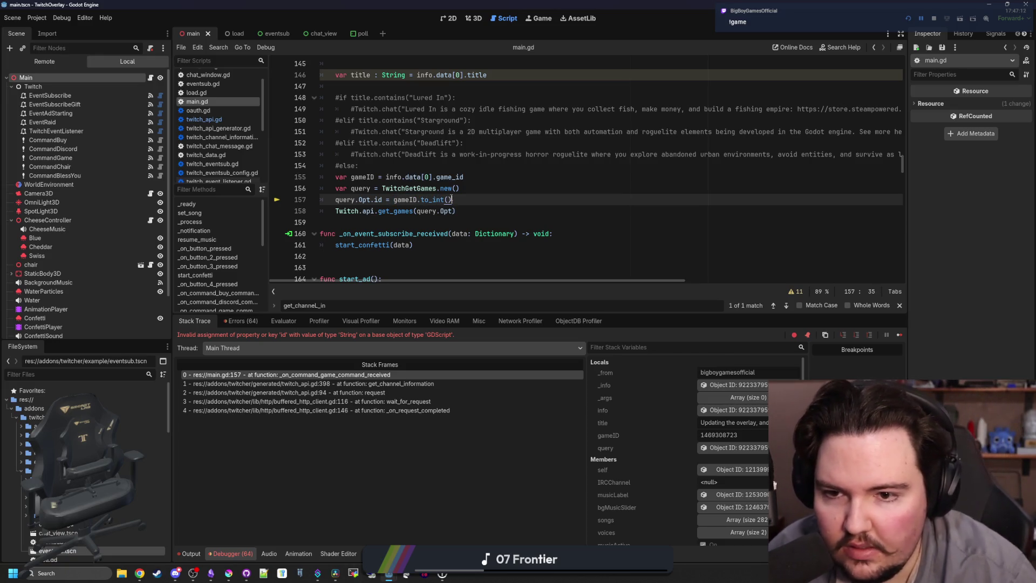
Step: Declare gameID as a String on line 155 and run the project with F5 to test !game
{"action": "left_click", "coordinate": [379, 177]}
{"action": "type", "text": ": String"}
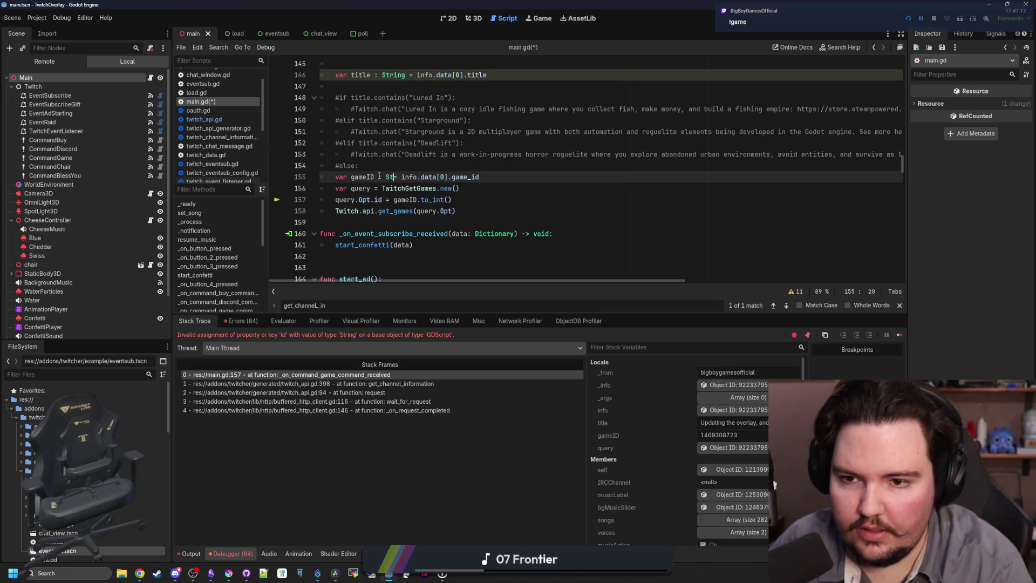
{"action": "key", "text": "F5"}
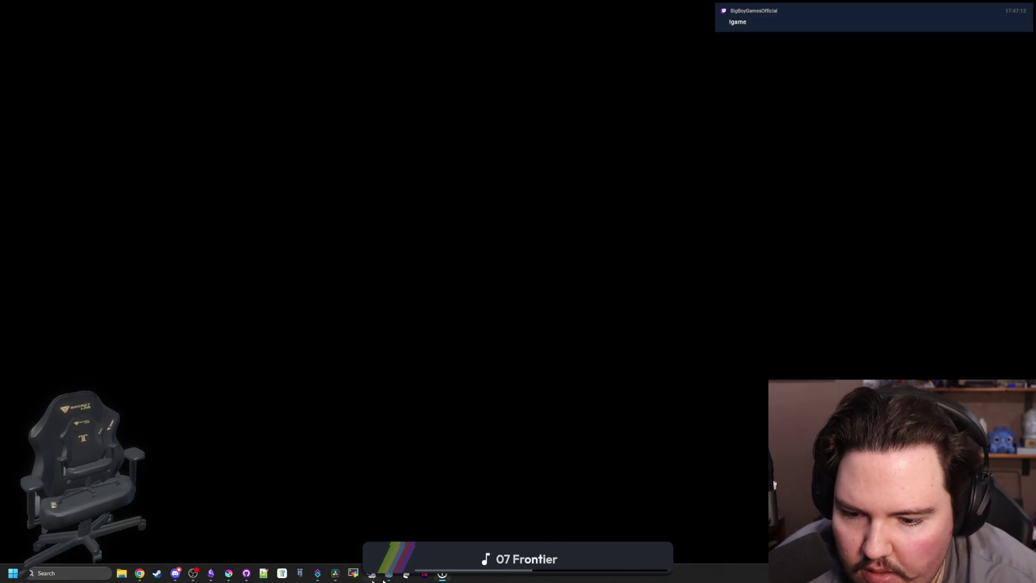
{"action": "mouse_move", "coordinate": [388, 574]}
{"action": "left_click", "coordinate": [432, 524]}
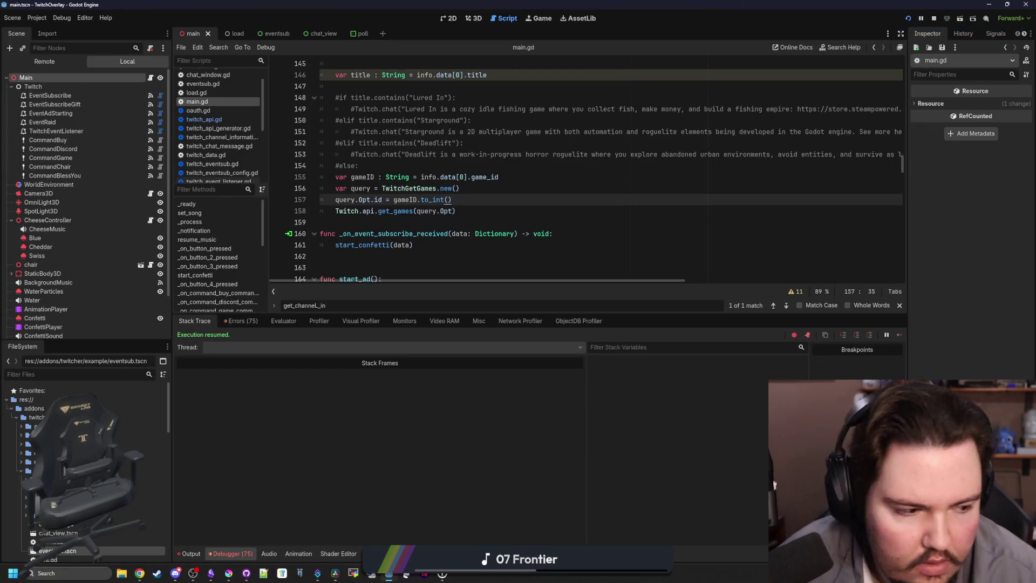
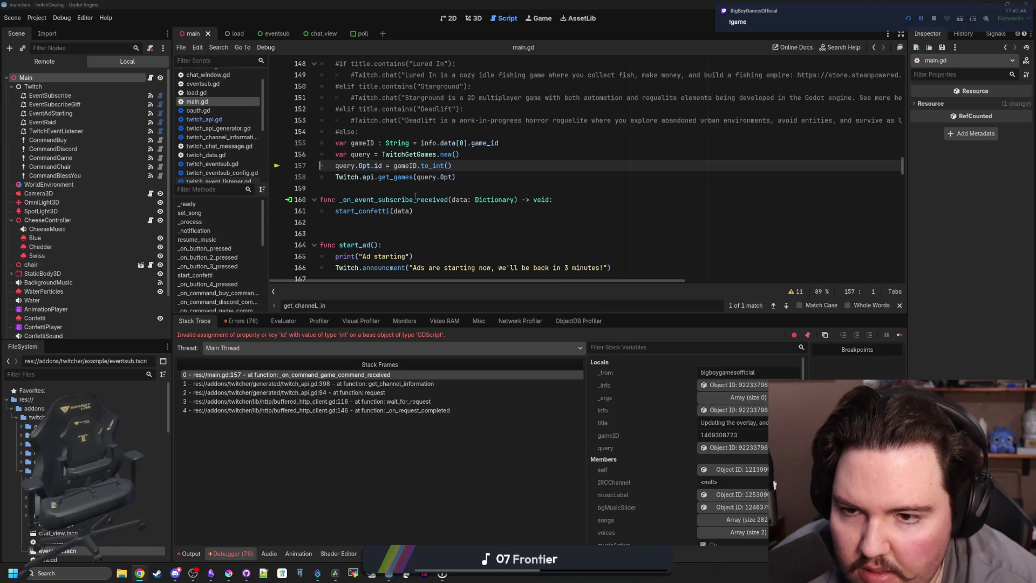
Step: Inspect the definitions of the Opt class and TwitchGetGames, then return to main.gd
{"action": "left_click", "coordinate": [369, 165], "text": "ctrl"}
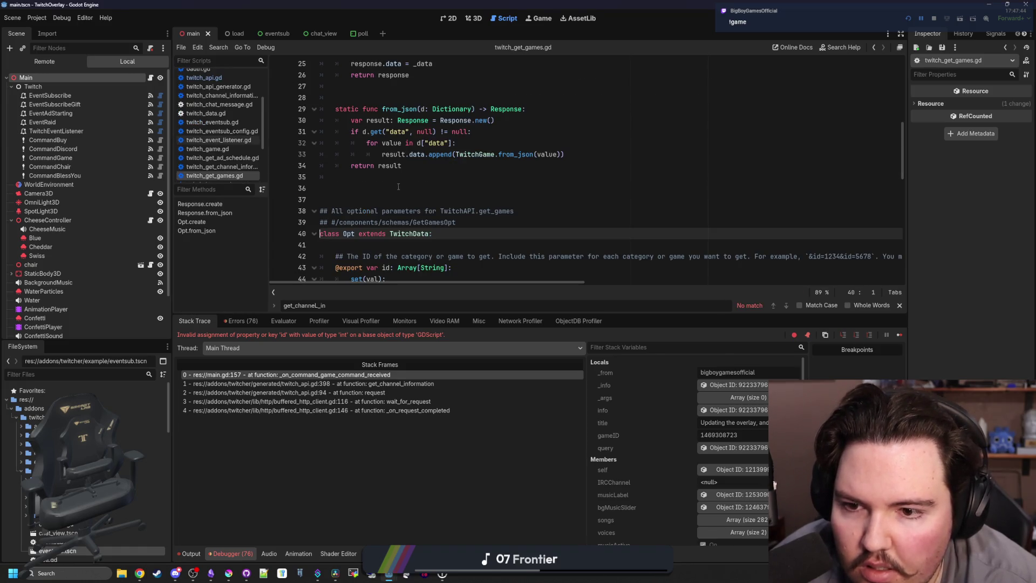
{"action": "scroll", "coordinate": [428, 208], "scroll_direction": "up", "scroll_amount": 6}
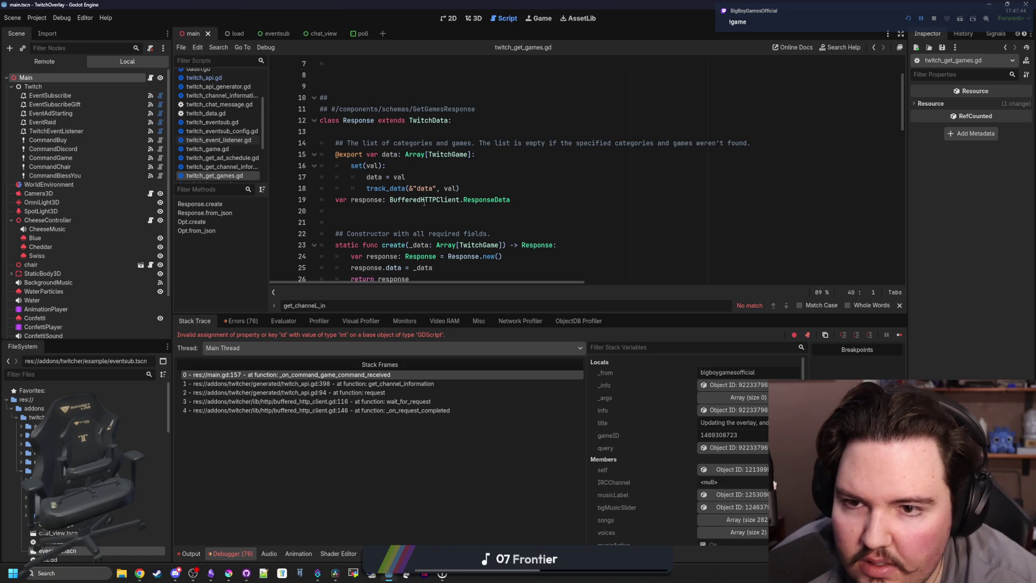
{"action": "scroll", "coordinate": [424, 203], "scroll_direction": "down", "scroll_amount": 8}
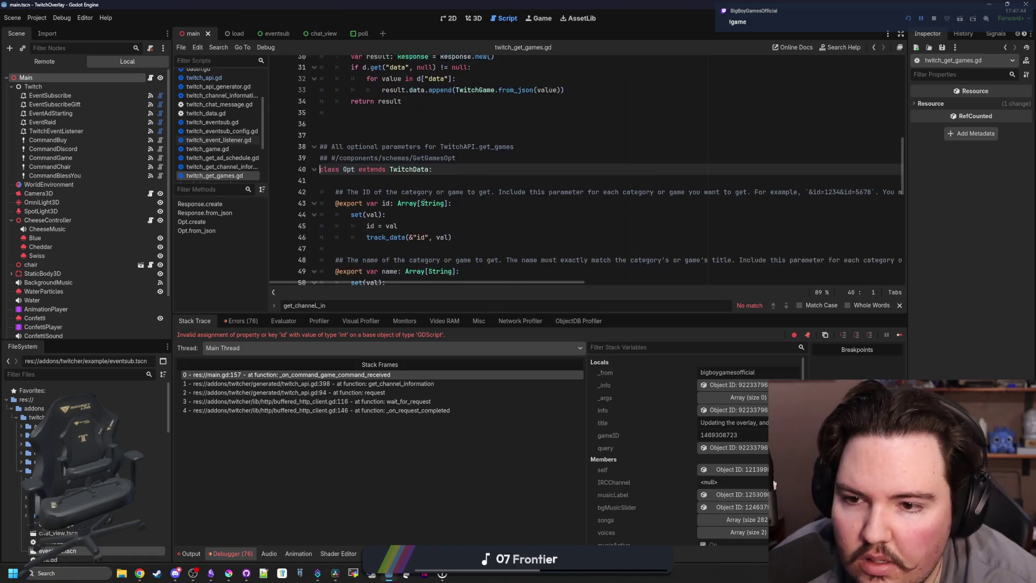
{"action": "key", "text": "alt+Left"}
{"action": "key", "text": "alt+Left"}
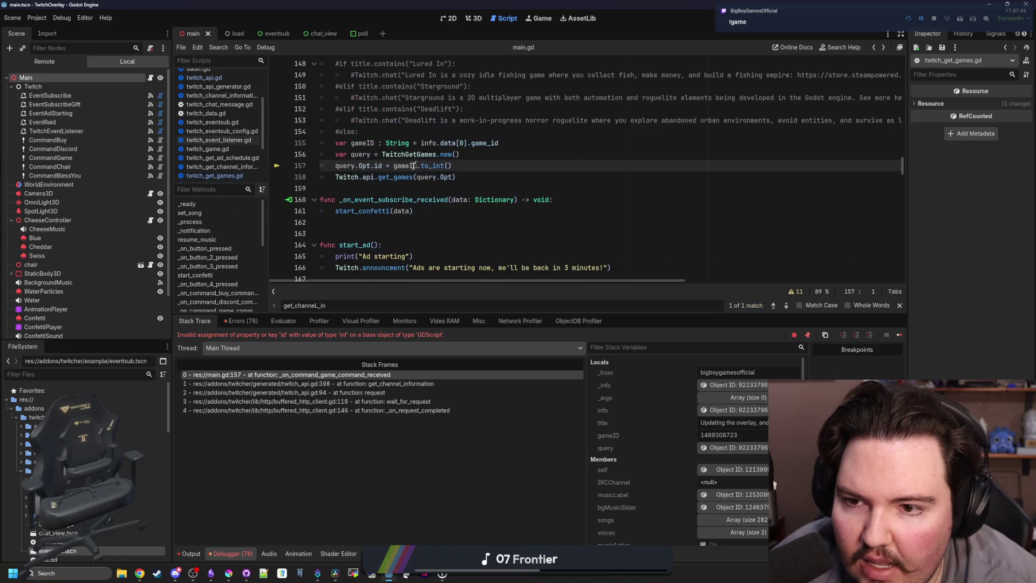
{"action": "scroll", "coordinate": [389, 188], "scroll_direction": "up", "scroll_amount": 1}
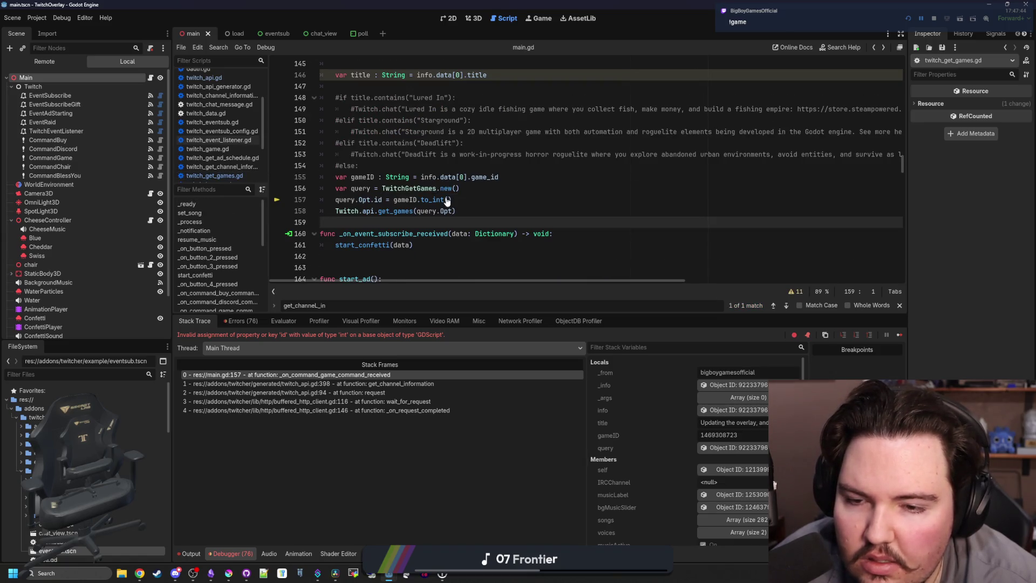
{"action": "left_click", "coordinate": [426, 188], "text": "ctrl"}
{"action": "key", "text": "alt+Left"}
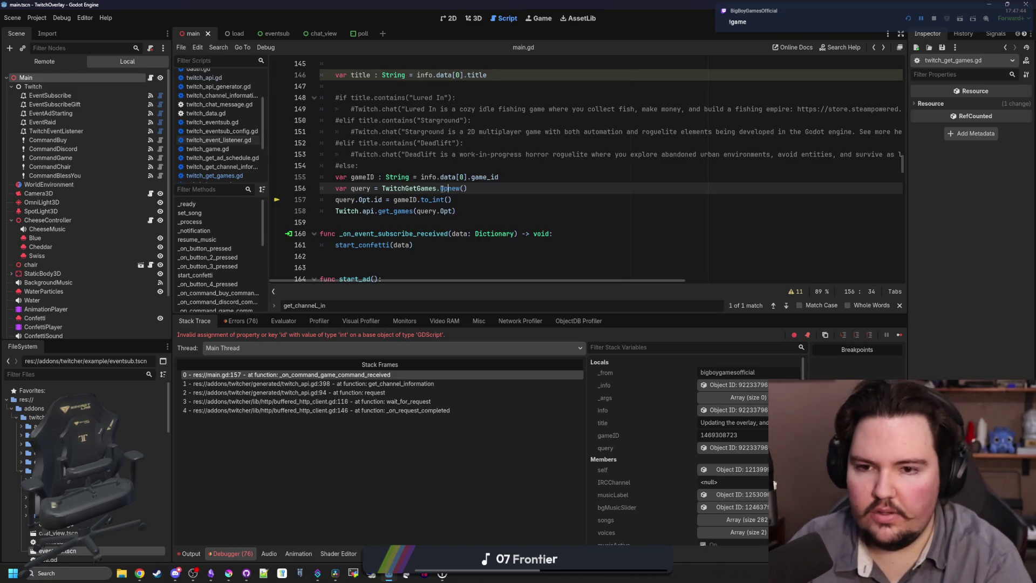
Step: Change the query constructor from new() to Opt.create() and inspect the create definition
{"action": "type", "text": "t."}
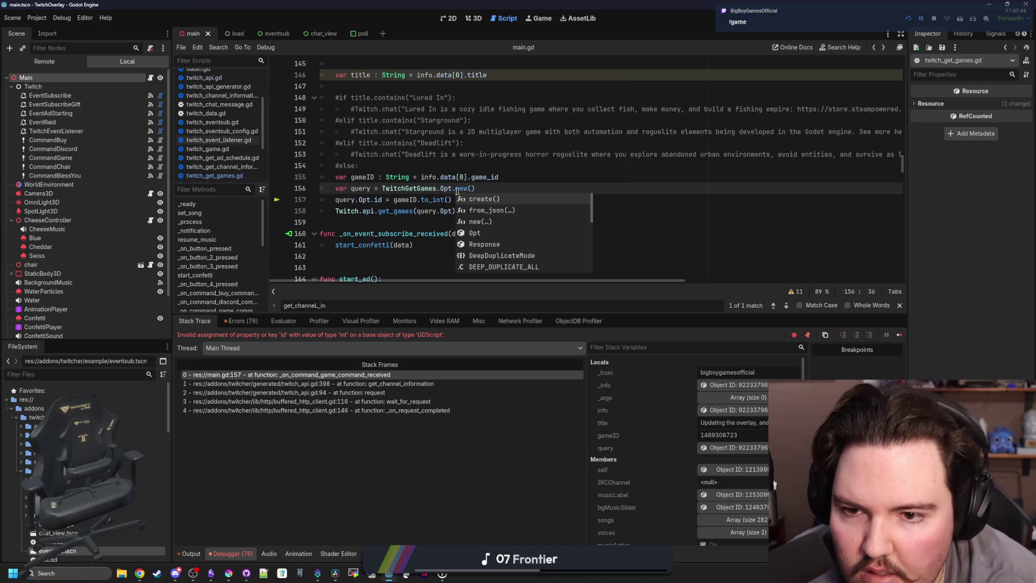
{"action": "key", "text": "Tab"}
{"action": "left_click", "coordinate": [464, 189], "text": "ctrl"}
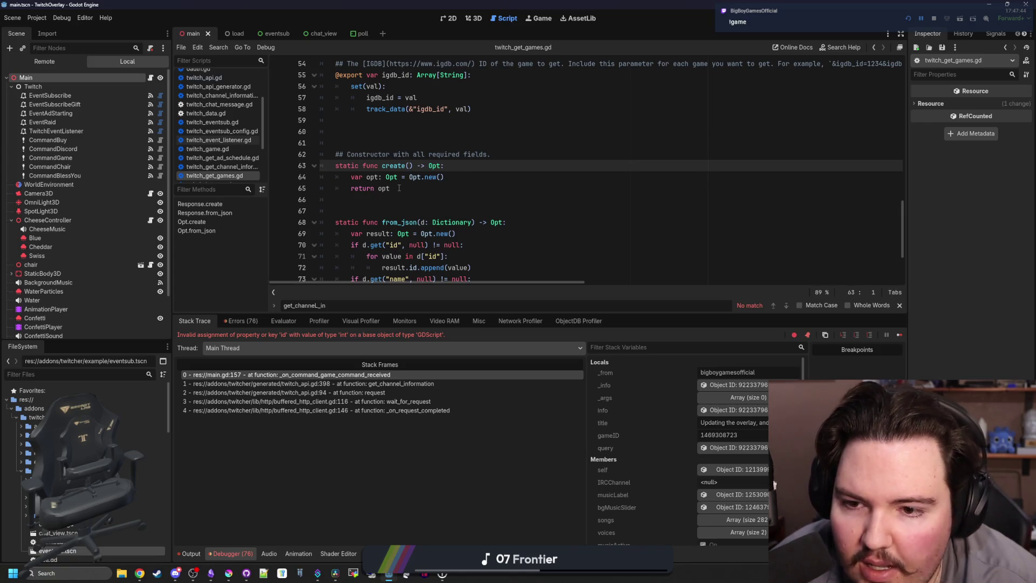
{"action": "key", "text": "alt+Left"}
{"action": "key", "text": "alt+Left"}
{"action": "key", "text": "alt+Left"}
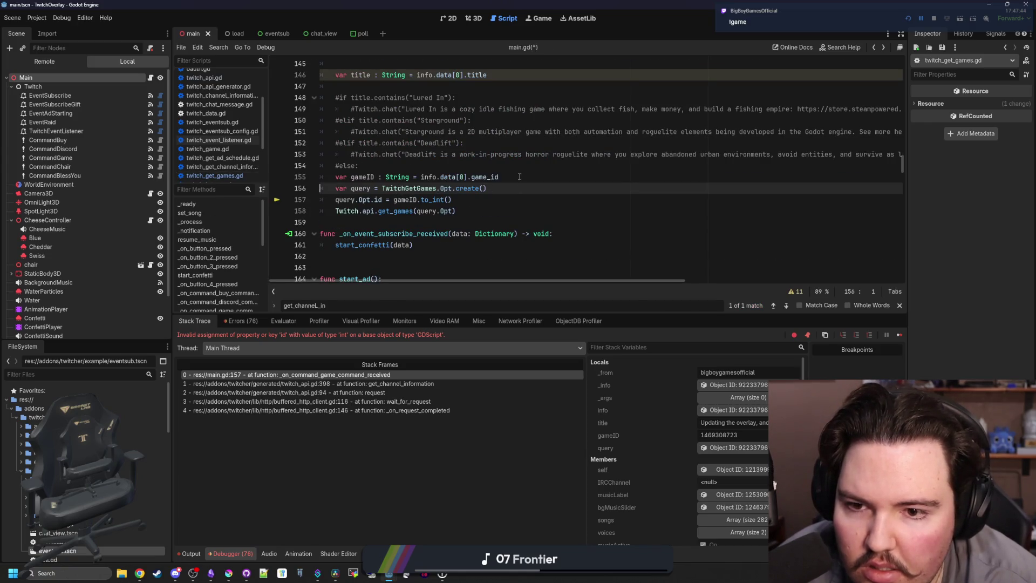
Step: Change query.Opt.id to query.id and get_games(query.Opt) to get_games(query), save, and resume the game
{"action": "left_click", "coordinate": [377, 199]}
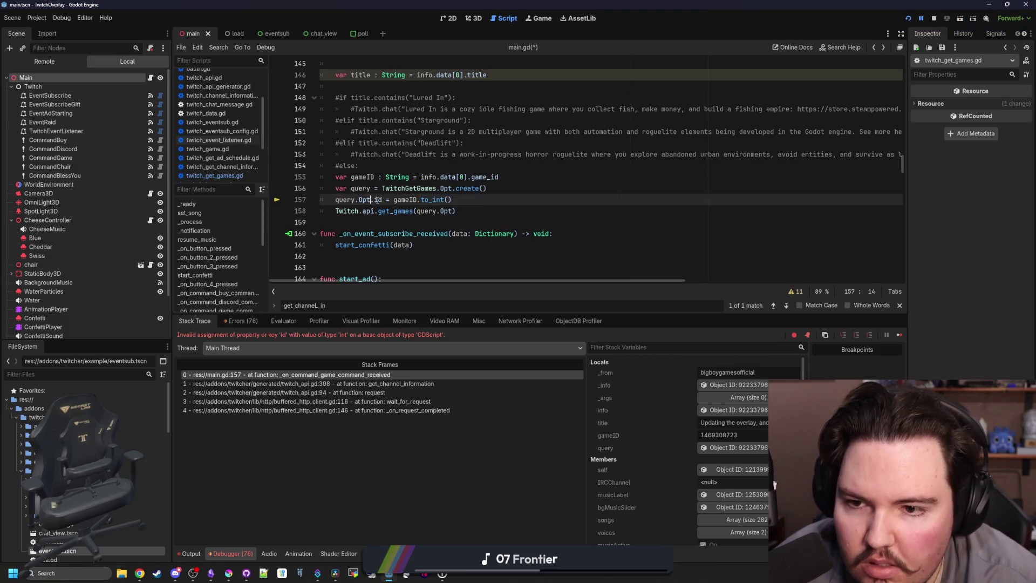
{"action": "key", "text": "BackSpace"}
{"action": "key", "text": "BackSpace"}
{"action": "key", "text": "BackSpace"}
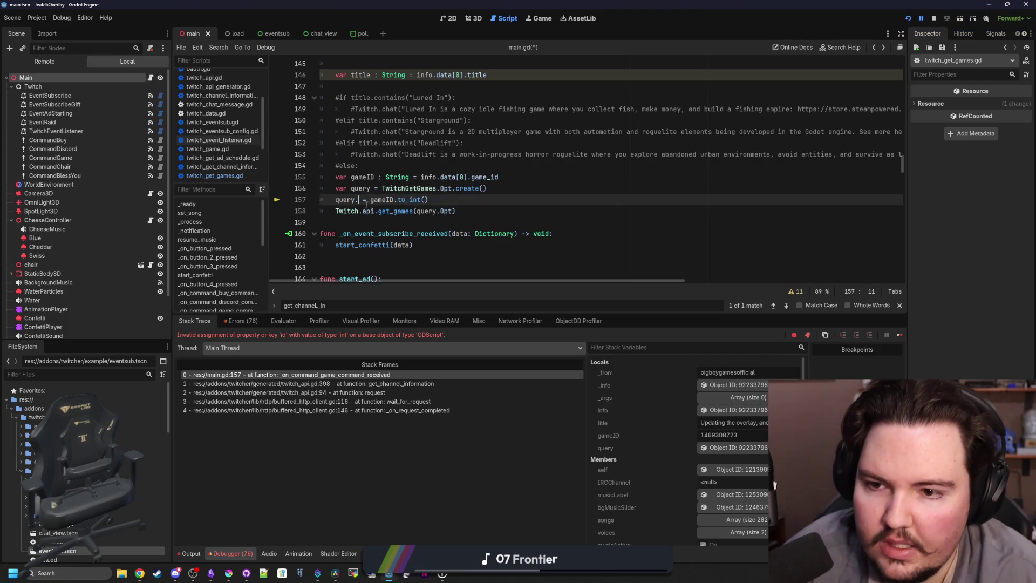
{"action": "type", "text": "id"}
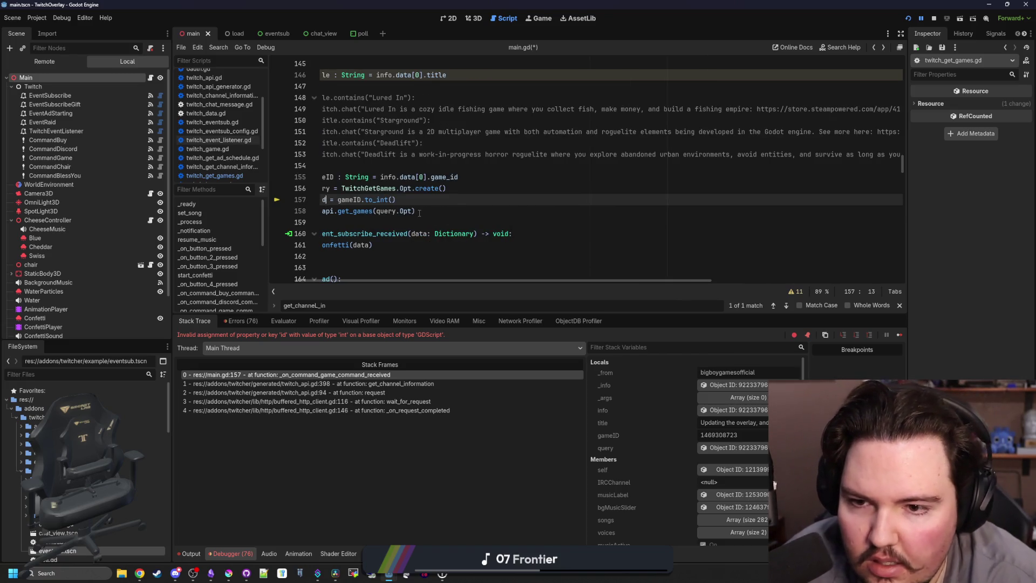
{"action": "double_click", "coordinate": [406, 210]}
{"action": "key", "text": "BackSpace"}
{"action": "key", "text": "BackSpace"}
{"action": "left_click", "coordinate": [428, 223]}
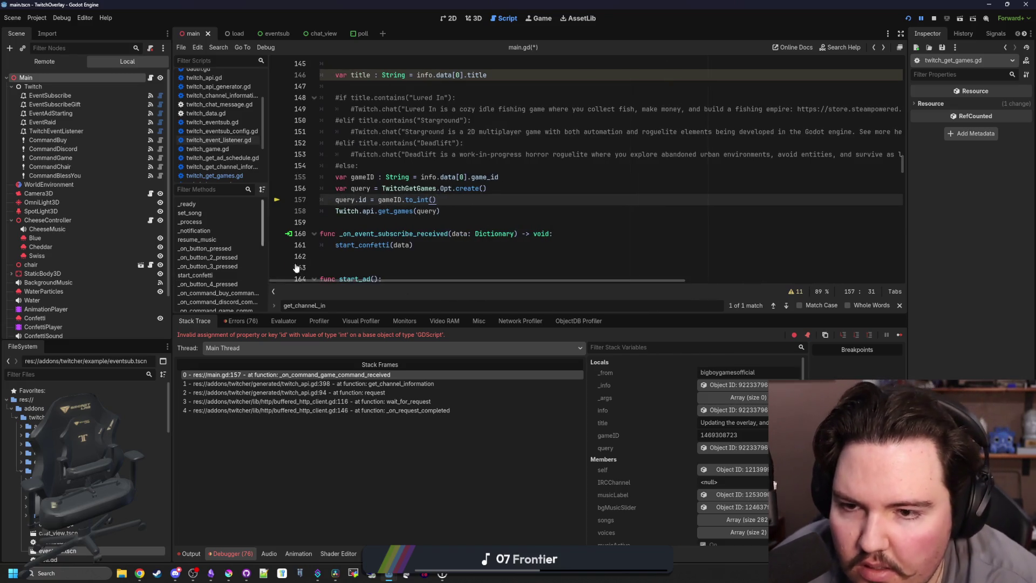
{"action": "key", "text": "ctrl+s"}
{"action": "left_click", "coordinate": [899, 338]}
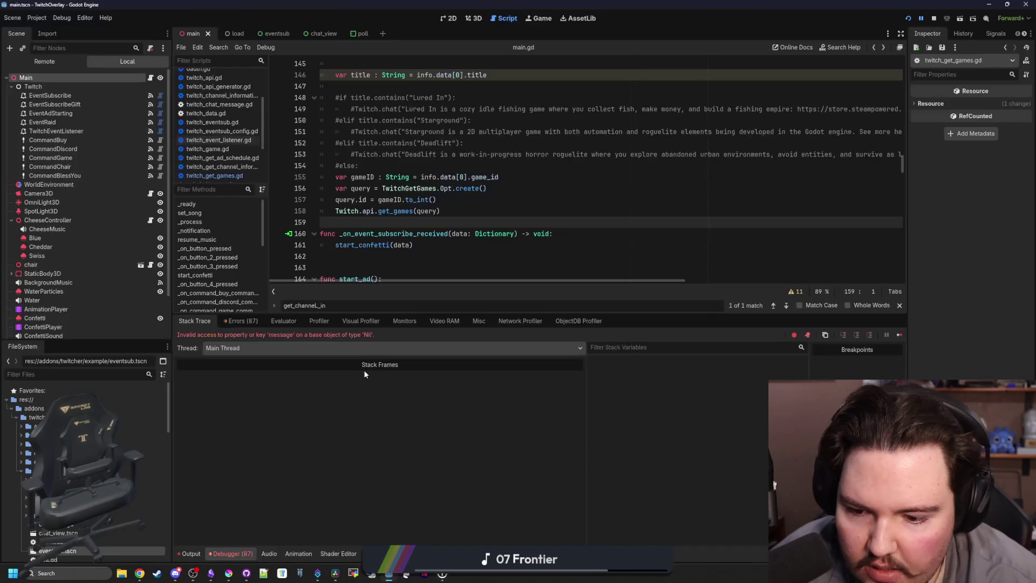
Step: Return to the Godot editor, show the Output log, and reopen main.gd
{"action": "left_click", "coordinate": [901, 332]}
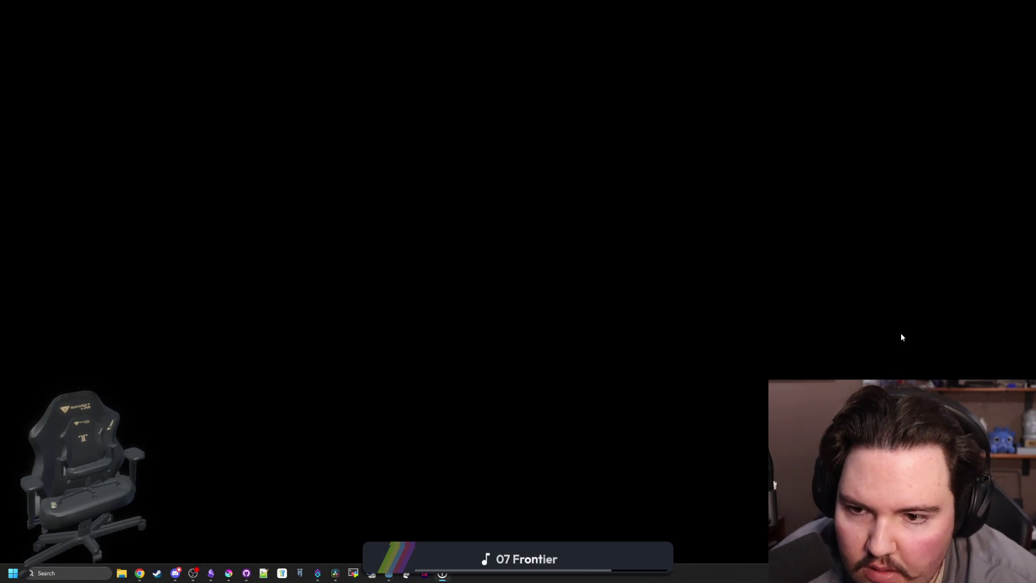
{"action": "mouse_move", "coordinate": [388, 573]}
{"action": "left_click", "coordinate": [425, 524]}
{"action": "left_click", "coordinate": [452, 249]}
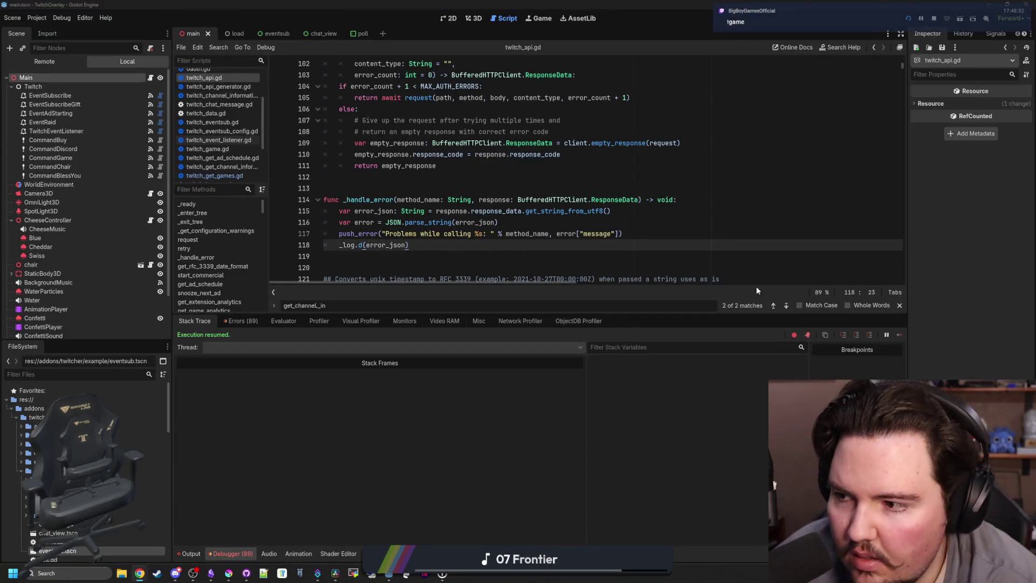
{"action": "left_click", "coordinate": [189, 553]}
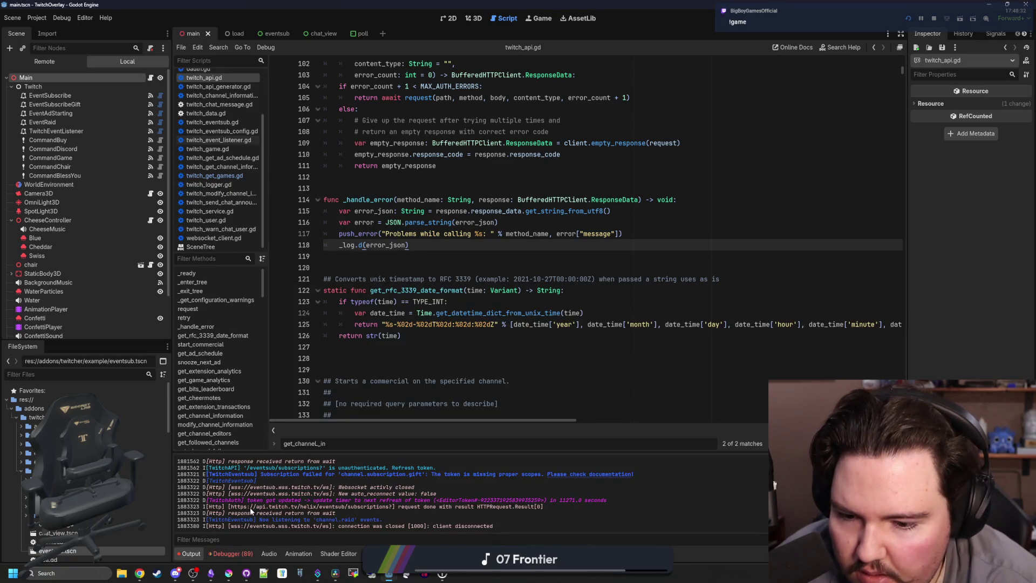
{"action": "key", "text": "Down"}
{"action": "key", "text": "Down"}
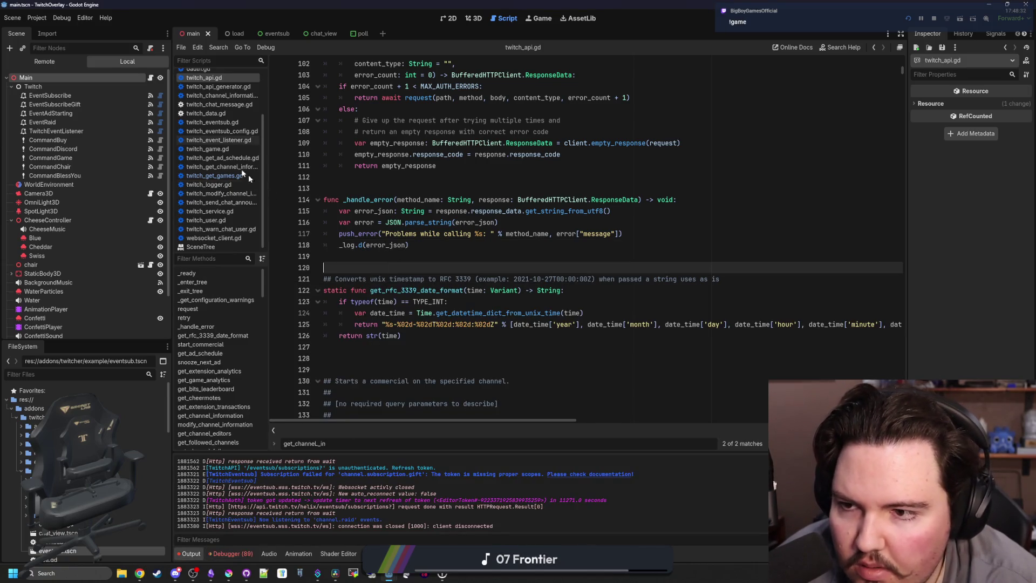
{"action": "left_click", "coordinate": [150, 78]}
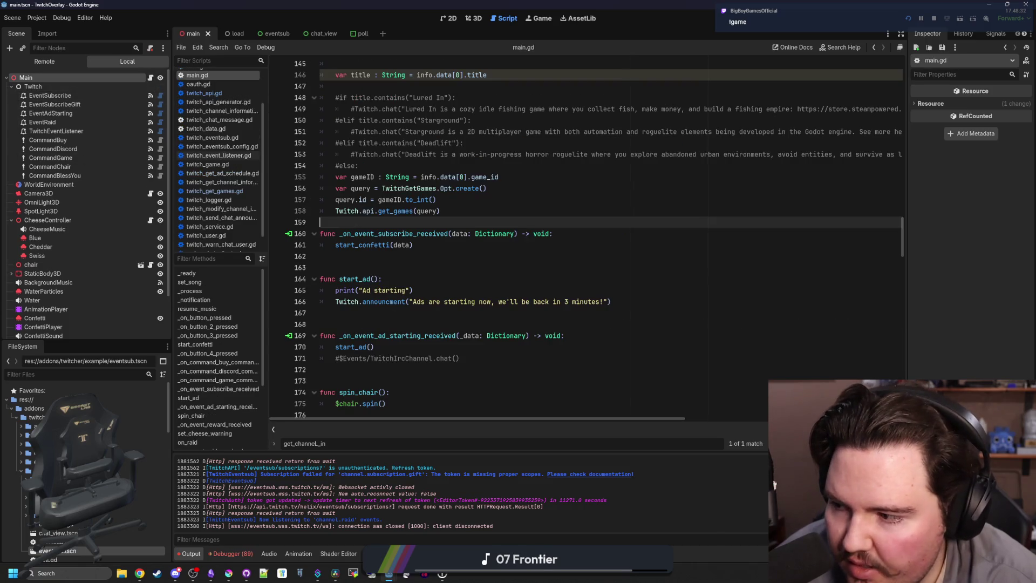
Step: Store the get_games result in var games and print(games), then save
{"action": "left_click", "coordinate": [456, 211]}
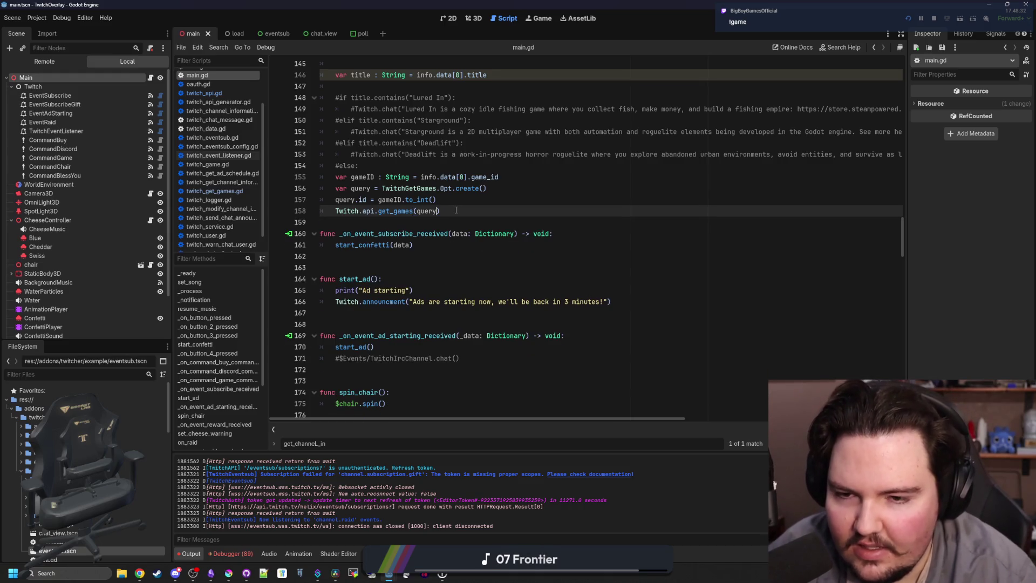
{"action": "type", "text": "var games ="}
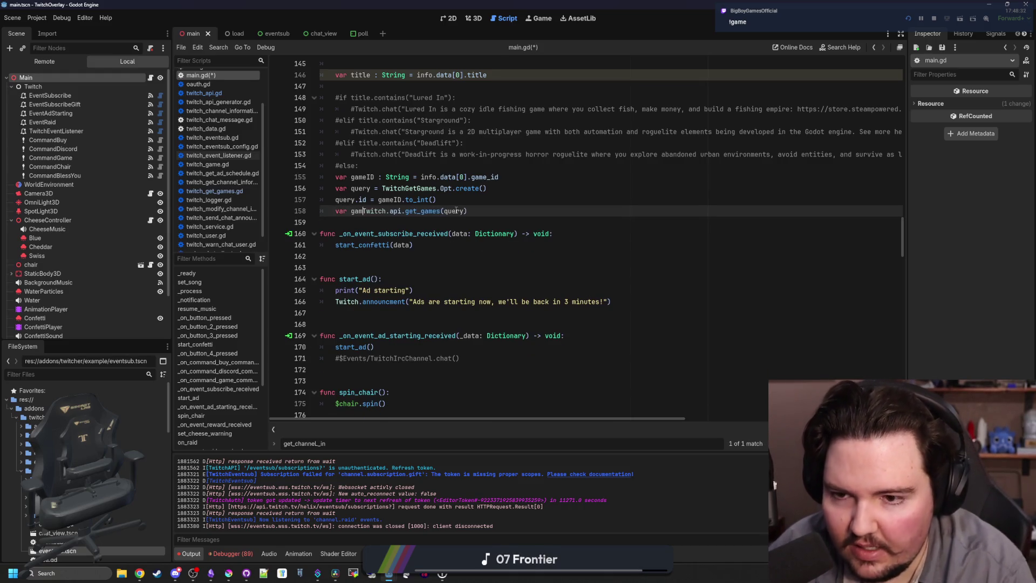
{"action": "left_click", "coordinate": [536, 211]}
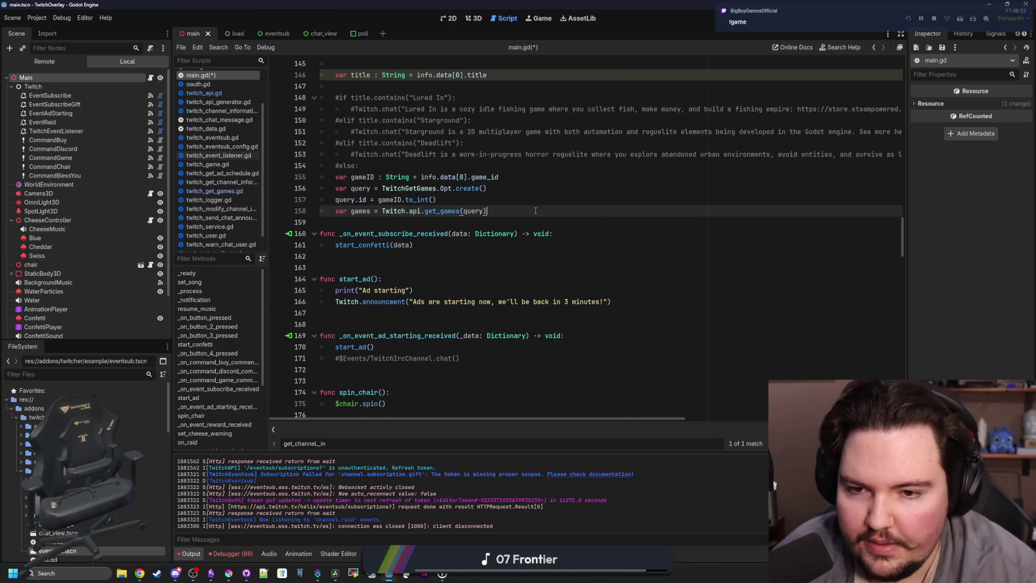
{"action": "key", "text": "Return"}
{"action": "key", "text": "Return"}
{"action": "type", "text": "s"}
{"action": "left_click", "coordinate": [536, 211]}
{"action": "key", "text": "ctrl+s"}
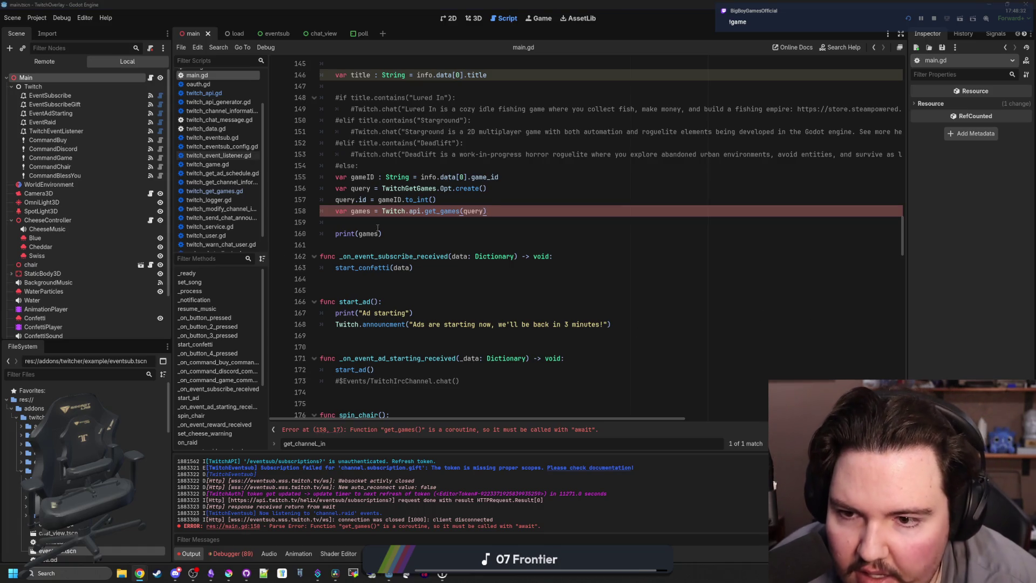
Step: Add await before Twitch.api.get_games(query), save, and rerun the project with F5
{"action": "left_click", "coordinate": [383, 211]}
{"action": "type", "text": "await"}
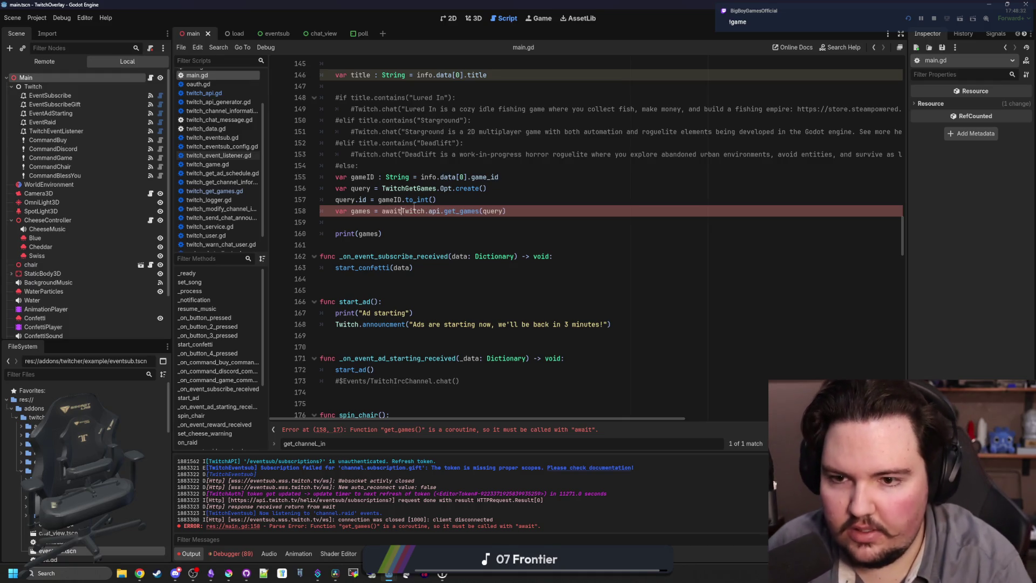
{"action": "left_click", "coordinate": [385, 233]}
{"action": "key", "text": "ctrl+s"}
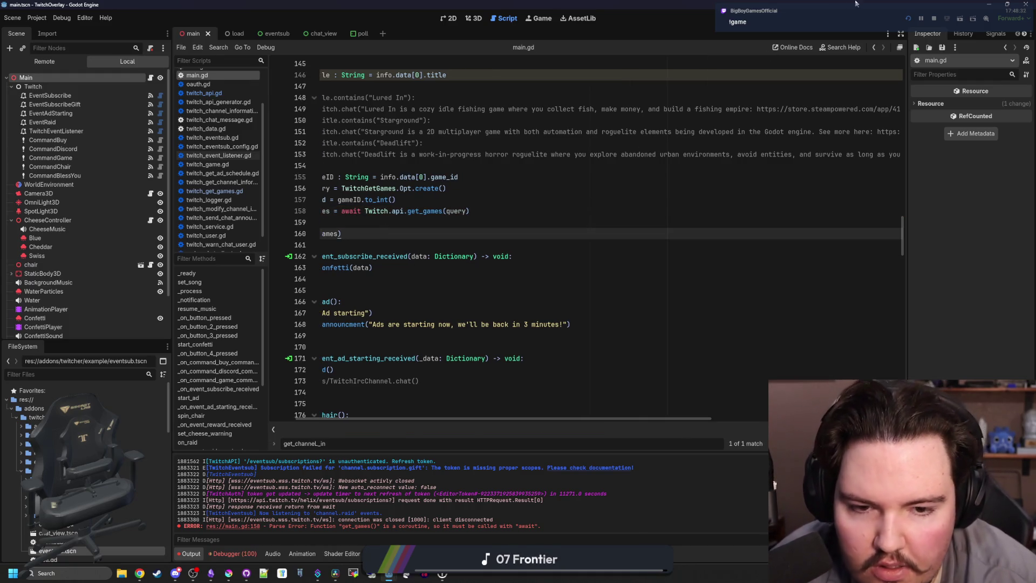
{"action": "left_click", "coordinate": [939, 18]}
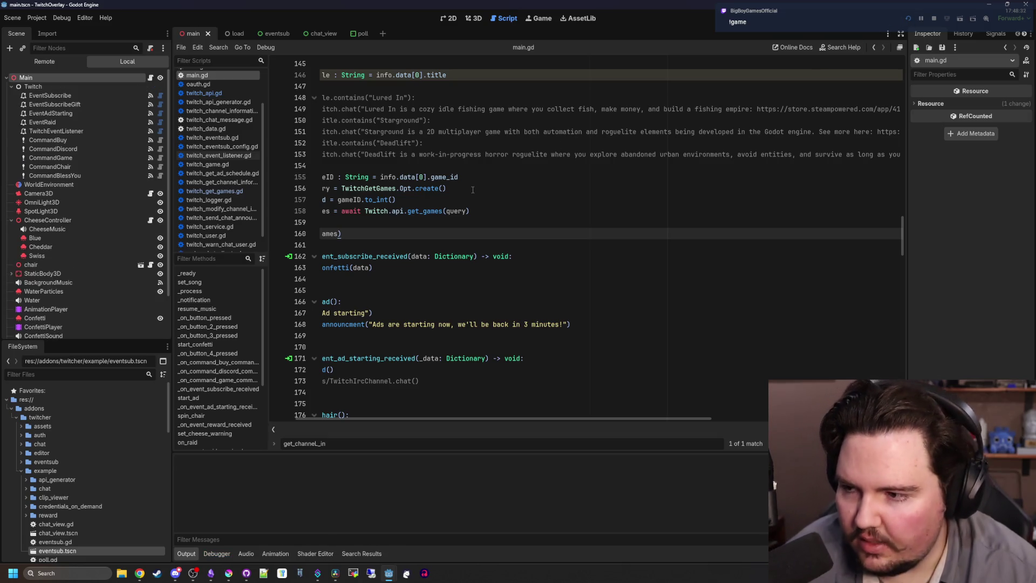
{"action": "key", "text": "F5"}
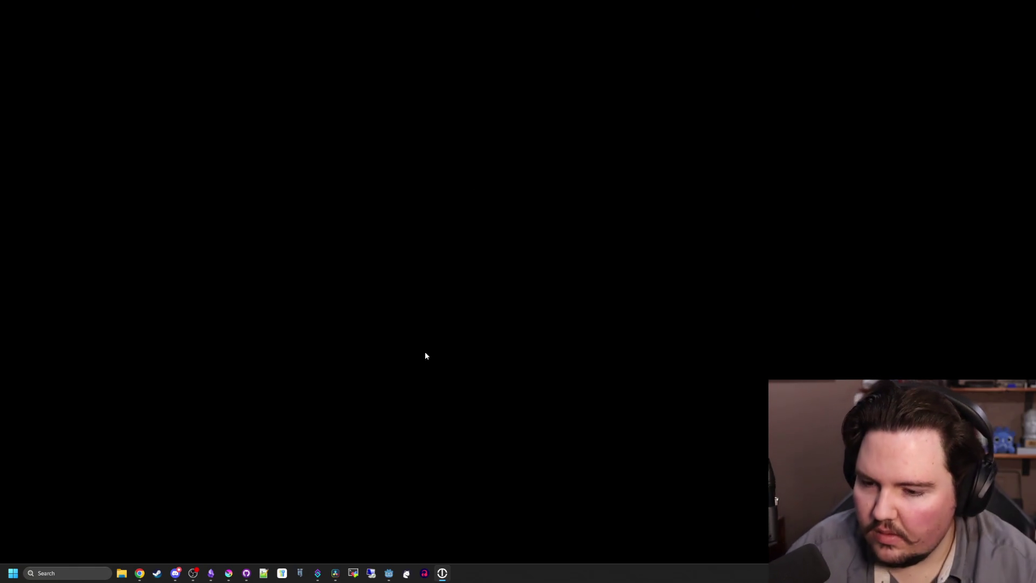
{"action": "mouse_move", "coordinate": [389, 573]}
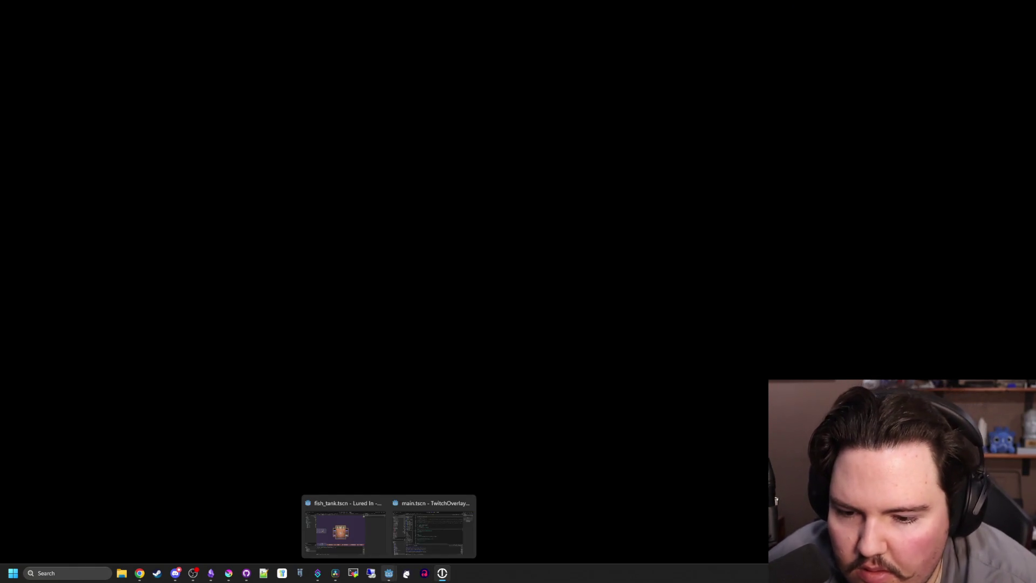
{"action": "left_click", "coordinate": [405, 537]}
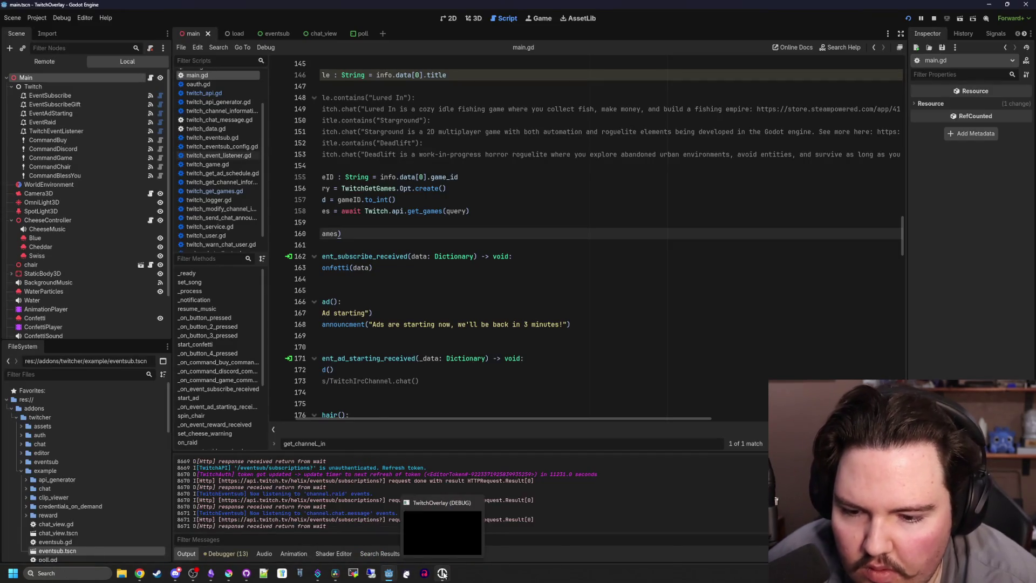
{"action": "left_click", "coordinate": [467, 335]}
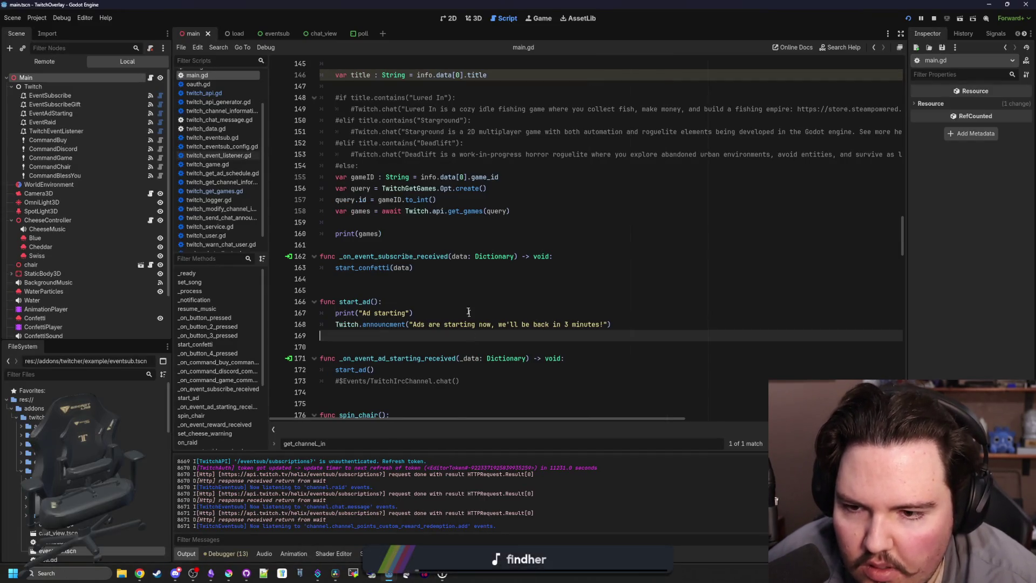
Step: Add a blank line after print(games) and inspect the query's id property definition
{"action": "left_click", "coordinate": [428, 234]}
{"action": "key", "text": "Return"}
{"action": "left_click", "coordinate": [594, 226]}
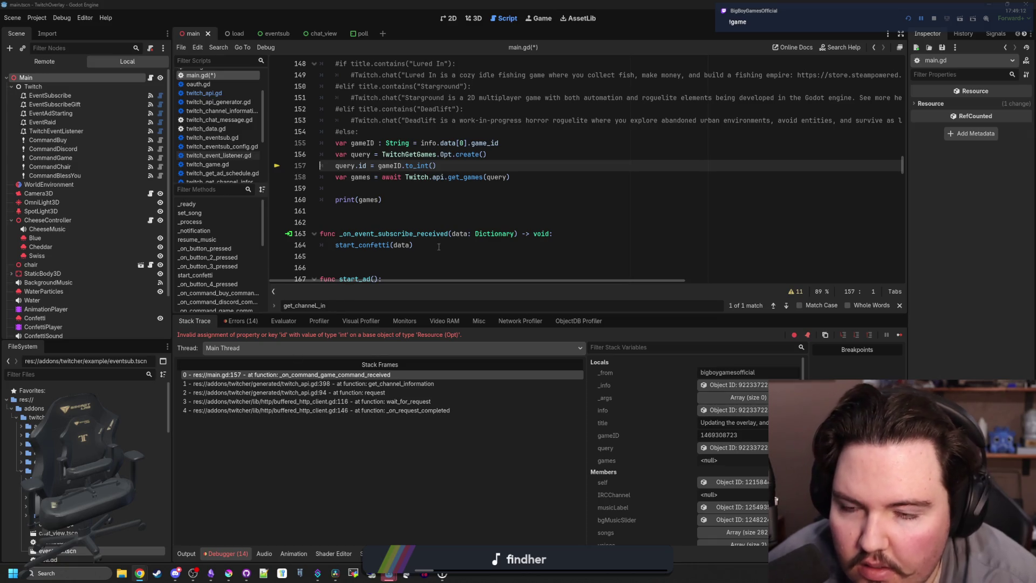
{"action": "scroll", "coordinate": [428, 224], "scroll_direction": "up", "scroll_amount": 1}
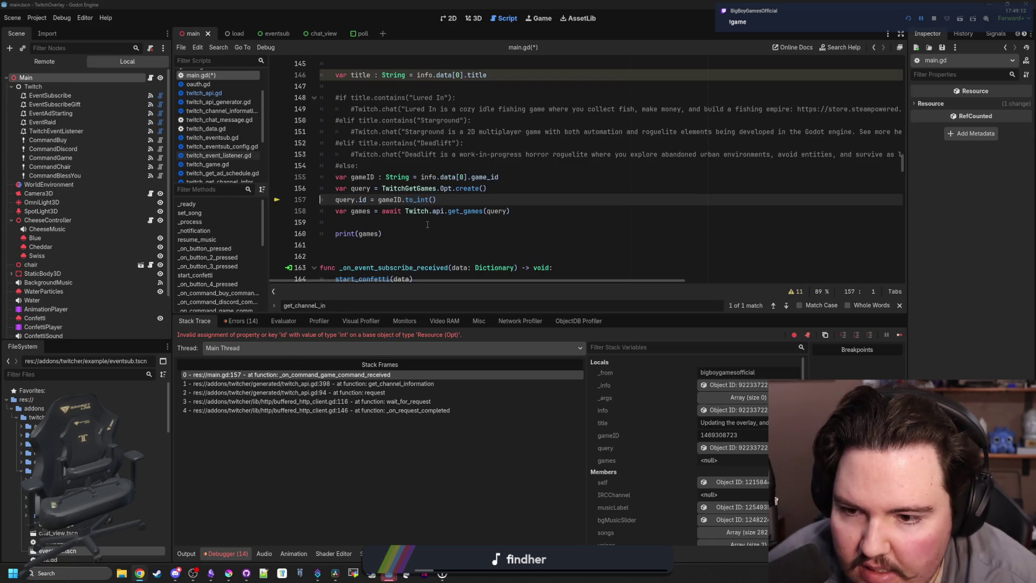
{"action": "left_click", "coordinate": [360, 200], "text": "ctrl"}
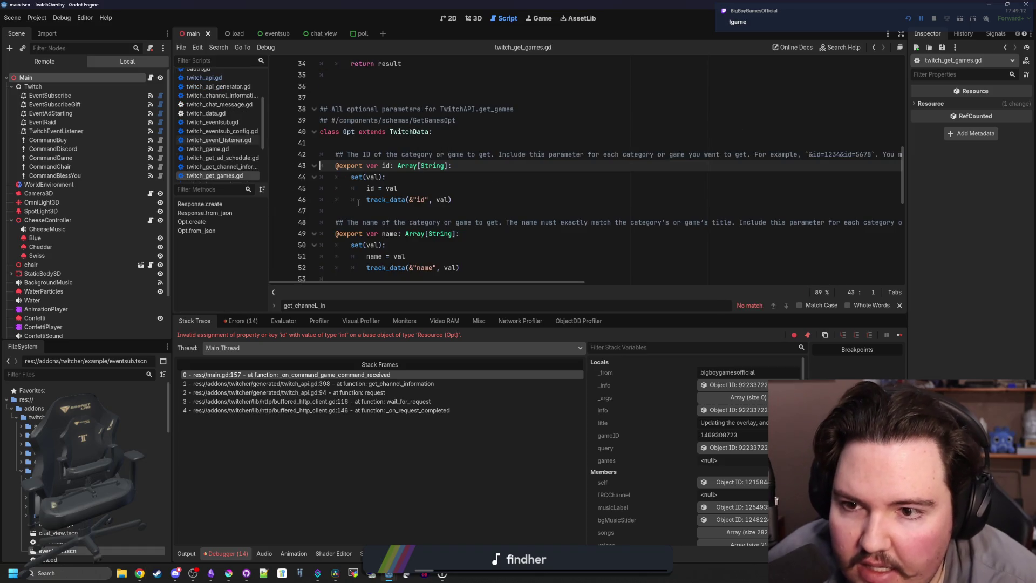
{"action": "scroll", "coordinate": [404, 172], "scroll_direction": "down", "scroll_amount": 5}
{"action": "scroll", "coordinate": [404, 172], "scroll_direction": "up", "scroll_amount": 6}
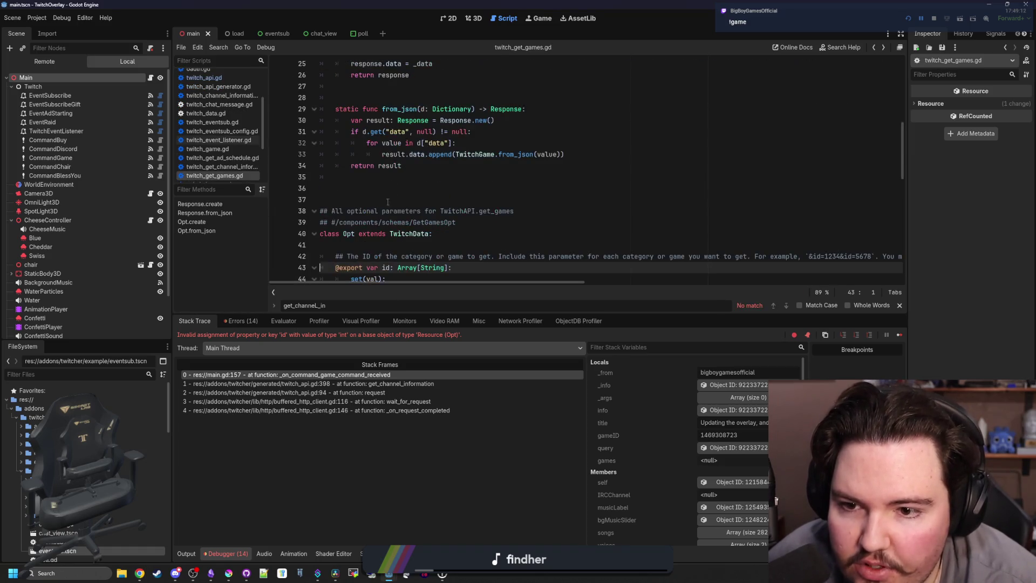
{"action": "key", "text": "alt+Left"}
Step: Replace gameID.to_int() on line 157 with [gameID], save, and run with F5
{"action": "key", "text": "End"}
{"action": "key", "text": "ctrl+shift+Left"}
{"action": "key", "text": "ctrl+shift+Left"}
{"action": "key", "text": "ctrl+shift+Left"}
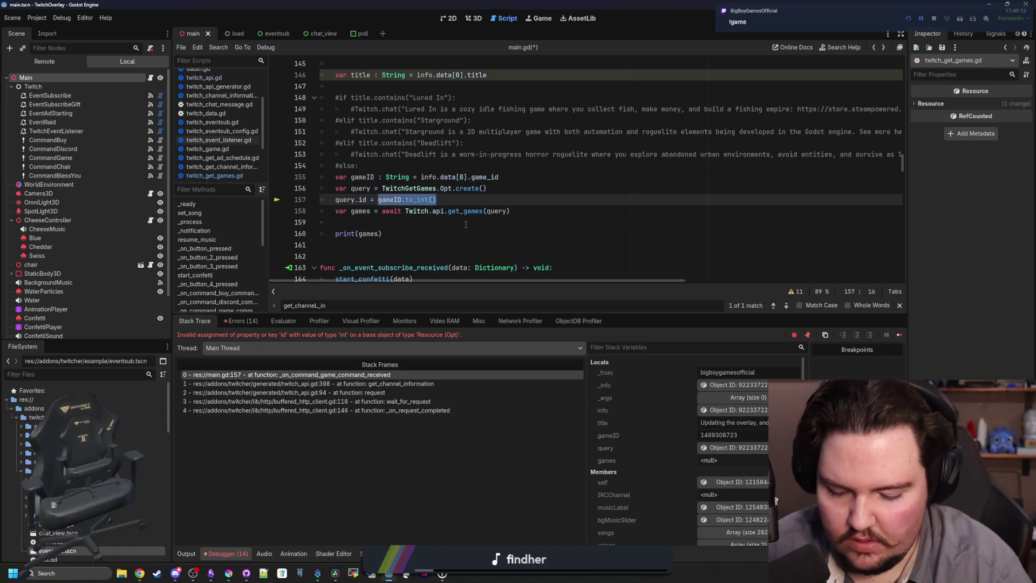
{"action": "type", "text": "p"}
{"action": "key", "text": "BackSpace"}
{"action": "type", "text": "[gameID"}
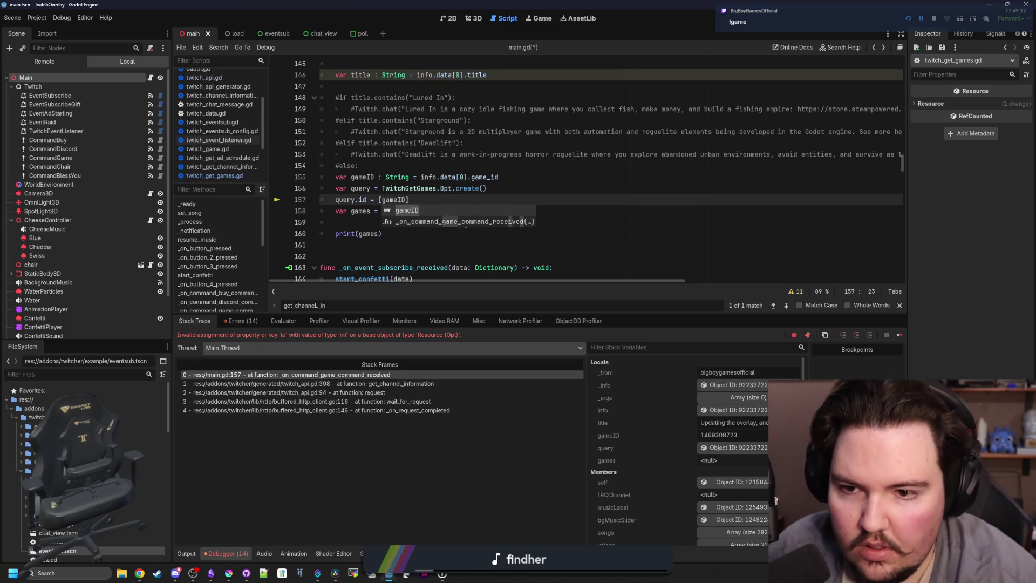
{"action": "type", "text": "]"}
{"action": "key", "text": "ctrl+s"}
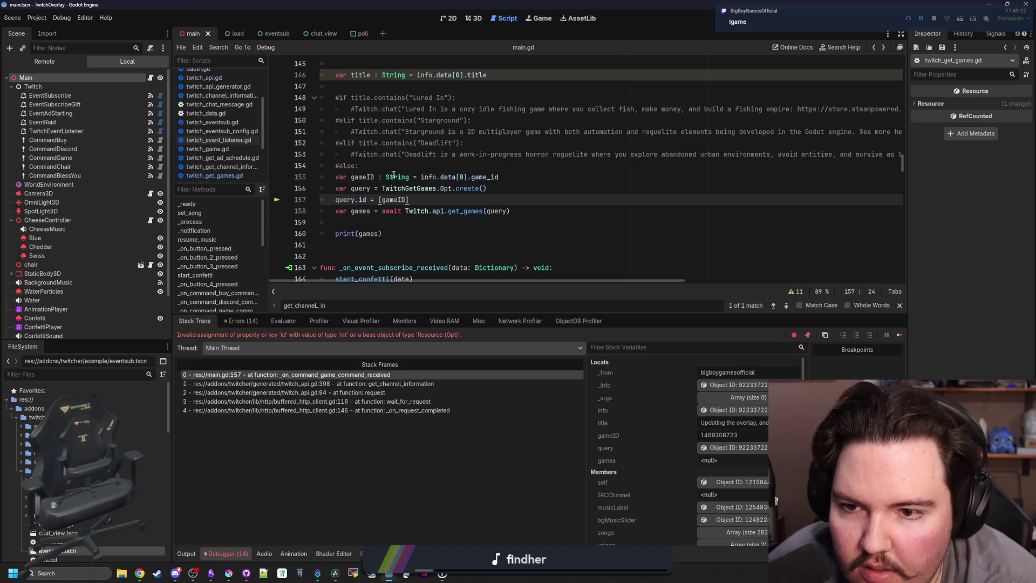
{"action": "key", "text": "F5"}
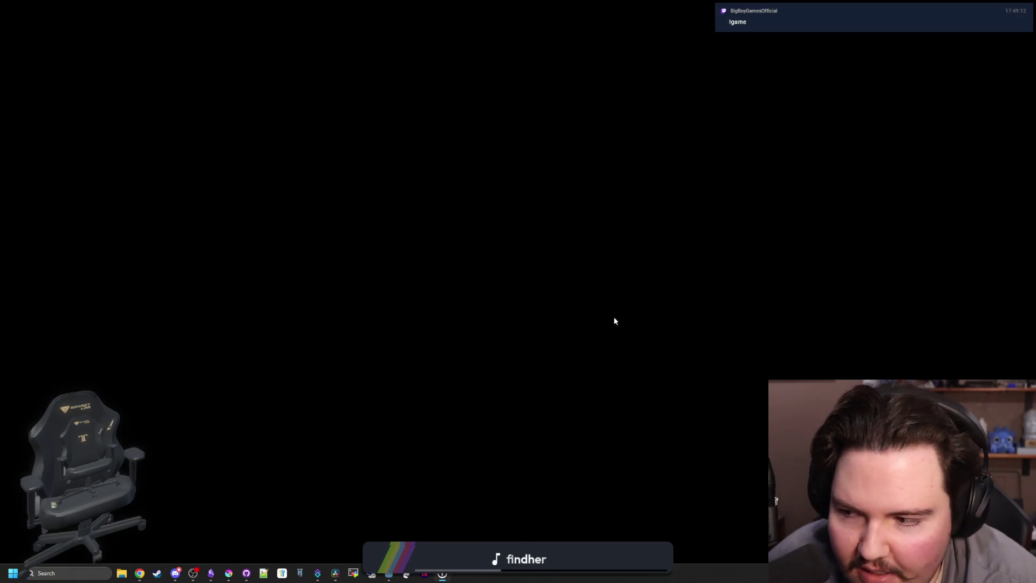
Step: Back in the editor, recheck the Opt class's id property definition and return to line 157
{"action": "mouse_move", "coordinate": [395, 576]}
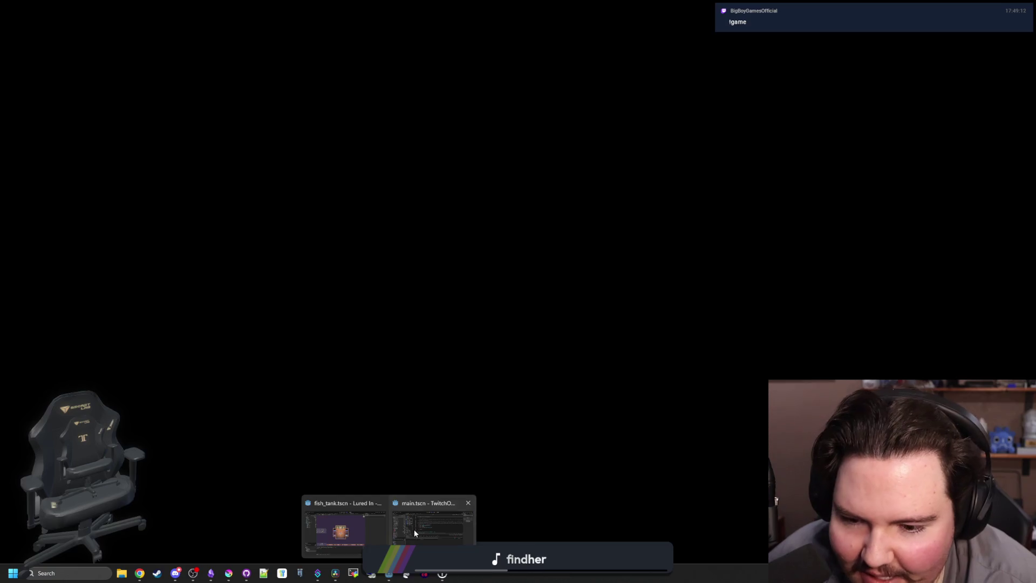
{"action": "left_click", "coordinate": [412, 527]}
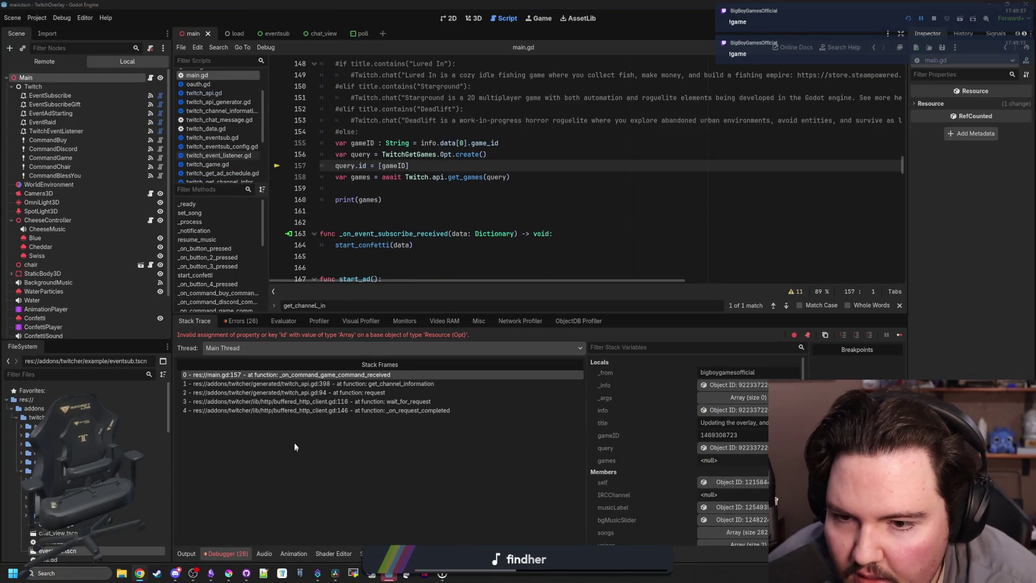
{"action": "scroll", "coordinate": [386, 224], "scroll_direction": "up", "scroll_amount": 1}
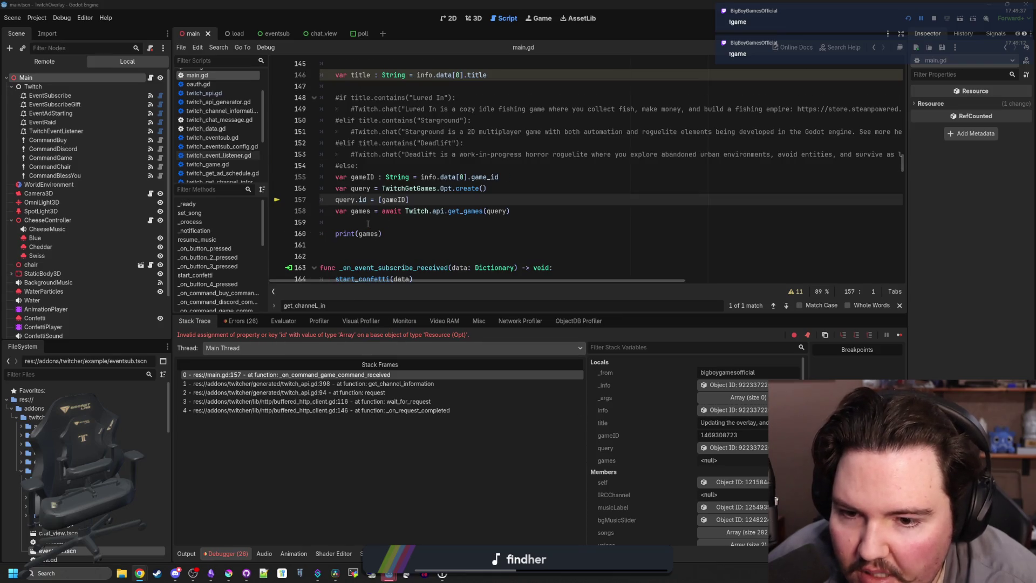
{"action": "mouse_move", "coordinate": [364, 202]}
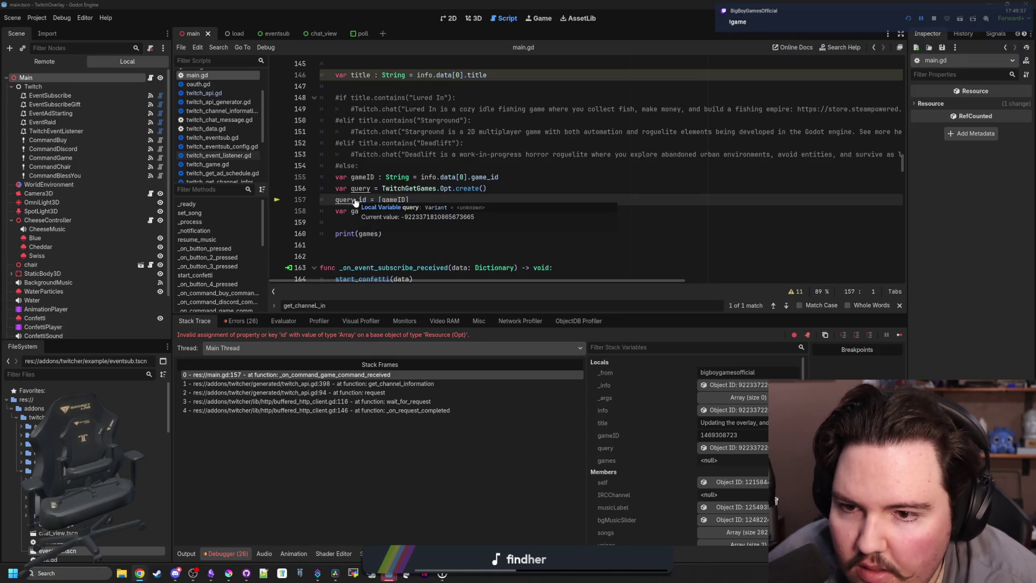
{"action": "left_click", "coordinate": [364, 201], "text": "ctrl"}
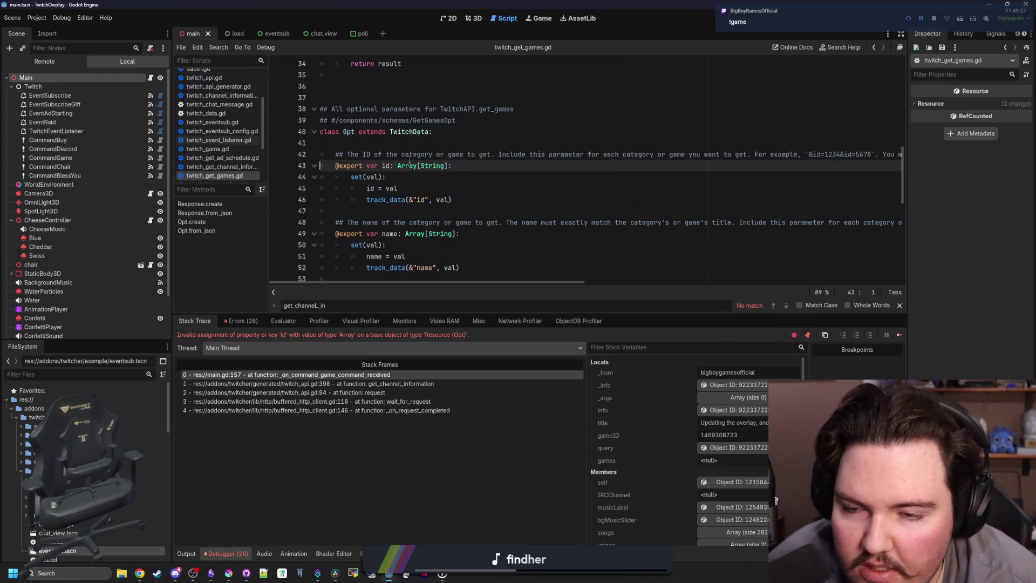
{"action": "key", "text": "alt+Left"}
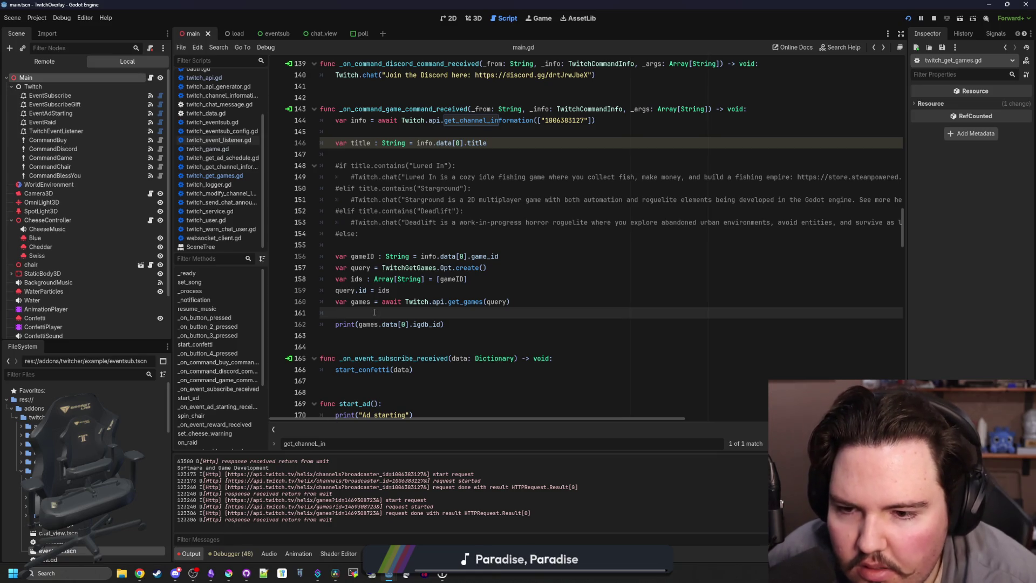
Step: Add the chat line "We are currently playing {0}. More info at: " after get_games
{"action": "left_click", "coordinate": [376, 245]}
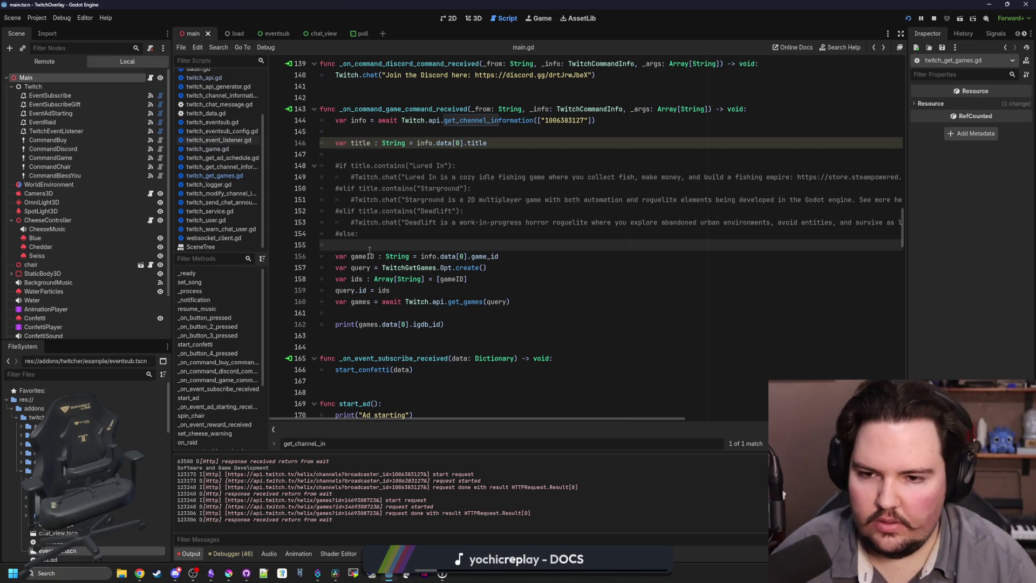
{"action": "left_click", "coordinate": [385, 312]}
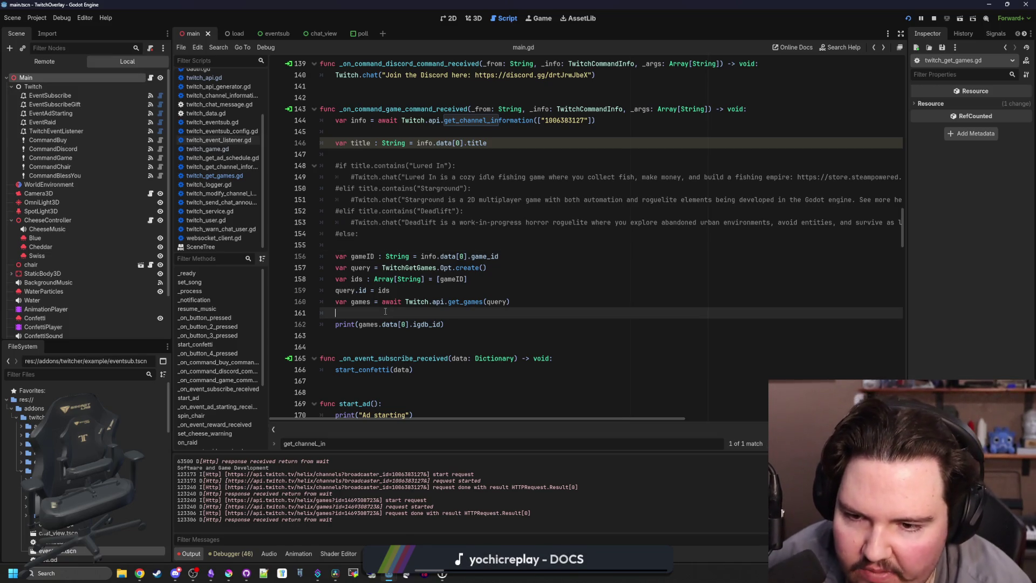
{"action": "key", "text": "Return"}
{"action": "key", "text": "Return"}
{"action": "key", "text": "Up"}
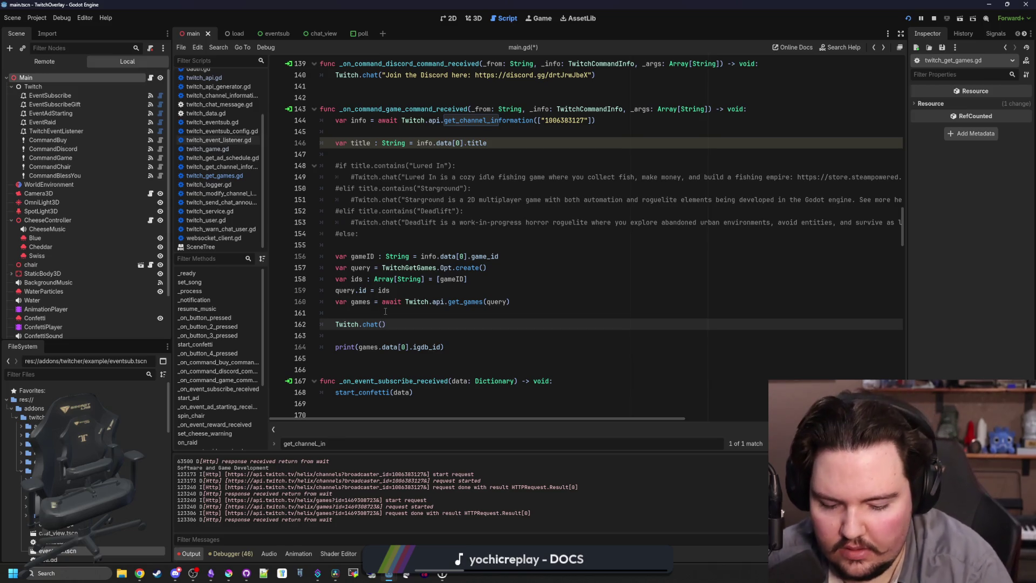
{"action": "type", "text": "\"W"}
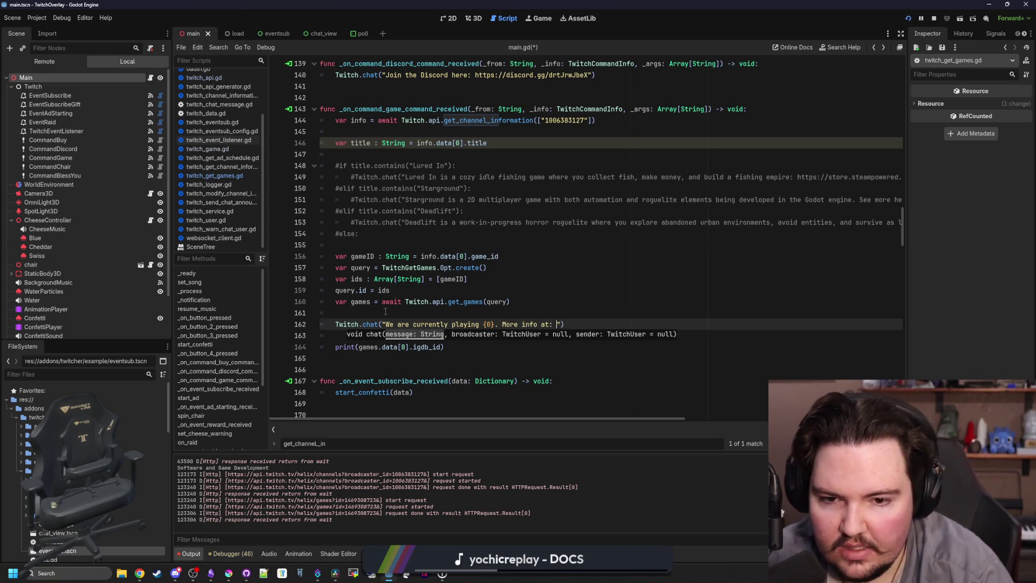
Step: Bring up the IGDB homepage in a maximized browser window
{"action": "scroll", "coordinate": [386, 311], "scroll_direction": "right", "scroll_amount": 2}
{"action": "left_click", "coordinate": [139, 573]}
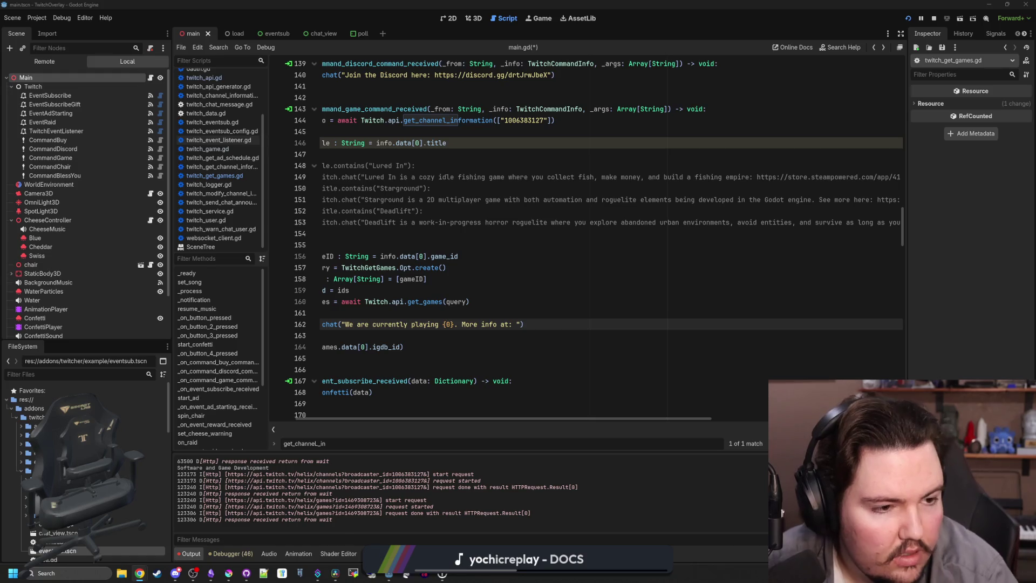
{"action": "left_click_drag", "start_coordinate": [695, 3], "coordinate": [696, 4]}
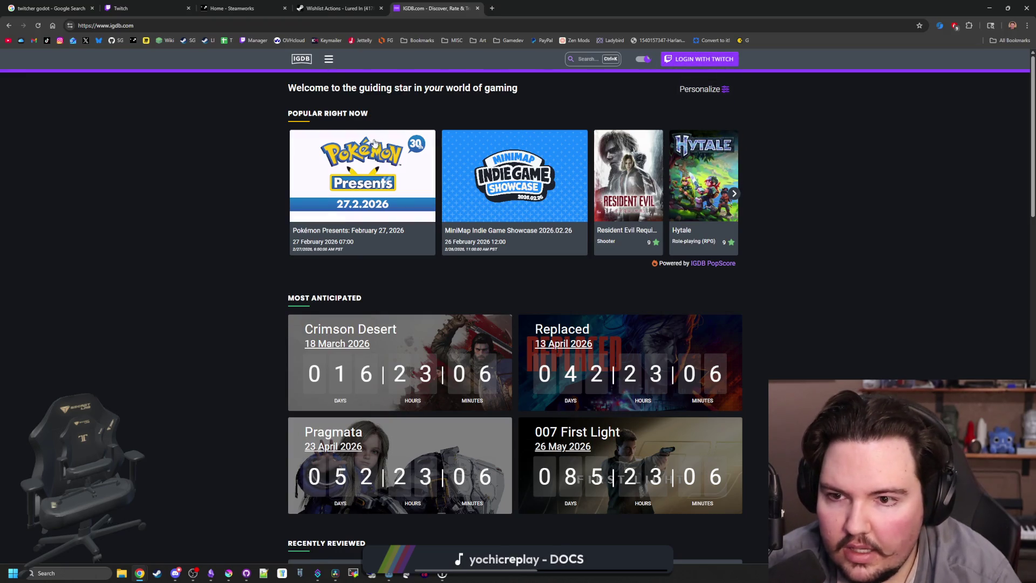
Step: Search IGDB for mewgenics, open its page, and load the URL ending with its ID 8042
{"action": "left_click", "coordinate": [584, 58]}
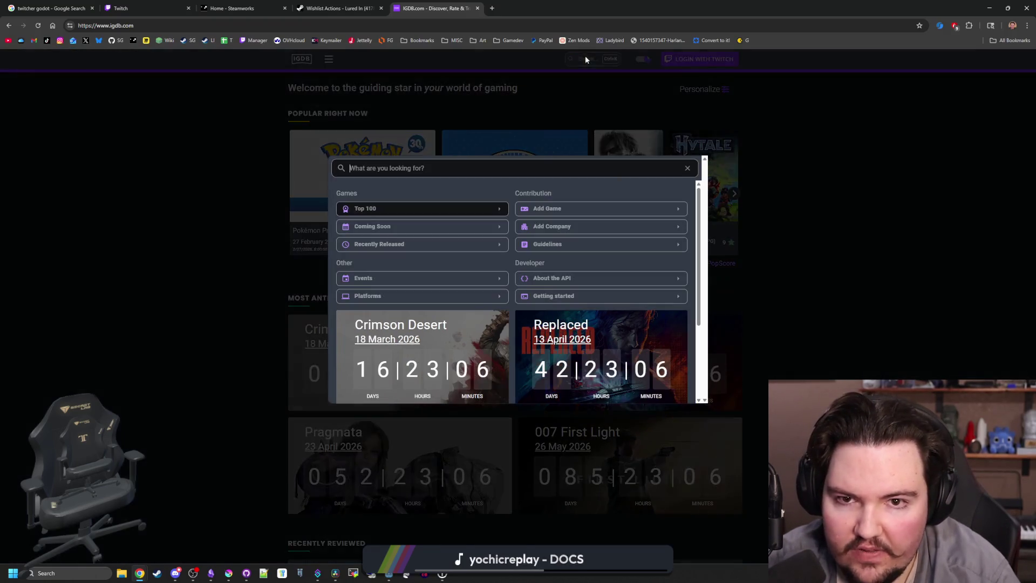
{"action": "type", "text": "mewgenics"}
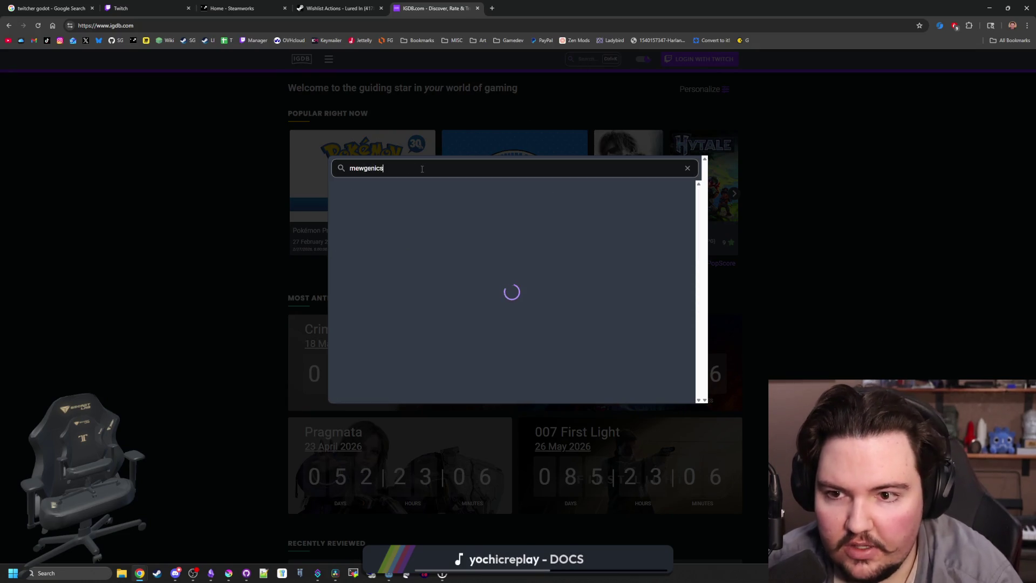
{"action": "left_click", "coordinate": [395, 222]}
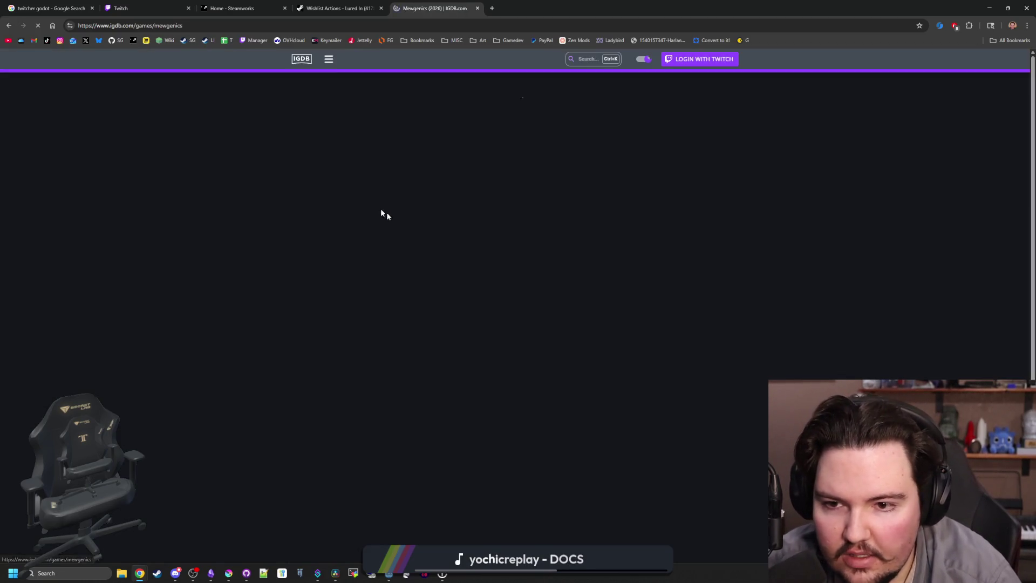
{"action": "left_click", "coordinate": [186, 26]}
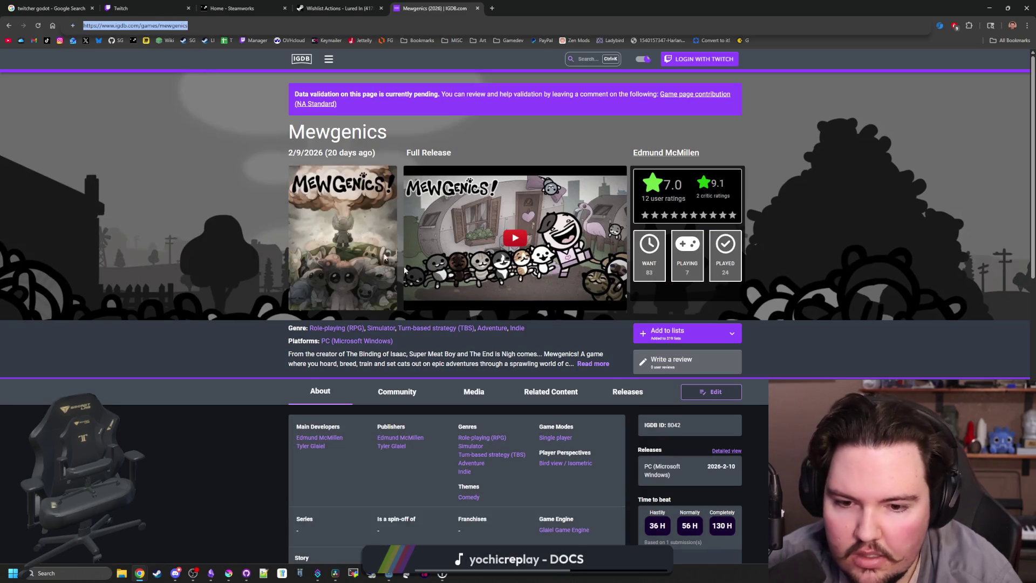
{"action": "scroll", "coordinate": [726, 456], "scroll_direction": "down", "scroll_amount": 1}
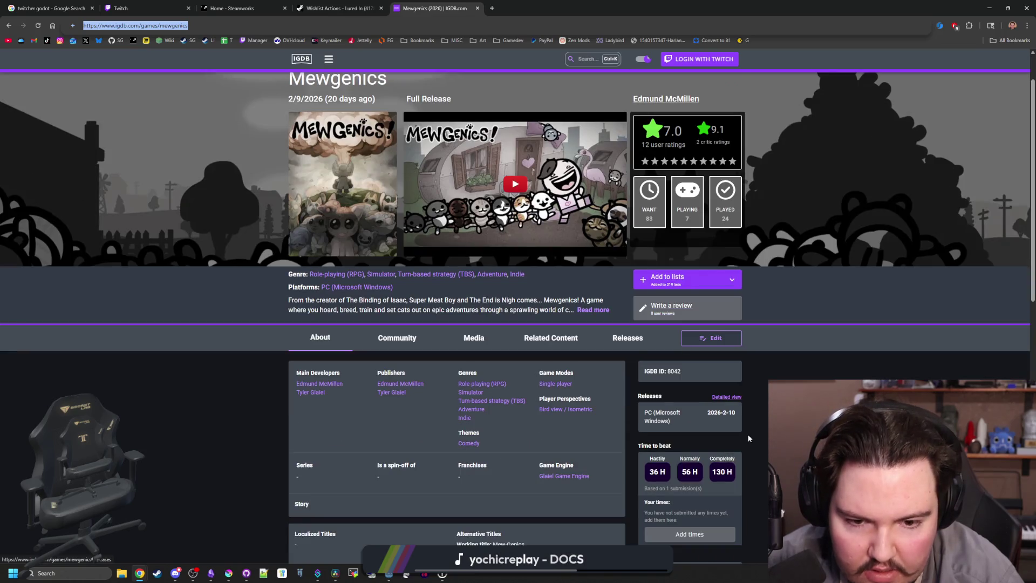
{"action": "scroll", "coordinate": [749, 438], "scroll_direction": "down", "scroll_amount": 3}
{"action": "double_click", "coordinate": [675, 209]}
{"action": "key", "text": "ctrl+c"}
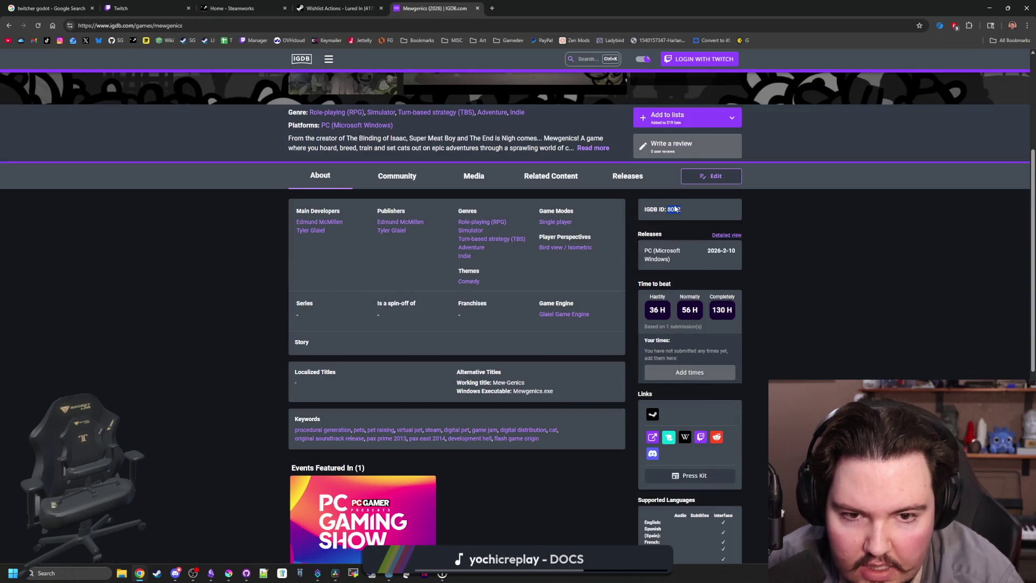
{"action": "scroll", "coordinate": [254, 250], "scroll_direction": "up", "scroll_amount": 4}
{"action": "left_click", "coordinate": [186, 26]}
{"action": "key", "text": "ctrl+BackSpace"}
{"action": "key", "text": "ctrl+v"}
{"action": "key", "text": "Return"}
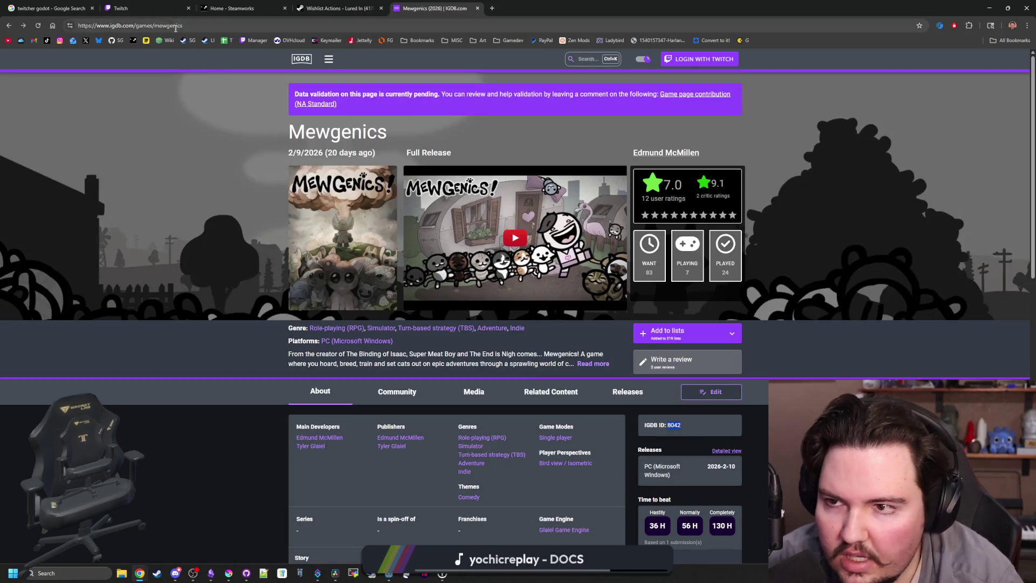
Step: Back in Godot's main.gd, jump to the TwitchGetGames class definition in twitch_get_games.gd
{"action": "key", "text": "alt+Tab"}
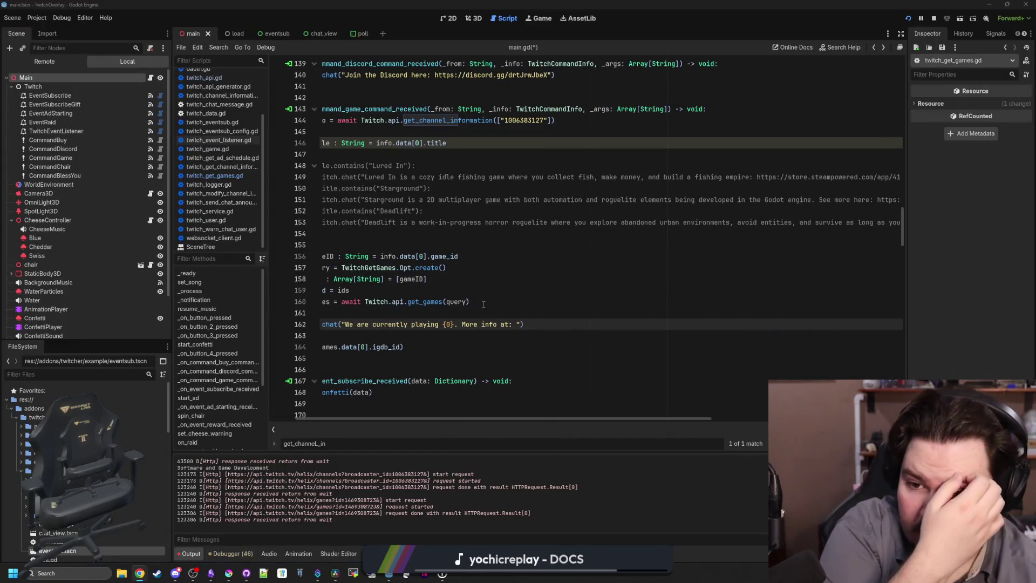
{"action": "left_click", "coordinate": [469, 279]}
{"action": "left_click_drag", "start_coordinate": [464, 419], "coordinate": [369, 420]}
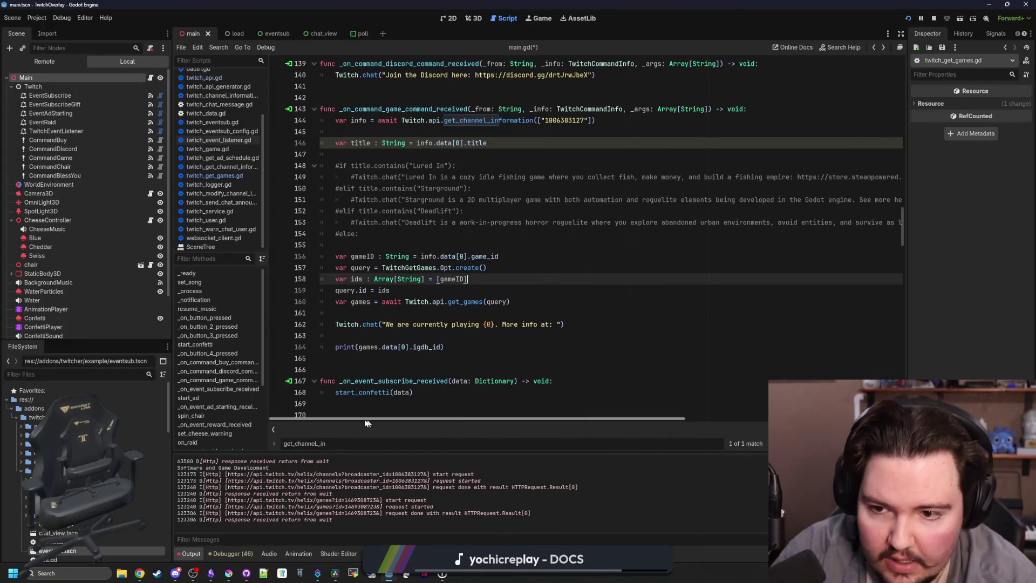
{"action": "left_click", "coordinate": [413, 311]}
{"action": "left_click", "coordinate": [427, 268], "text": "ctrl"}
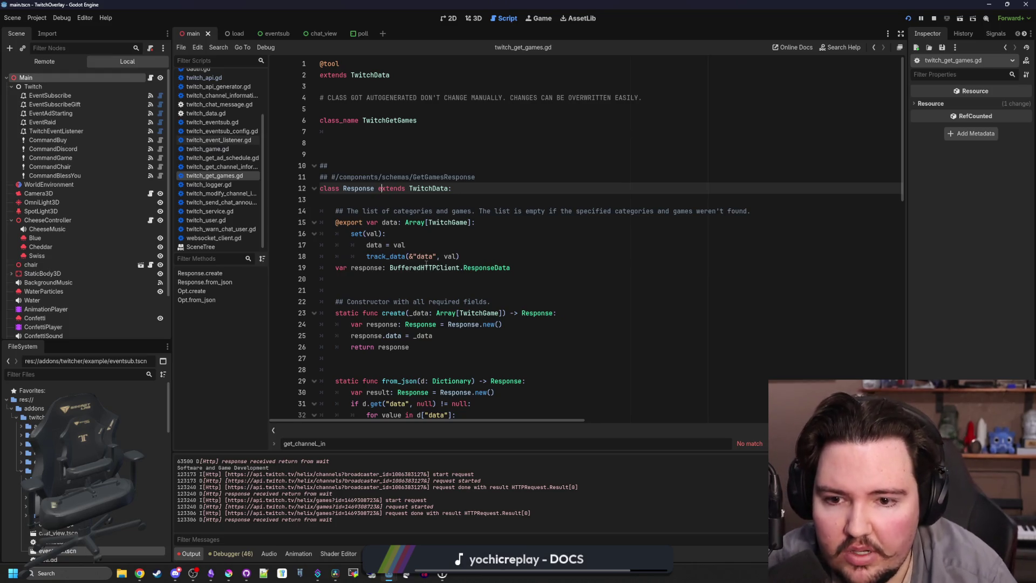
Step: Open the TwitchGame class definition in twitch_game.gd
{"action": "scroll", "coordinate": [540, 304], "scroll_direction": "down", "scroll_amount": 3}
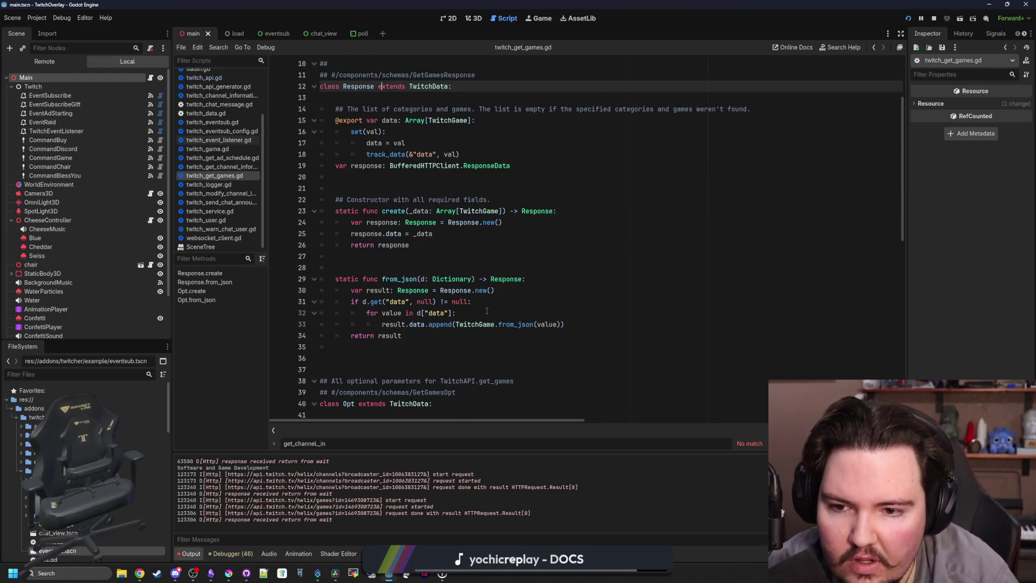
{"action": "scroll", "coordinate": [491, 198], "scroll_direction": "up", "scroll_amount": 2}
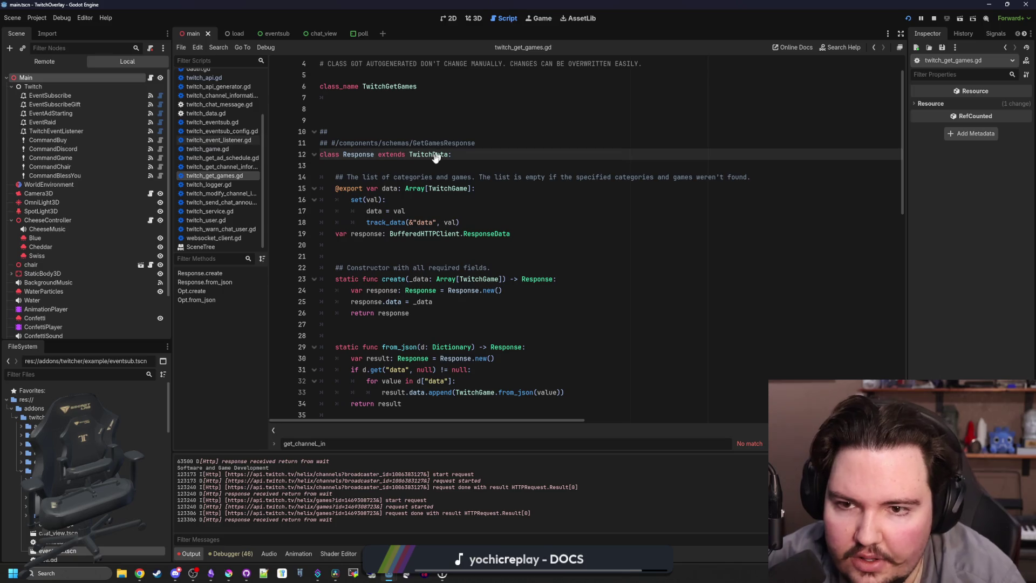
{"action": "left_click", "coordinate": [449, 190], "text": "ctrl"}
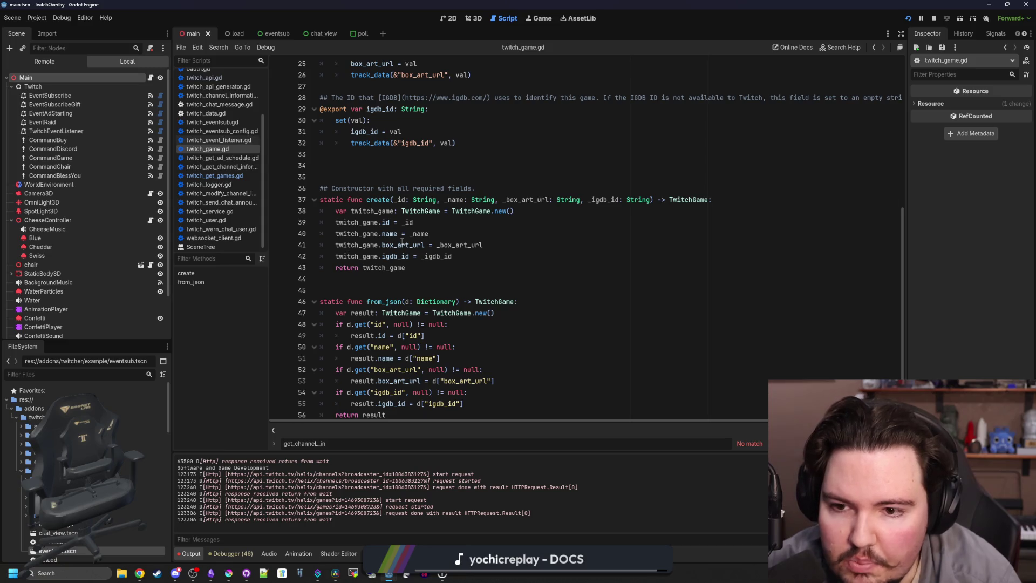
{"action": "mouse_move", "coordinate": [402, 241]}
{"action": "left_click", "coordinate": [420, 280]}
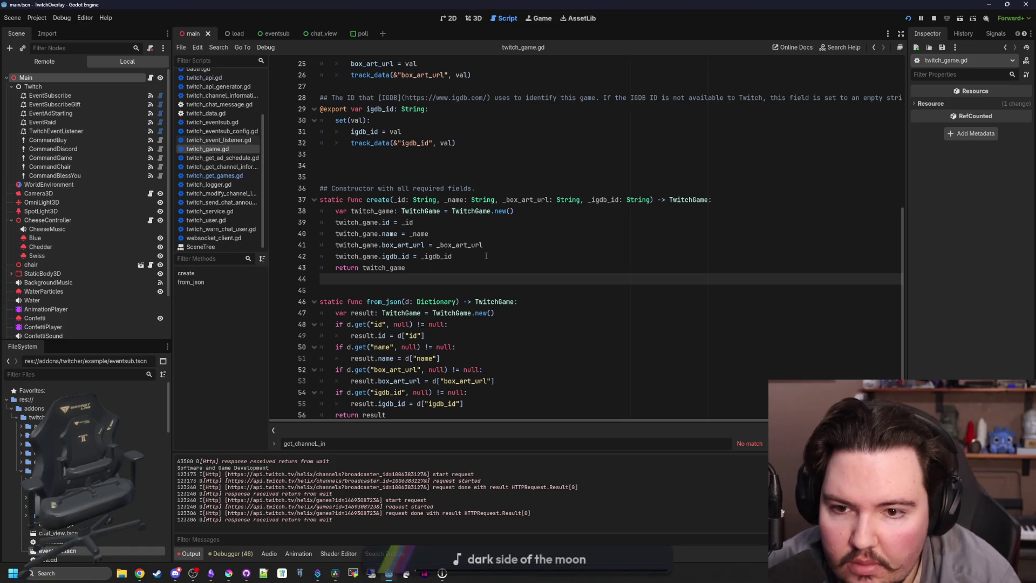
Step: Read the igdb_id field and its IGDB link comment, then return to the Mewgenics IGDB page
{"action": "scroll", "coordinate": [486, 256], "scroll_direction": "down", "scroll_amount": 1}
{"action": "scroll", "coordinate": [486, 256], "scroll_direction": "up", "scroll_amount": 2}
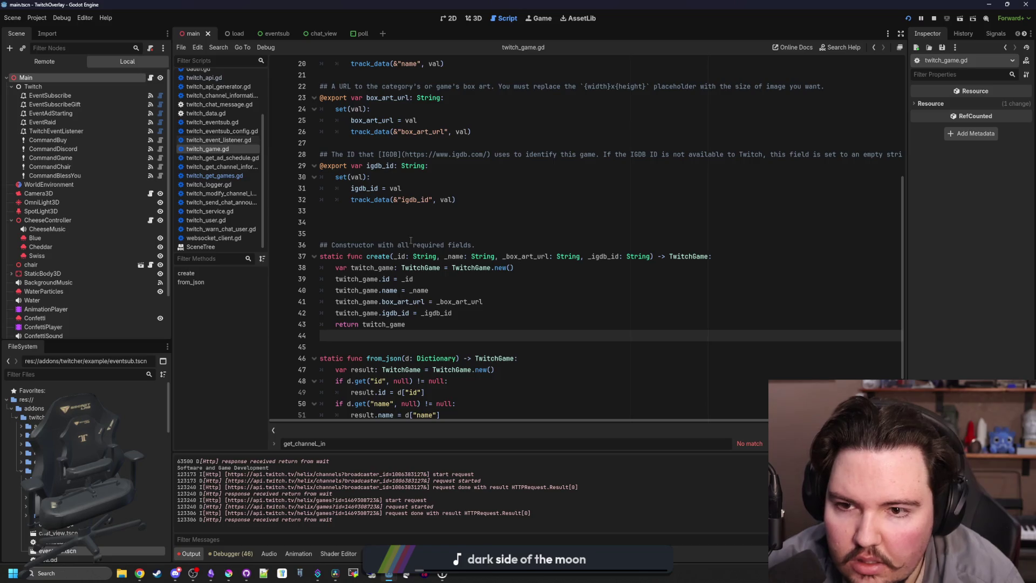
{"action": "scroll", "coordinate": [411, 241], "scroll_direction": "up", "scroll_amount": 3}
{"action": "mouse_move", "coordinate": [451, 257]}
{"action": "left_mouse_down"}
{"action": "mouse_move", "coordinate": [896, 256]}
{"action": "mouse_move", "coordinate": [293, 261]}
{"action": "left_mouse_up"}
{"action": "scroll", "coordinate": [392, 245], "scroll_direction": "up", "scroll_amount": 3}
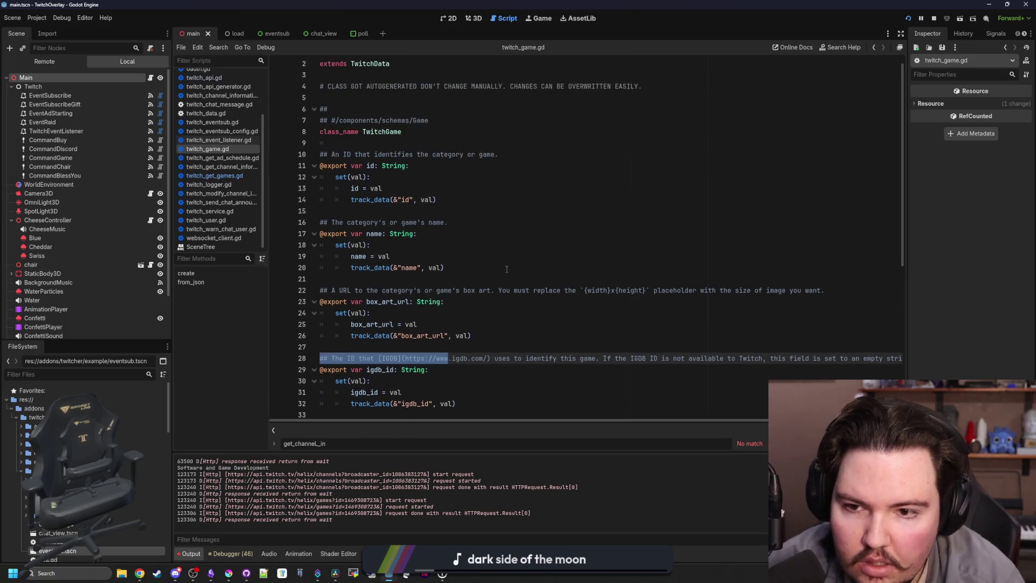
{"action": "left_click", "coordinate": [465, 271]}
{"action": "scroll", "coordinate": [464, 271], "scroll_direction": "up", "scroll_amount": 1}
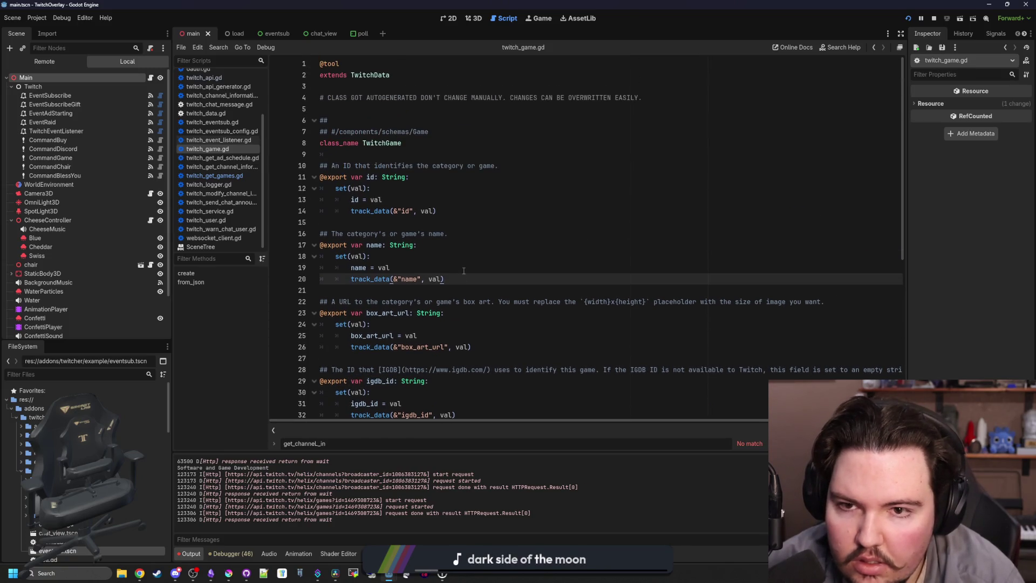
{"action": "left_click", "coordinate": [381, 143]}
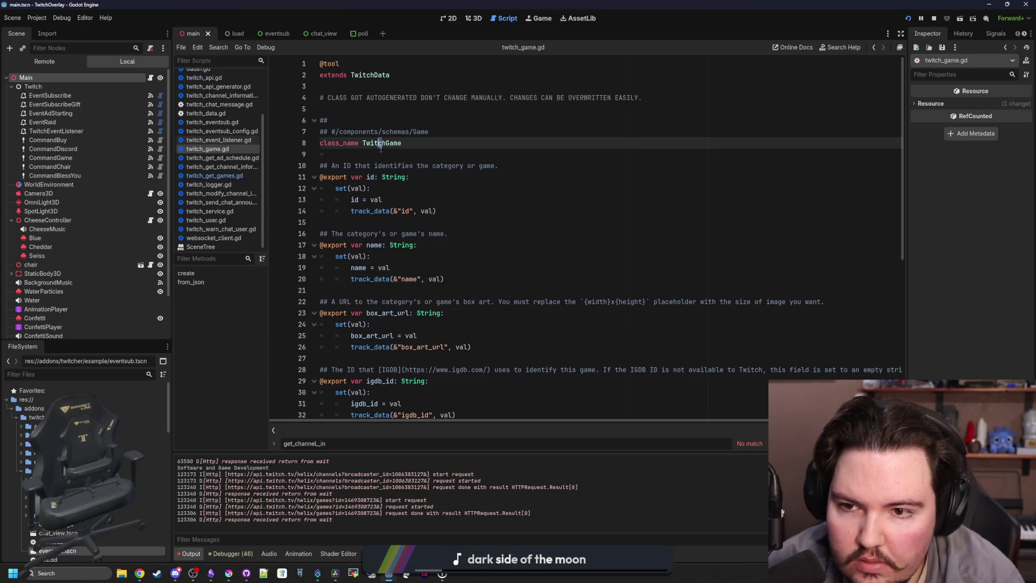
{"action": "scroll", "coordinate": [464, 305], "scroll_direction": "down", "scroll_amount": 3}
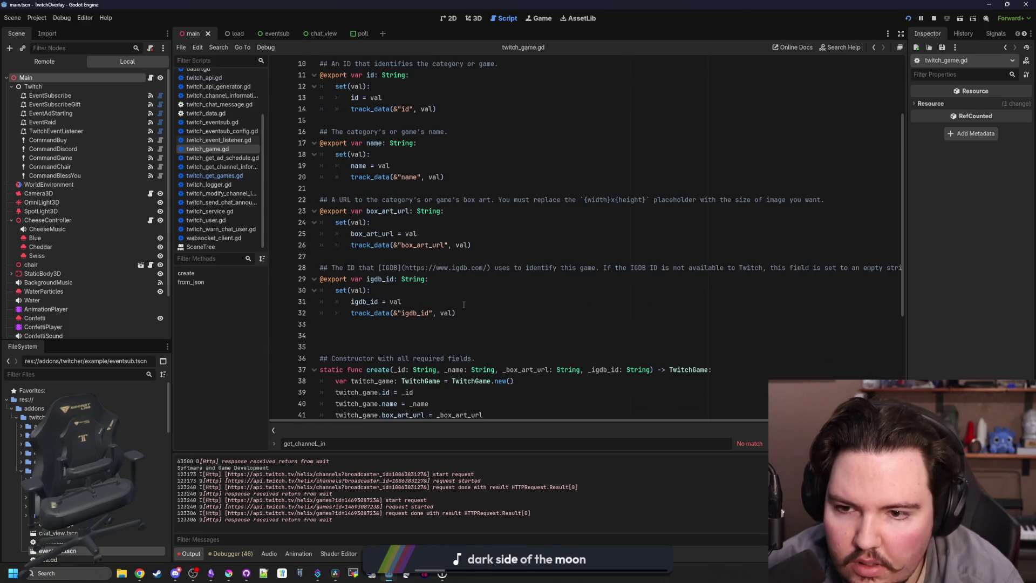
{"action": "left_click", "coordinate": [432, 255]}
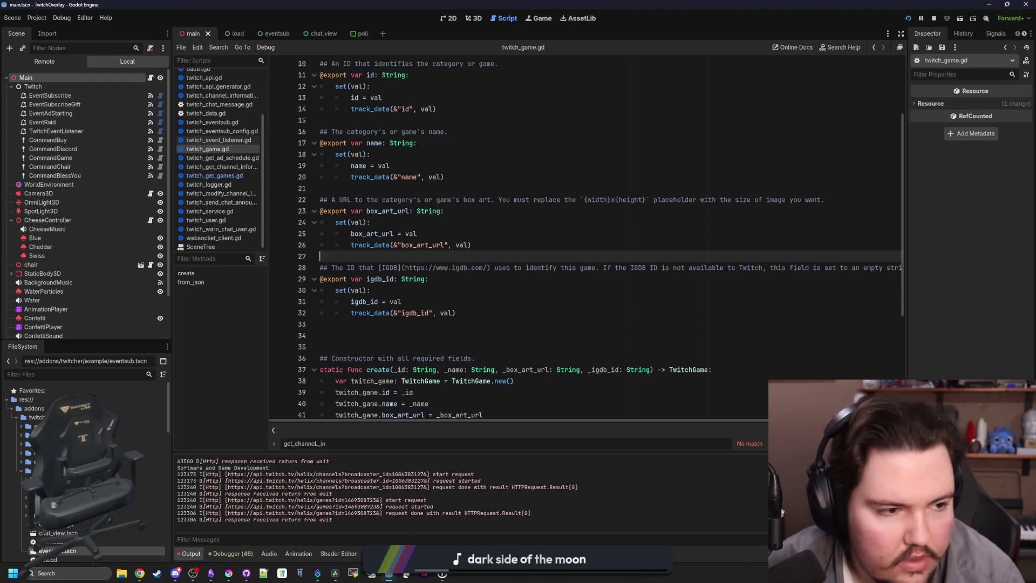
{"action": "key", "text": "alt+Tab"}
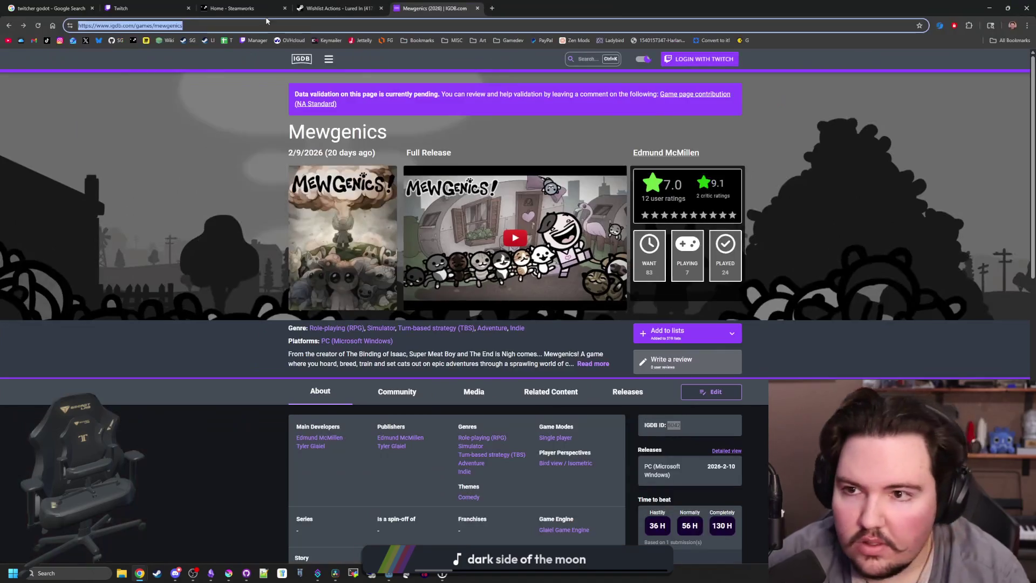
{"action": "left_click", "coordinate": [679, 430]}
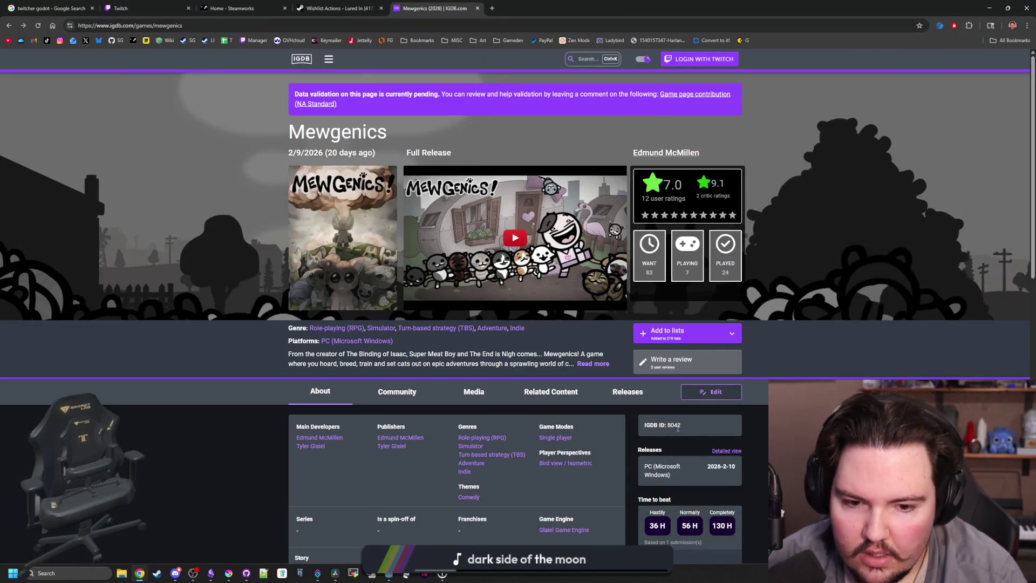
{"action": "left_click_drag", "start_coordinate": [184, 25], "coordinate": [142, 26]}
{"action": "key", "text": "ctrl+v"}
{"action": "key", "text": "Return"}
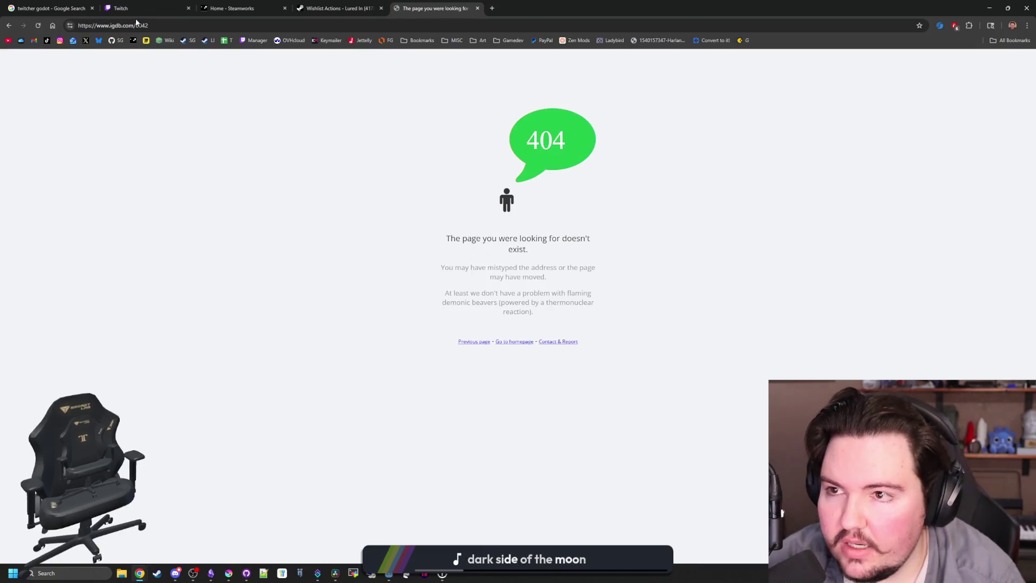
{"action": "key", "text": "alt+Left"}
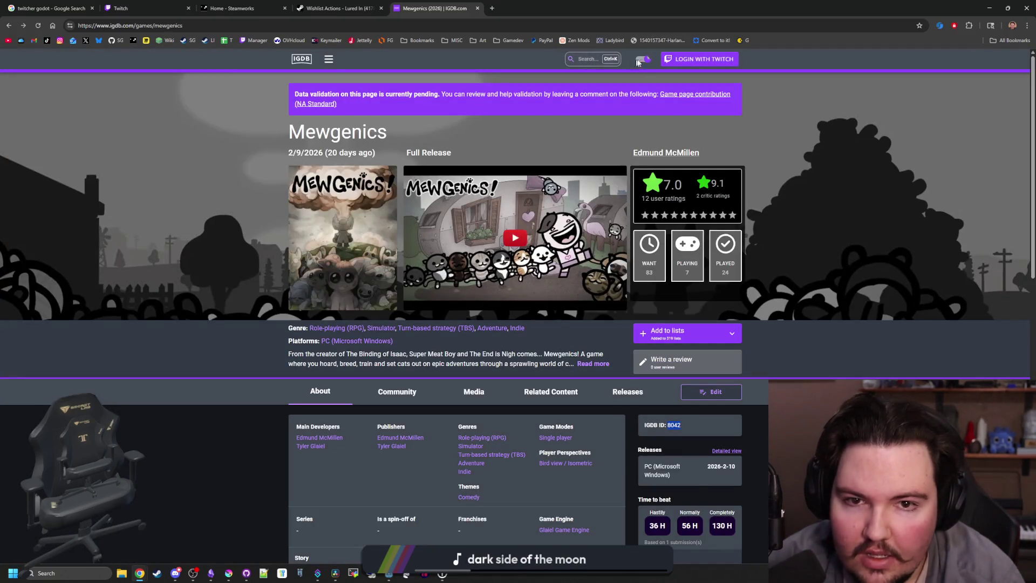
{"action": "scroll", "coordinate": [577, 312], "scroll_direction": "down", "scroll_amount": 3}
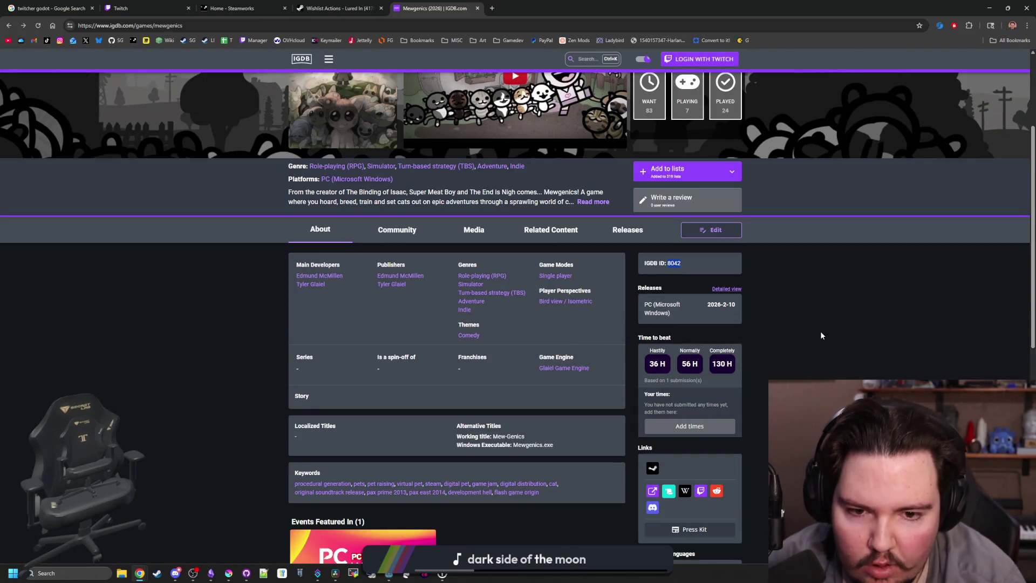
{"action": "scroll", "coordinate": [628, 384], "scroll_direction": "down", "scroll_amount": 4}
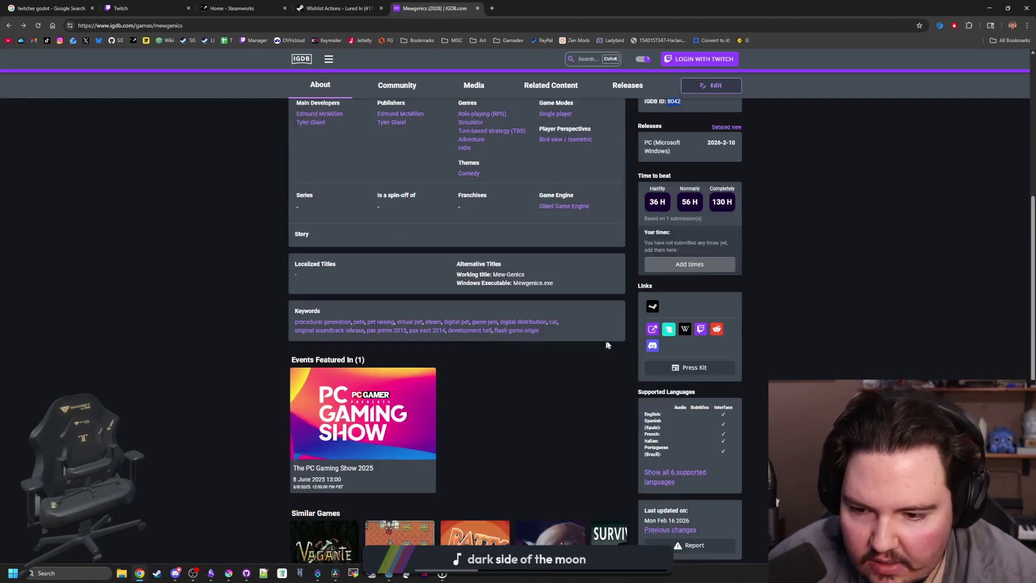
{"action": "scroll", "coordinate": [568, 352], "scroll_direction": "down", "scroll_amount": 5}
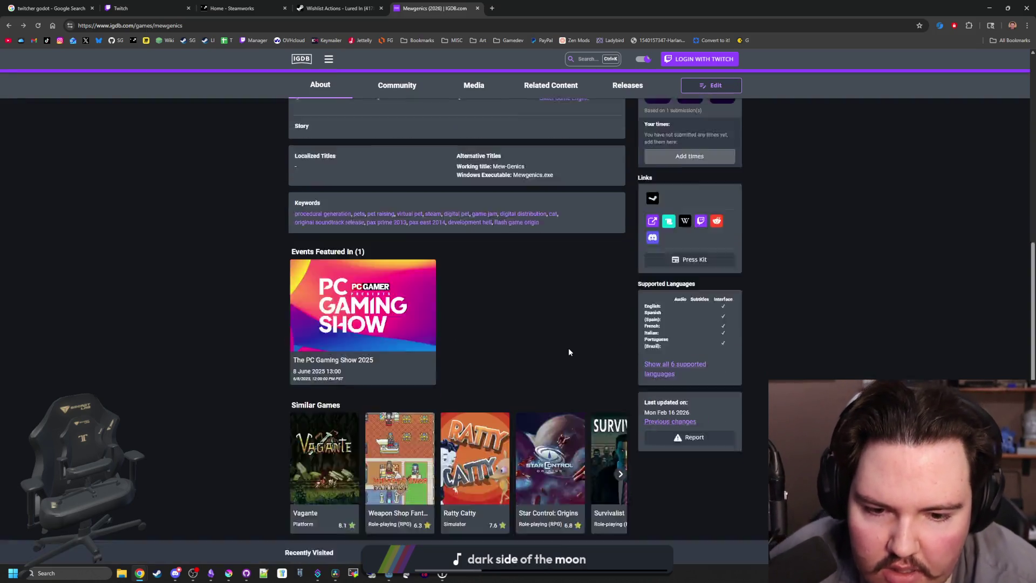
{"action": "scroll", "coordinate": [585, 242], "scroll_direction": "up", "scroll_amount": 15}
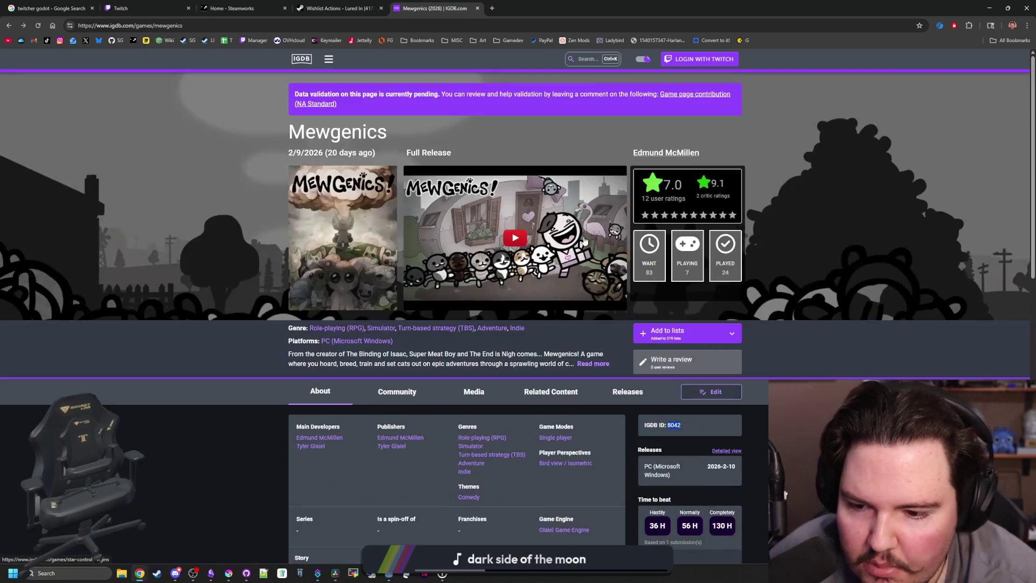
{"action": "key", "text": "alt+Tab"}
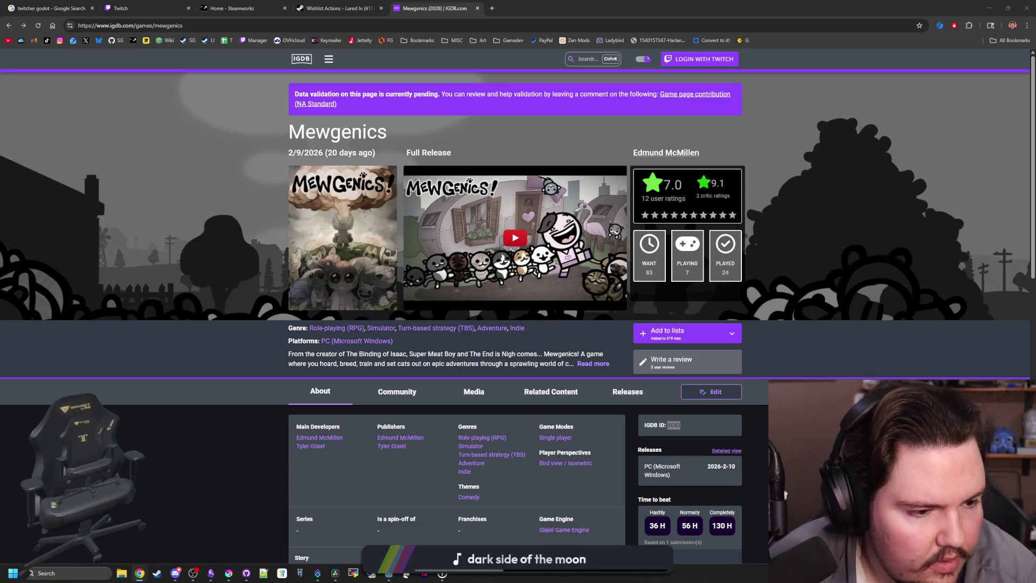
{"action": "key", "text": "alt+Tab"}
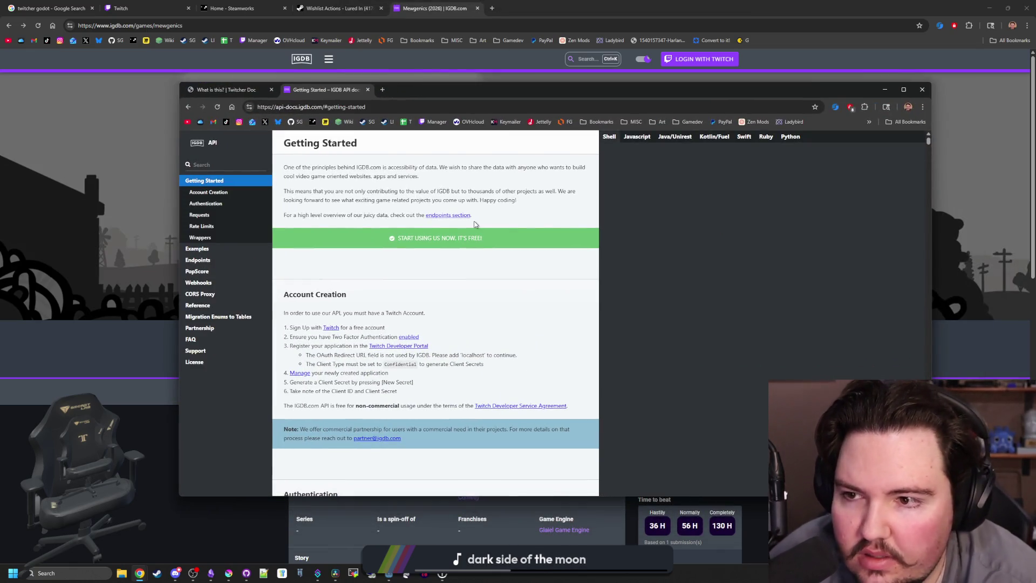
Step: Scroll through the IGDB API docs Authentication, Requests and Wrappers sections
{"action": "scroll", "coordinate": [366, 273], "scroll_direction": "down", "scroll_amount": 4}
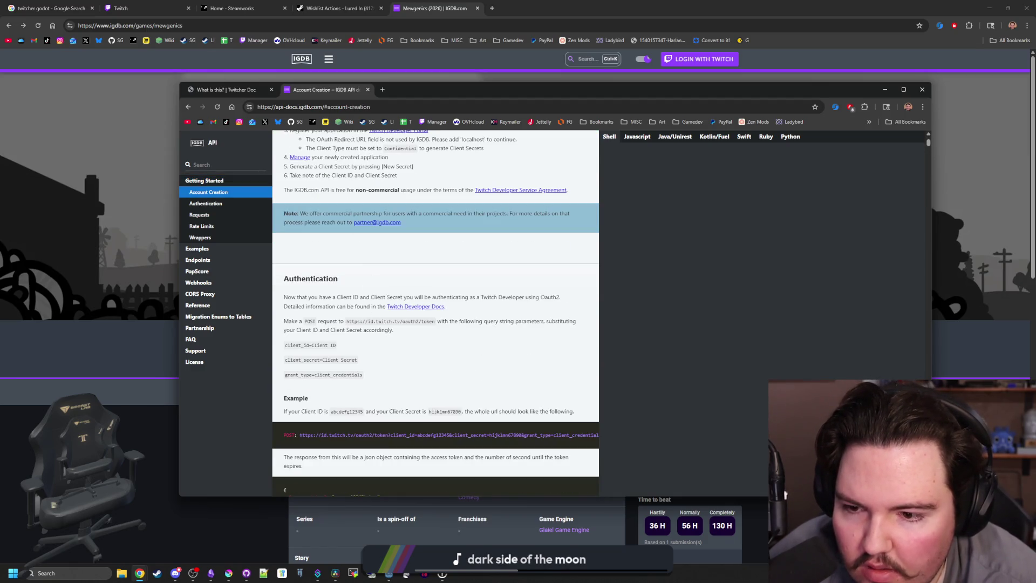
{"action": "scroll", "coordinate": [294, 367], "scroll_direction": "down", "scroll_amount": 1}
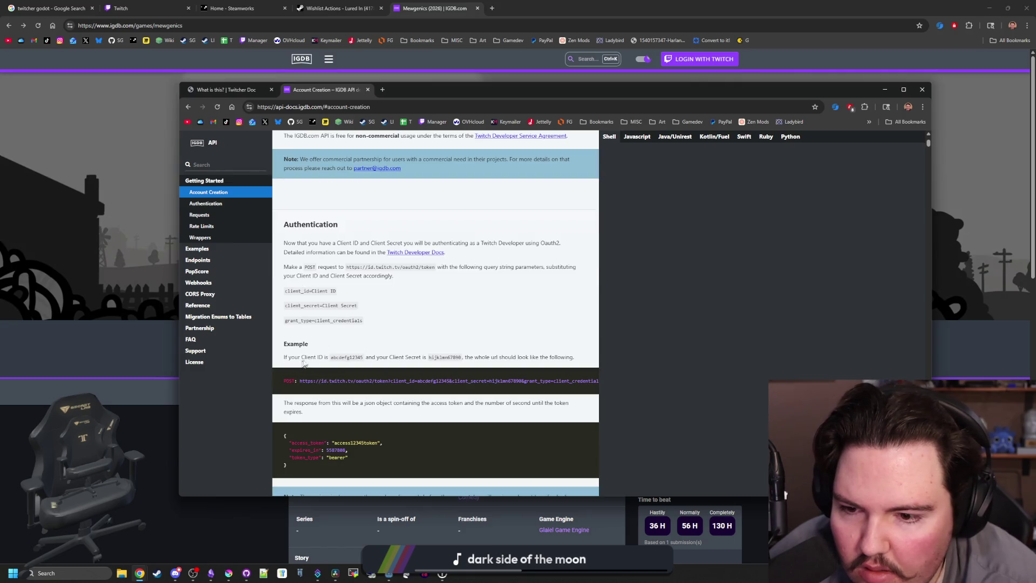
{"action": "scroll", "coordinate": [327, 360], "scroll_direction": "down", "scroll_amount": 6}
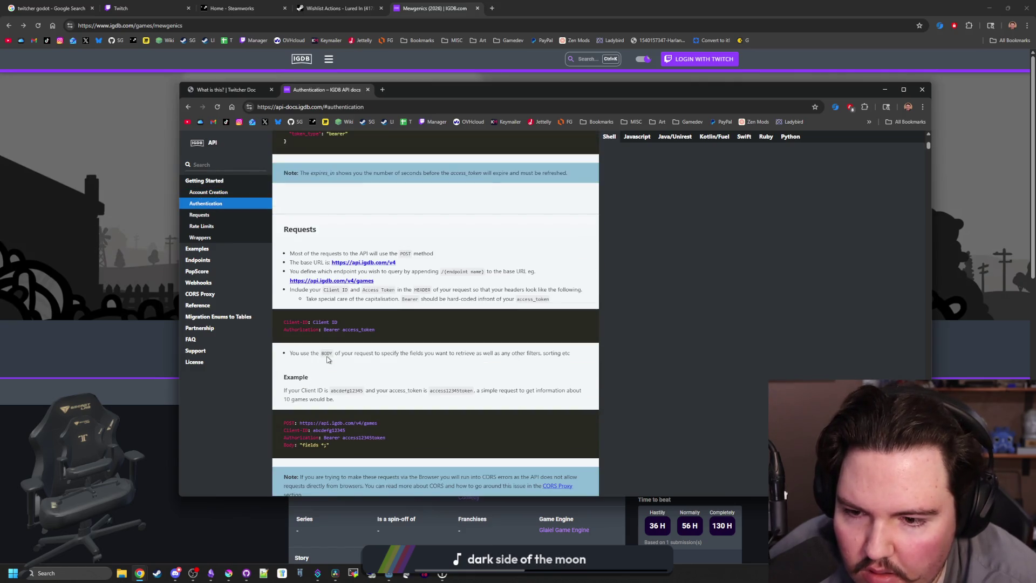
{"action": "scroll", "coordinate": [327, 360], "scroll_direction": "down", "scroll_amount": 7}
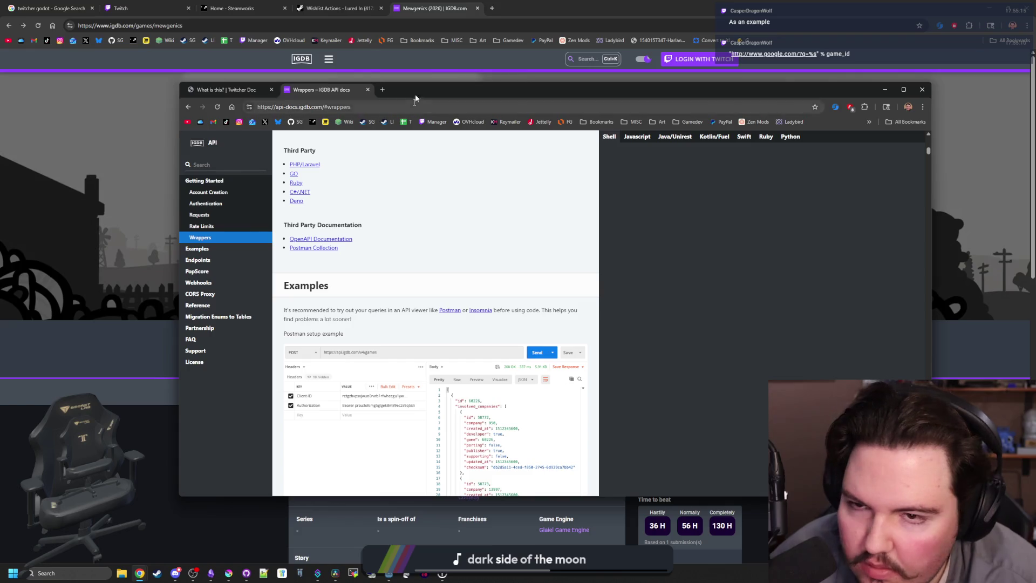
Step: Move the API docs browser aside to reveal Godot's twitch_game.gd script
{"action": "left_click_drag", "start_coordinate": [422, 90], "coordinate": [426, 105]}
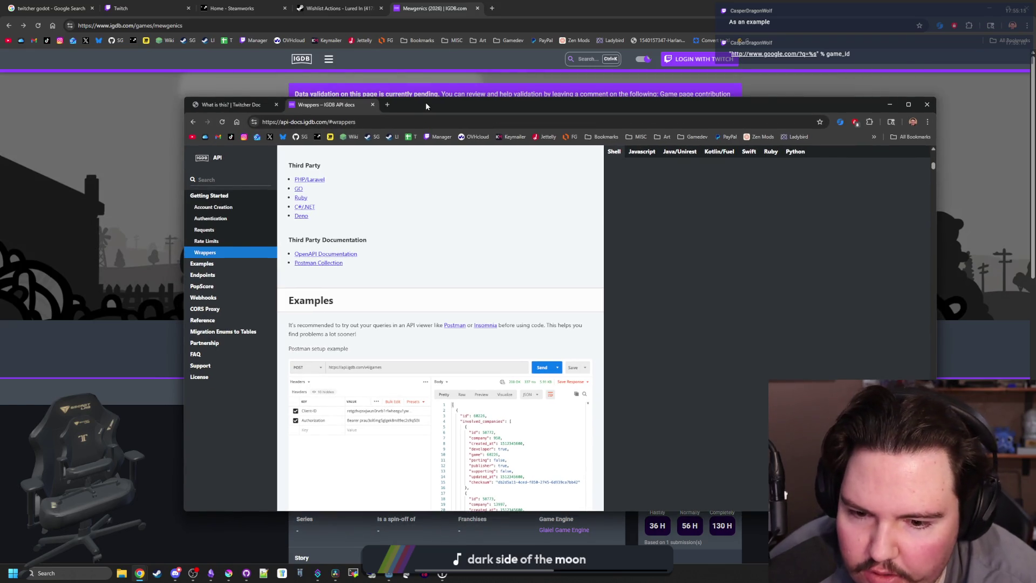
{"action": "key", "text": "alt+Tab"}
{"action": "mouse_move", "coordinate": [612, 5]}
{"action": "left_mouse_down"}
{"action": "mouse_move", "coordinate": [629, 270]}
{"action": "mouse_move", "coordinate": [690, 467]}
{"action": "mouse_move", "coordinate": [663, 446]}
{"action": "left_mouse_up"}
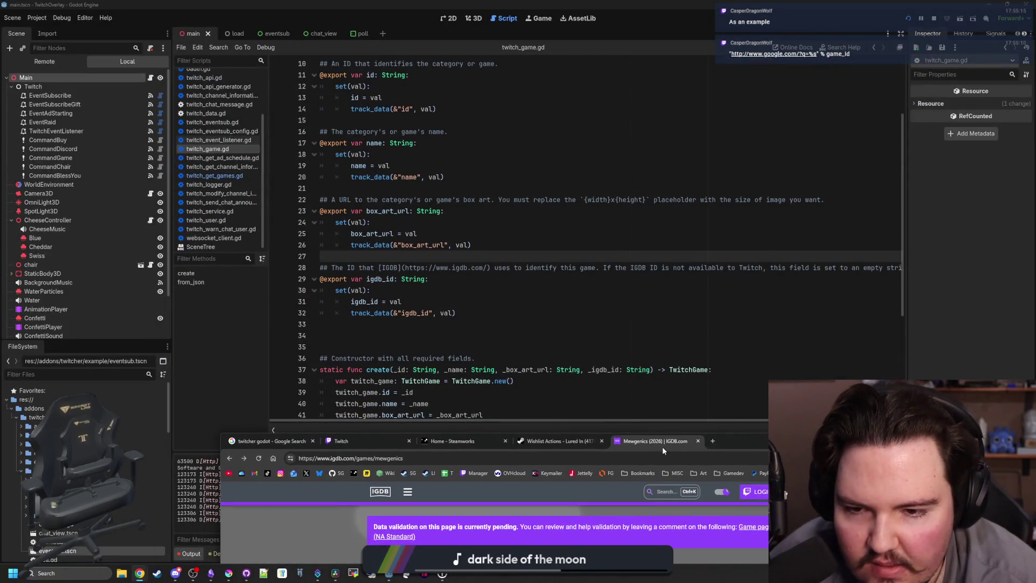
Step: Look at twitch_get_games.gd, review the #else: branch in main.gd, then return to the API docs
{"action": "left_click", "coordinate": [496, 247]}
{"action": "scroll", "coordinate": [496, 248], "scroll_direction": "down", "scroll_amount": 5}
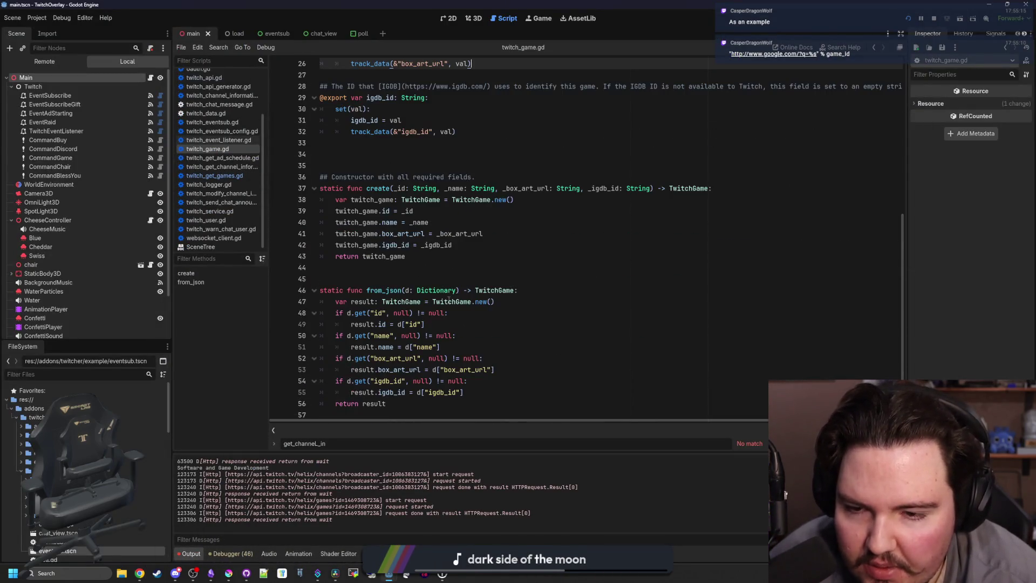
{"action": "left_click", "coordinate": [218, 175]}
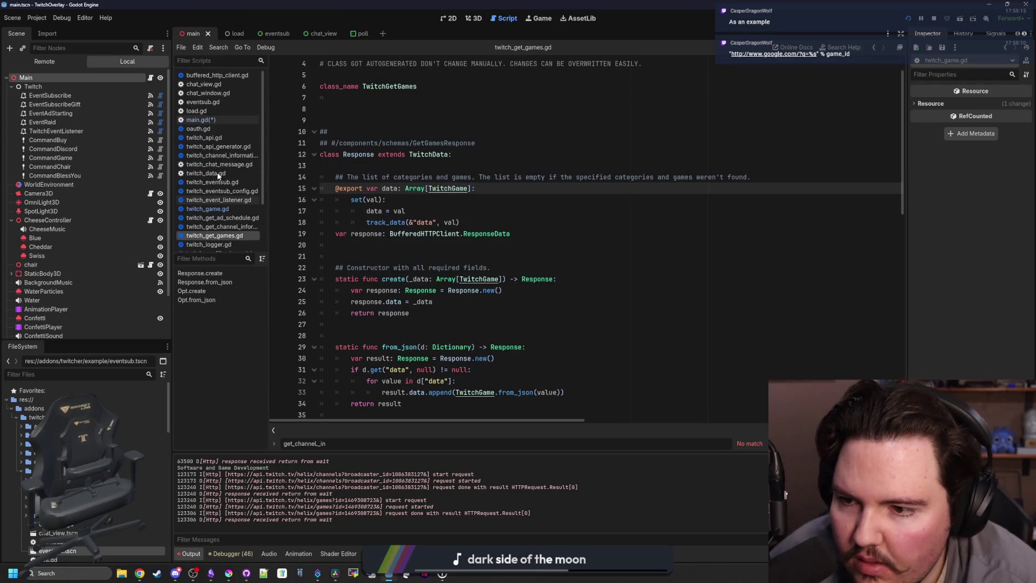
{"action": "left_click", "coordinate": [151, 79]}
{"action": "left_click", "coordinate": [415, 233]}
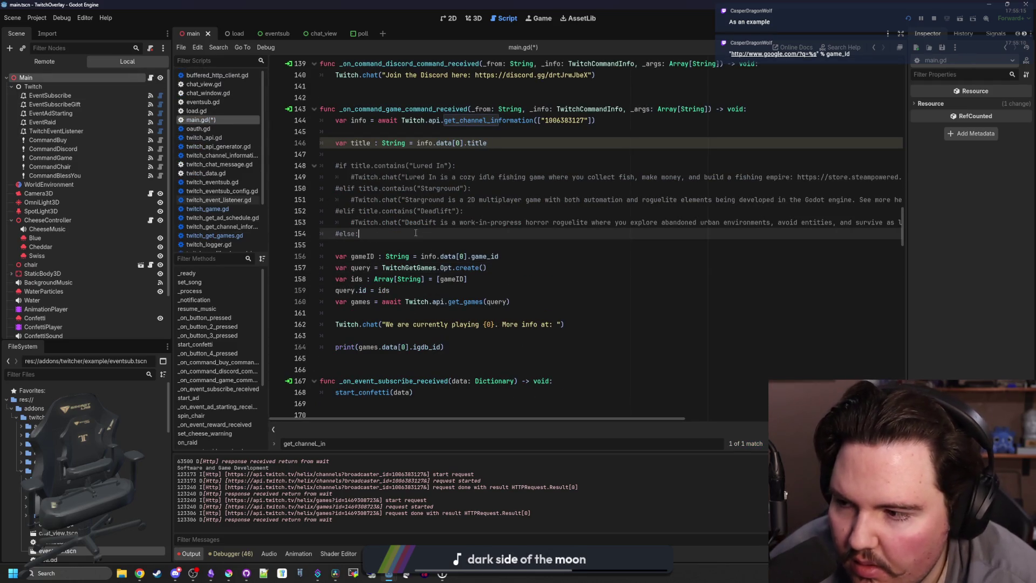
{"action": "left_click", "coordinate": [492, 247]}
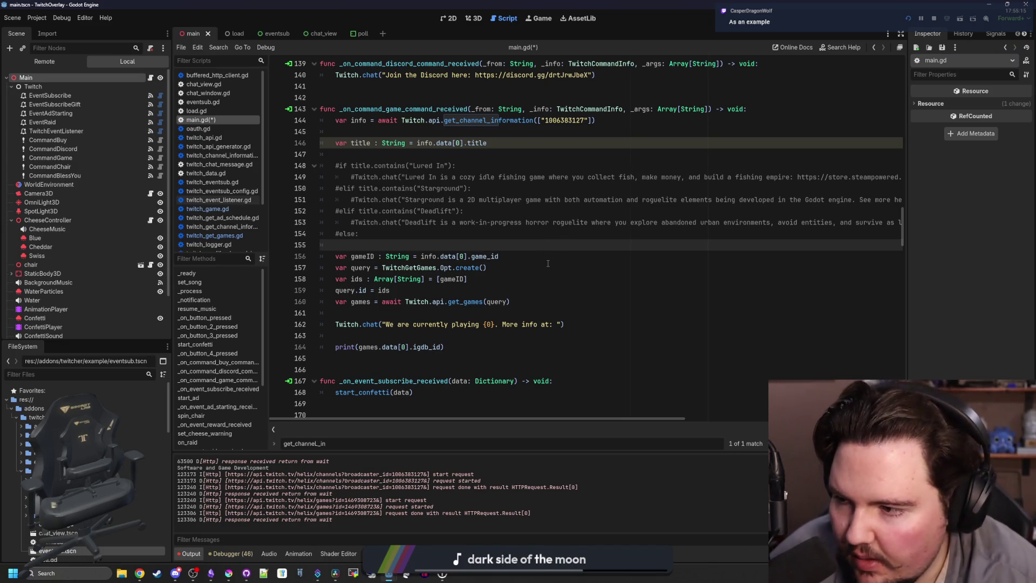
{"action": "left_click", "coordinate": [414, 230]}
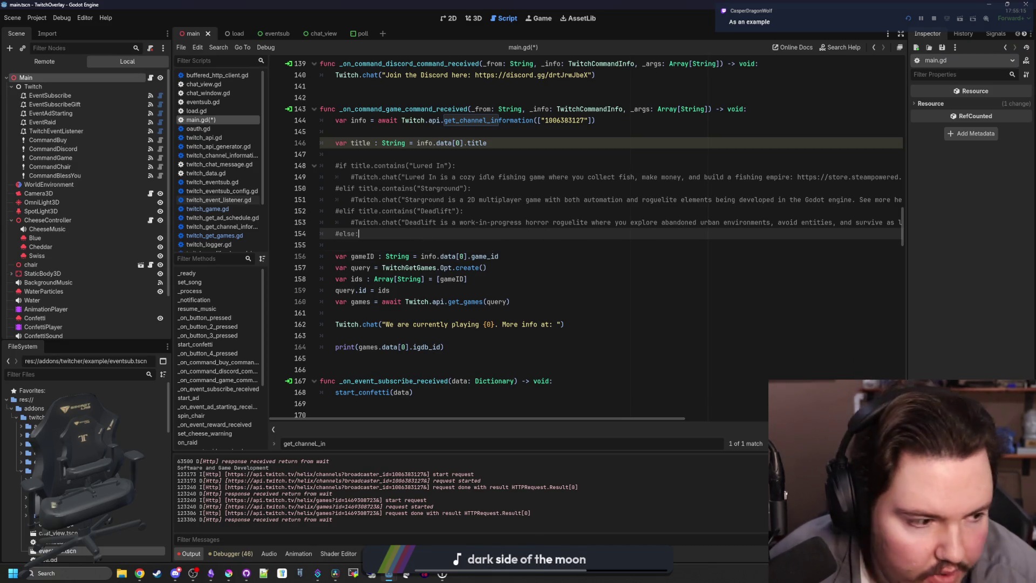
{"action": "left_click", "coordinate": [139, 573]}
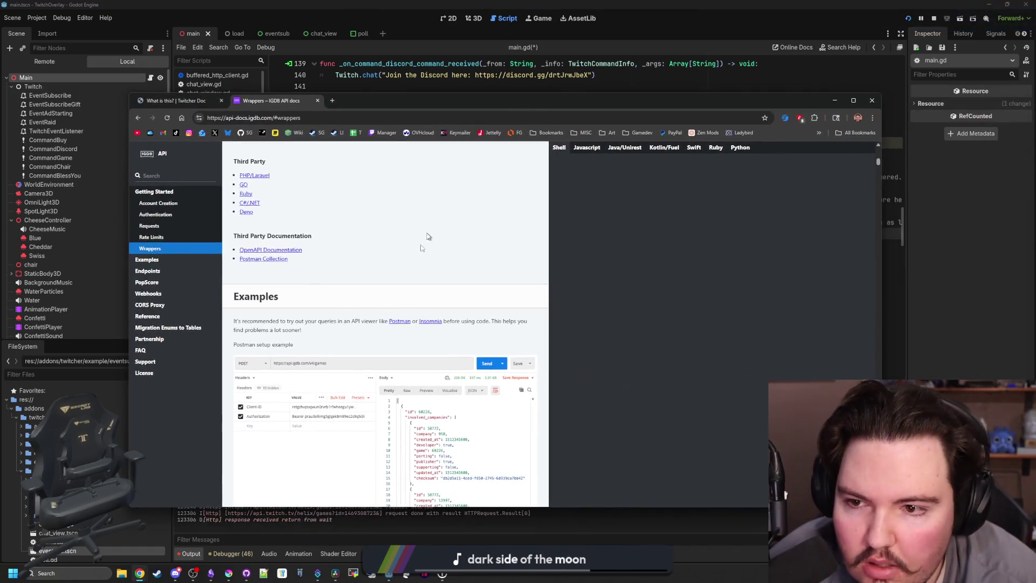
Step: Scroll through the IGDB API docs Examples section and back toward Getting Started
{"action": "scroll", "coordinate": [401, 295], "scroll_direction": "up", "scroll_amount": 1}
{"action": "scroll", "coordinate": [400, 295], "scroll_direction": "down", "scroll_amount": 6}
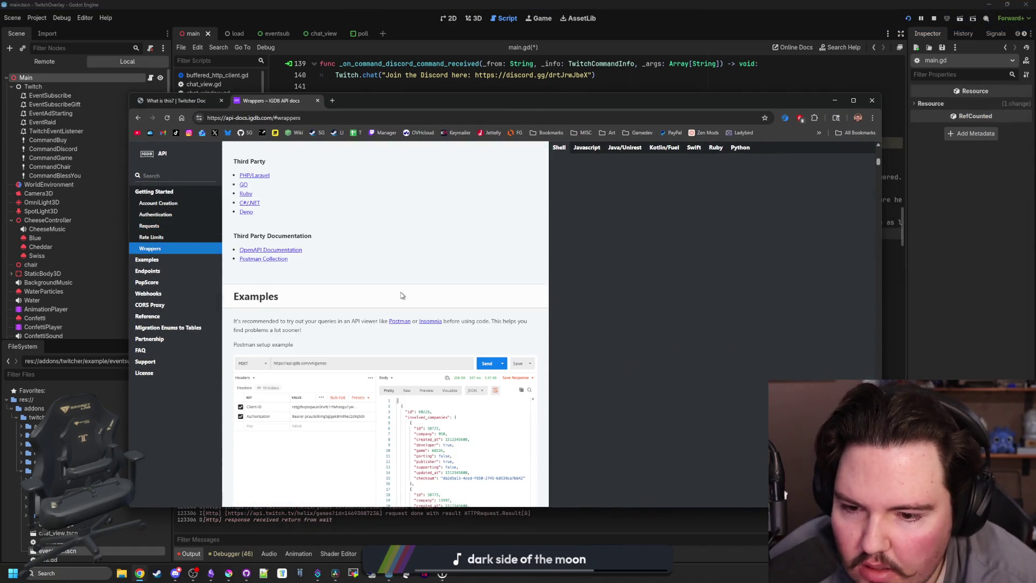
{"action": "scroll", "coordinate": [401, 296], "scroll_direction": "down", "scroll_amount": 12}
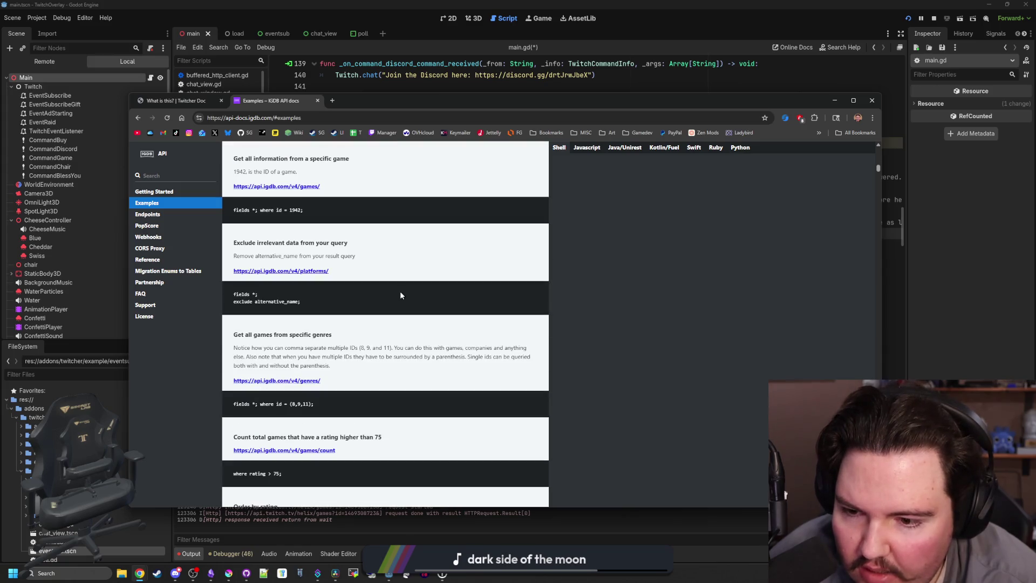
{"action": "scroll", "coordinate": [320, 273], "scroll_direction": "down", "scroll_amount": 5}
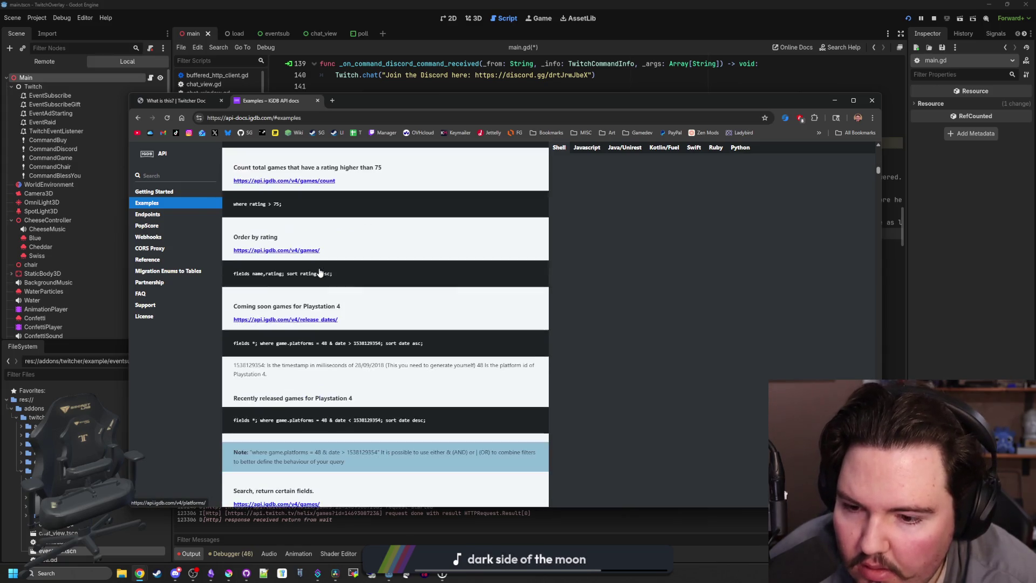
{"action": "scroll", "coordinate": [318, 272], "scroll_direction": "down", "scroll_amount": 3}
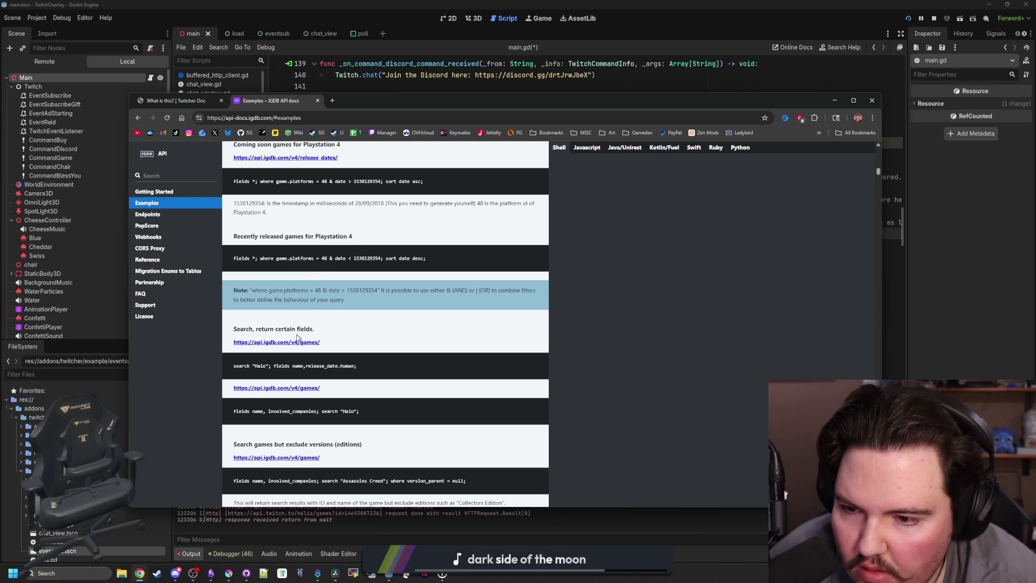
{"action": "scroll", "coordinate": [257, 352], "scroll_direction": "down", "scroll_amount": 15}
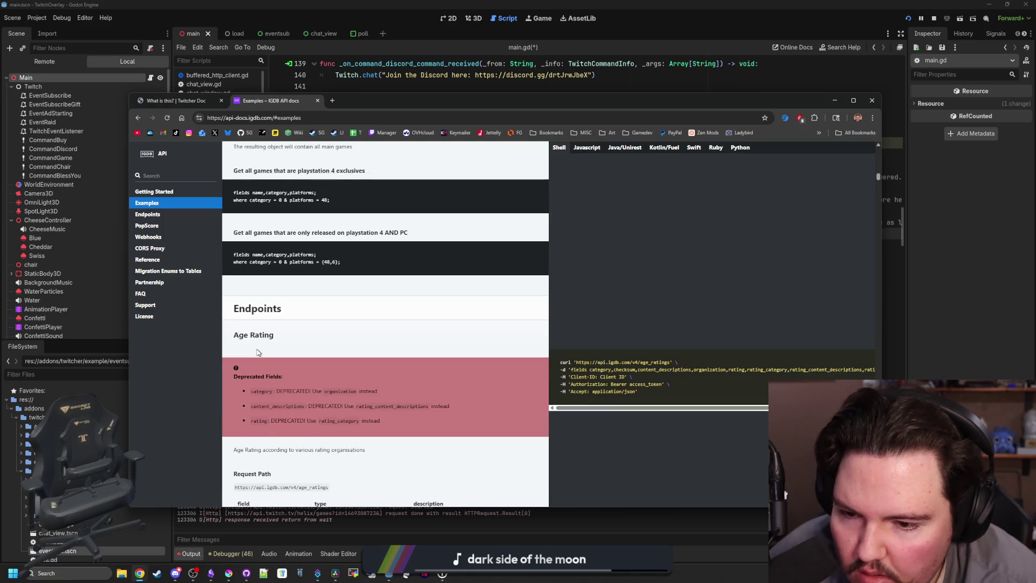
{"action": "scroll", "coordinate": [257, 352], "scroll_direction": "up", "scroll_amount": 15}
Step: Go back to the Google results for "igdb serach game with id"
{"action": "left_click", "coordinate": [326, 116]}
{"action": "left_click", "coordinate": [342, 116]}
{"action": "key", "text": "Return"}
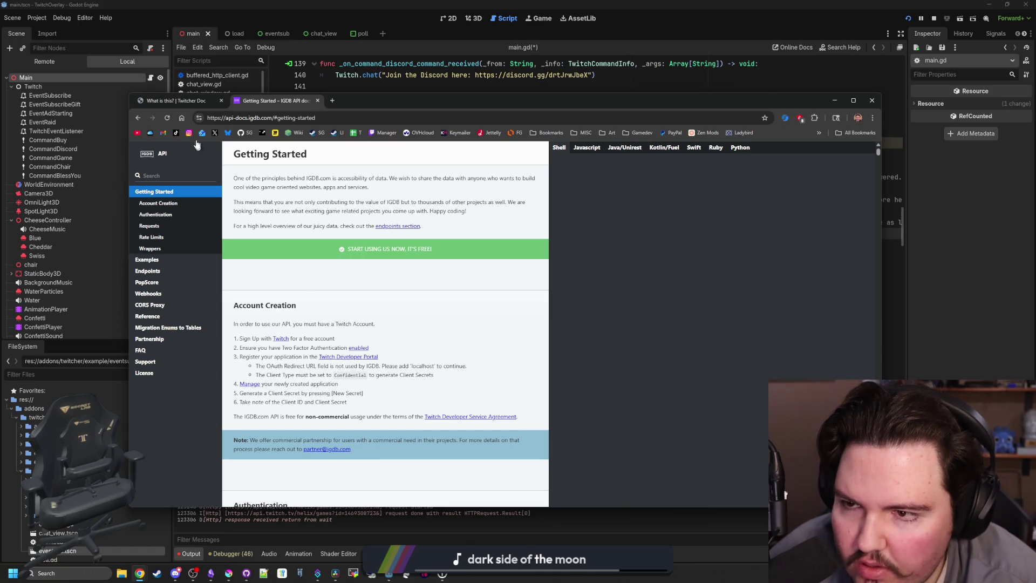
{"action": "left_click", "coordinate": [172, 101]}
{"action": "left_click", "coordinate": [272, 100]}
{"action": "key", "text": "alt+Left"}
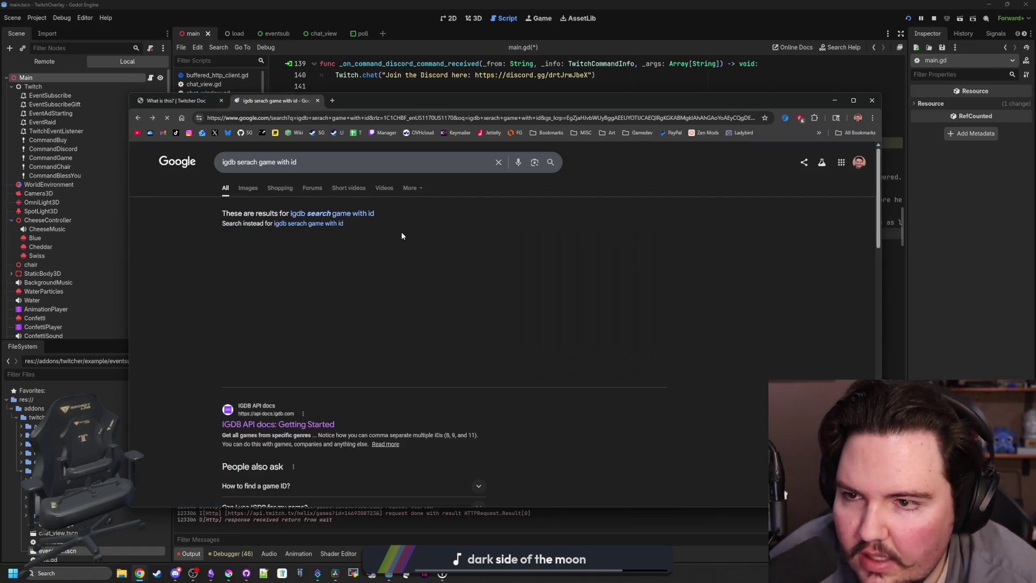
Step: Search Google for igdb, open IGDB.com, and try loading a /search/12 address
{"action": "key", "text": "alt+Left"}
{"action": "key", "text": "alt+Right"}
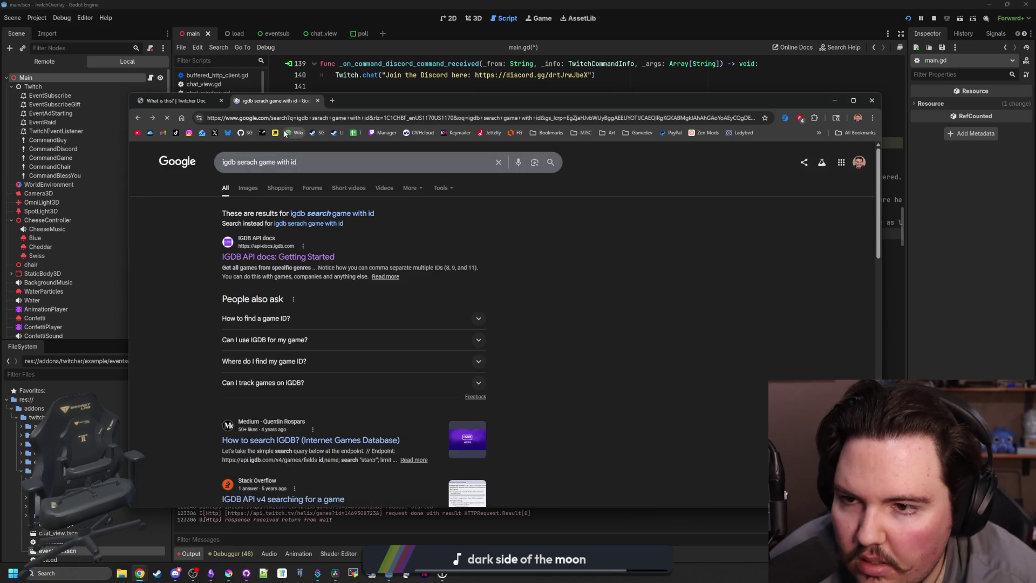
{"action": "key", "text": "ctrl+l"}
{"action": "type", "text": "igdb"}
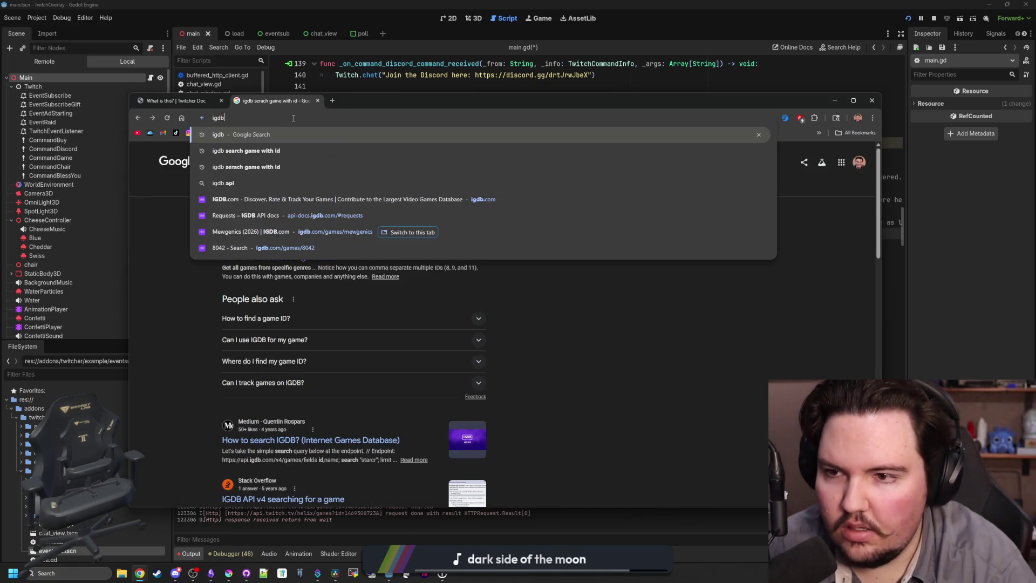
{"action": "key", "text": "Return"}
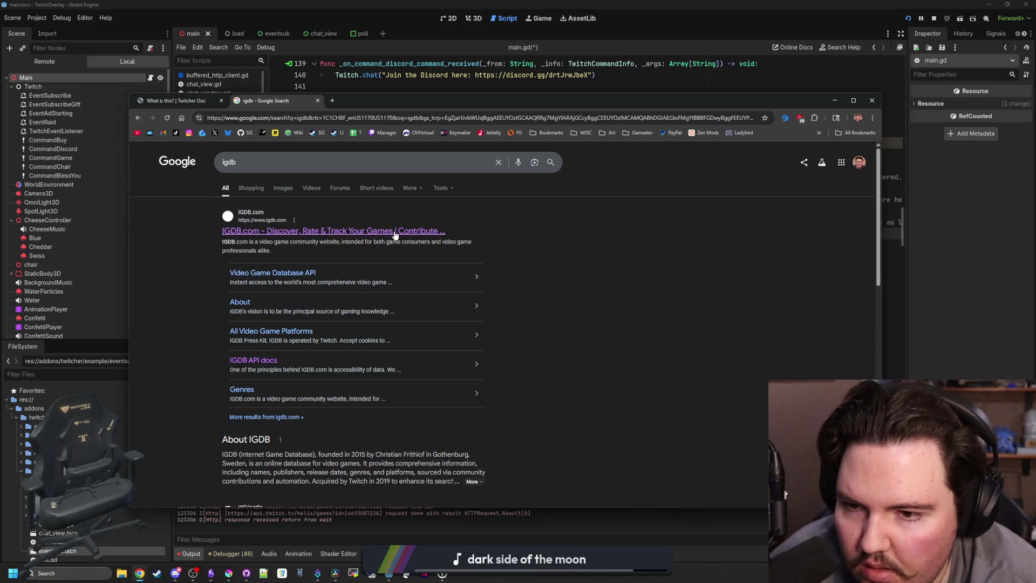
{"action": "left_click", "coordinate": [372, 231]}
{"action": "type", "text": "/search"}
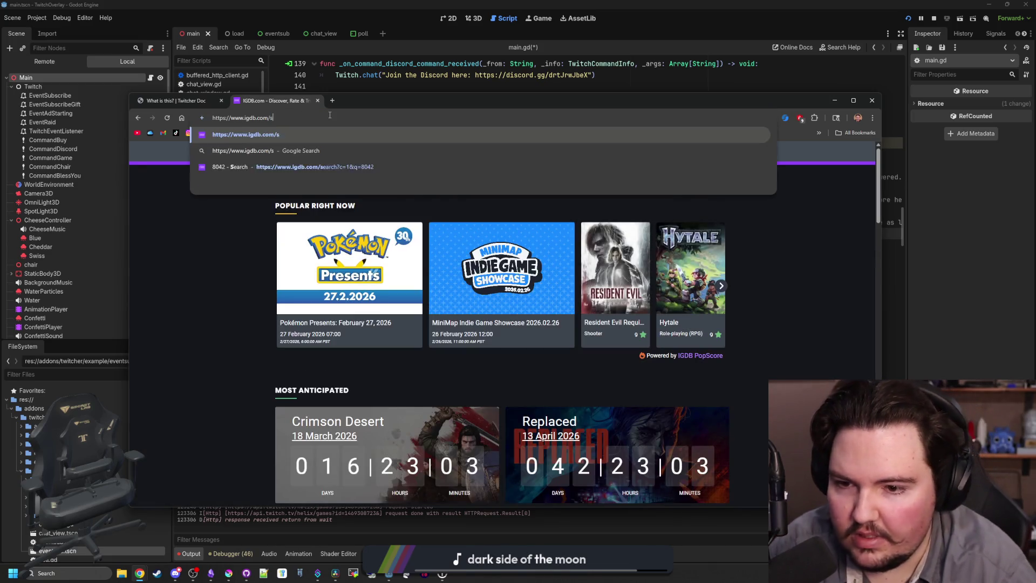
{"action": "type", "text": "/1213"}
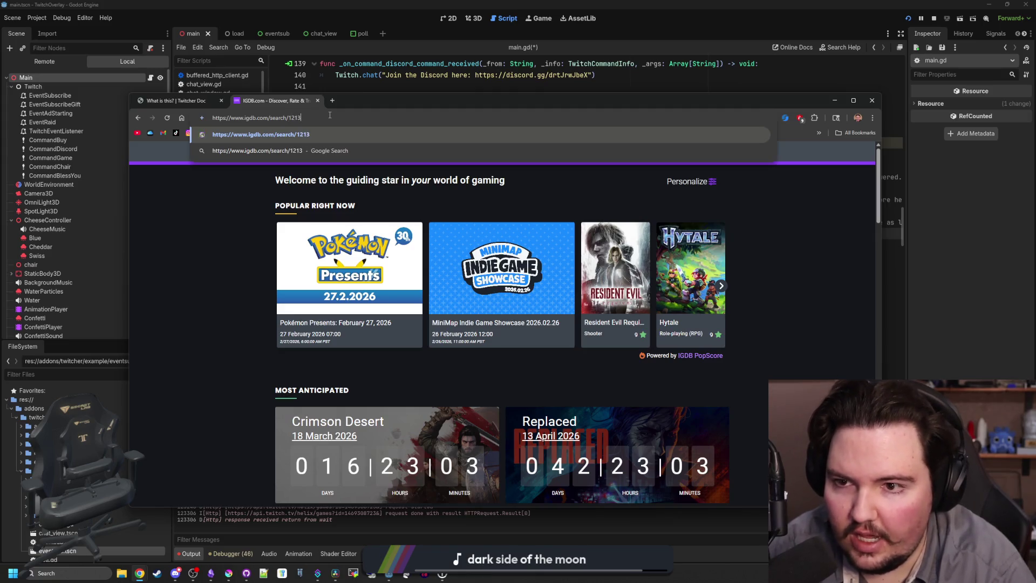
{"action": "key", "text": "Return"}
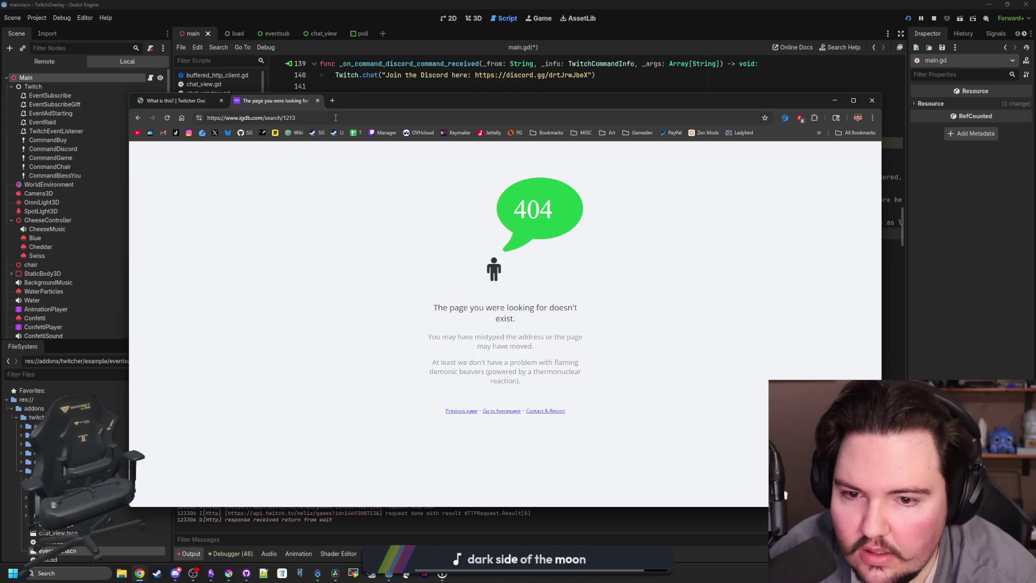
{"action": "key", "text": "alt+Left"}
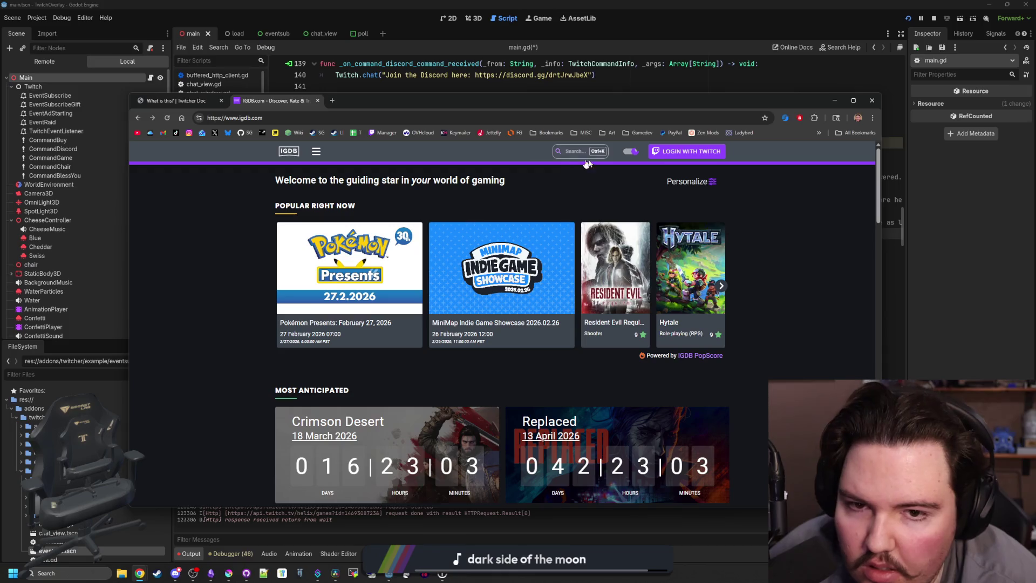
Step: Search IGDB for 12321 and open the Super Breakout (1978) game page
{"action": "left_click", "coordinate": [572, 151]}
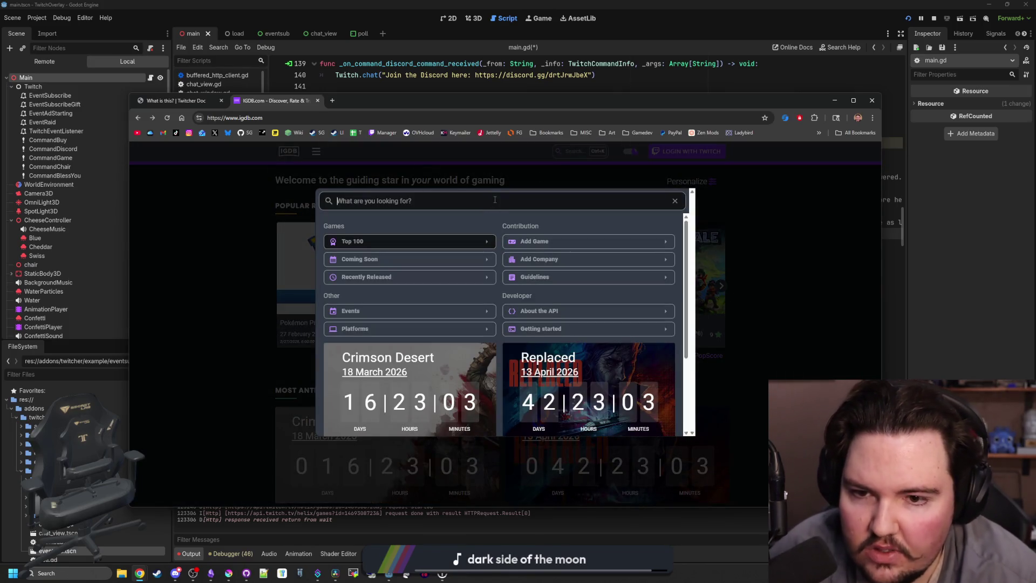
{"action": "type", "text": "12321"}
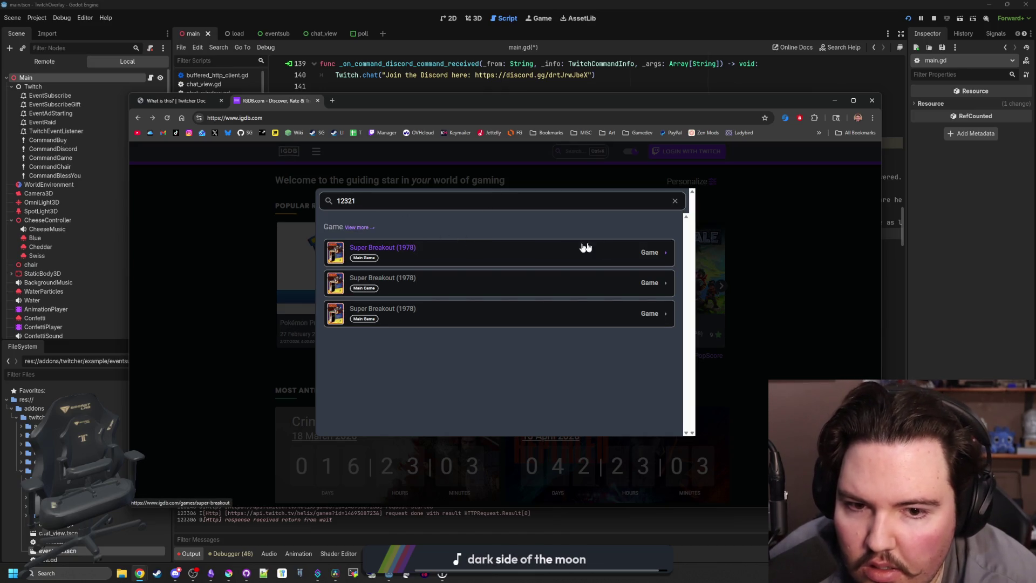
{"action": "left_click", "coordinate": [612, 248]}
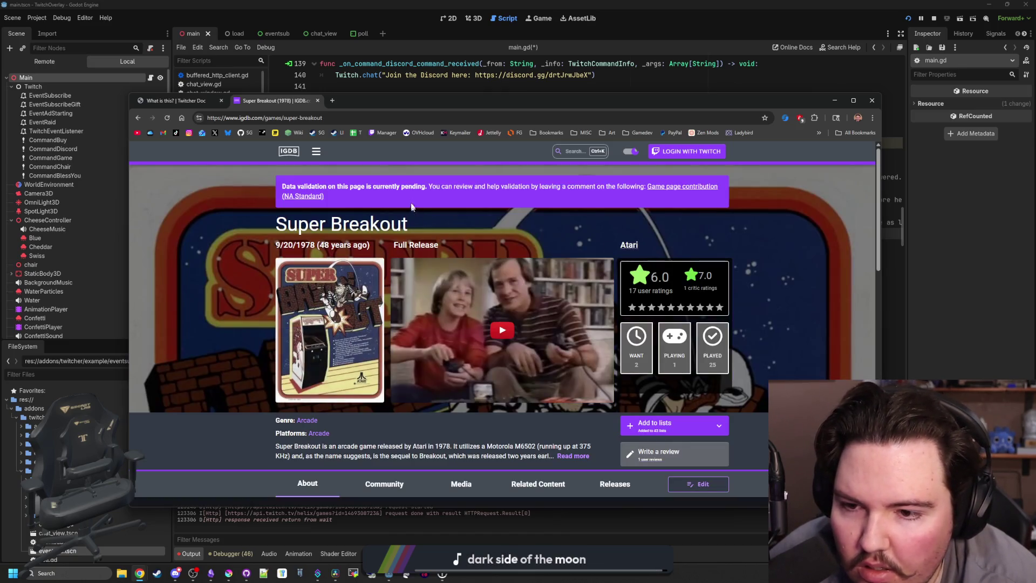
{"action": "left_click", "coordinate": [360, 118]}
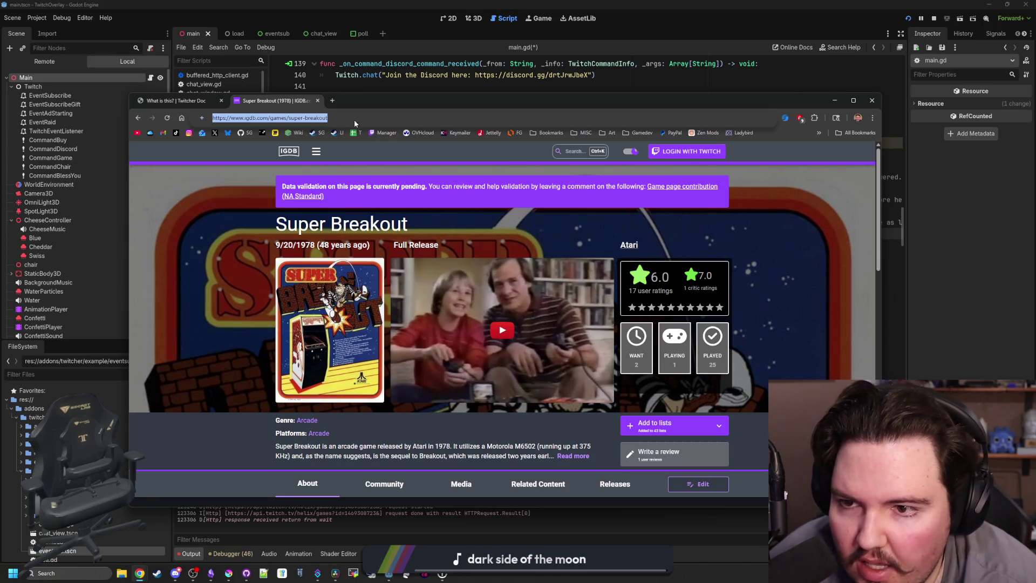
{"action": "key", "text": "ctrl+shift+Tab"}
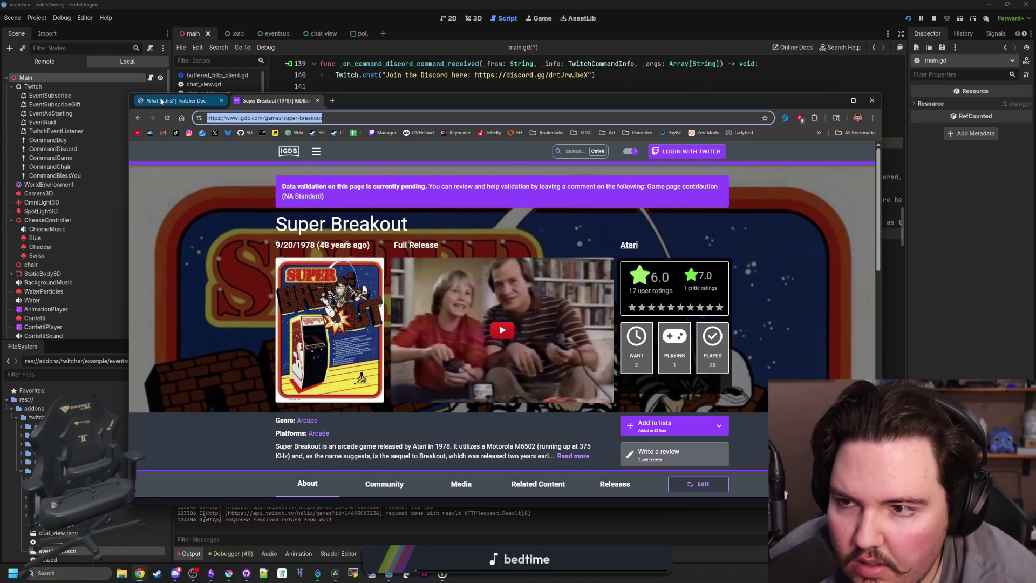
{"action": "scroll", "coordinate": [494, 313], "scroll_direction": "down", "scroll_amount": 5}
{"action": "scroll", "coordinate": [494, 319], "scroll_direction": "up", "scroll_amount": 6}
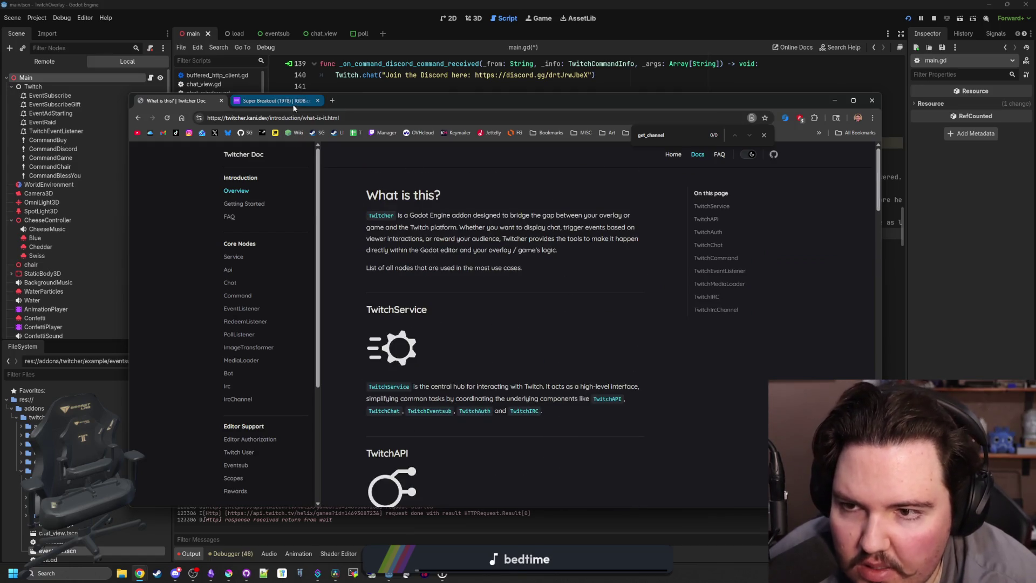
{"action": "left_click", "coordinate": [273, 100]}
{"action": "left_click", "coordinate": [563, 152]}
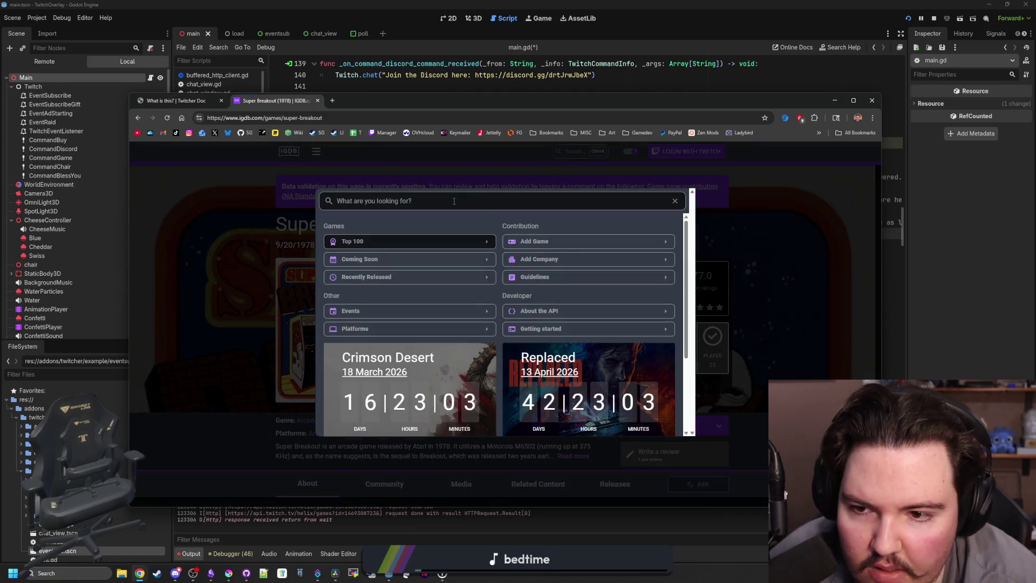
Step: Try the IGDB game address with 12321 in place of the slug, then return
{"action": "scroll", "coordinate": [454, 270], "scroll_direction": "down", "scroll_amount": 3}
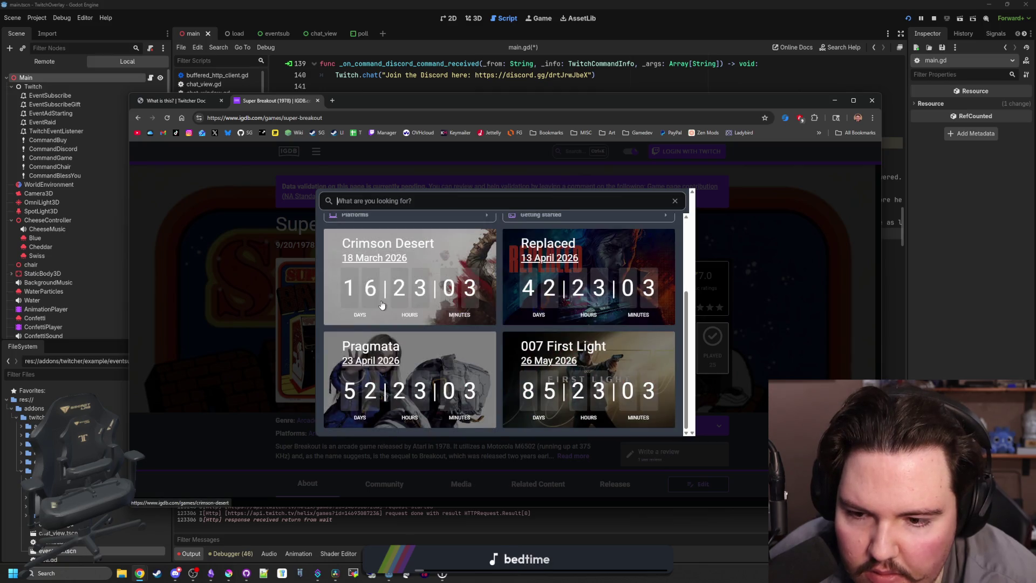
{"action": "key", "text": "Escape"}
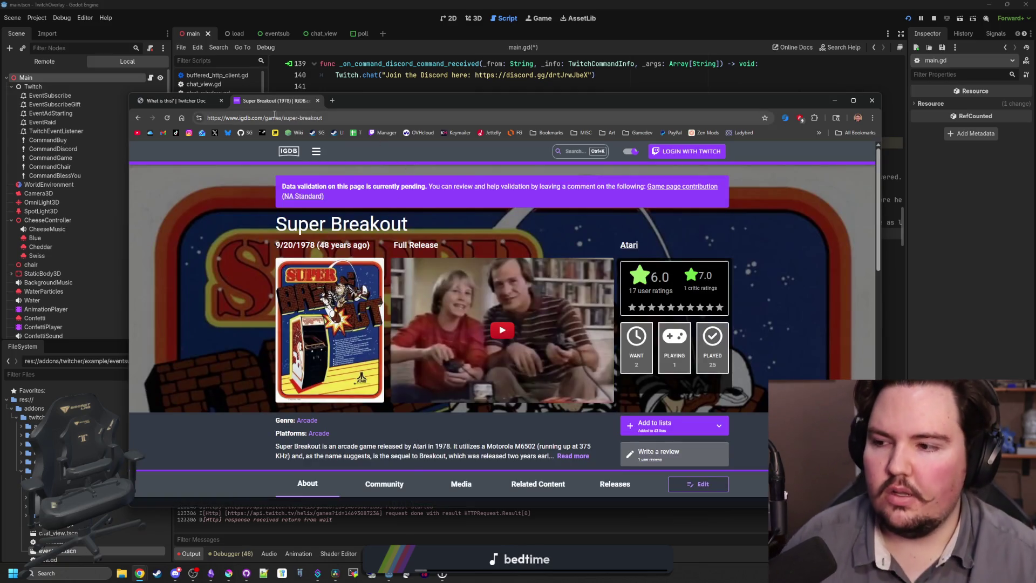
{"action": "left_click_drag", "start_coordinate": [327, 118], "coordinate": [291, 112]}
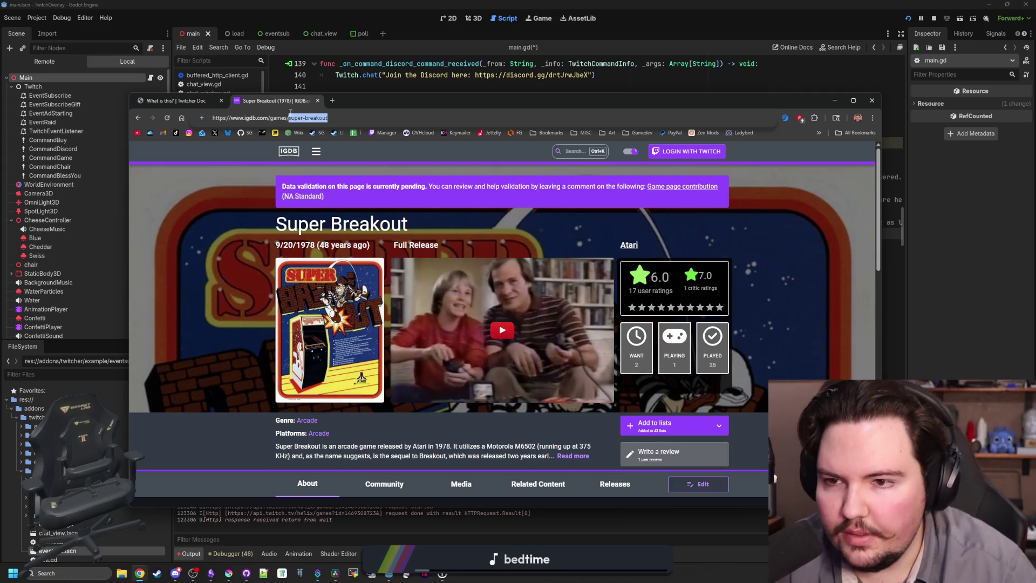
{"action": "type", "text": "d"}
{"action": "key", "text": "BackSpace"}
{"action": "type", "text": "12321"}
{"action": "key", "text": "Return"}
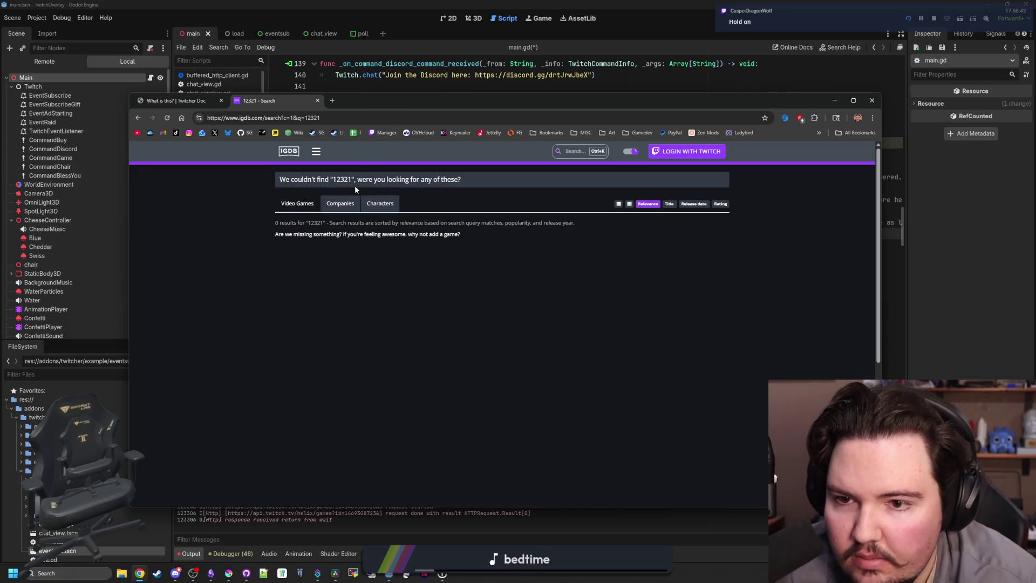
{"action": "key", "text": "alt+Left"}
Step: Try the game address with 1238 instead of super-breakout, then return to Super Breakout
{"action": "left_click", "coordinate": [318, 118]}
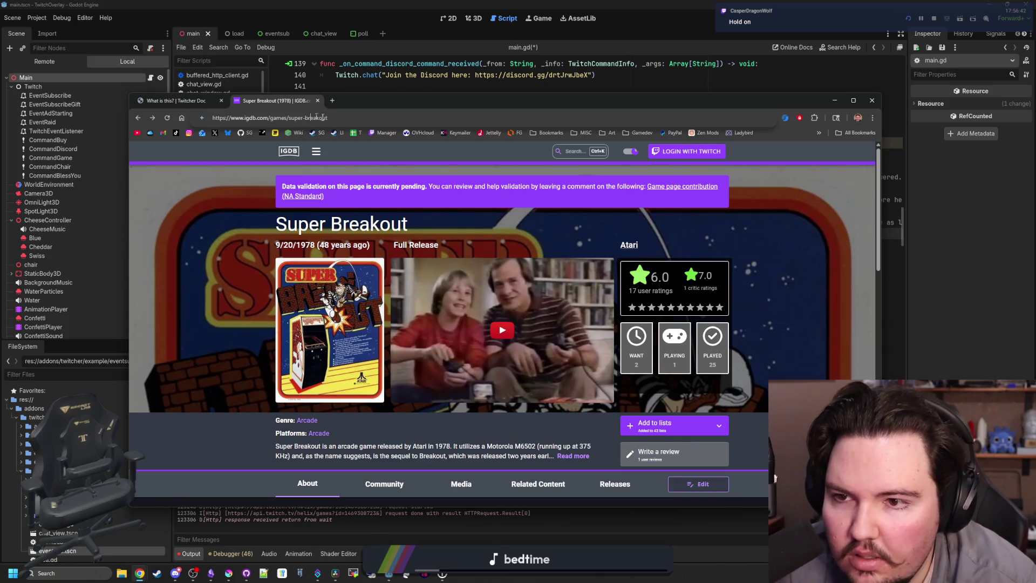
{"action": "double_click", "coordinate": [305, 118]}
{"action": "type", "text": "1238"}
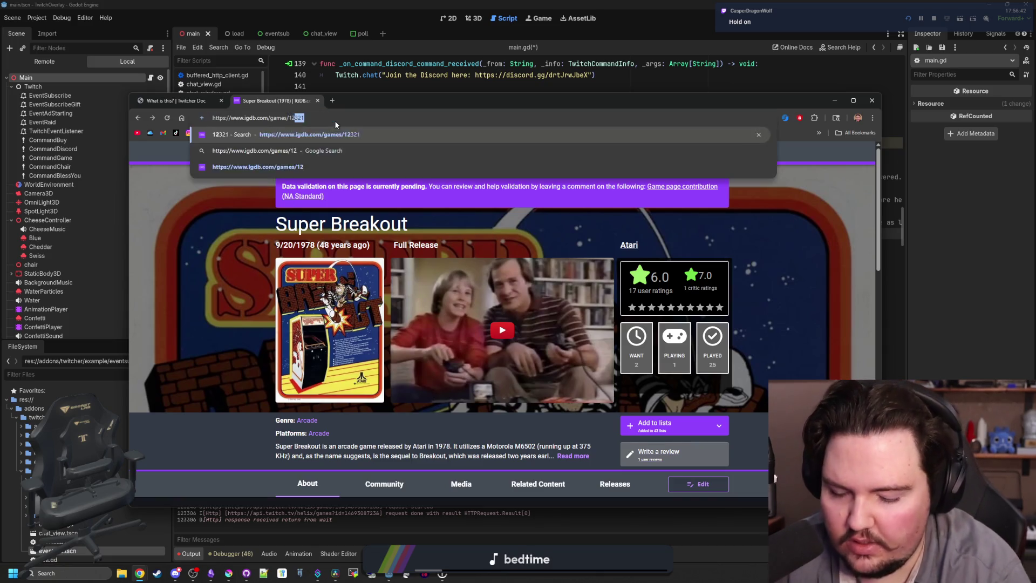
{"action": "key", "text": "Return"}
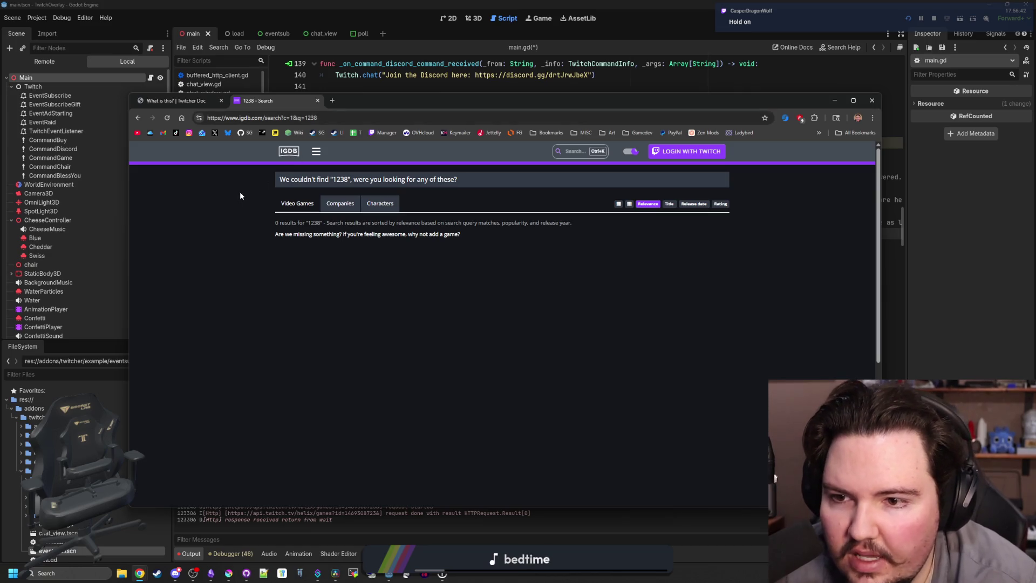
{"action": "key", "text": "alt+Left"}
Step: Search IGDB for Mewgenics and open its game page
{"action": "left_click", "coordinate": [574, 151]}
{"action": "type", "text": "mewgenics"}
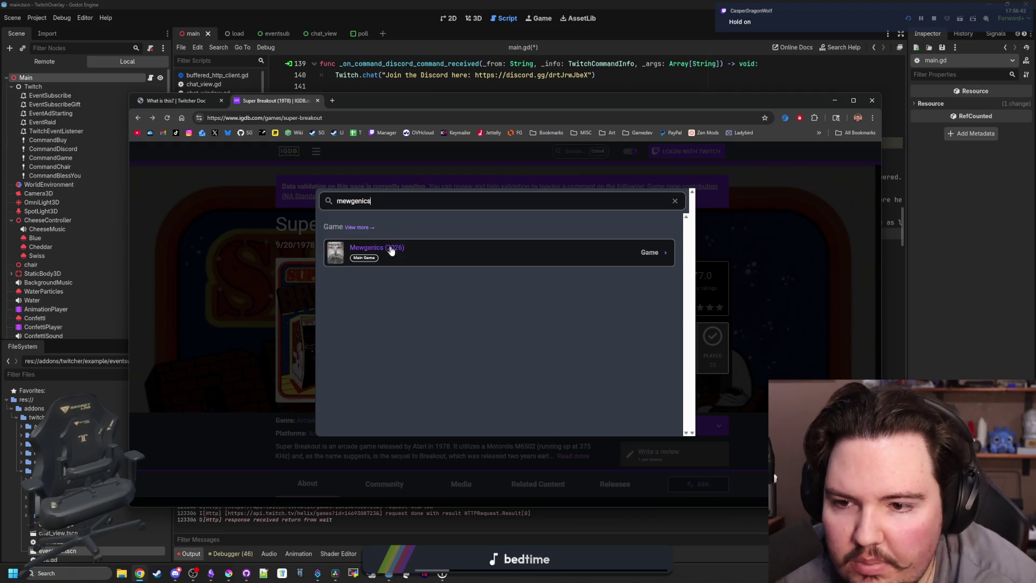
{"action": "left_click", "coordinate": [390, 247]}
{"action": "scroll", "coordinate": [581, 413], "scroll_direction": "down", "scroll_amount": 3}
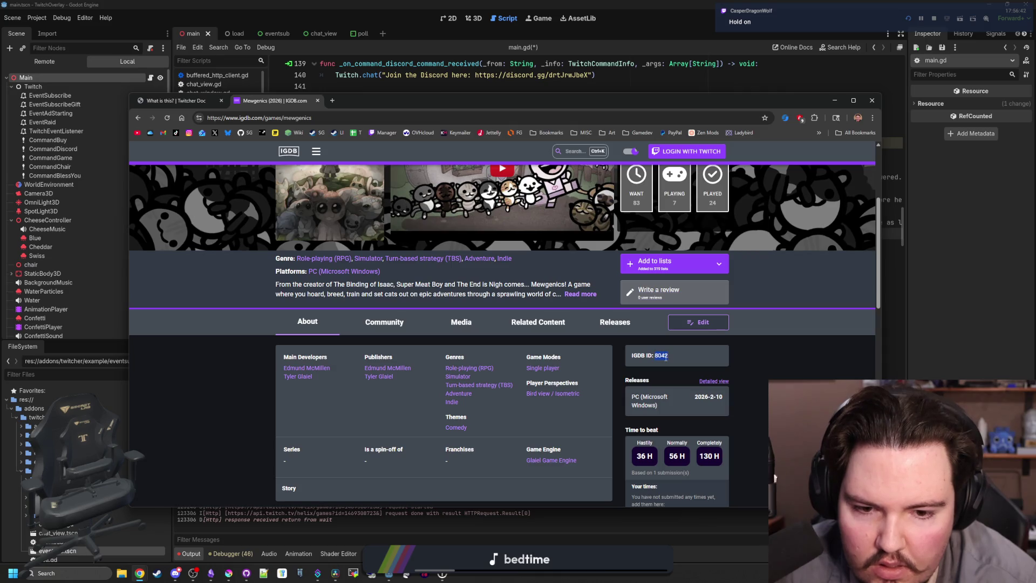
Step: Load the game address with ID 8042 and check its Characters results
{"action": "left_click", "coordinate": [316, 118]}
{"action": "left_click_drag", "start_coordinate": [326, 118], "coordinate": [289, 119]}
{"action": "type", "text": "8042"}
{"action": "key", "text": "Return"}
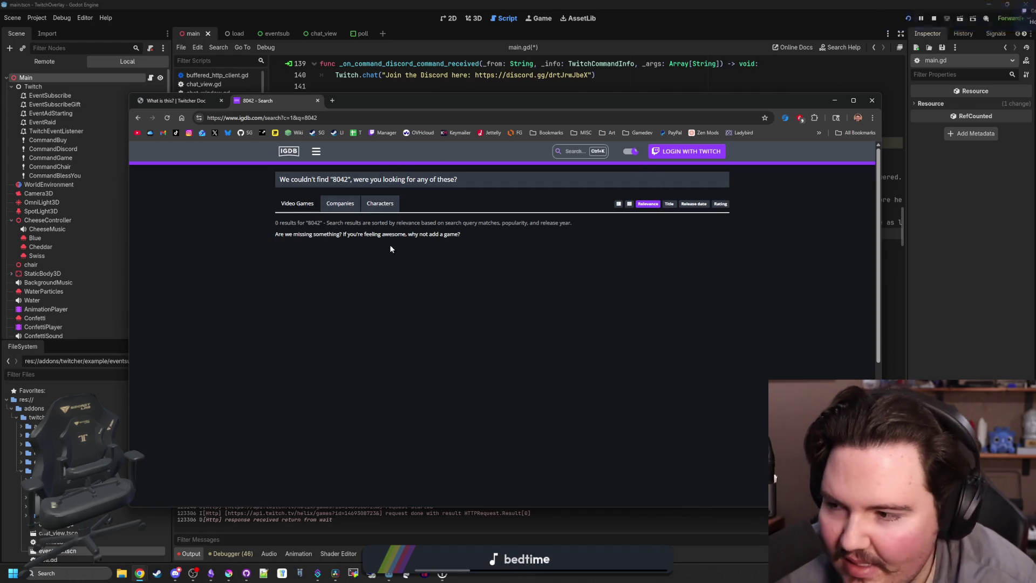
{"action": "left_click", "coordinate": [381, 204]}
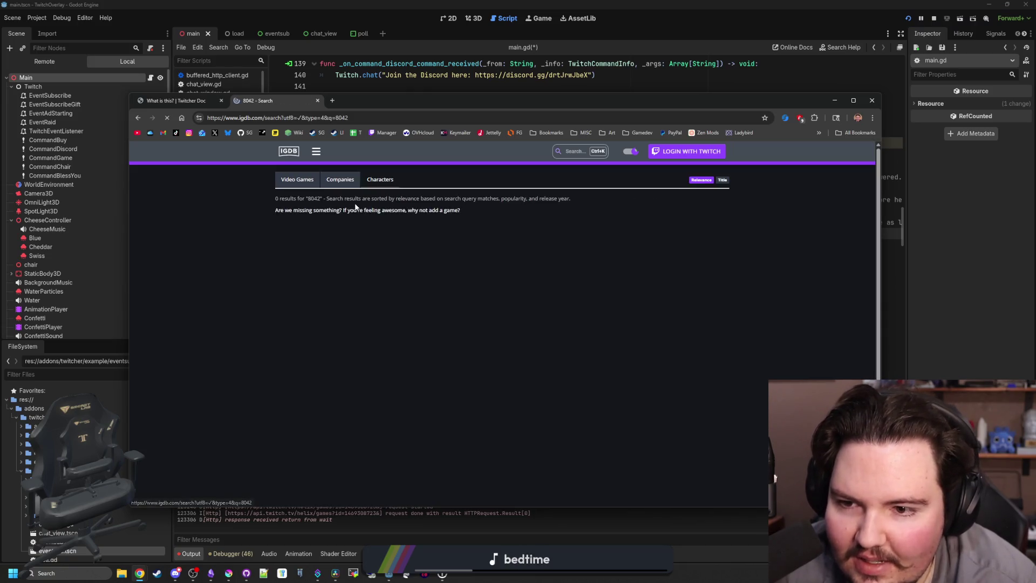
{"action": "left_click_drag", "start_coordinate": [338, 112], "coordinate": [299, 420]}
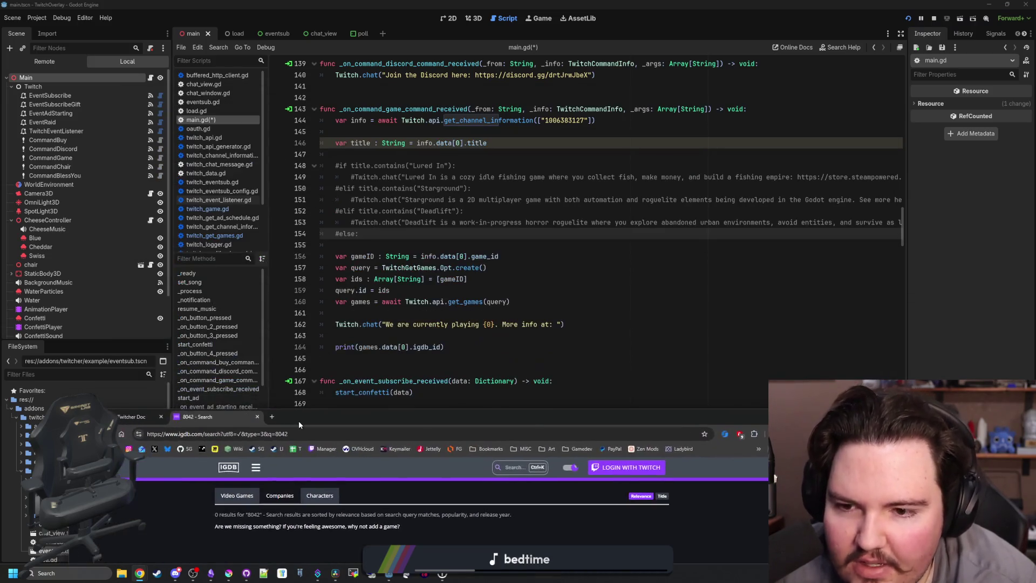
Step: Type Twitch.api.game on line 161 of main.gd, after trying other member names
{"action": "left_click", "coordinate": [453, 324]}
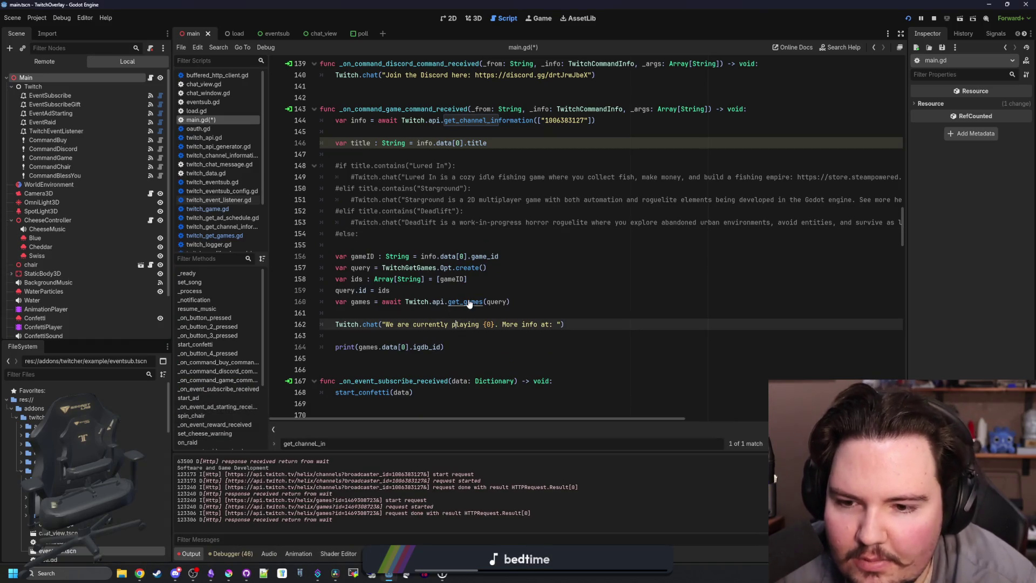
{"action": "left_click", "coordinate": [431, 312]}
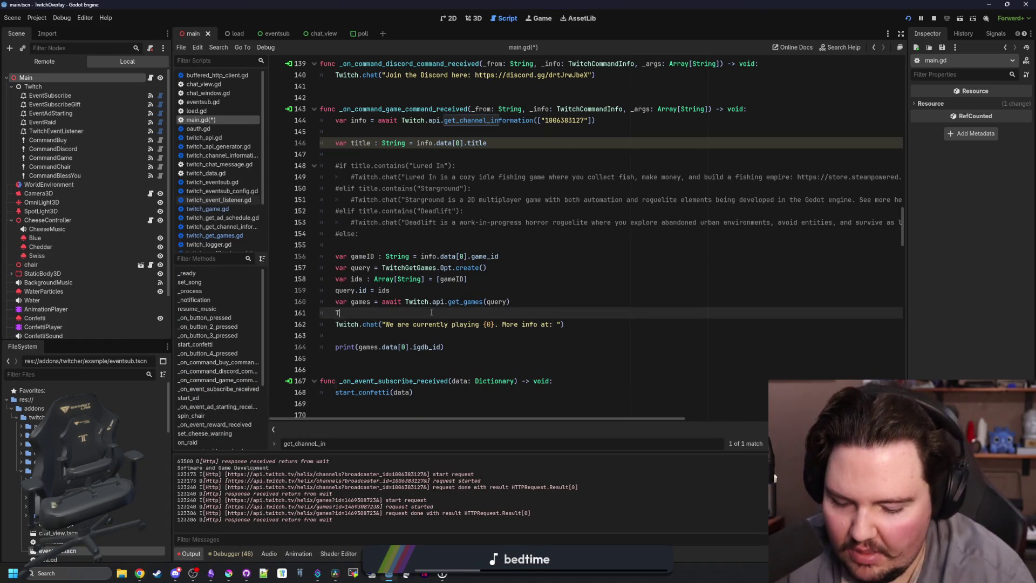
{"action": "type", "text": "witch.ig"}
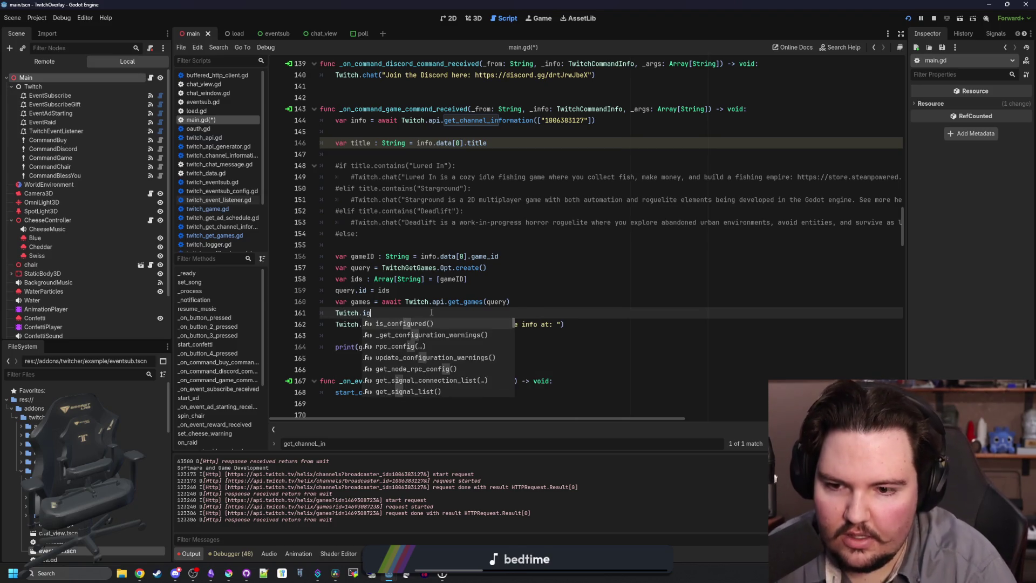
{"action": "key", "text": "BackSpace"}
{"action": "key", "text": "BackSpace"}
{"action": "type", "text": "ga"}
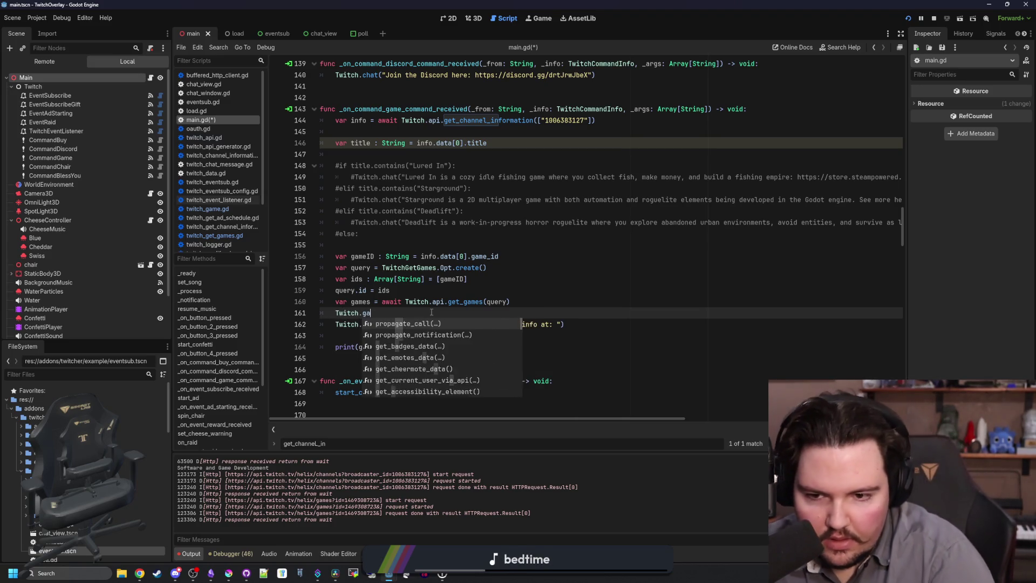
{"action": "type", "text": "me"}
{"action": "key", "text": "BackSpace"}
{"action": "key", "text": "BackSpace"}
{"action": "key", "text": "BackSpace"}
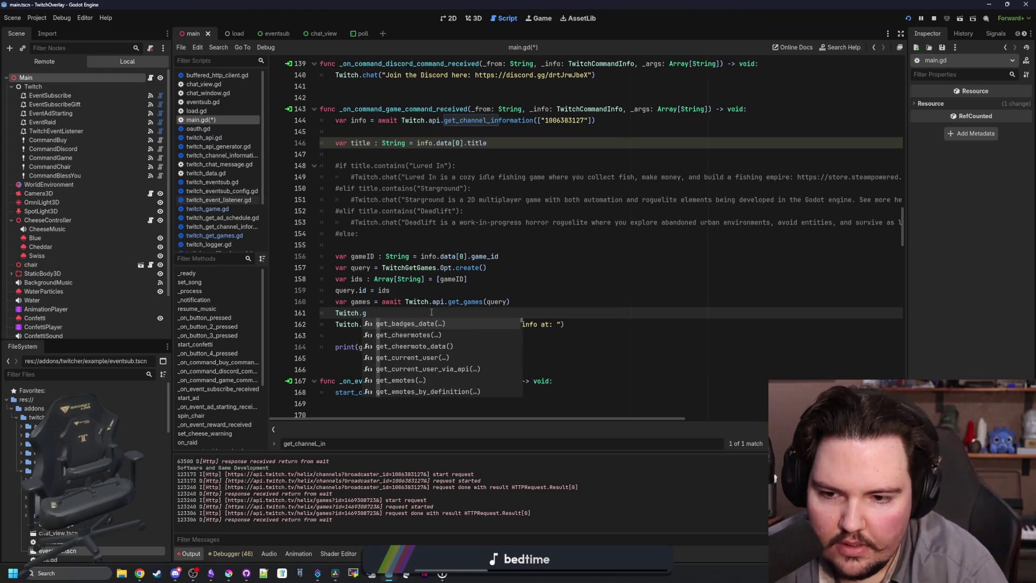
{"action": "key", "text": "BackSpace"}
{"action": "type", "text": "url"}
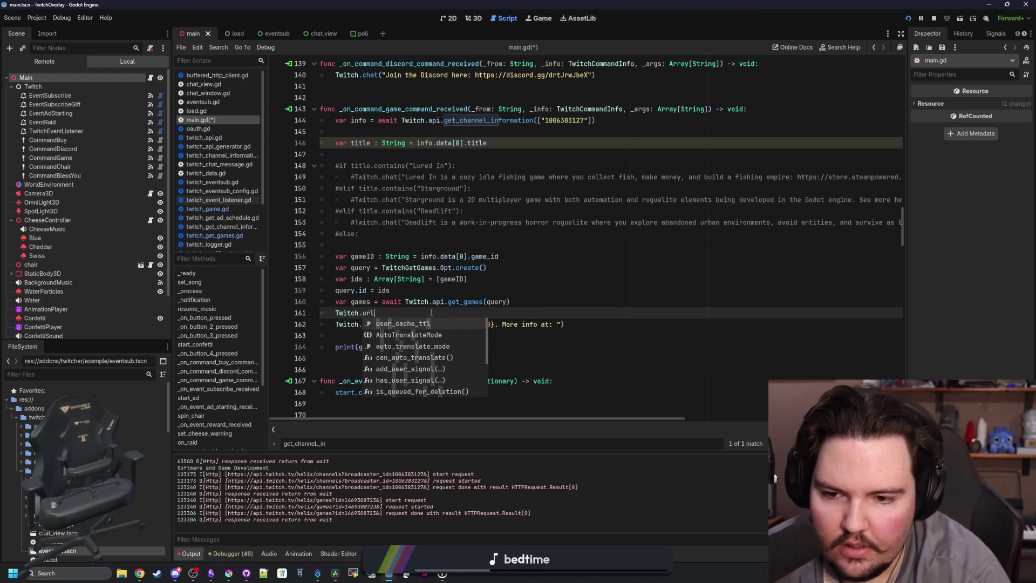
{"action": "key", "text": "BackSpace"}
{"action": "key", "text": "BackSpace"}
{"action": "key", "text": "BackSpace"}
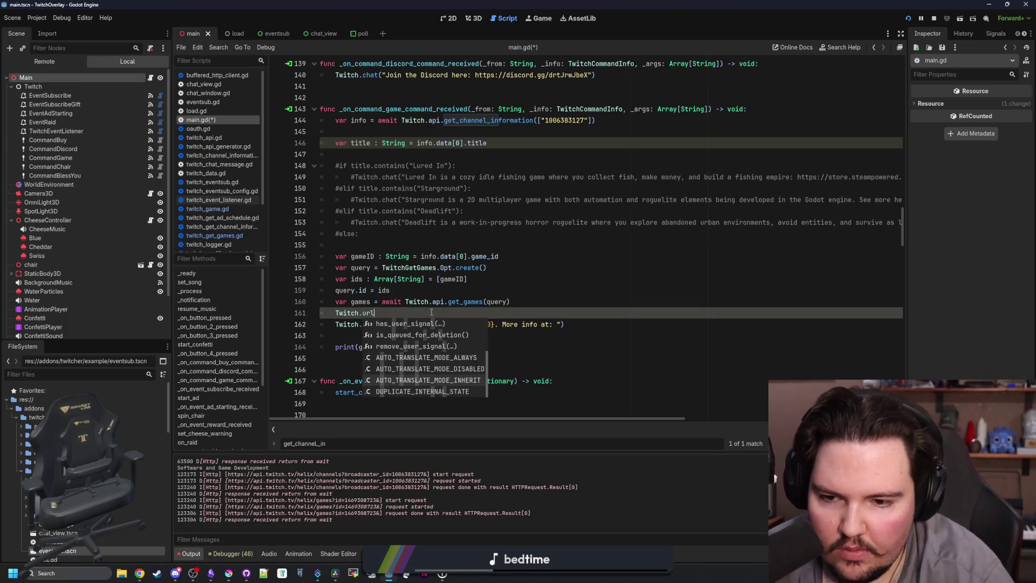
{"action": "type", "text": "api/"}
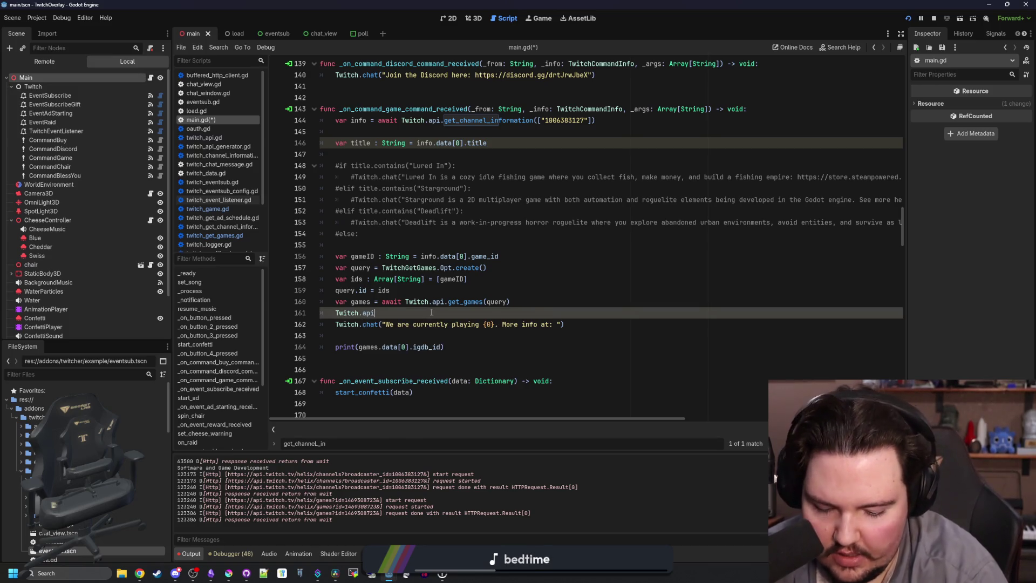
{"action": "type", "text": ".url"}
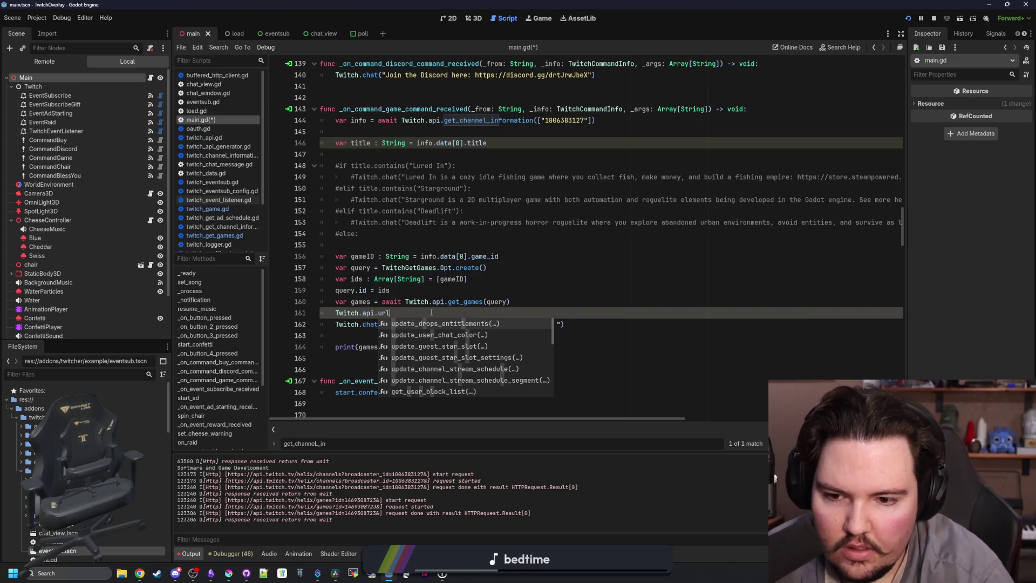
{"action": "key", "text": "BackSpace"}
{"action": "key", "text": "BackSpace"}
{"action": "key", "text": "BackSpace"}
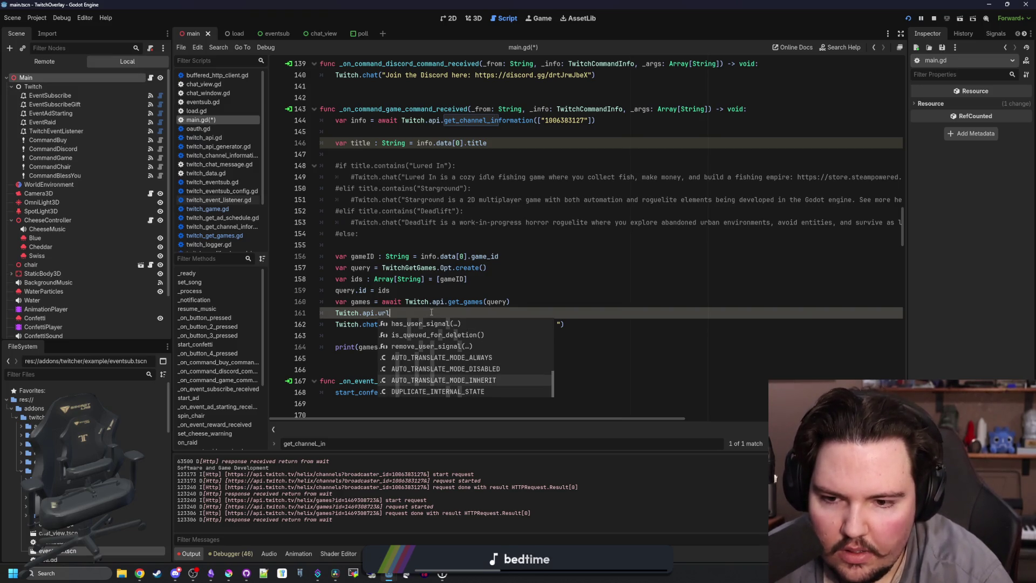
{"action": "type", "text": "game"}
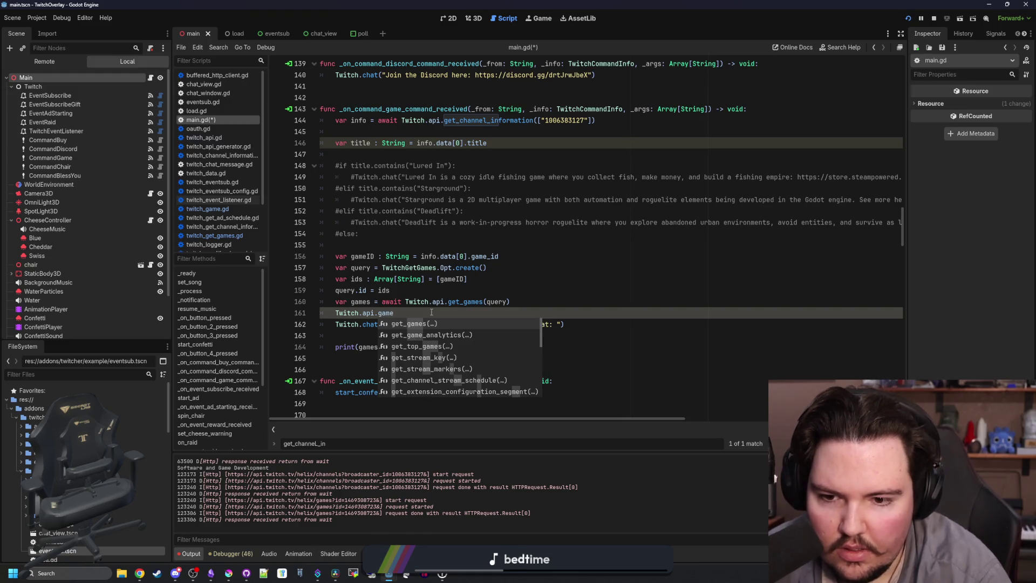
Step: Complete the call as get_game_analytics() and jump to its definition in twitch_api.gd
{"action": "key", "text": "Down"}
{"action": "key", "text": "Down"}
{"action": "key", "text": "Down"}
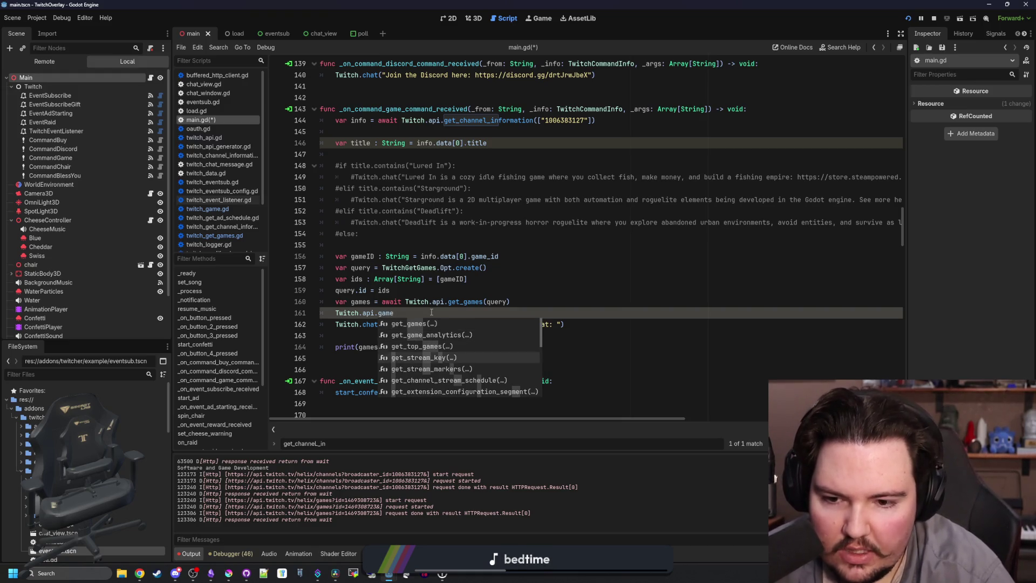
{"action": "key", "text": "Down"}
{"action": "key", "text": "Down"}
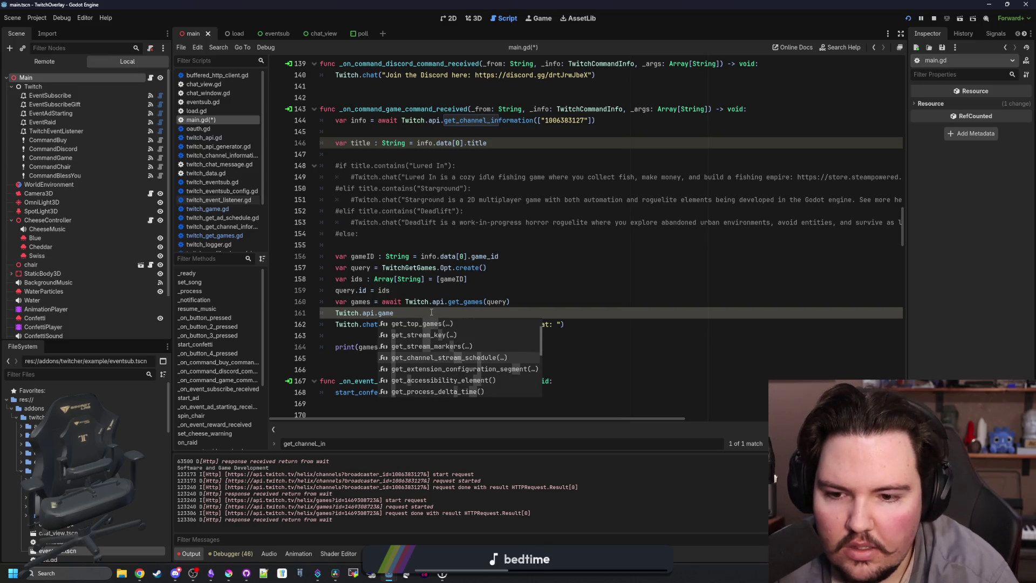
{"action": "key", "text": "Down"}
{"action": "key", "text": "Down"}
{"action": "key", "text": "Down"}
{"action": "key", "text": "Down"}
{"action": "key", "text": "Down"}
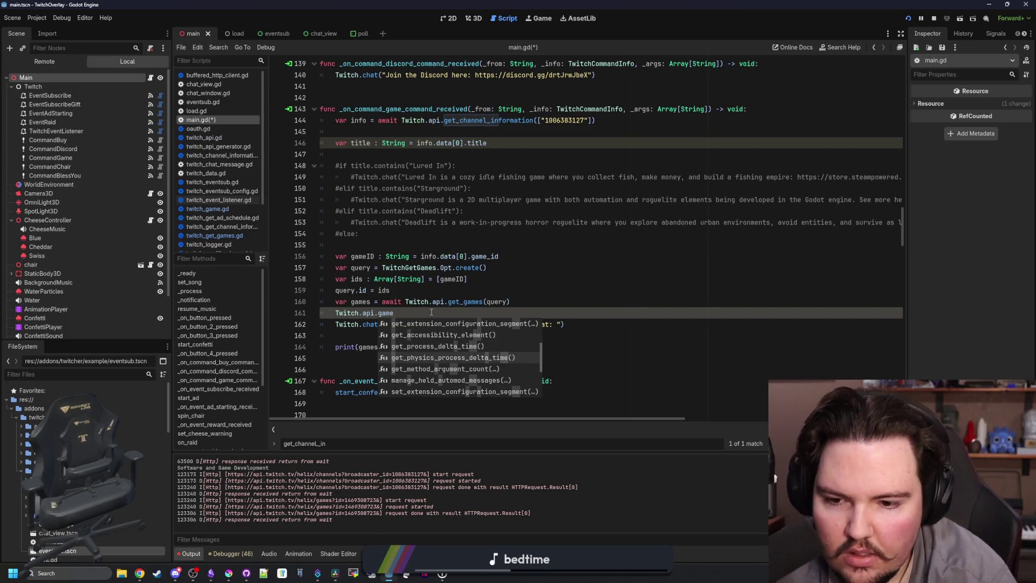
{"action": "key", "text": "Down"}
{"action": "key", "text": "Down"}
{"action": "key", "text": "Down"}
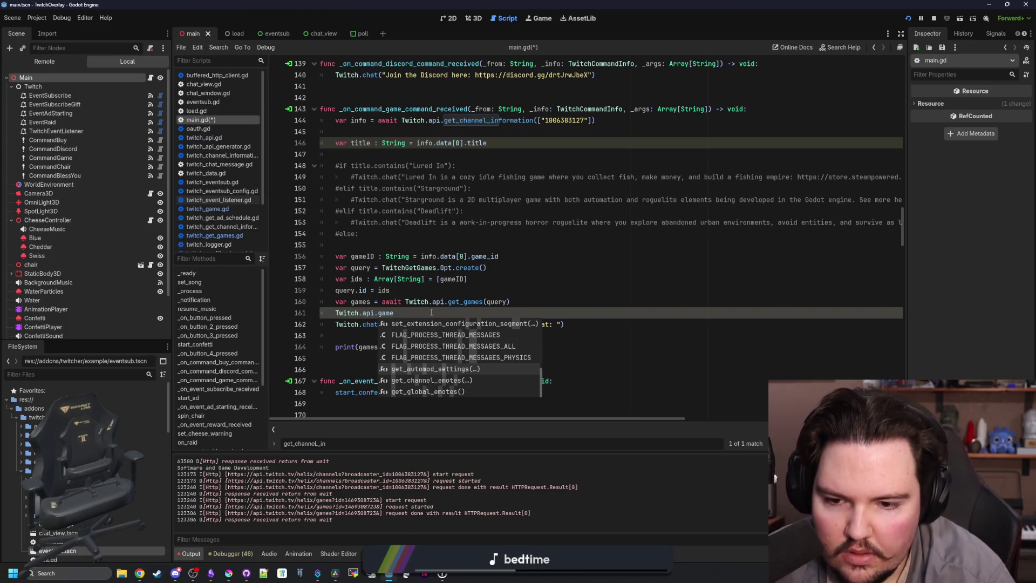
{"action": "key", "text": "Down"}
{"action": "key", "text": "Down"}
{"action": "key", "text": "Up"}
{"action": "key", "text": "Up"}
{"action": "key", "text": "Up"}
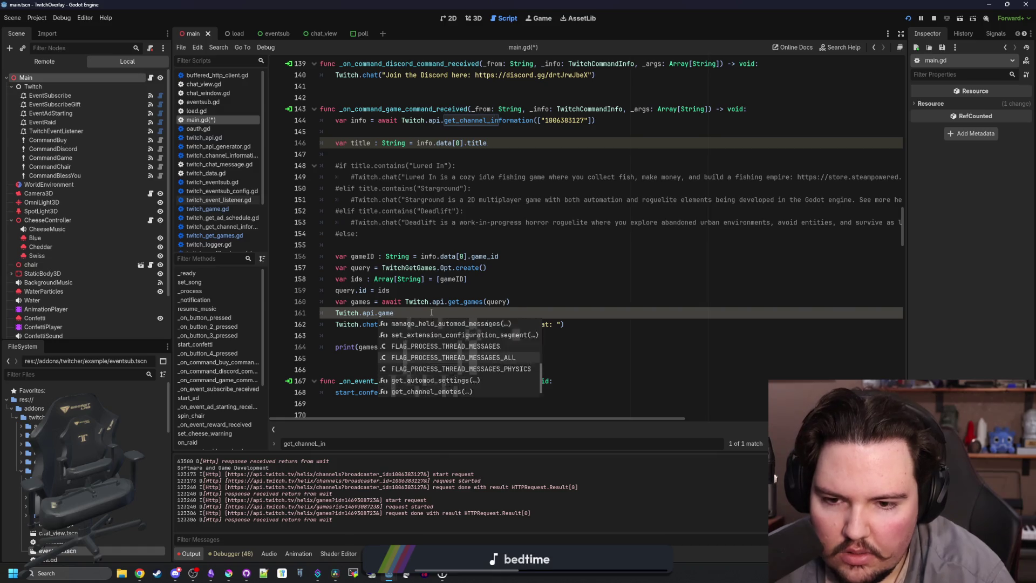
{"action": "key", "text": "Down"}
{"action": "key", "text": "Down"}
{"action": "key", "text": "Down"}
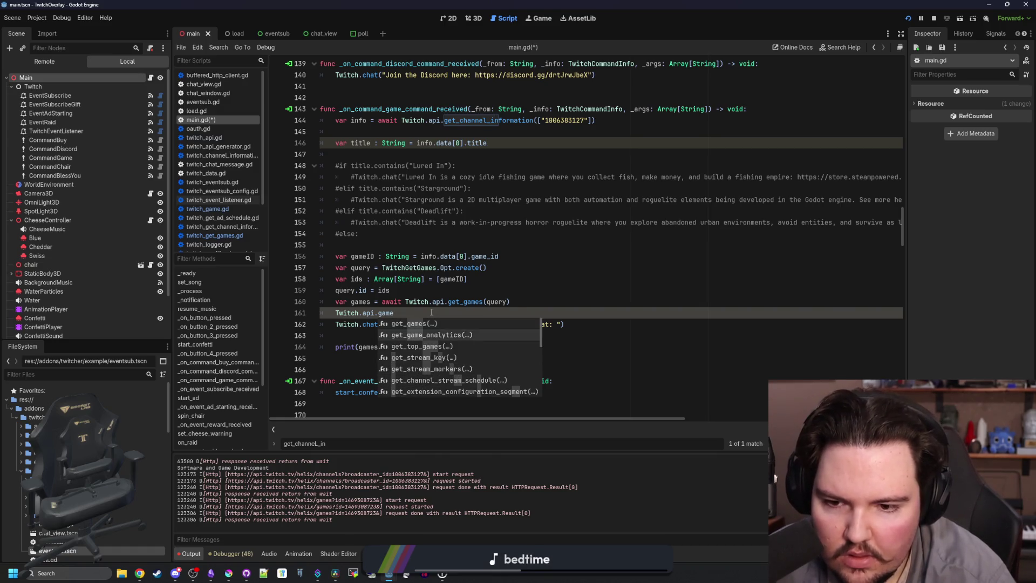
{"action": "key", "text": "Return"}
{"action": "left_click", "coordinate": [431, 312], "text": "ctrl"}
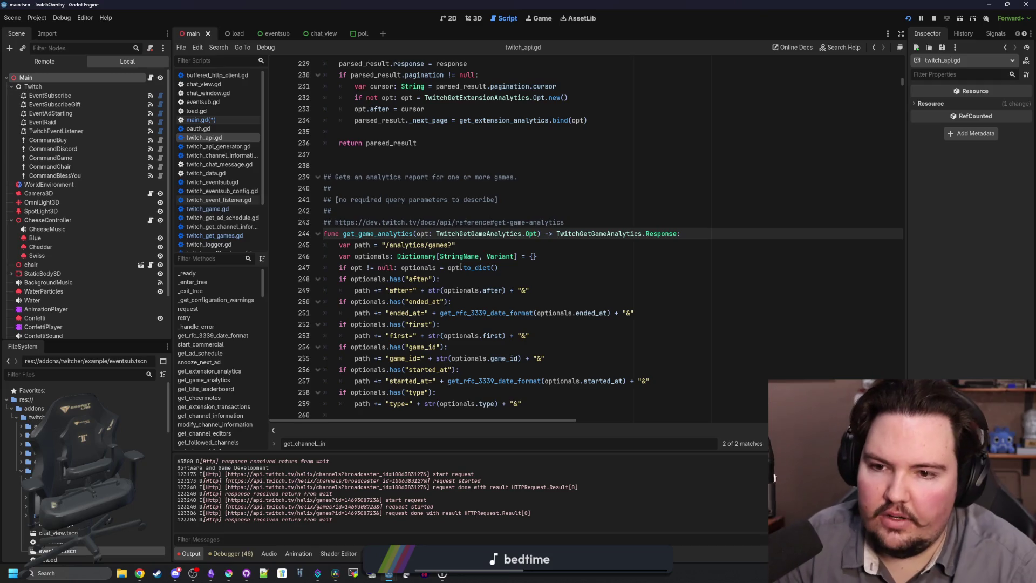